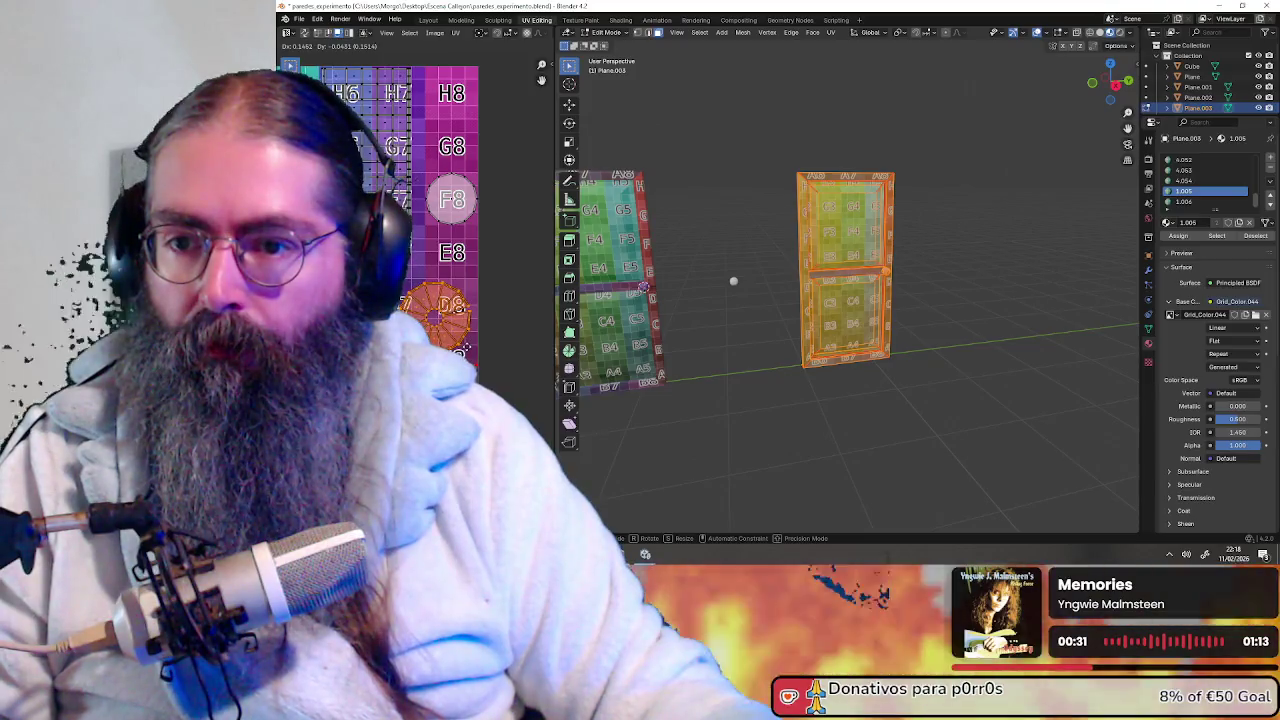
# Confirm the previous UV move and box-select the door's UVs on the grid texture
pyautogui.click(466, 352)
pyautogui.moveTo(422, 260); pyautogui.dragTo(463, 280, button='middle')
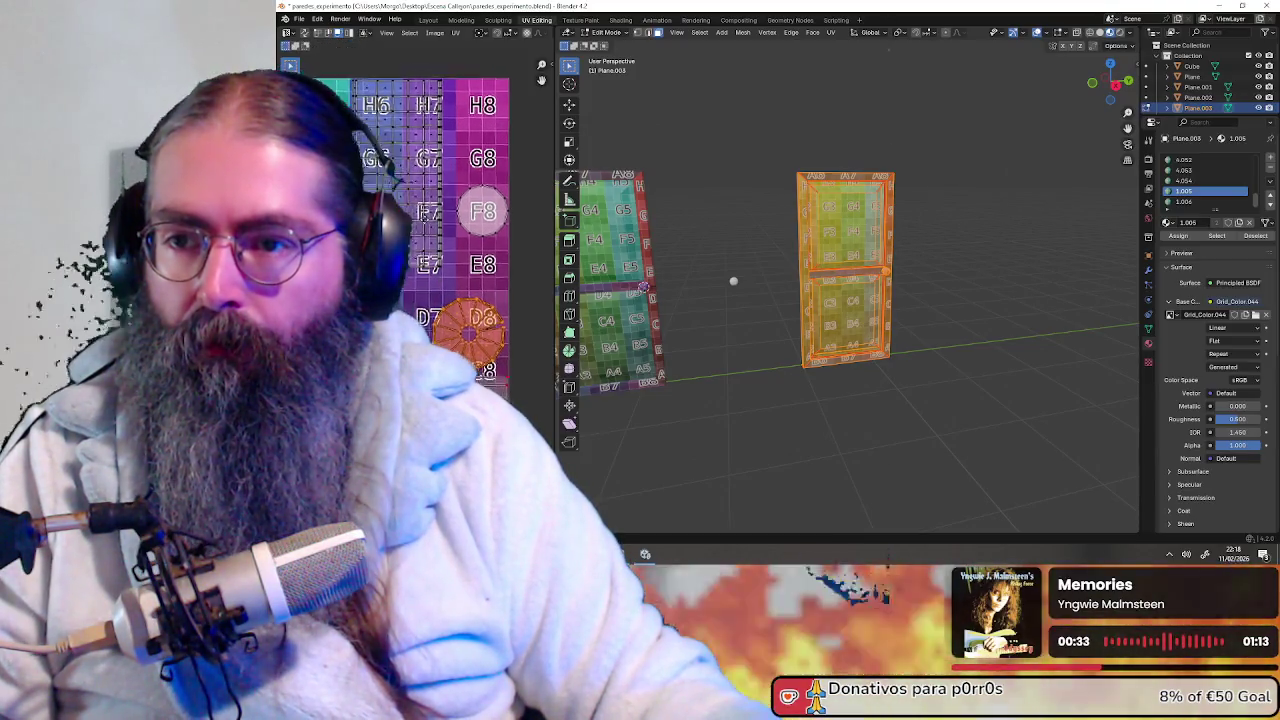
pyautogui.moveTo(430, 266)
pyautogui.mouseDown()
pyautogui.moveTo(379, 67)
pyautogui.moveTo(362, 67)
pyautogui.mouseUp()
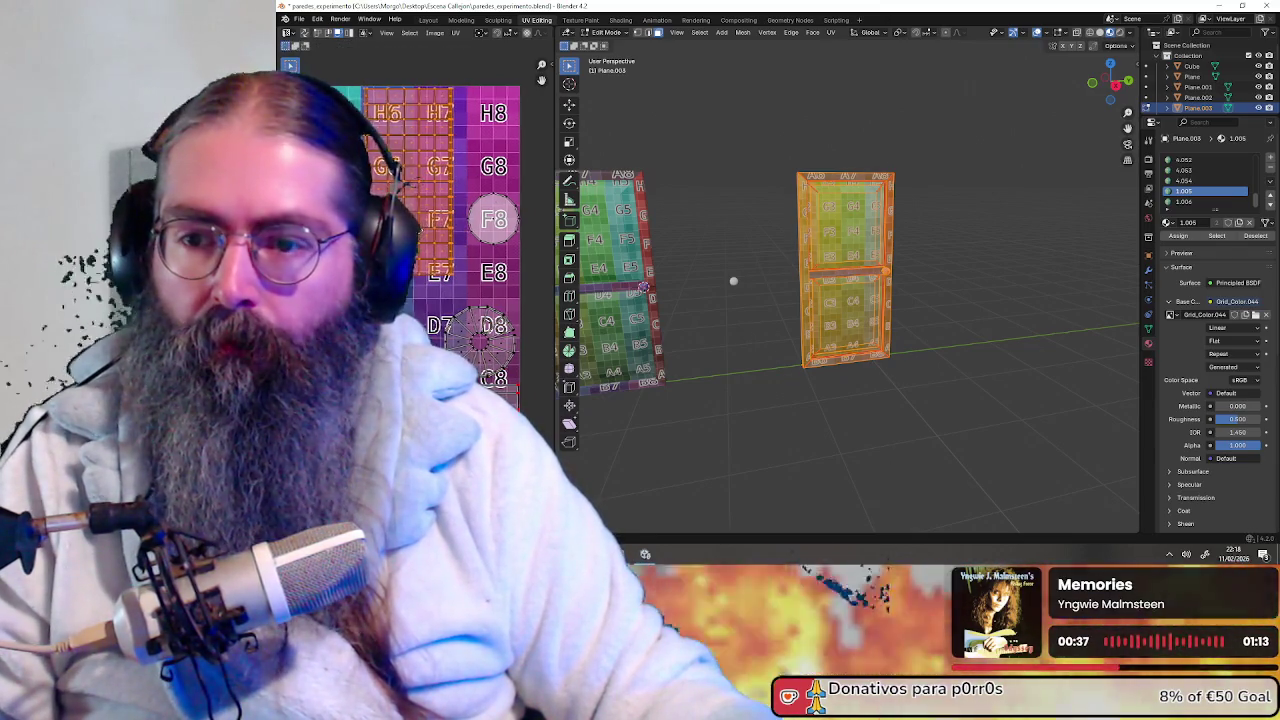
pyautogui.moveTo(800, 300)
pyautogui.mouseDown(button='middle')
pyautogui.moveTo(932, 262)
pyautogui.moveTo(760, 300)
pyautogui.mouseUp(button='middle')
pyautogui.scroll(3, 760, 300)
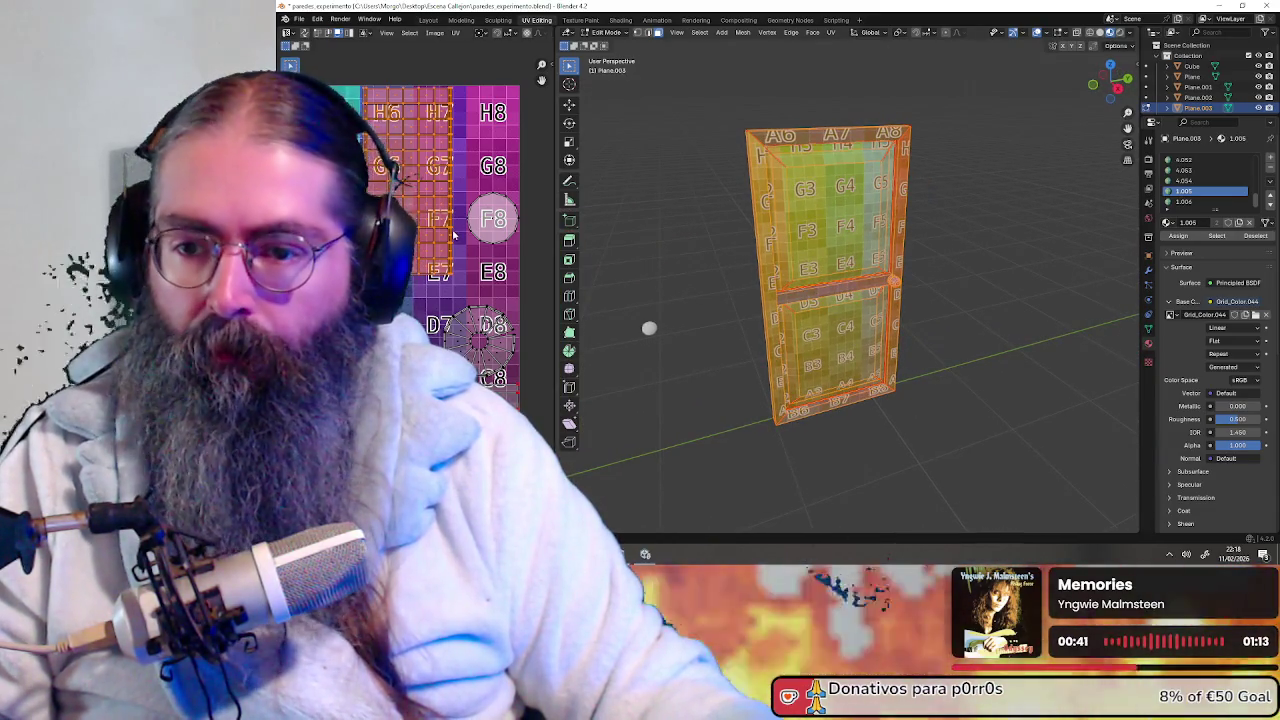
pyautogui.scroll(1, 453, 234)
# Scale up the selected door UVs slightly and shift them on the grid
pyautogui.press('s')
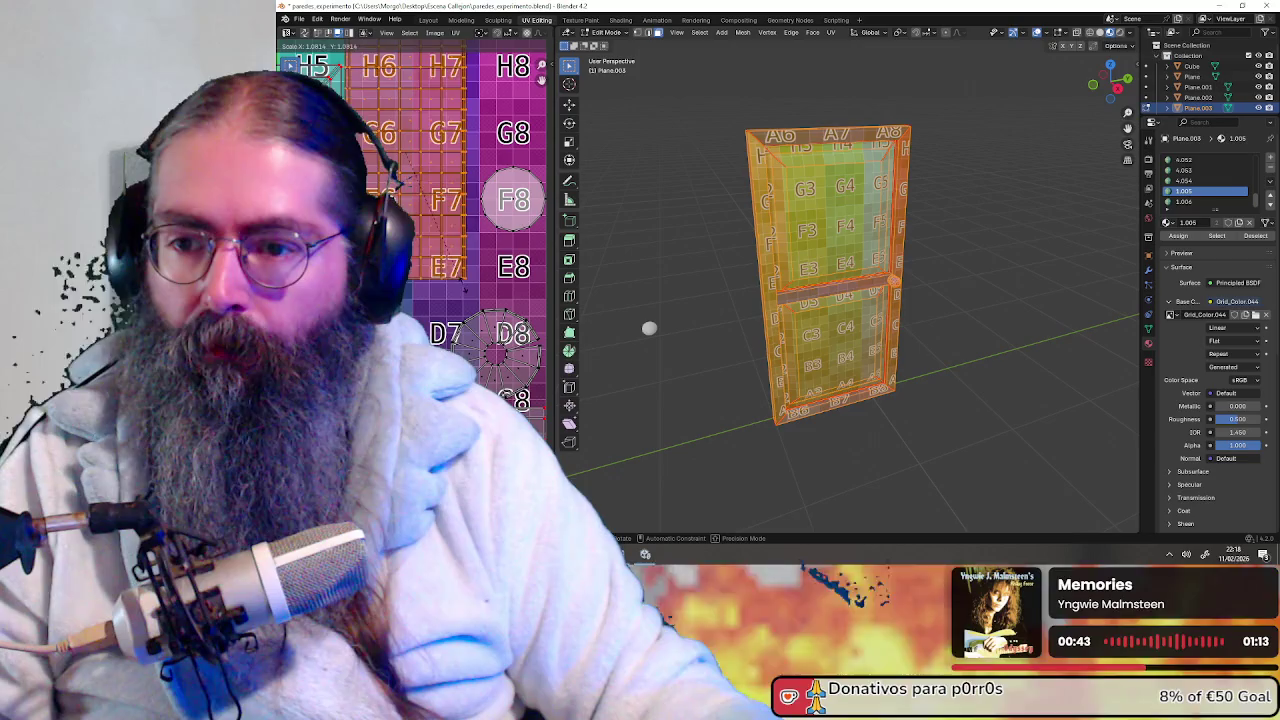
pyautogui.click(466, 290)
pyautogui.press('g')
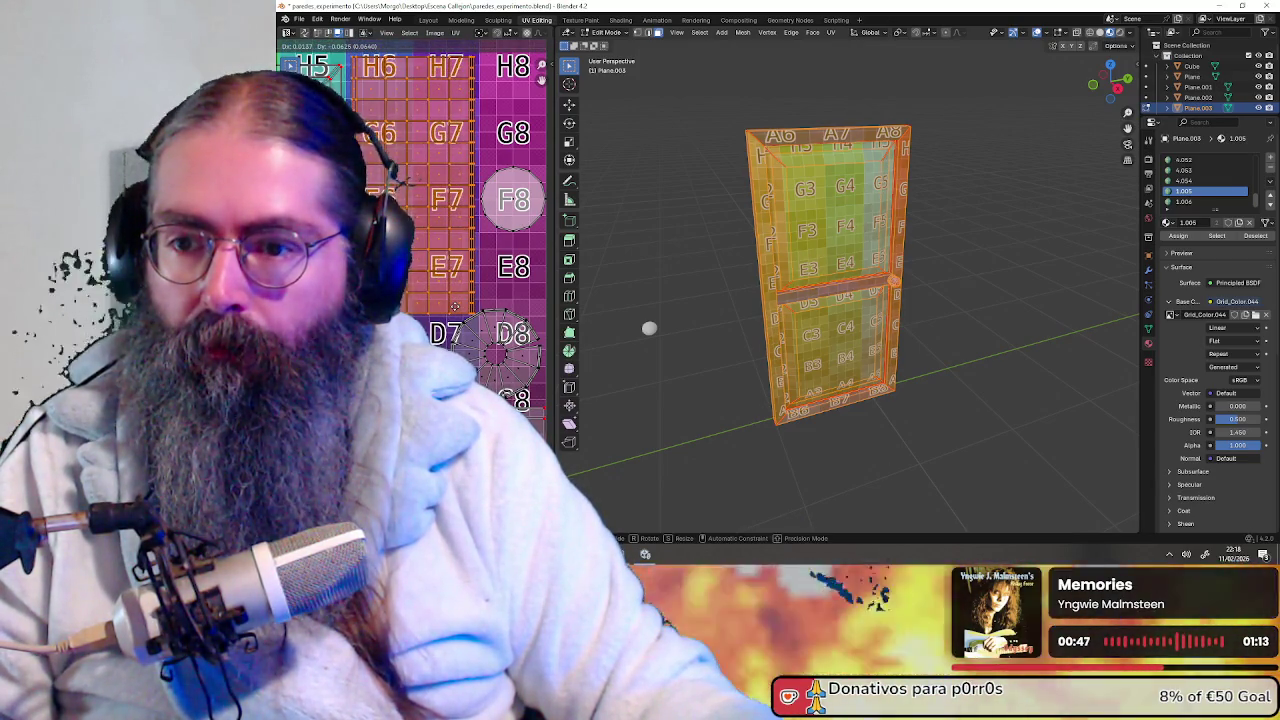
pyautogui.click(455, 307)
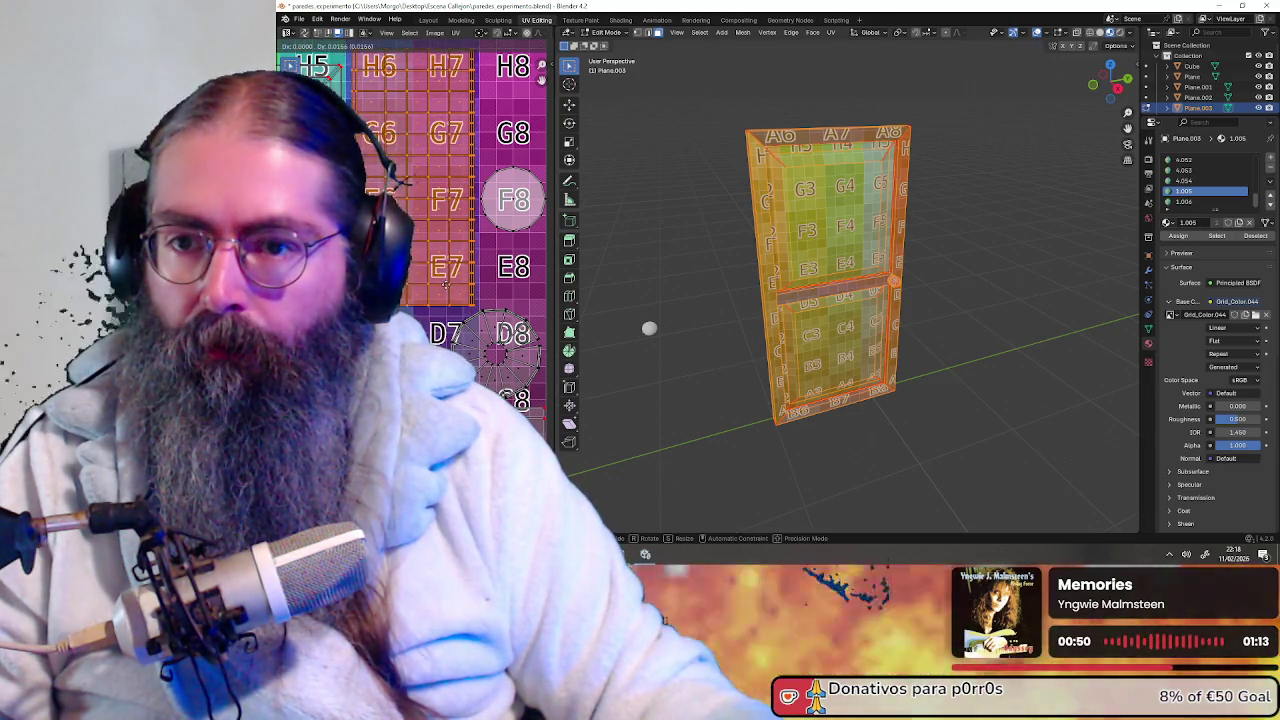
pyautogui.keyDown('shift'); pyautogui.scroll(2, 468, 312); pyautogui.keyUp('shift')
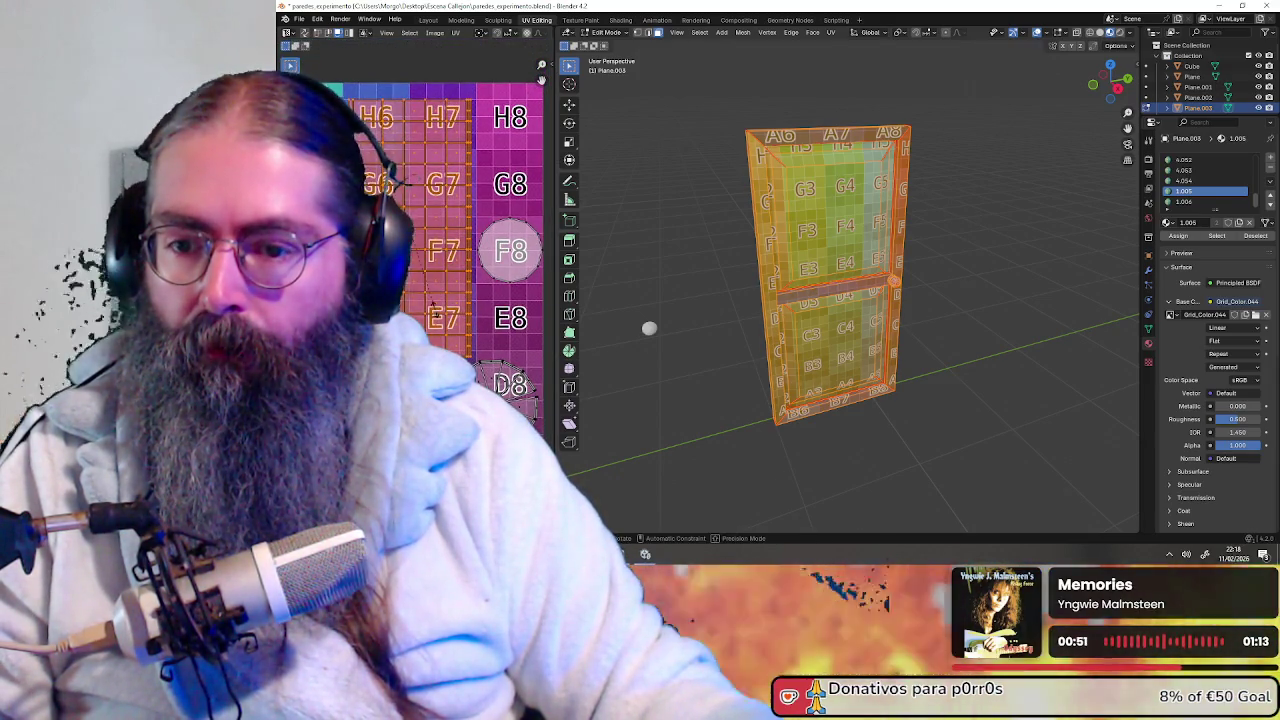
# Scale and move the UVs once more, then select all the door's UV islands
pyautogui.press('s')
pyautogui.press('g')
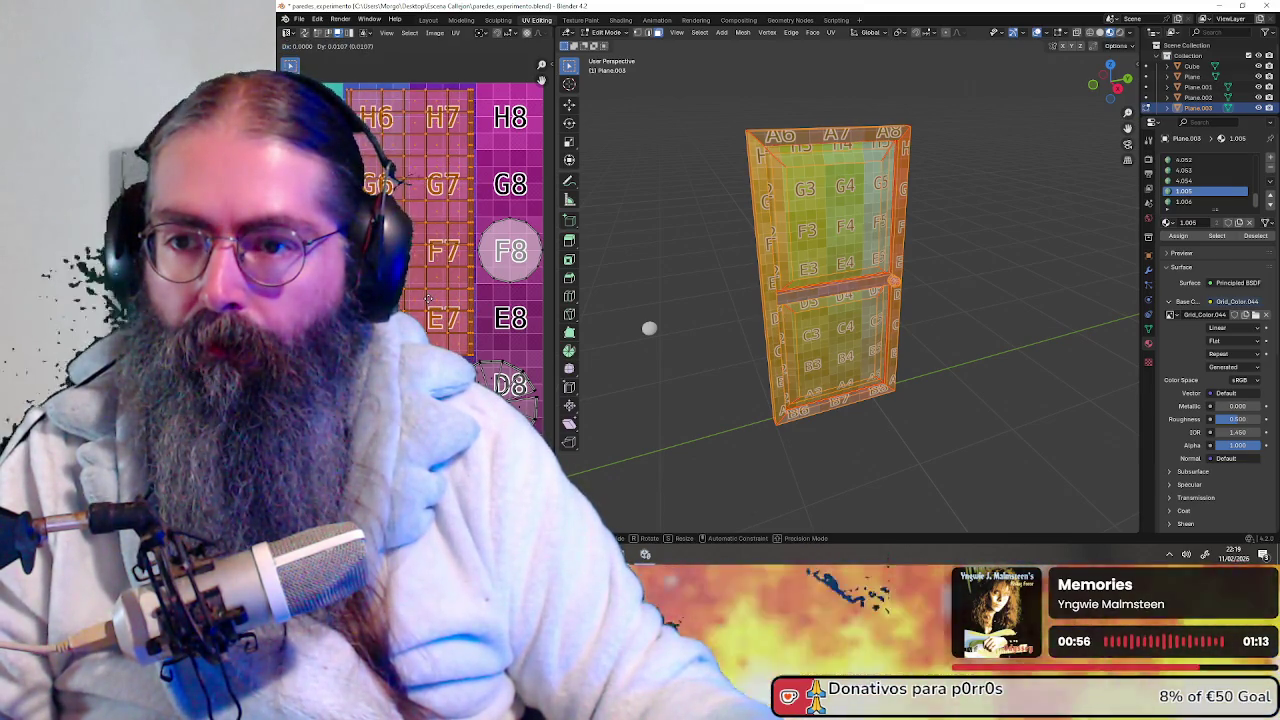
pyautogui.click(430, 303)
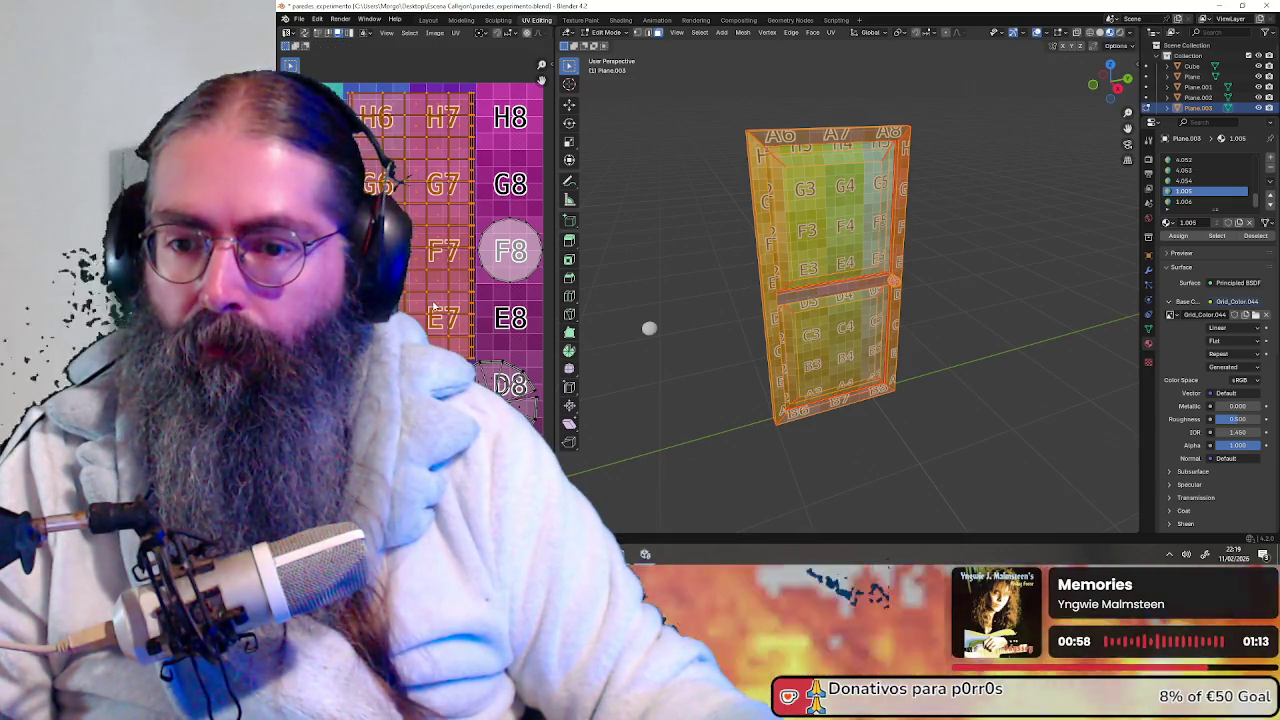
pyautogui.scroll(-3, 469, 320)
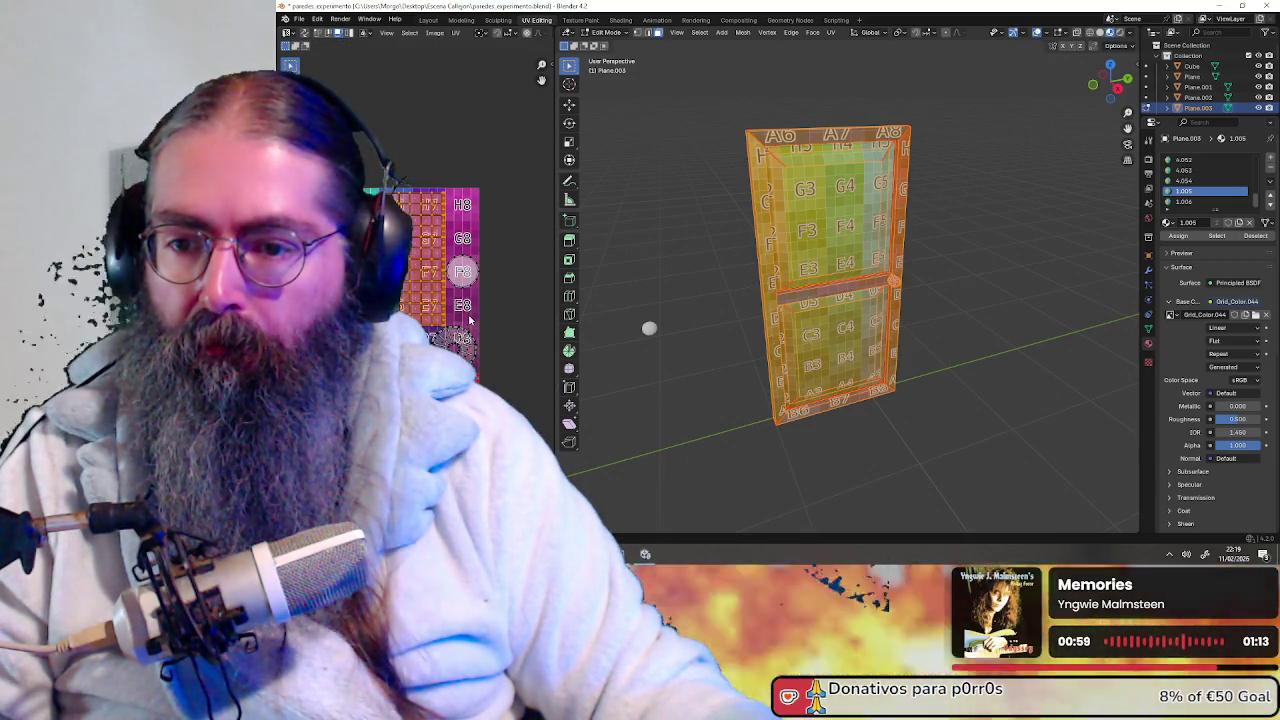
pyautogui.scroll(-3, 490, 311)
pyautogui.press('a')
pyautogui.moveTo(900, 260)
pyautogui.mouseDown(button='middle')
pyautogui.moveTo(985, 256)
pyautogui.moveTo(860, 266)
pyautogui.moveTo(958, 258)
pyautogui.mouseUp(button='middle')
# Deselect the door's faces and zoom in to inspect the upper panels and knob
pyautogui.click(958, 258)
pyautogui.scroll(4, 940, 225)
pyautogui.scroll(3, 920, 180)
pyautogui.scroll(3, 894, 134)
pyautogui.moveTo(894, 134); pyautogui.dragTo(883, 307, button='middle')
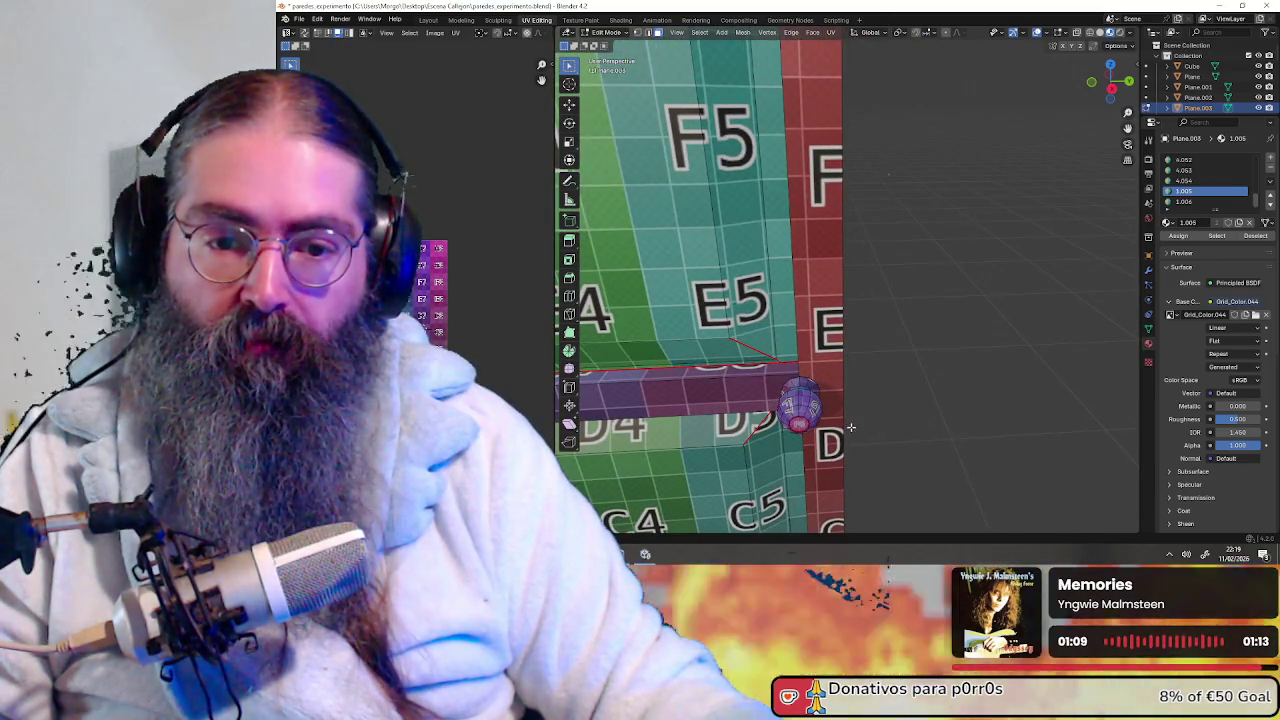
pyautogui.scroll(3, 851, 427)
pyautogui.moveTo(851, 427)
pyautogui.mouseDown(button='middle')
pyautogui.moveTo(872, 203)
pyautogui.moveTo(857, 457)
pyautogui.moveTo(887, 336)
pyautogui.mouseUp(button='middle')
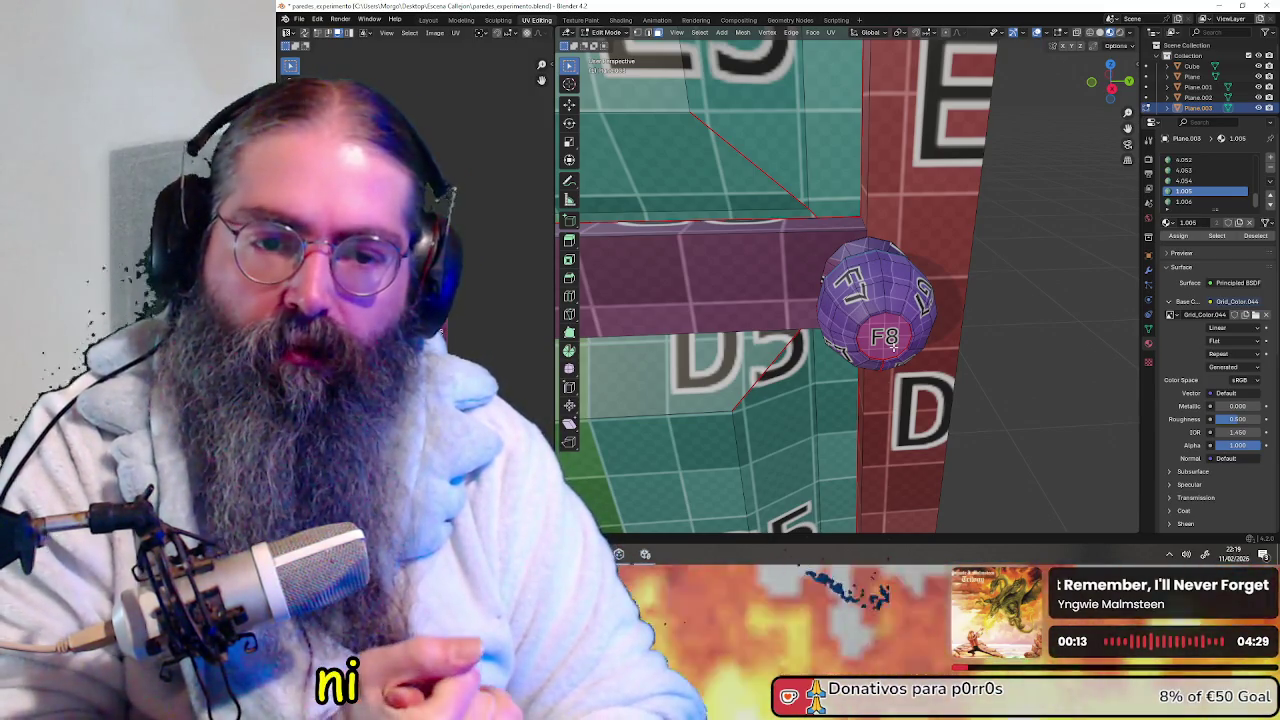
# Look over the wall from an angled view, then switch the door to Object Mode
pyautogui.scroll(-5, 803, 352)
pyautogui.moveTo(803, 352)
pyautogui.mouseDown(button='middle')
pyautogui.moveTo(836, 233)
pyautogui.moveTo(871, 306)
pyautogui.moveTo(831, 306)
pyautogui.mouseUp(button='middle')
pyautogui.scroll(-4, 836, 233)
pyautogui.scroll(2, 800, 300)
pyautogui.scroll(2, 937, 258)
pyautogui.moveTo(937, 258)
pyautogui.mouseDown(button='middle')
pyautogui.moveTo(920, 250)
pyautogui.moveTo(936, 272)
pyautogui.mouseUp(button='middle')
pyautogui.moveTo(748, 92)
pyautogui.mouseDown(button='middle')
pyautogui.moveTo(634, 428)
pyautogui.moveTo(776, 200)
pyautogui.moveTo(843, 314)
pyautogui.moveTo(953, 300)
pyautogui.moveTo(808, 261)
pyautogui.mouseUp(button='middle')
pyautogui.scroll(2, 776, 200)
pyautogui.scroll(3, 808, 261)
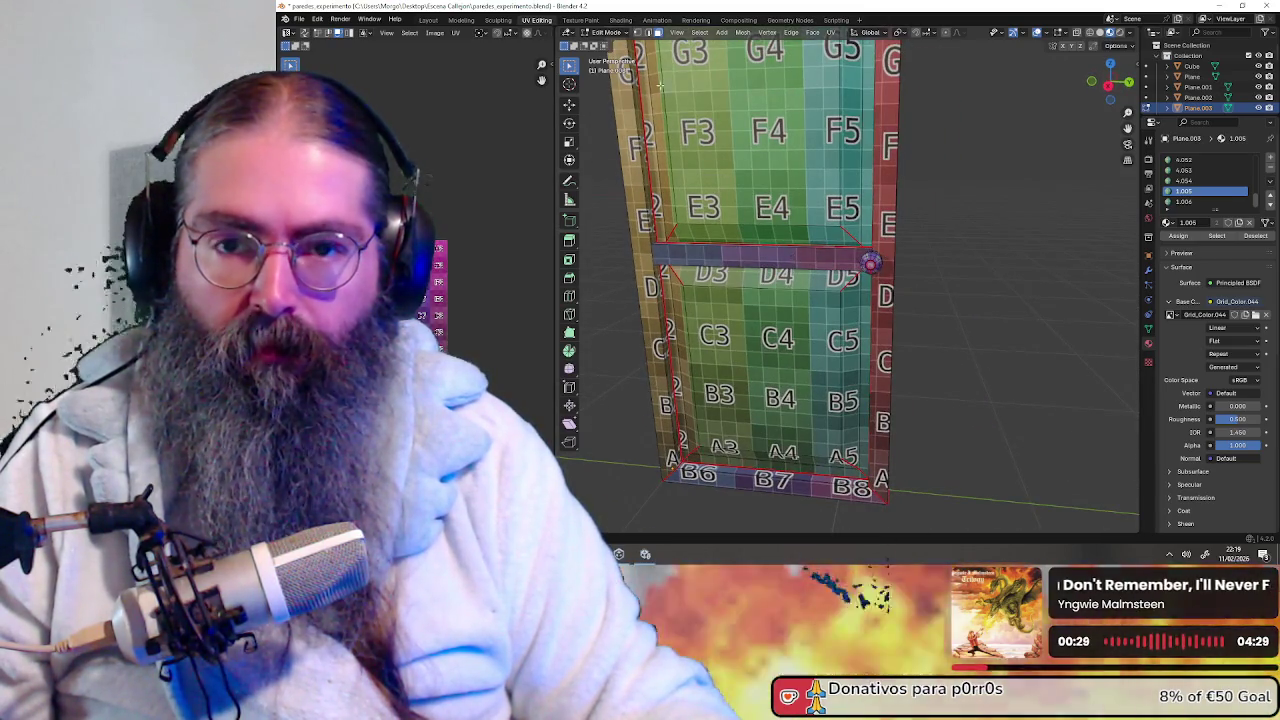
pyautogui.click(602, 33)
pyautogui.click(608, 44)
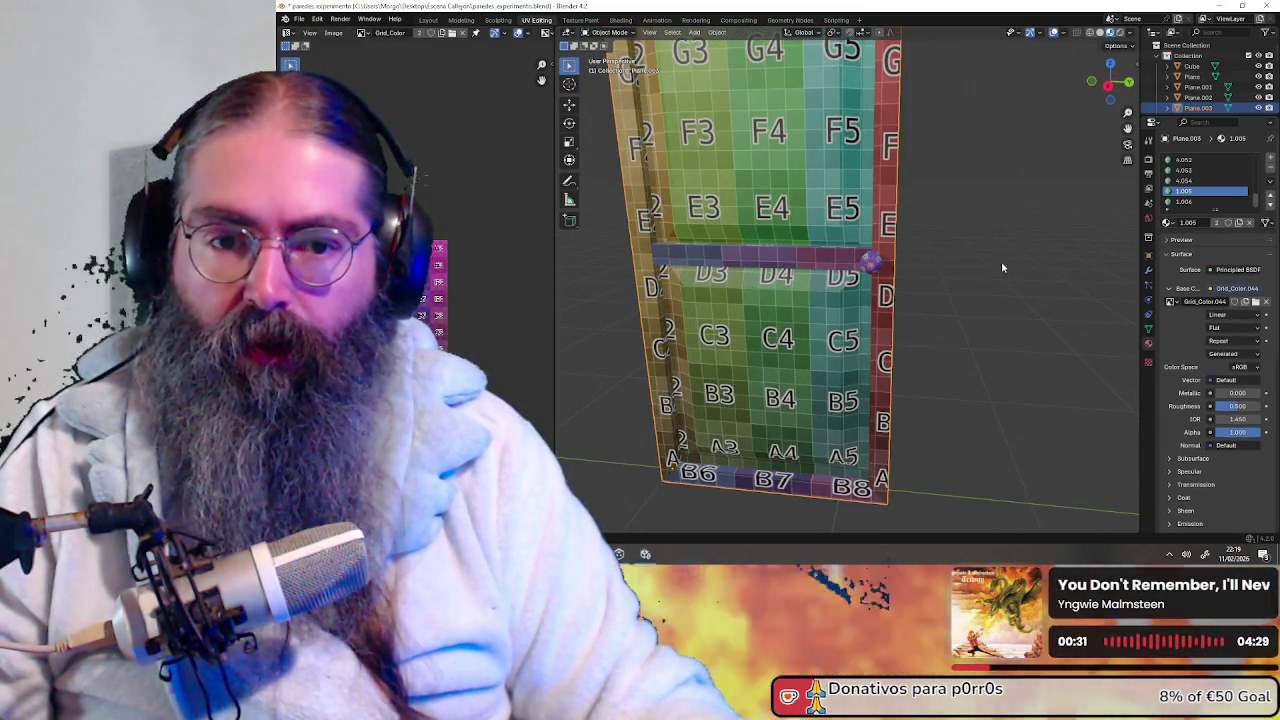
pyautogui.scroll(2, 929, 274)
pyautogui.scroll(-3, 887, 260)
pyautogui.moveTo(935, 297)
pyautogui.mouseDown(button='middle')
pyautogui.moveTo(909, 317)
pyautogui.moveTo(927, 316)
pyautogui.mouseUp(button='middle')
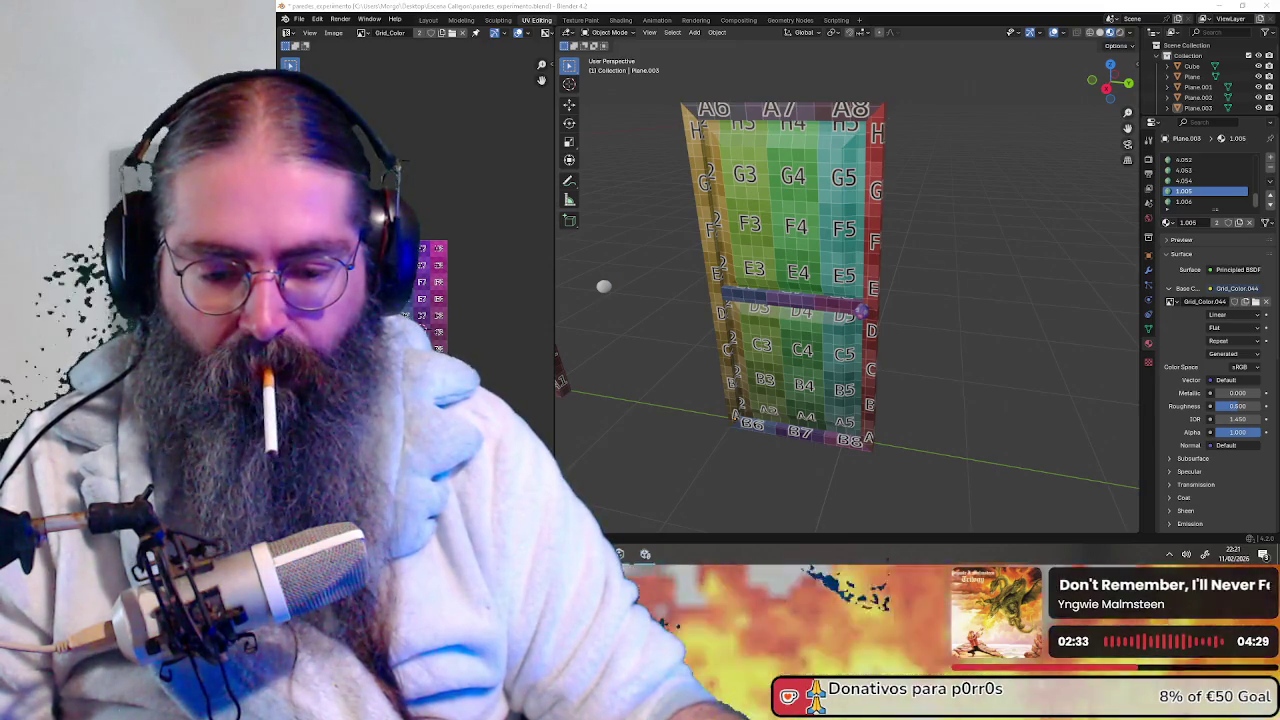
pyautogui.hotkey('alt', 'Tab')
pyautogui.hotkey('alt', 'Tab')
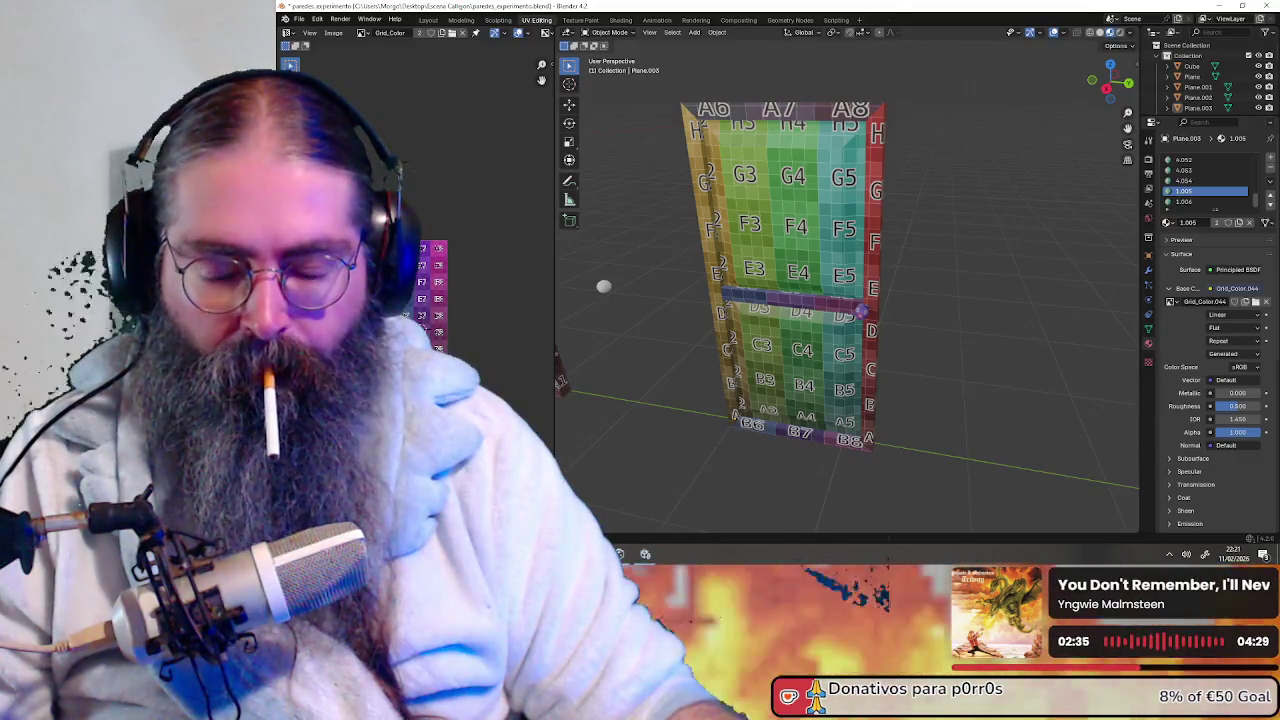
# Select only the door plane Plane.003 and put it into Edit Mode
pyautogui.moveTo(882, 298); pyautogui.dragTo(893, 294, button='middle')
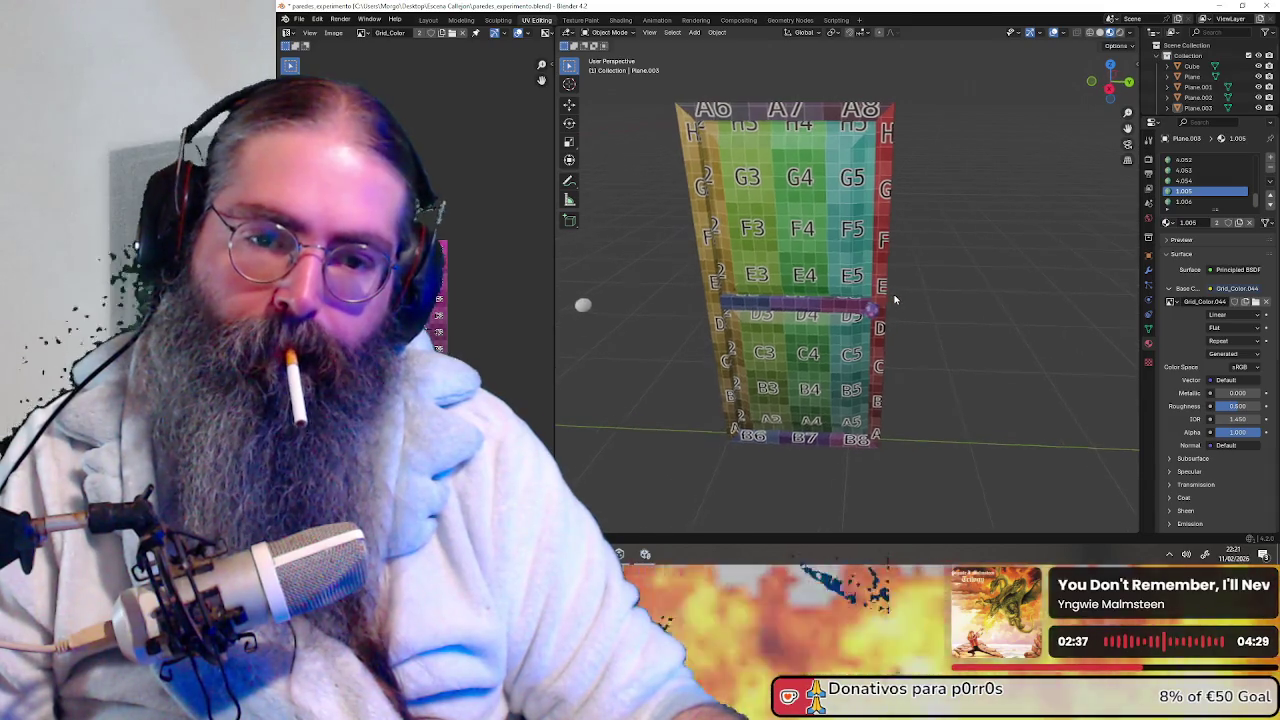
pyautogui.press('a')
pyautogui.click(919, 165)
pyautogui.click(702, 107)
pyautogui.click(612, 32)
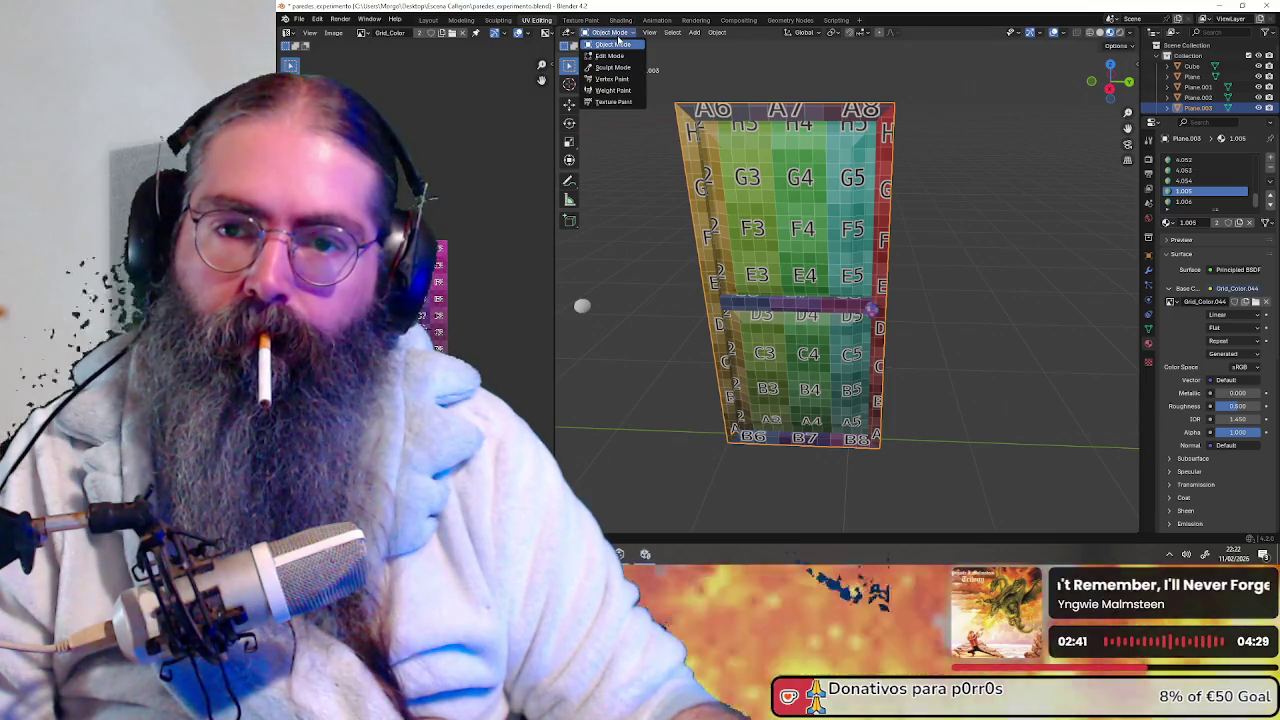
pyautogui.click(611, 56)
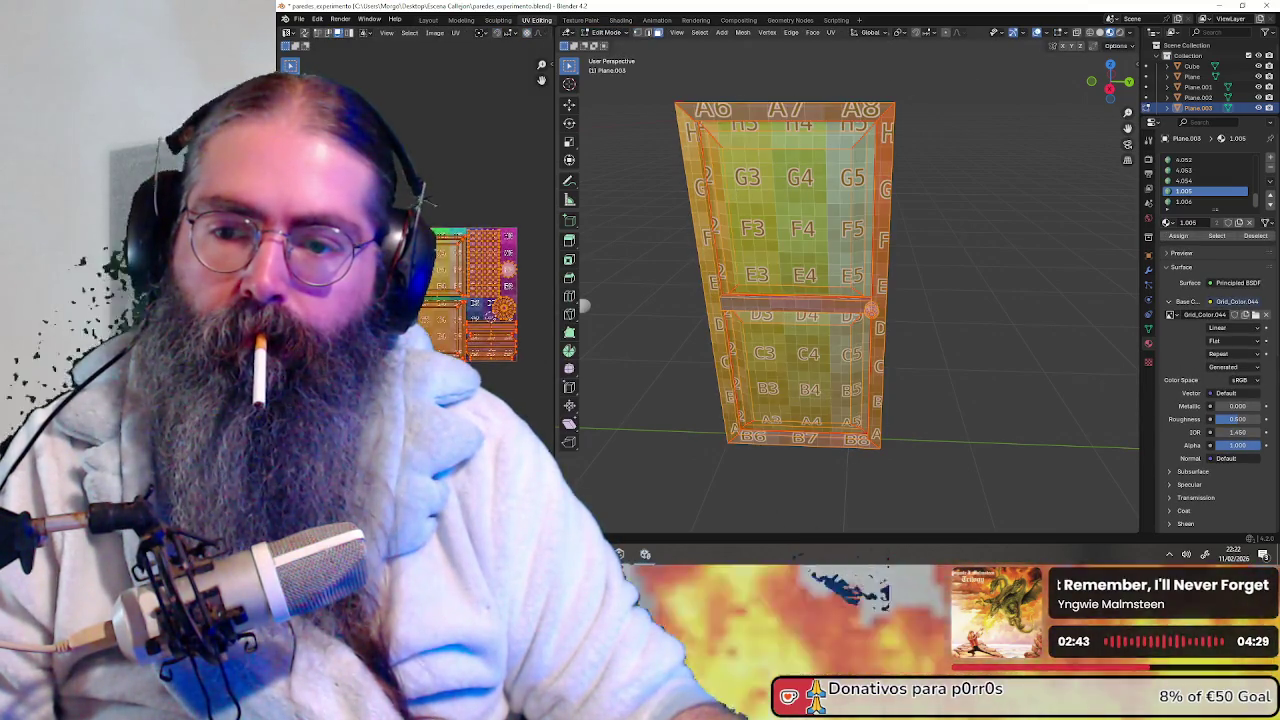
# Pan and zoom the UV Editor to show the door's UV layout over the grid
pyautogui.scroll(5, 460, 347)
pyautogui.moveTo(465, 310); pyautogui.dragTo(394, 251, button='middle')
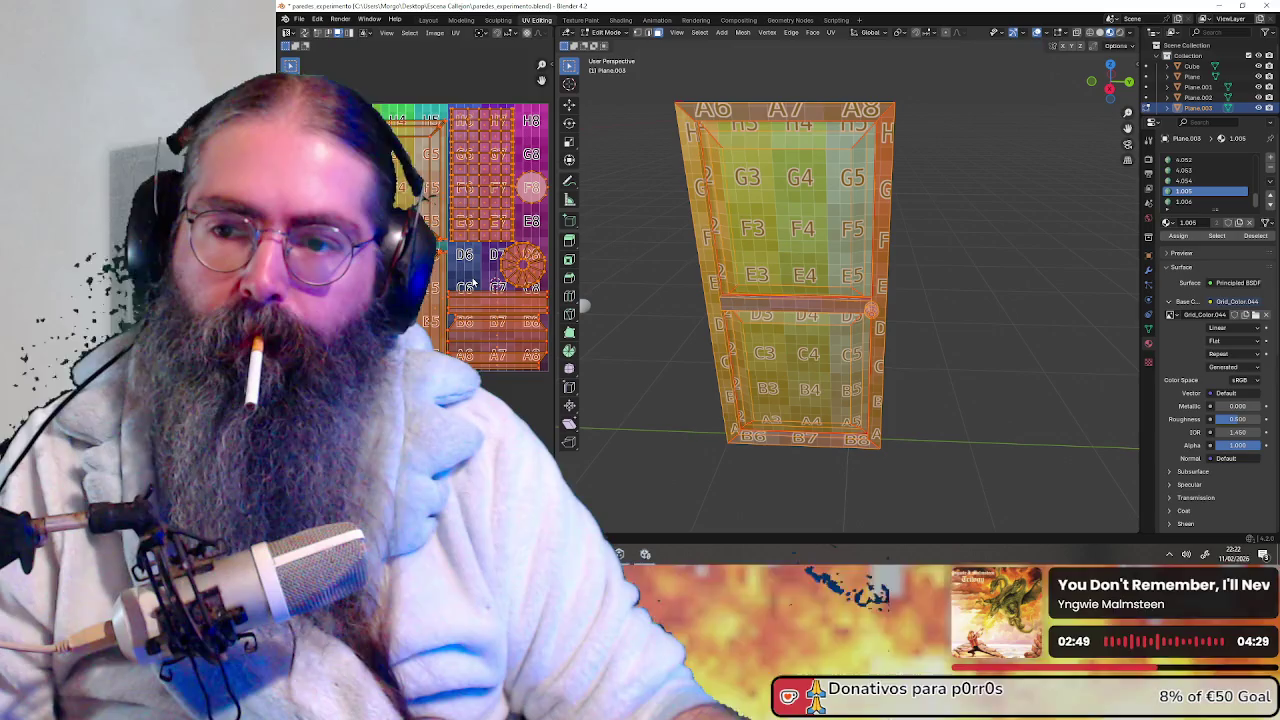
pyautogui.scroll(1, 473, 284)
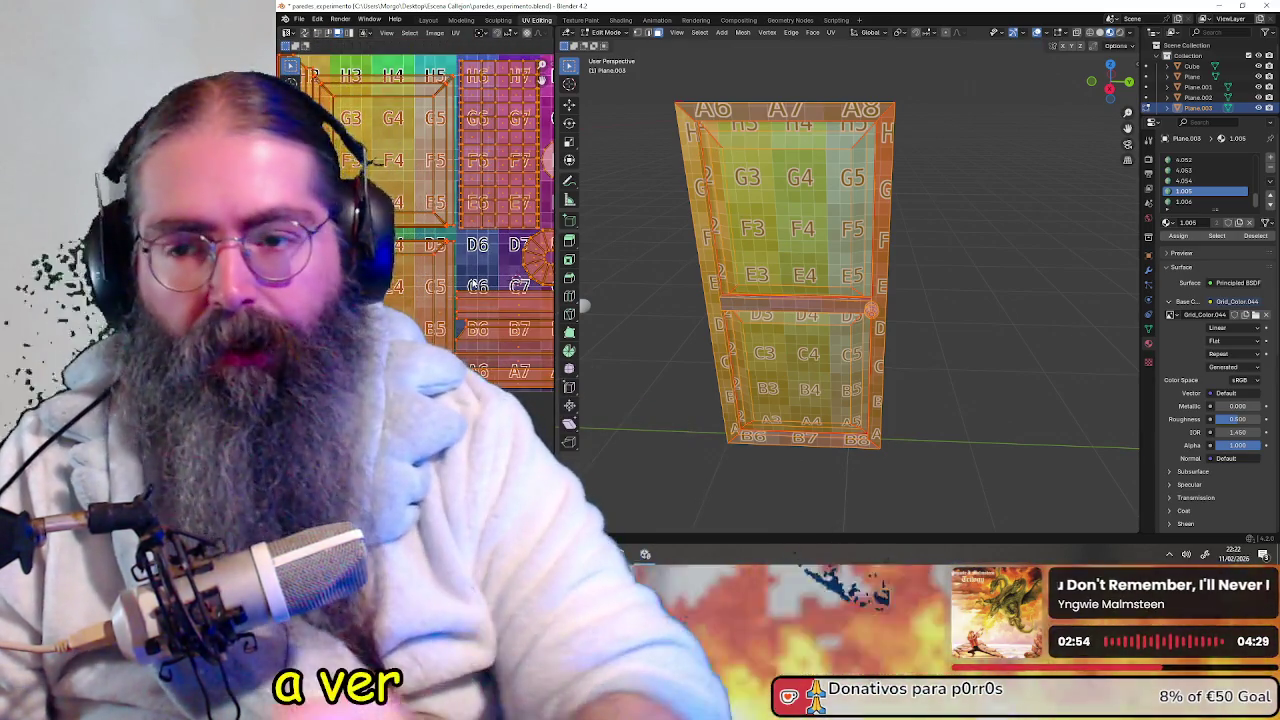
pyautogui.scroll(-4, 443, 271)
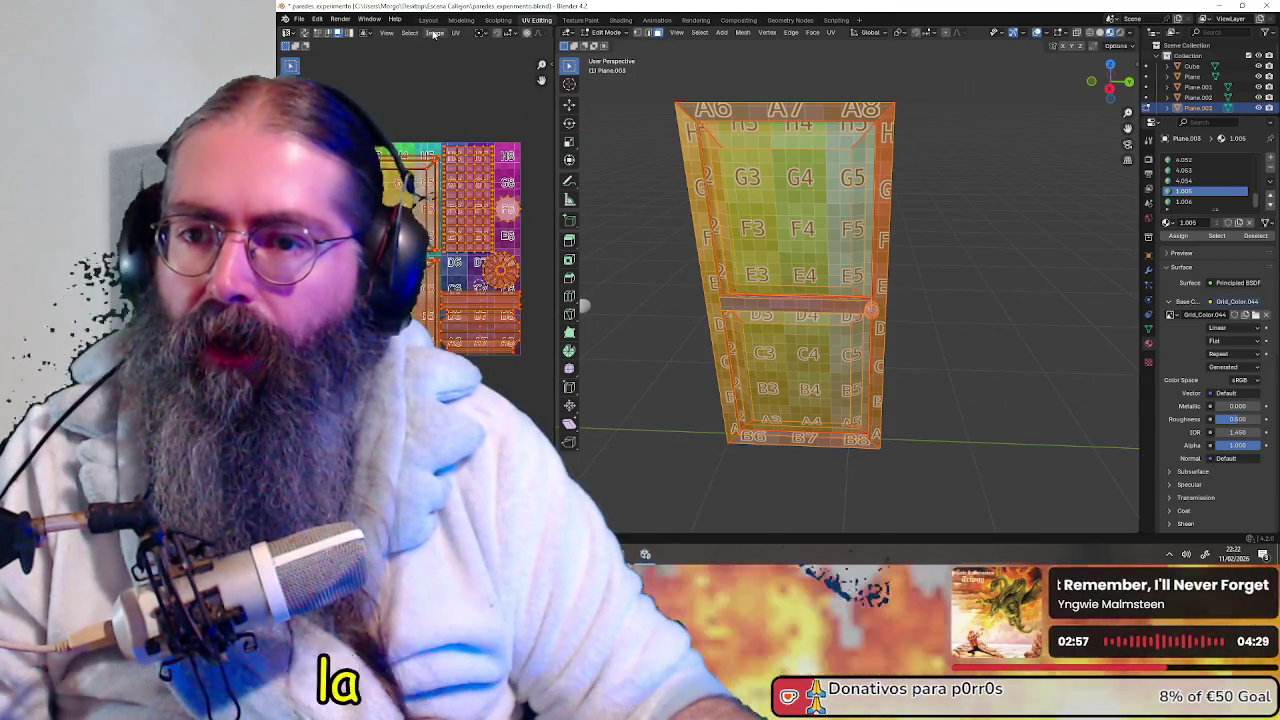
# Open and close the UV Editor's Image menu, zooming the texture view in and out
pyautogui.click(435, 33)
pyautogui.click(435, 33)
pyautogui.click(435, 33)
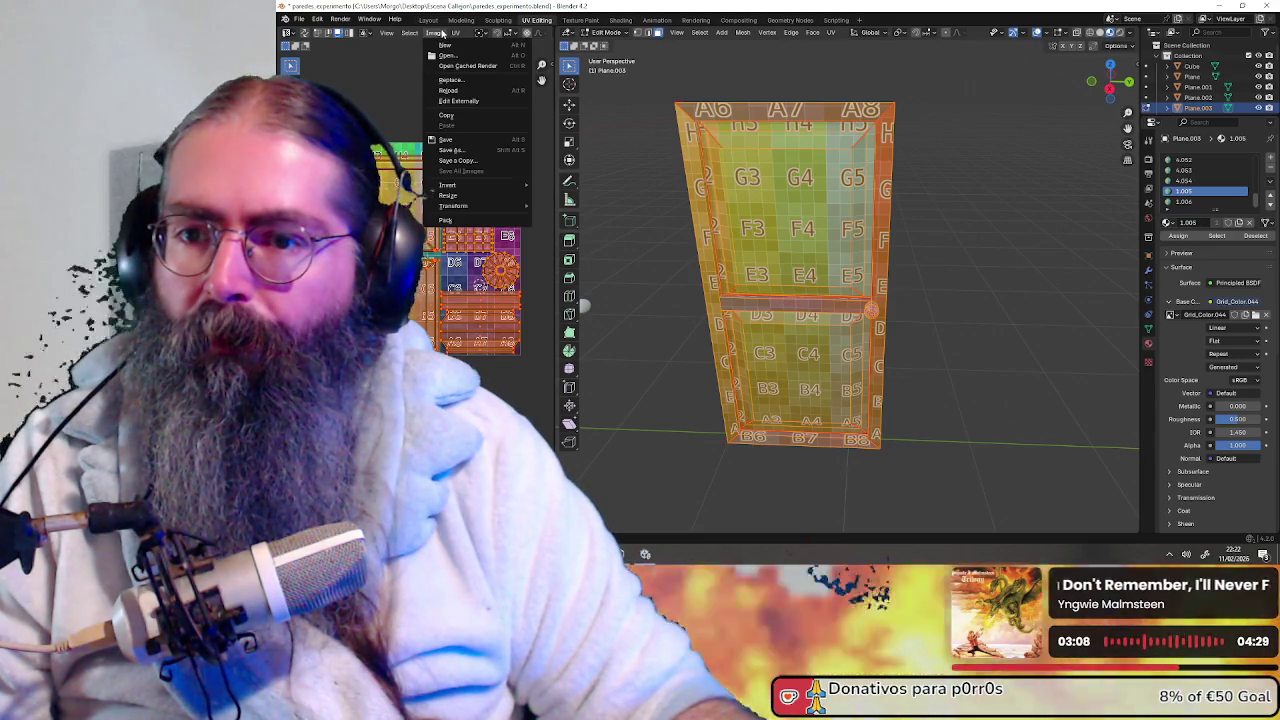
pyautogui.scroll(1, 400, 150)
pyautogui.scroll(1, 400, 150)
pyautogui.scroll(1, 400, 150)
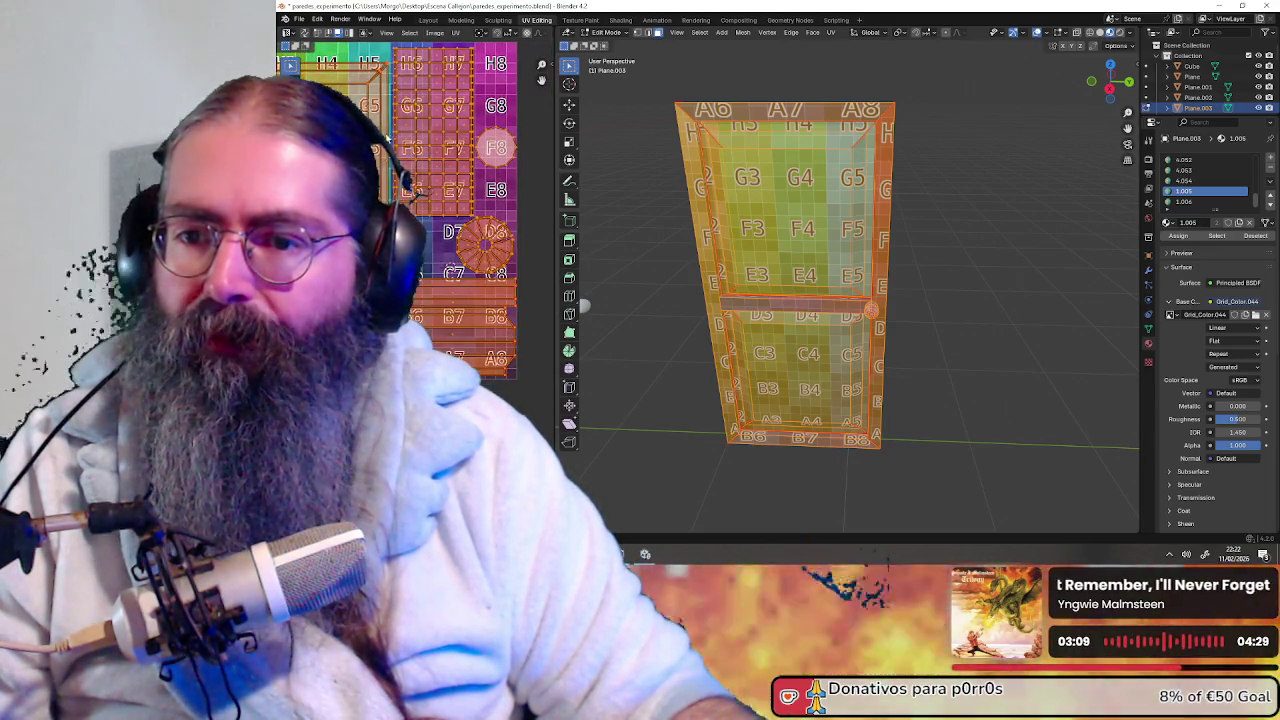
pyautogui.scroll(-1, 490, 320)
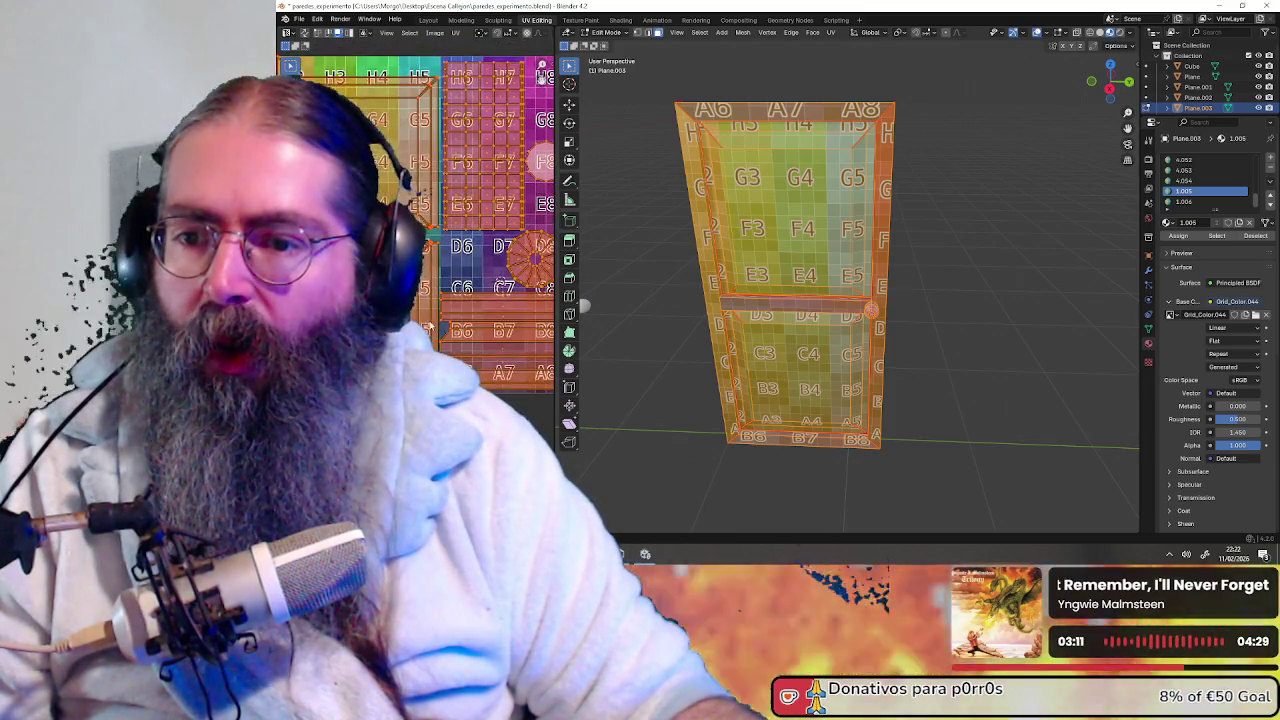
pyautogui.scroll(-1, 490, 320)
pyautogui.scroll(-1, 490, 320)
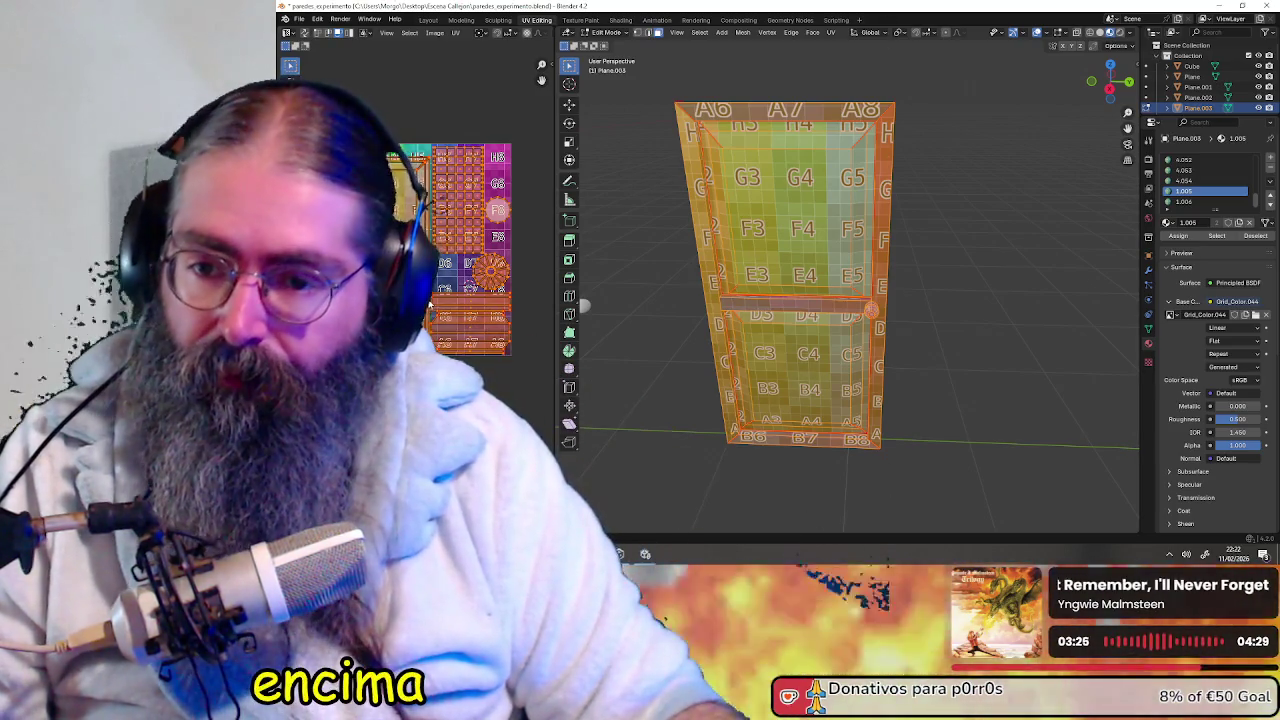
# Pan the texture to the H row tiles and close the Image menu without choosing anything
pyautogui.scroll(2, 430, 305)
pyautogui.moveTo(430, 302); pyautogui.dragTo(370, 373, button='middle')
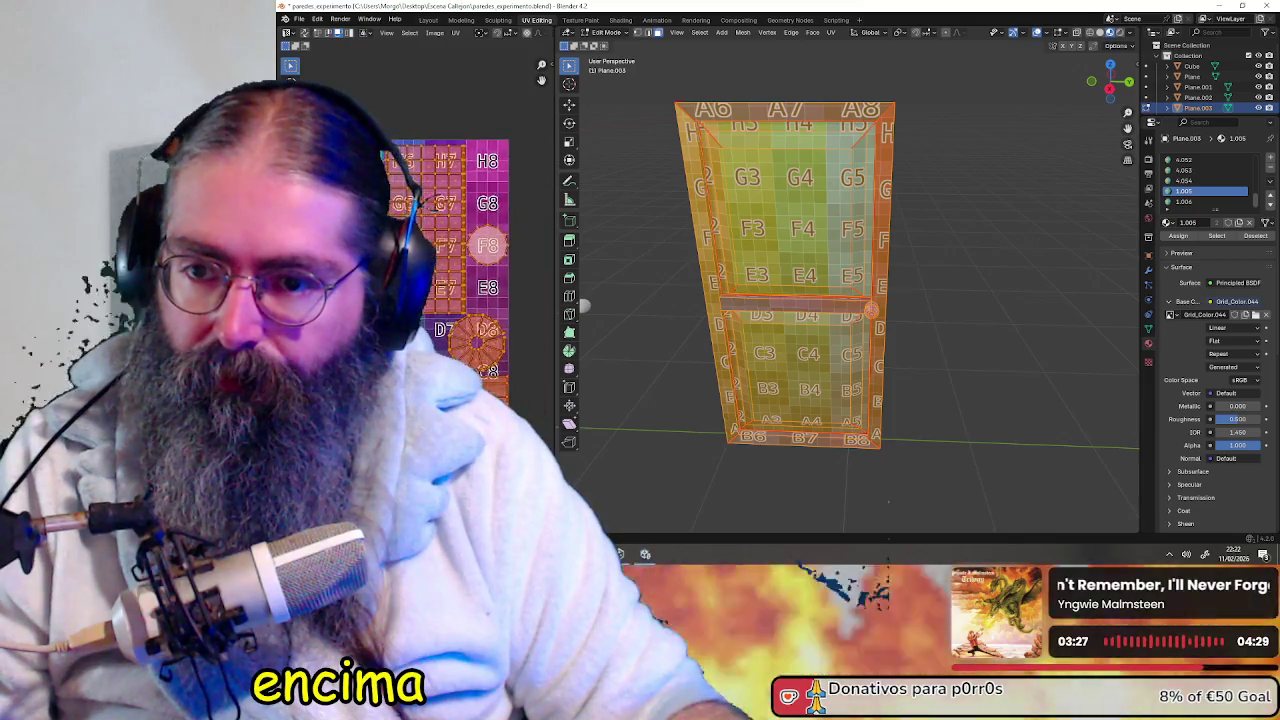
pyautogui.moveTo(395, 290); pyautogui.dragTo(490, 240, button='middle')
pyautogui.scroll(-1, 464, 236)
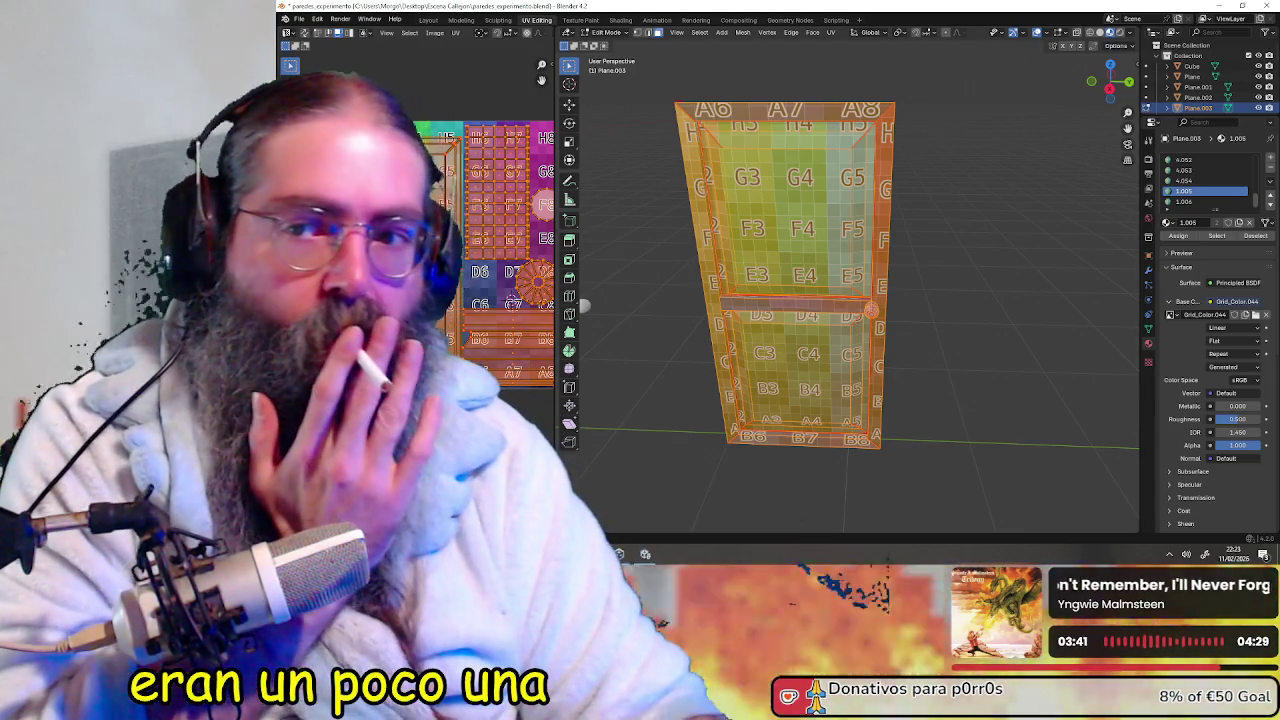
pyautogui.click(434, 33)
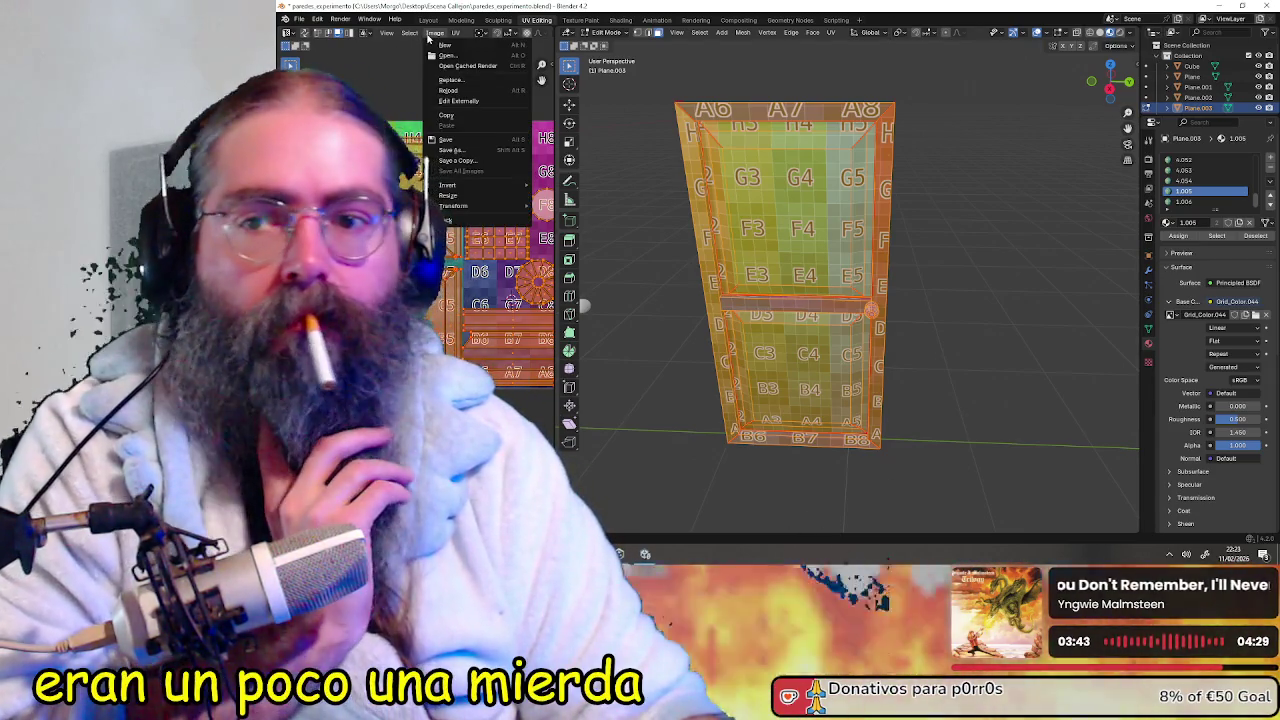
pyautogui.click(428, 36)
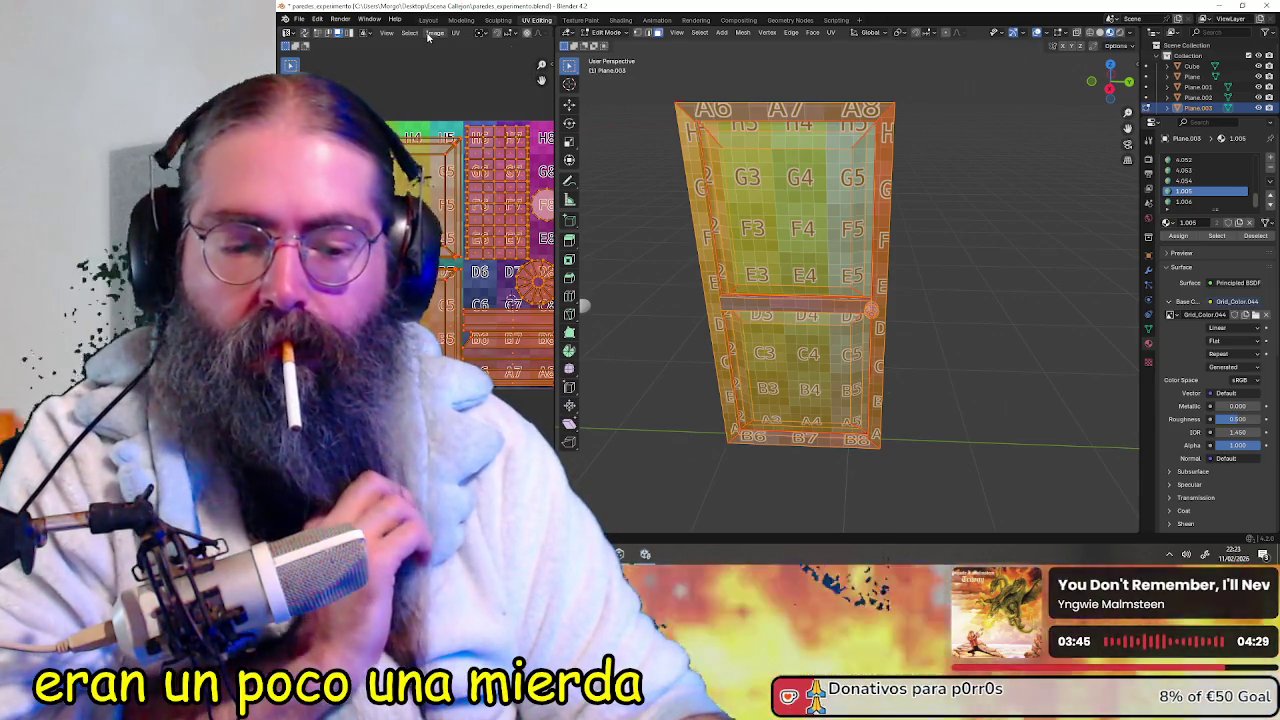
pyautogui.click(430, 34)
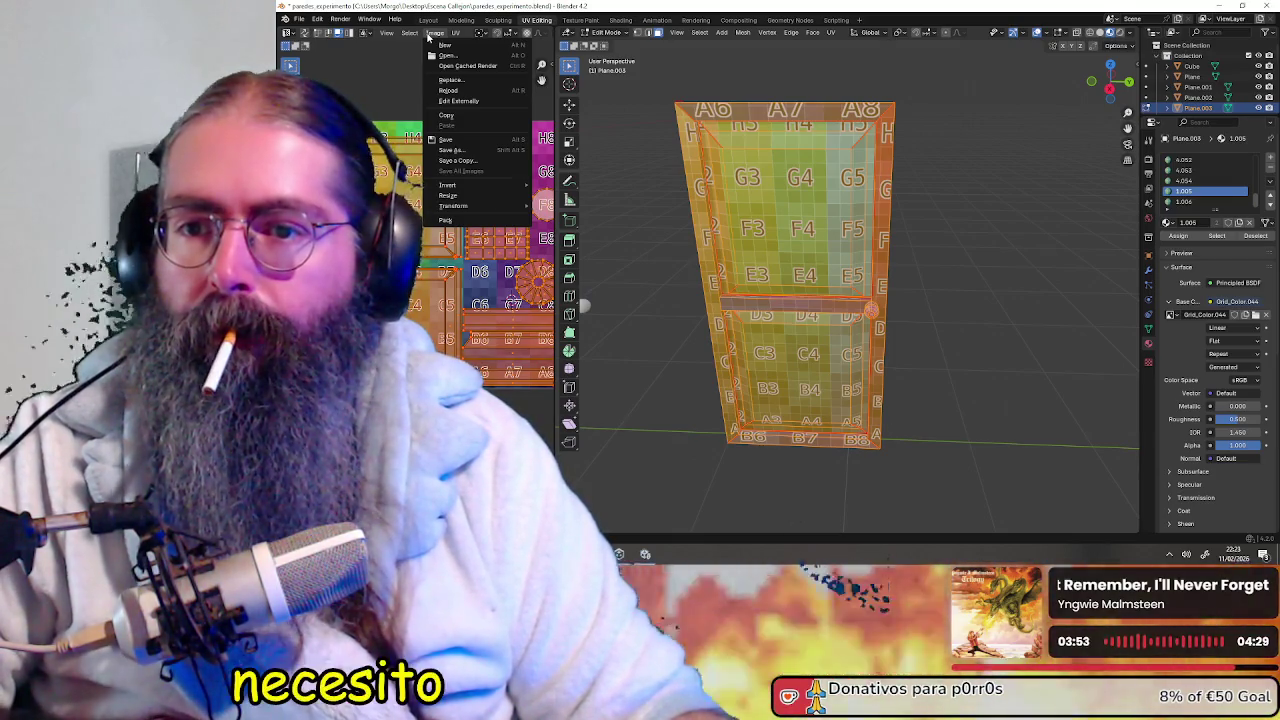
pyautogui.click(428, 34)
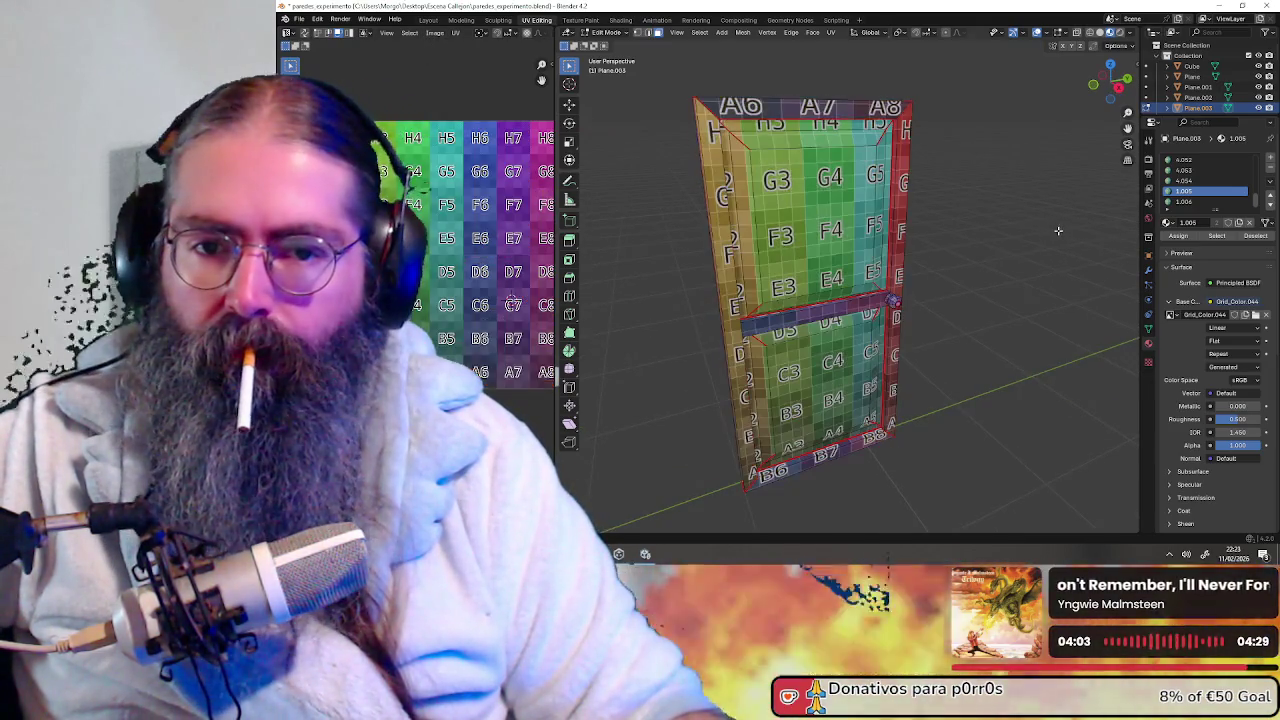
pyautogui.moveTo(1024, 228)
pyautogui.mouseDown(button='middle')
pyautogui.moveTo(920, 235)
pyautogui.moveTo(1023, 243)
pyautogui.moveTo(917, 237)
pyautogui.moveTo(1049, 231)
pyautogui.moveTo(623, 277)
pyautogui.moveTo(634, 254)
pyautogui.moveTo(934, 461)
pyautogui.mouseUp(button='middle')
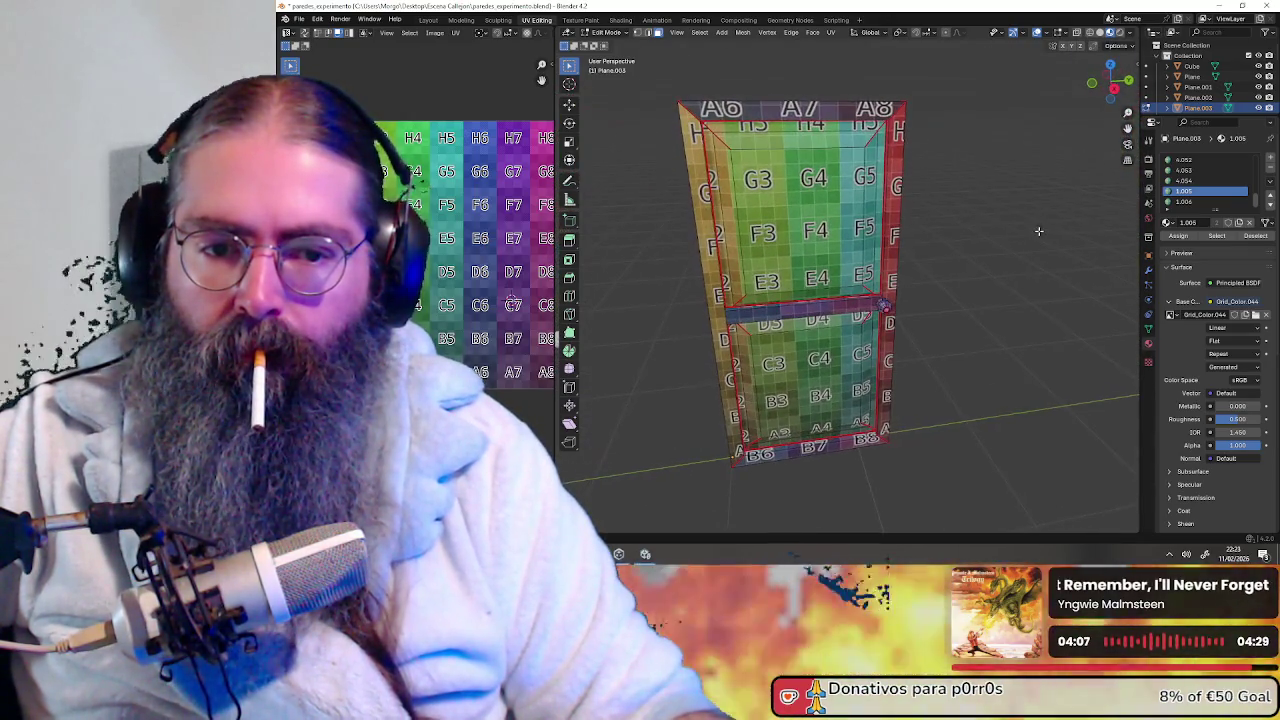
pyautogui.scroll(2, 934, 461)
pyautogui.scroll(3, 934, 461)
pyautogui.moveTo(1011, 363)
pyautogui.mouseDown(button='middle')
pyautogui.moveTo(973, 368)
pyautogui.moveTo(937, 346)
pyautogui.moveTo(977, 343)
pyautogui.moveTo(986, 349)
pyautogui.moveTo(957, 349)
pyautogui.moveTo(980, 356)
pyautogui.mouseUp(button='middle')
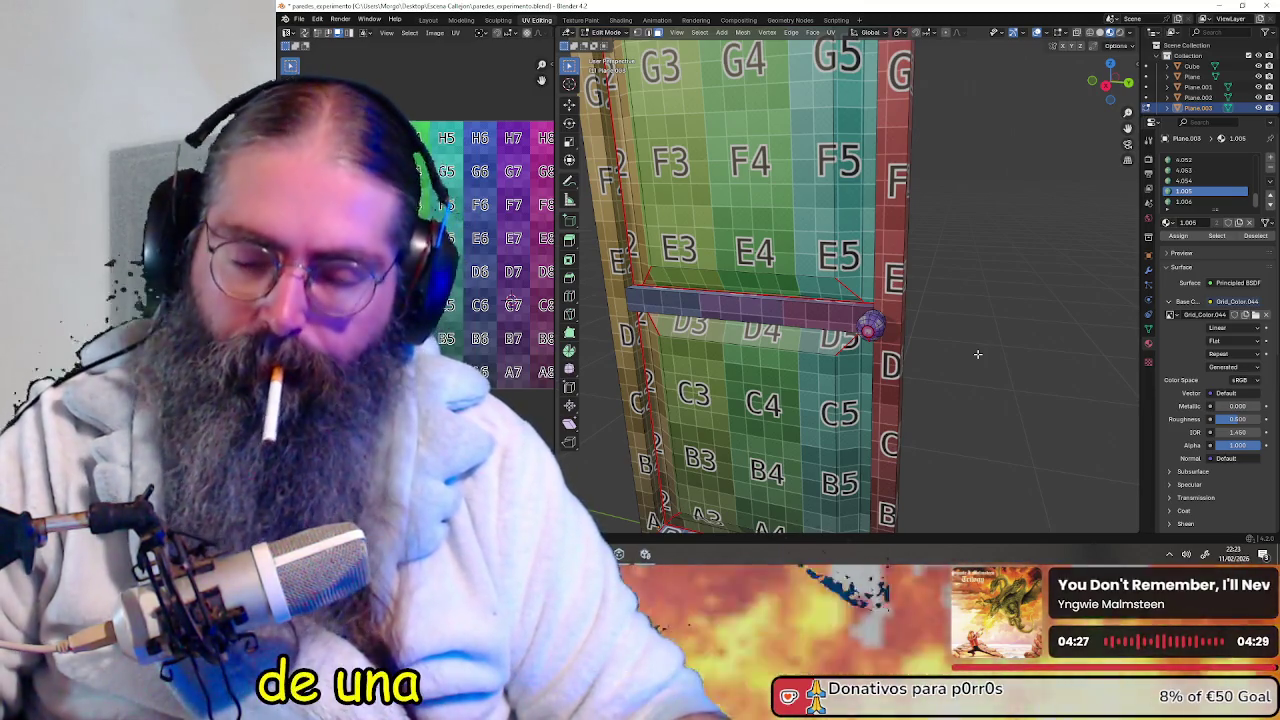
pyautogui.scroll(2, 978, 354)
pyautogui.moveTo(978, 354)
pyautogui.mouseDown(button='middle')
pyautogui.moveTo(912, 360)
pyautogui.moveTo(1056, 347)
pyautogui.moveTo(1035, 358)
pyautogui.mouseUp(button='middle')
pyautogui.scroll(-5, 1056, 347)
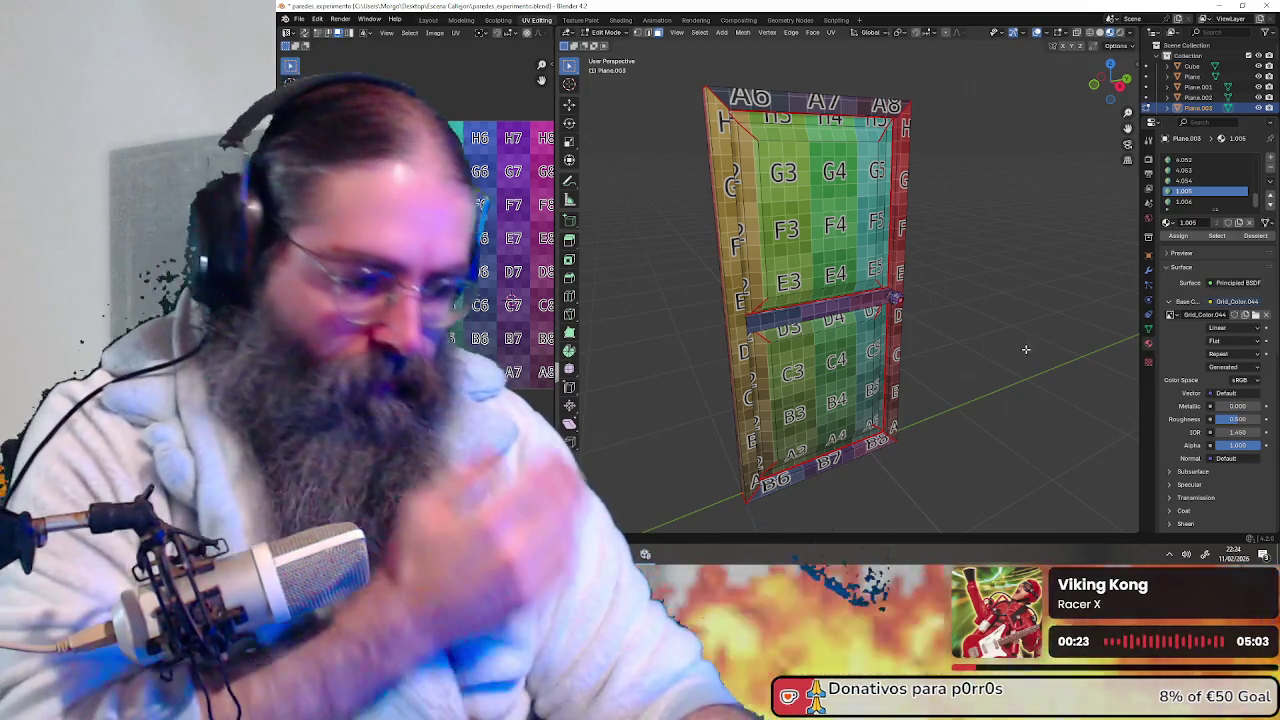
pyautogui.moveTo(997, 306); pyautogui.dragTo(960, 306, button='middle')
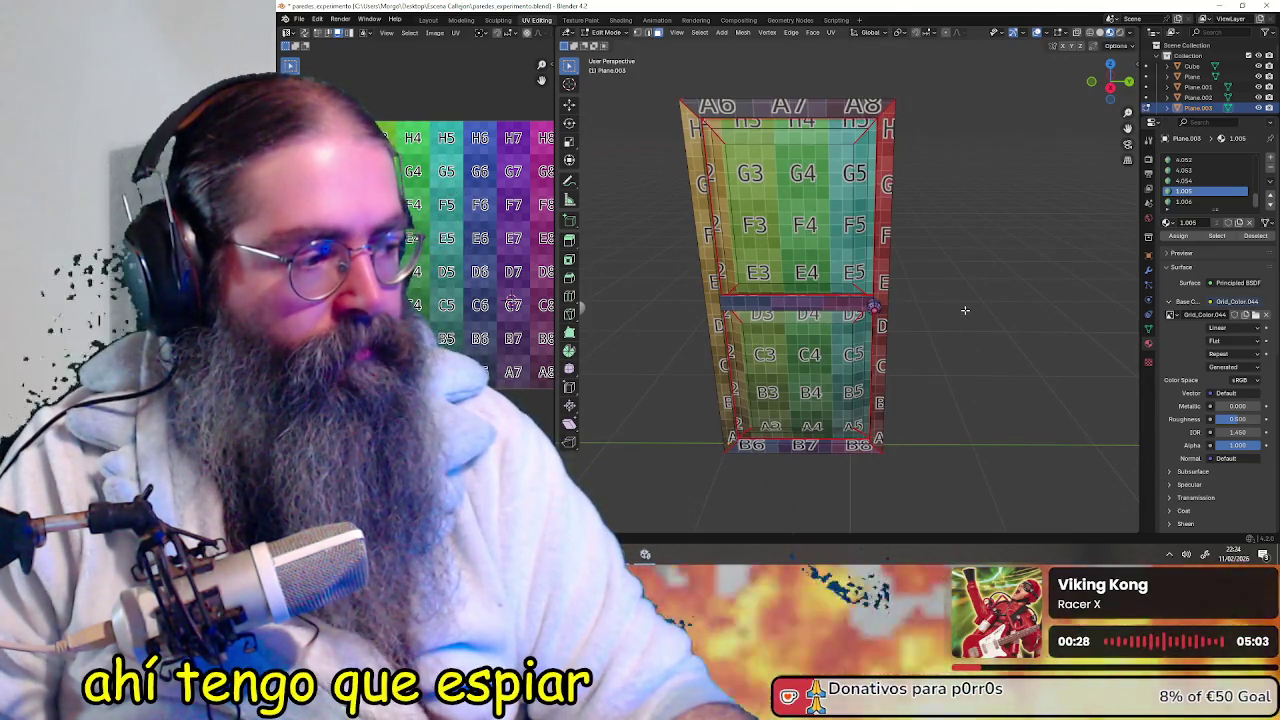
pyautogui.moveTo(965, 310)
pyautogui.mouseDown(button='middle')
pyautogui.moveTo(845, 321)
pyautogui.moveTo(975, 307)
pyautogui.mouseUp(button='middle')
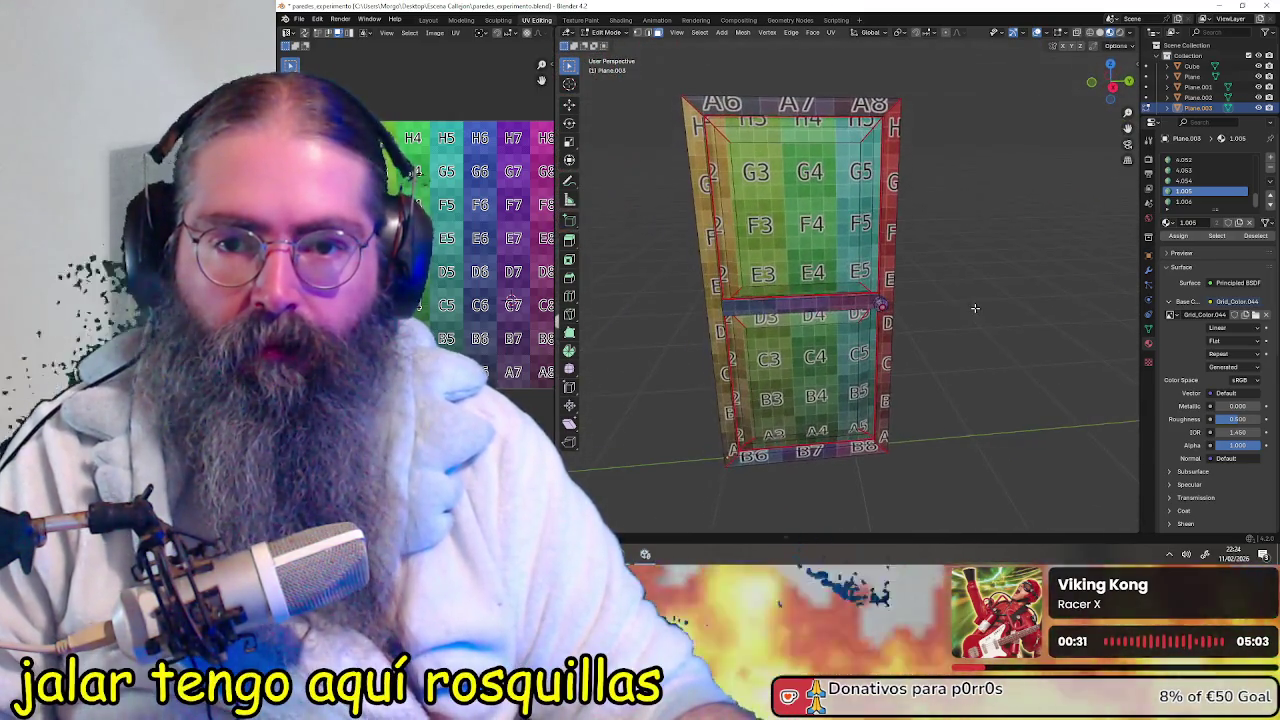
pyautogui.moveTo(975, 307); pyautogui.dragTo(892, 223, button='middle')
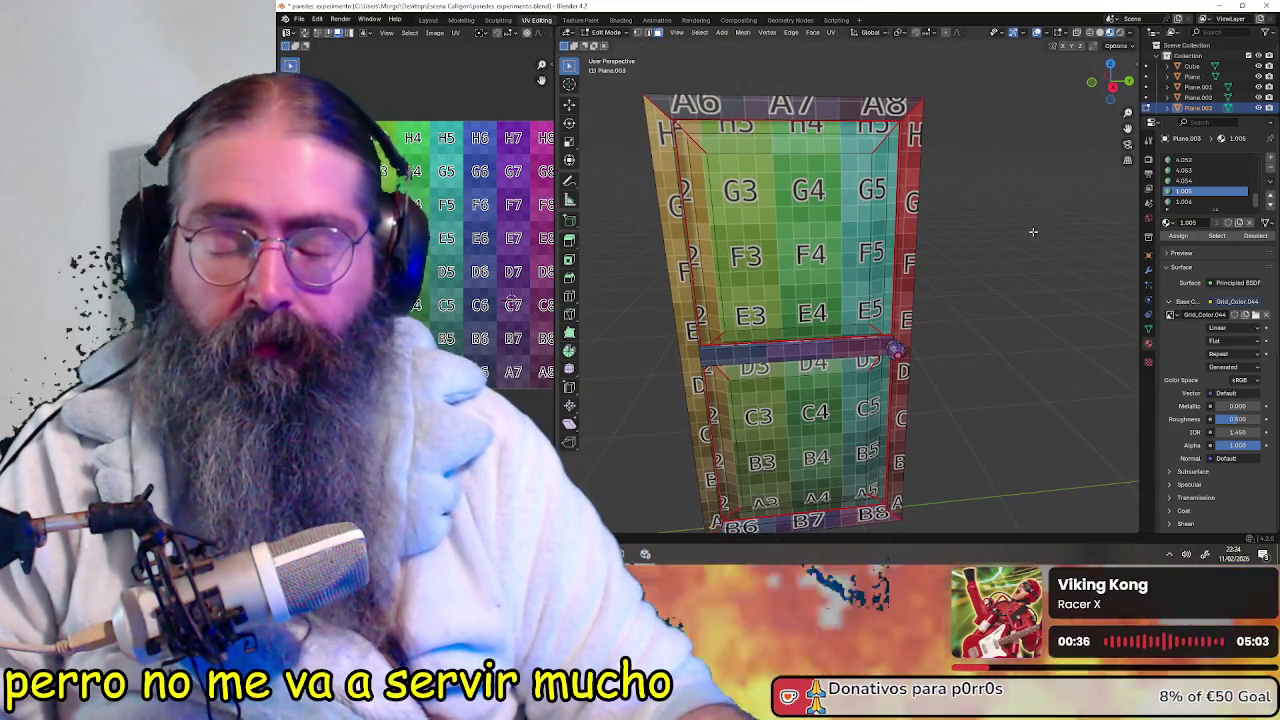
pyautogui.moveTo(1078, 236); pyautogui.dragTo(1067, 233, button='middle')
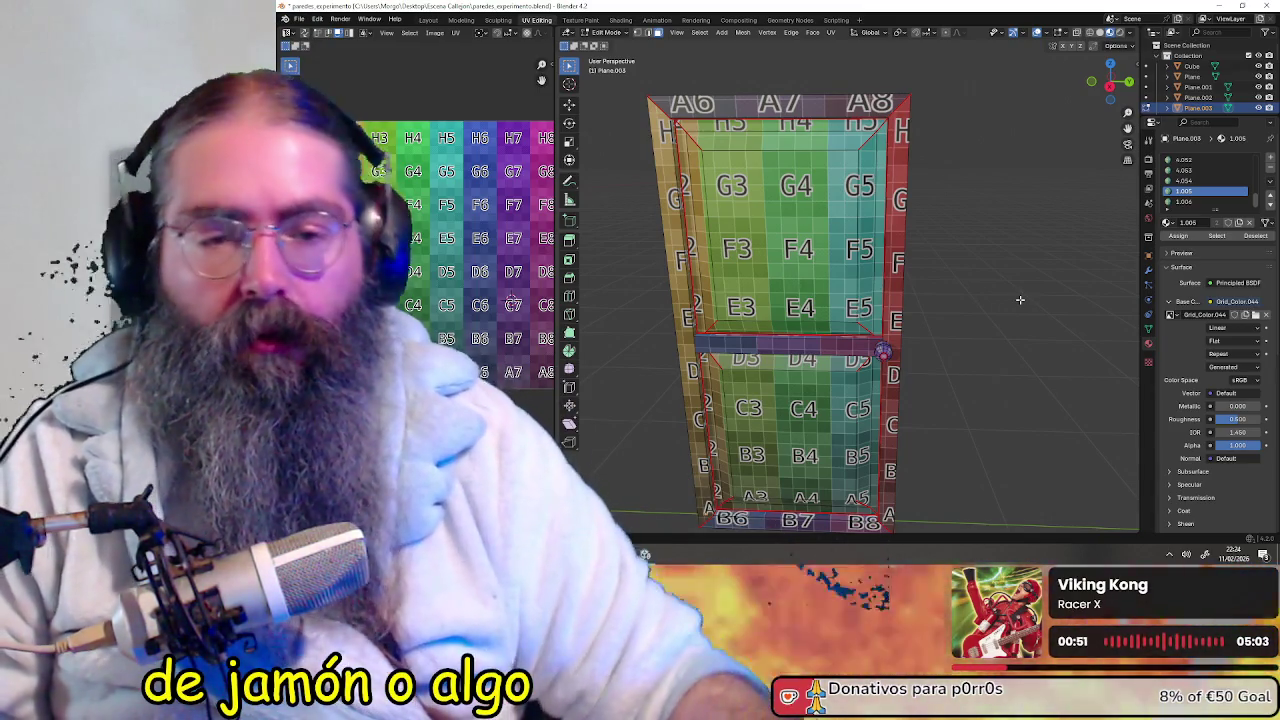
pyautogui.moveTo(1019, 299); pyautogui.dragTo(962, 302, button='middle')
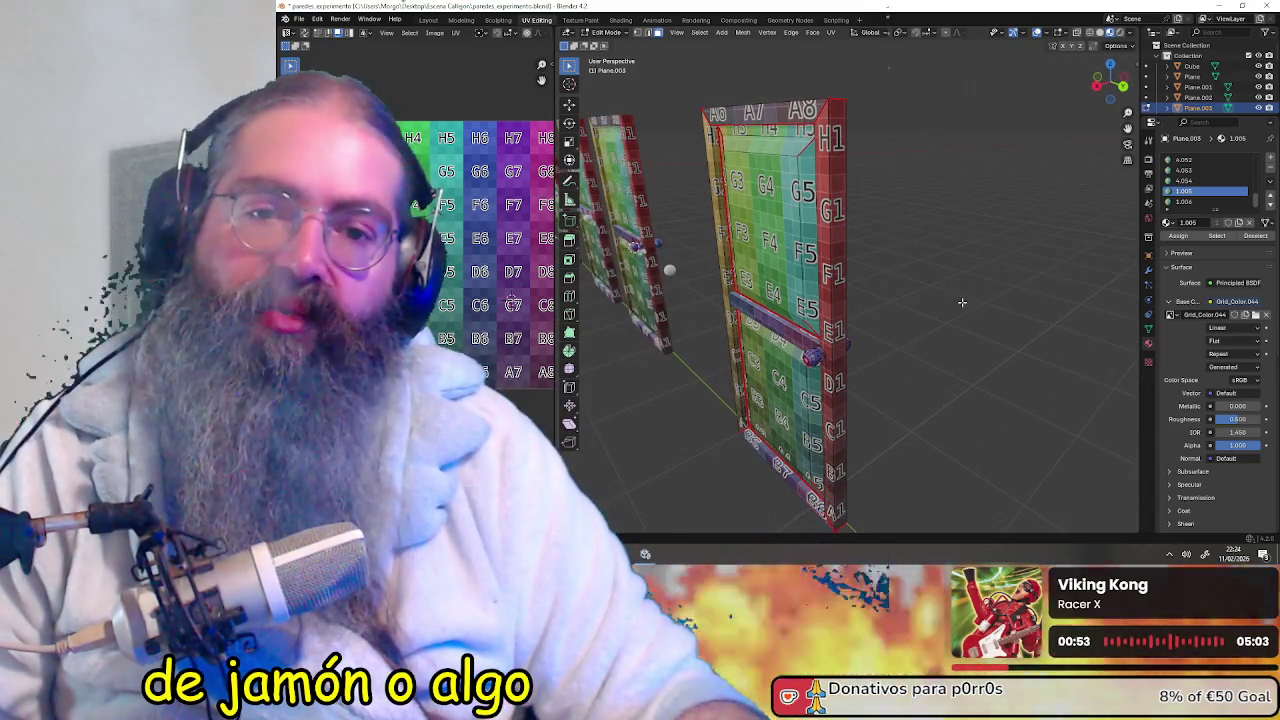
pyautogui.moveTo(962, 302)
pyautogui.mouseDown(button='middle')
pyautogui.moveTo(818, 312)
pyautogui.moveTo(1011, 306)
pyautogui.moveTo(988, 332)
pyautogui.mouseUp(button='middle')
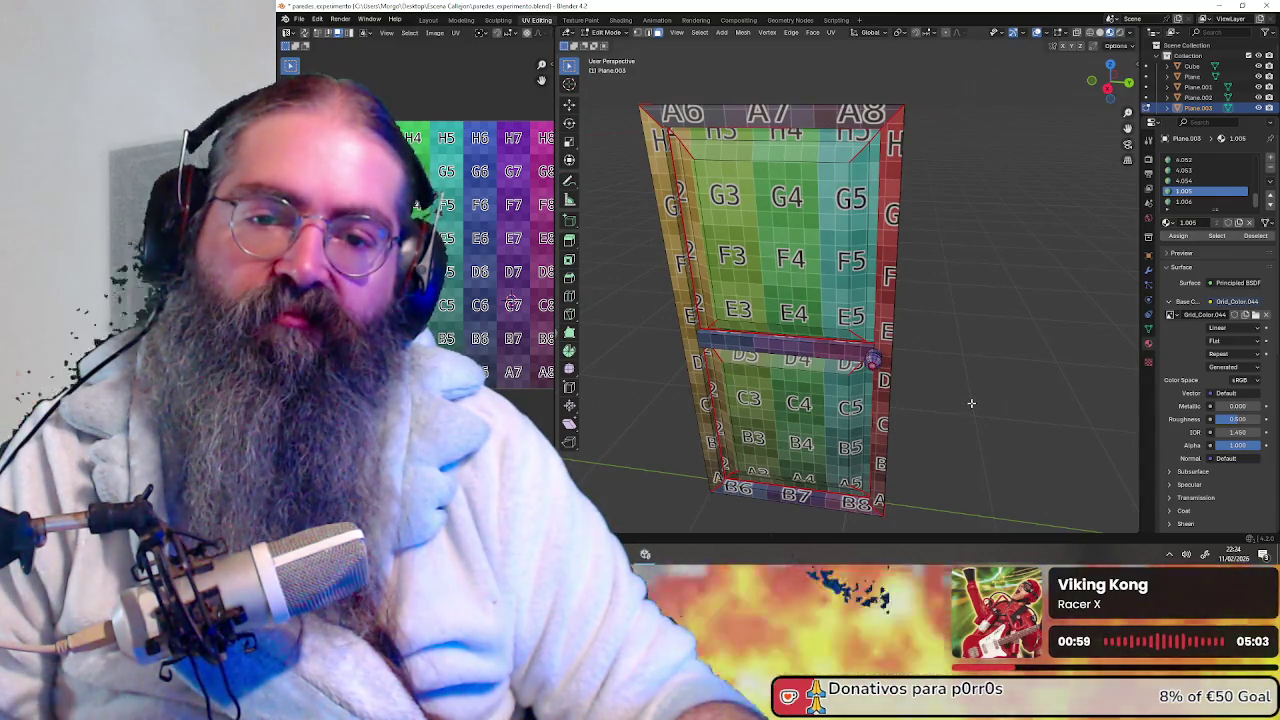
pyautogui.press('a')
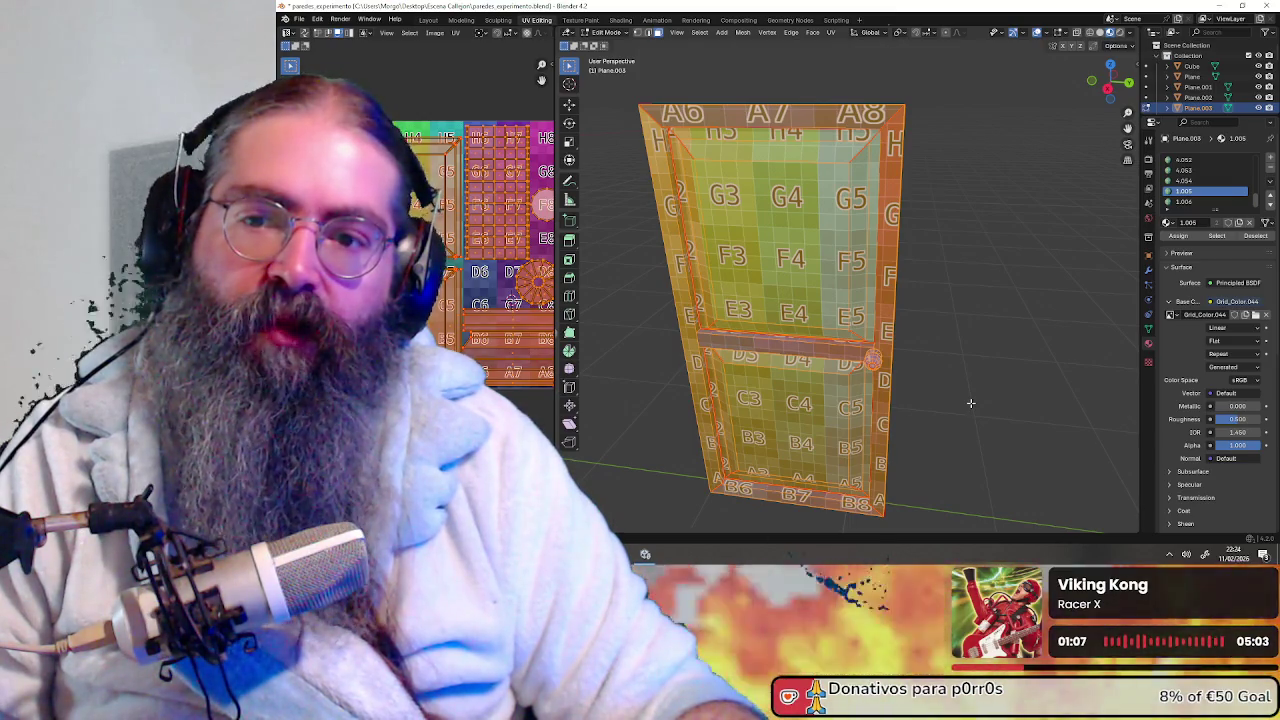
# Zoom in and out on the door's UV layout over the A6–B8 grid tiles
pyautogui.scroll(-3, 451, 331)
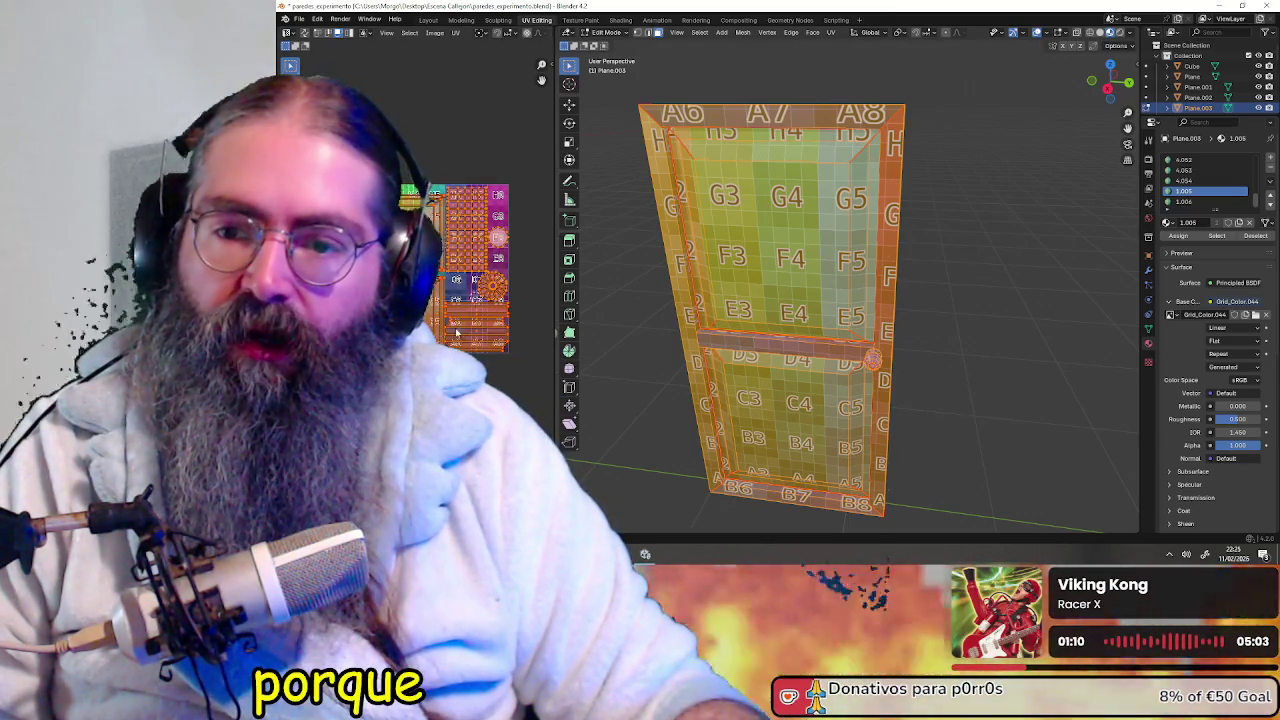
pyautogui.scroll(-2, 453, 331)
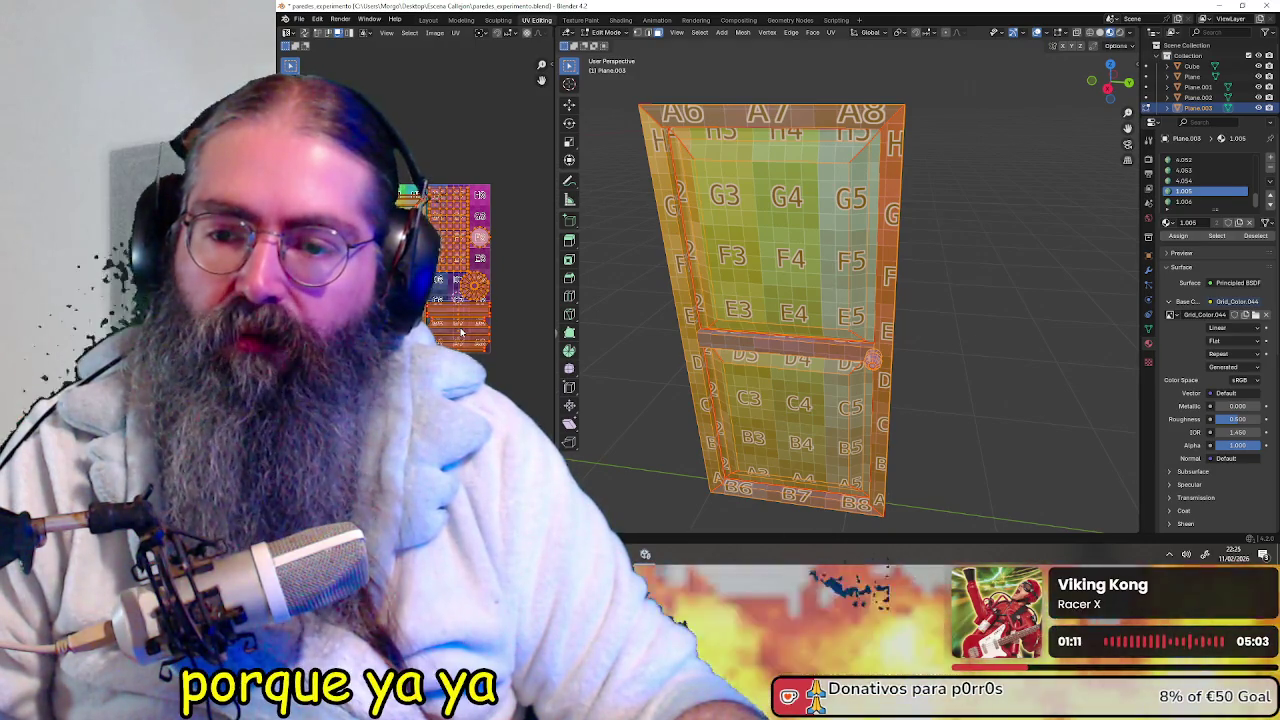
pyautogui.scroll(3, 461, 332)
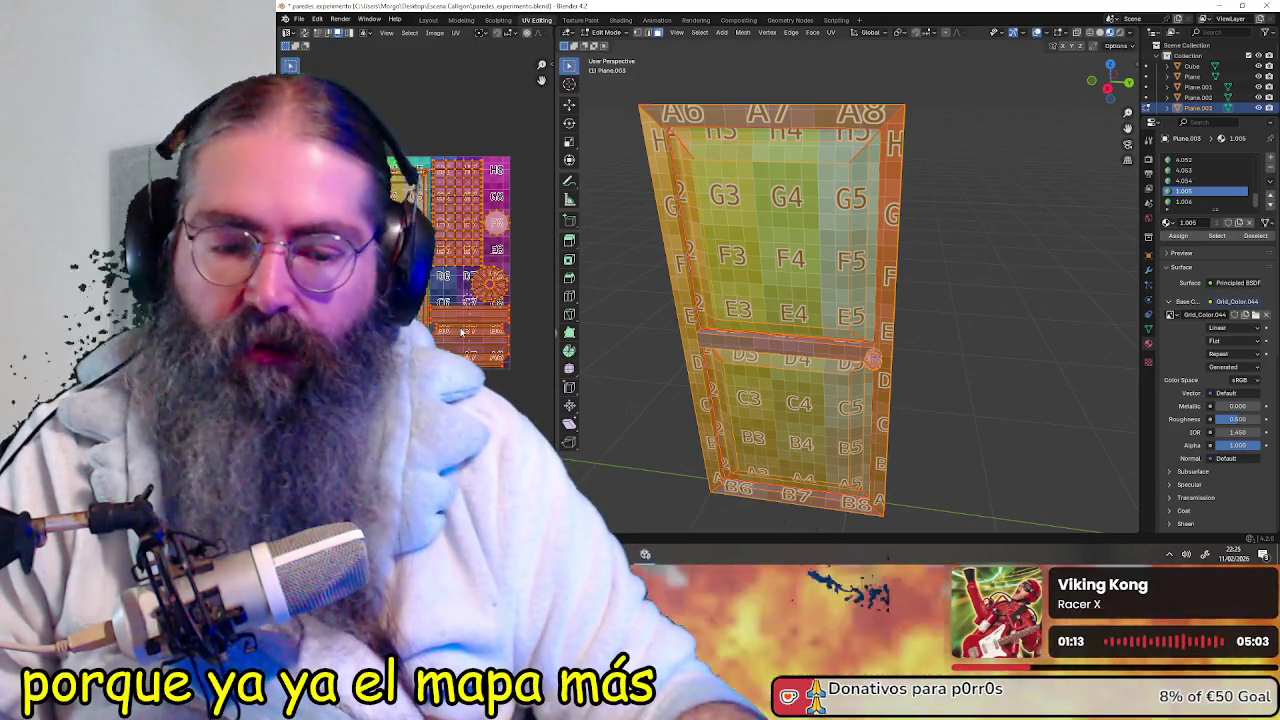
pyautogui.scroll(3, 426, 311)
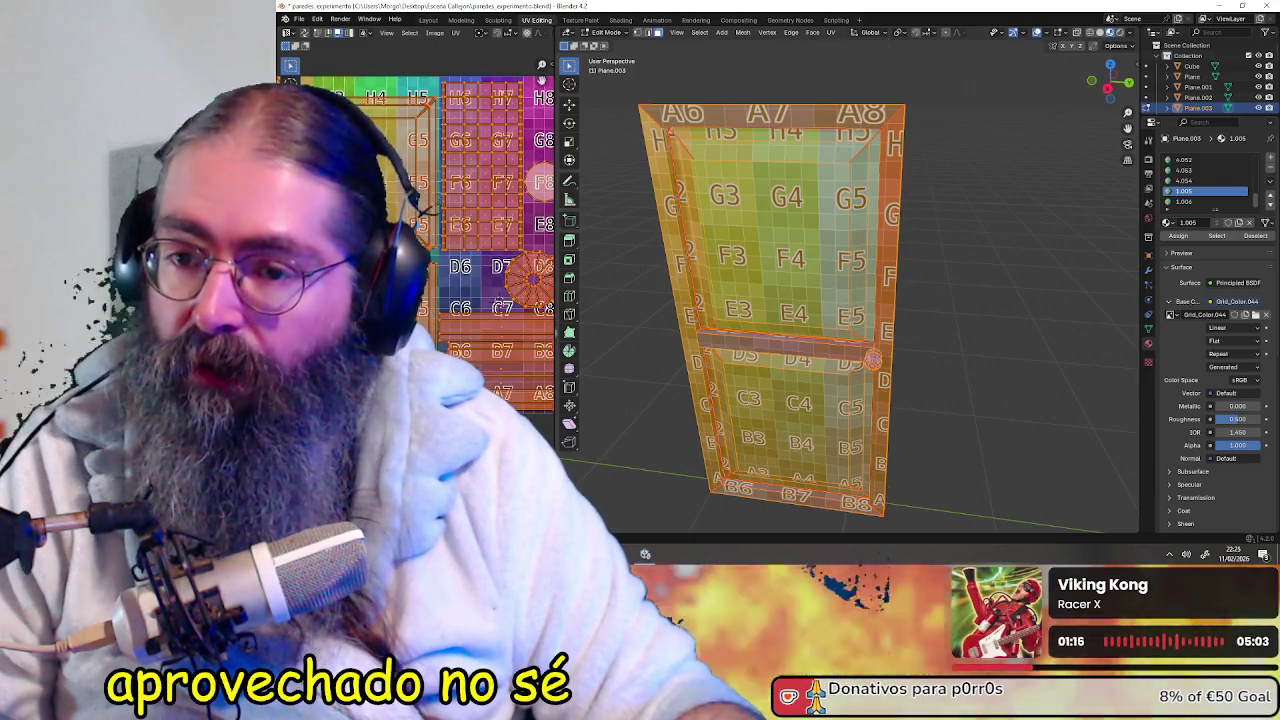
pyautogui.scroll(4, 426, 311)
pyautogui.scroll(1, 426, 305)
pyautogui.scroll(-1, 426, 305)
pyautogui.scroll(-4, 426, 305)
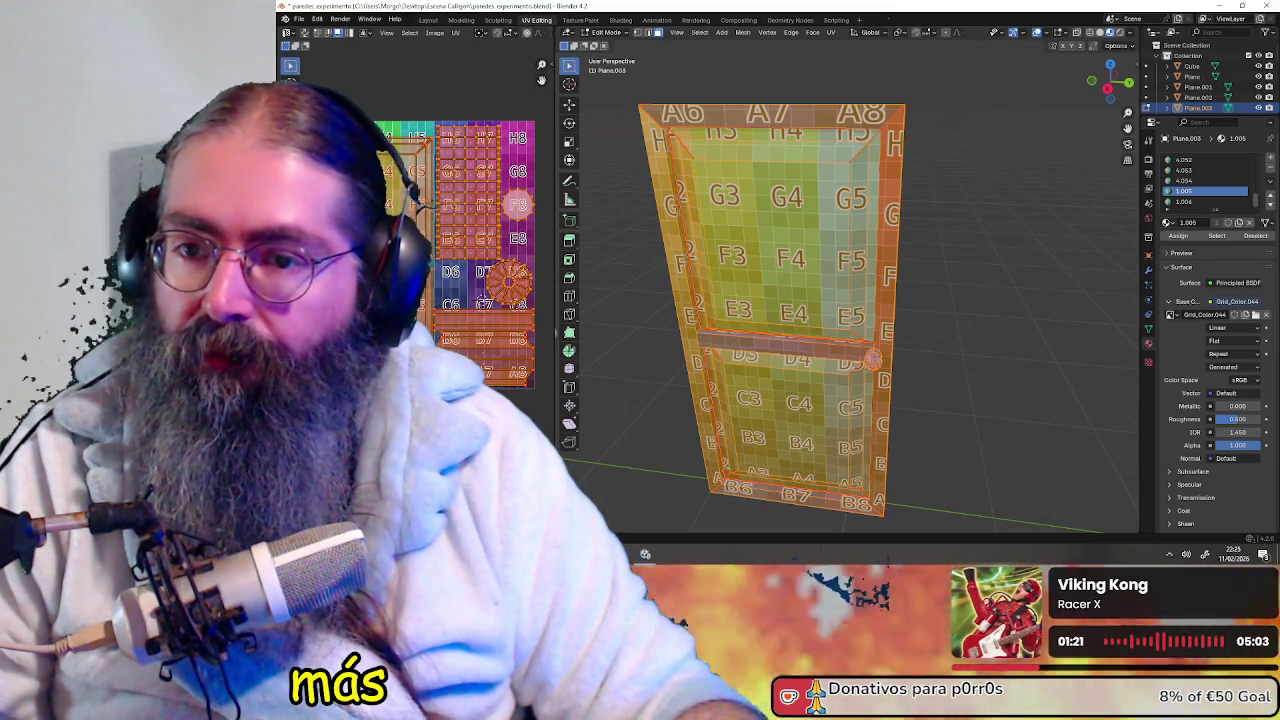
pyautogui.moveTo(426, 305); pyautogui.dragTo(413, 320, button='middle')
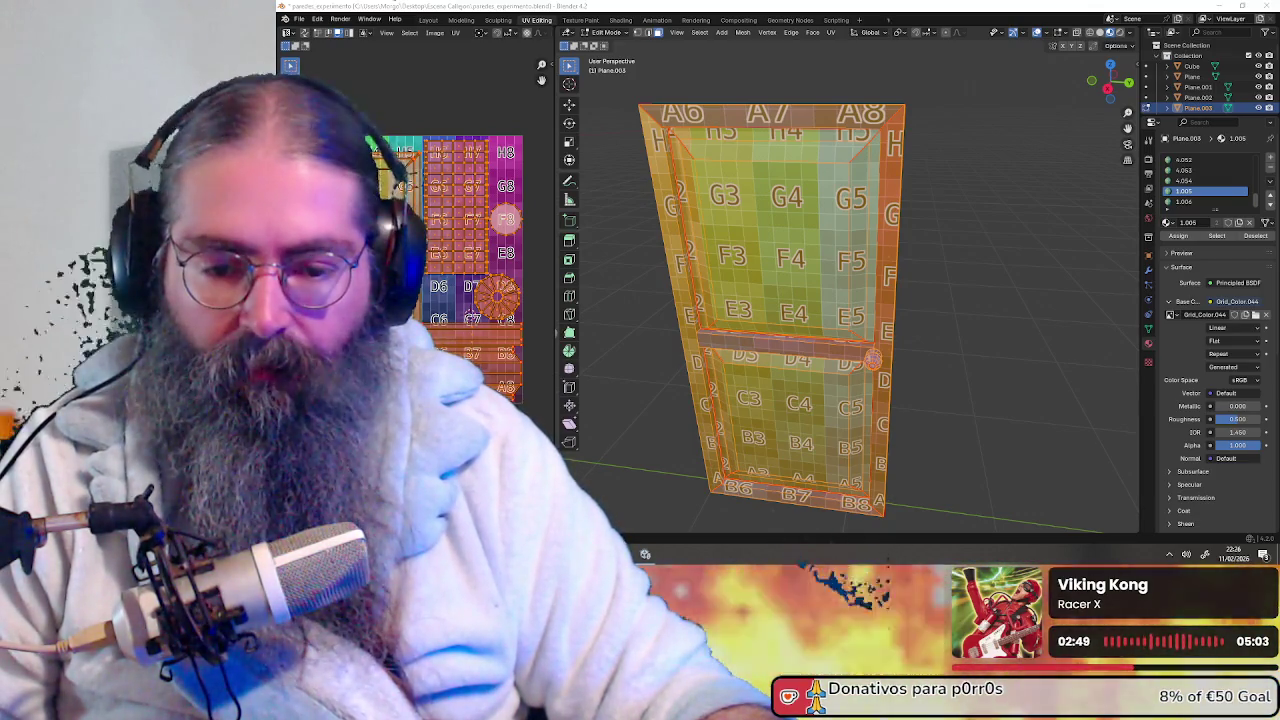
pyautogui.hotkey('alt', 'Tab')
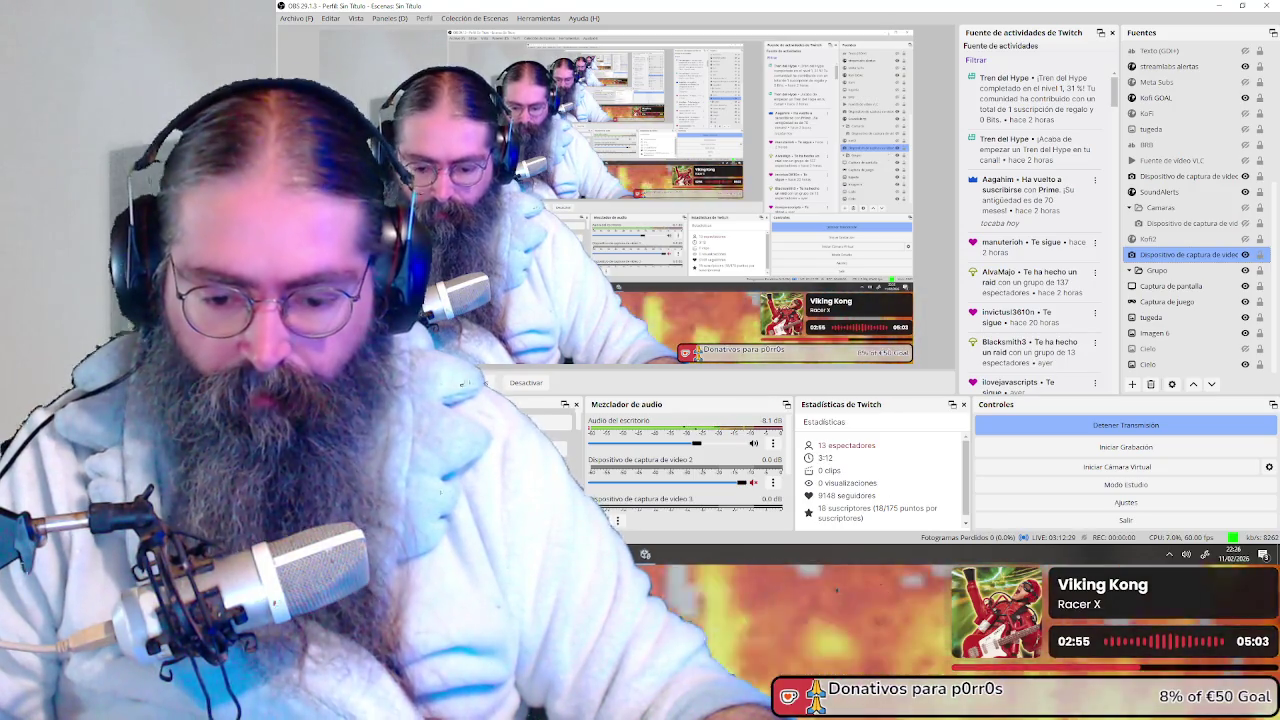
pyautogui.hotkey('alt', 'Tab')
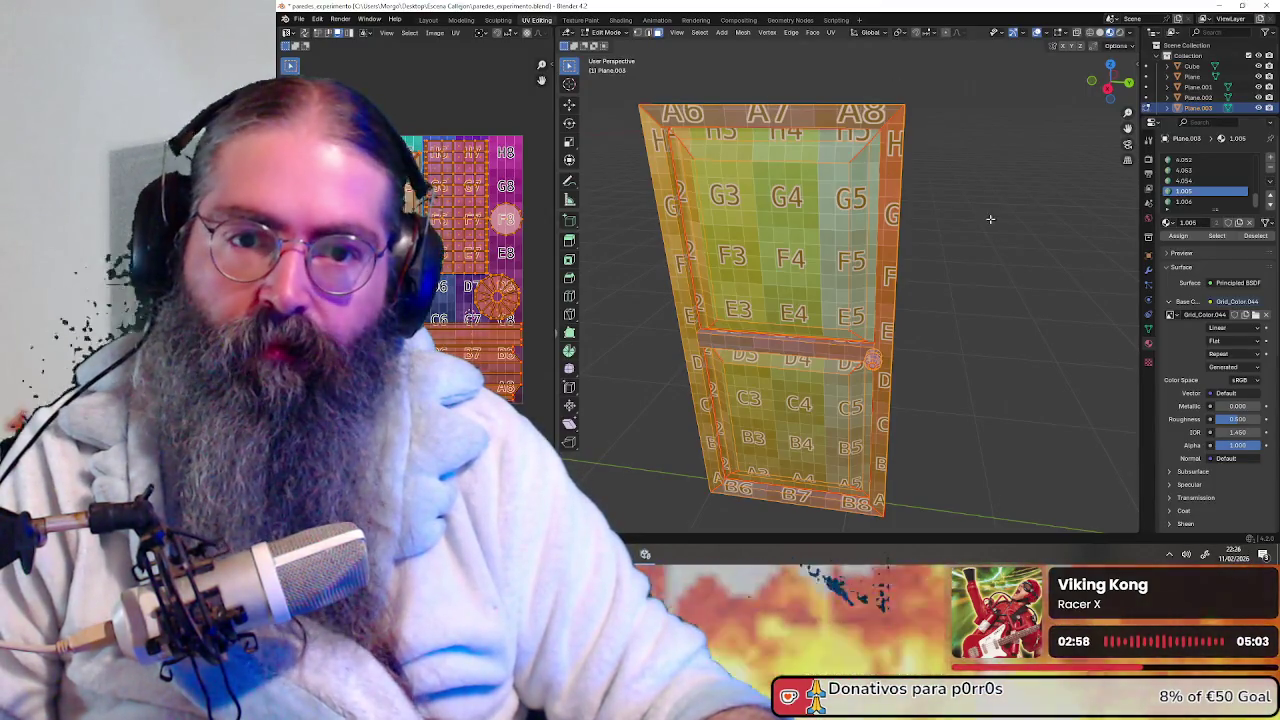
# View the door frontally, show grid columns 4–7, and switch to the Texture Paint workspace
pyautogui.moveTo(946, 224); pyautogui.dragTo(863, 294, button='middle')
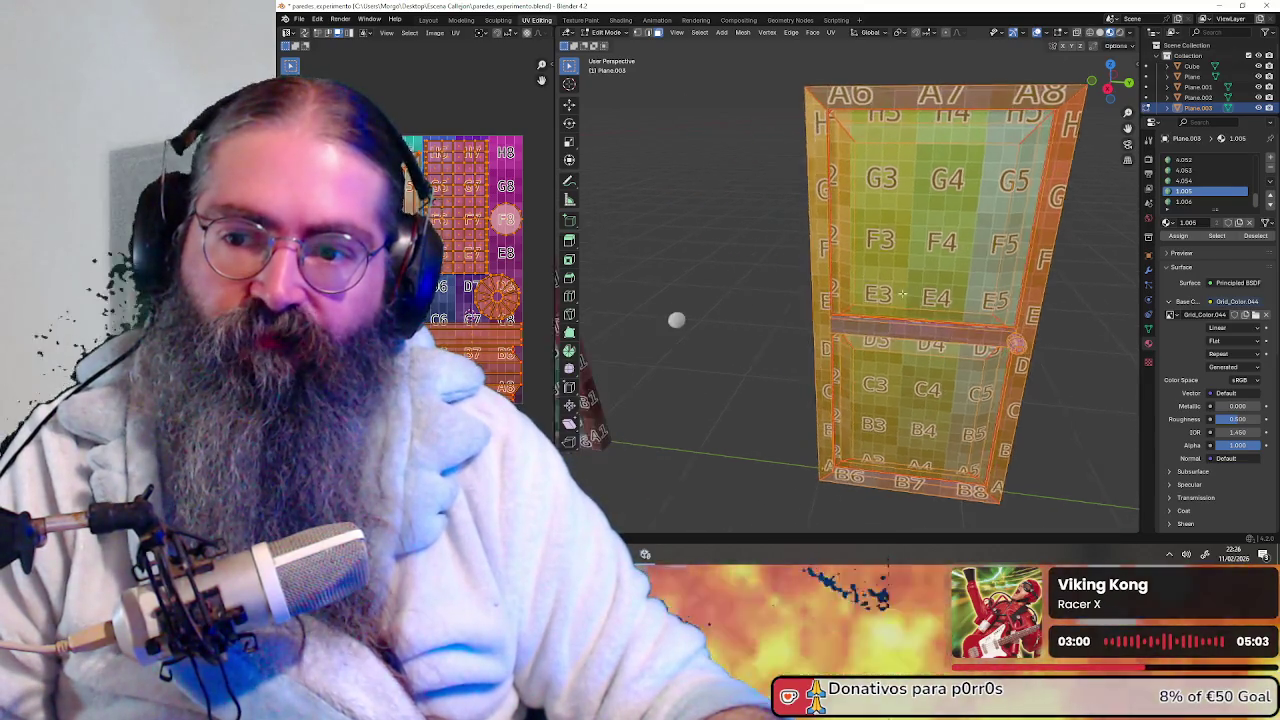
pyautogui.moveTo(436, 309); pyautogui.dragTo(472, 294, button='middle')
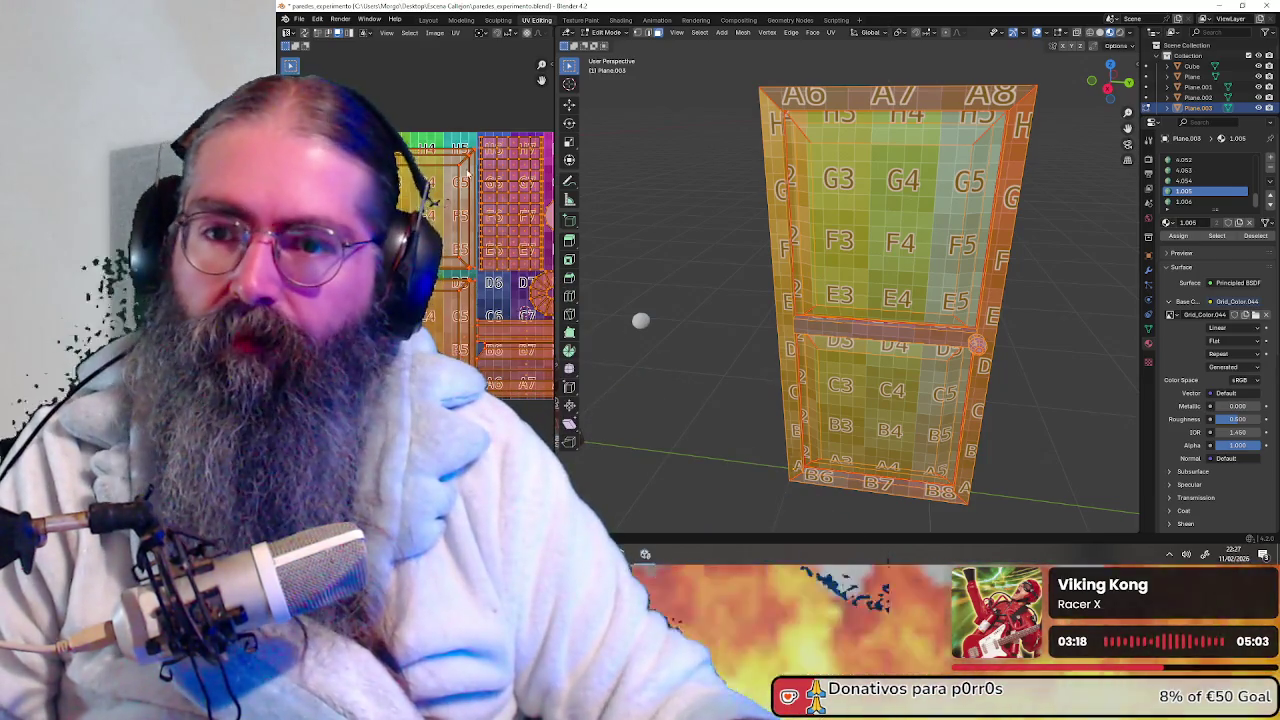
pyautogui.click(581, 22)
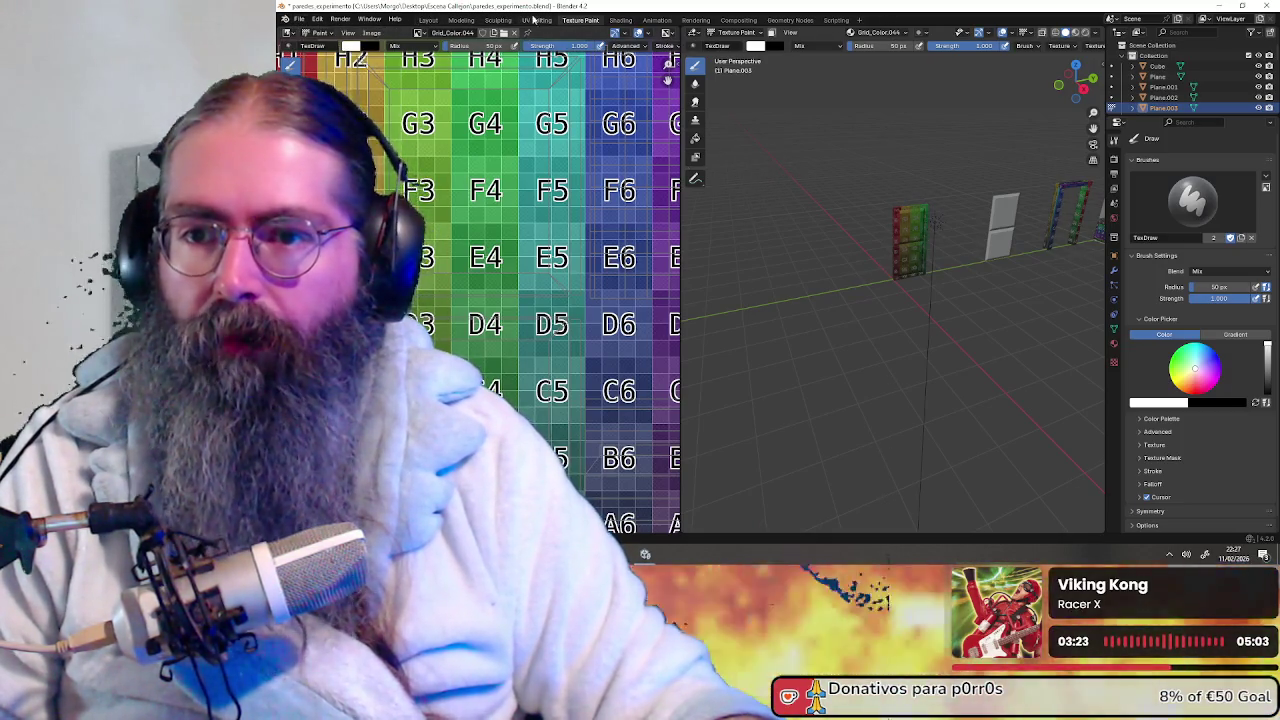
# Return to UV Editing, deselect the door mesh, and switch to Object Mode
pyautogui.click(536, 20)
pyautogui.hotkey('alt', 'a')
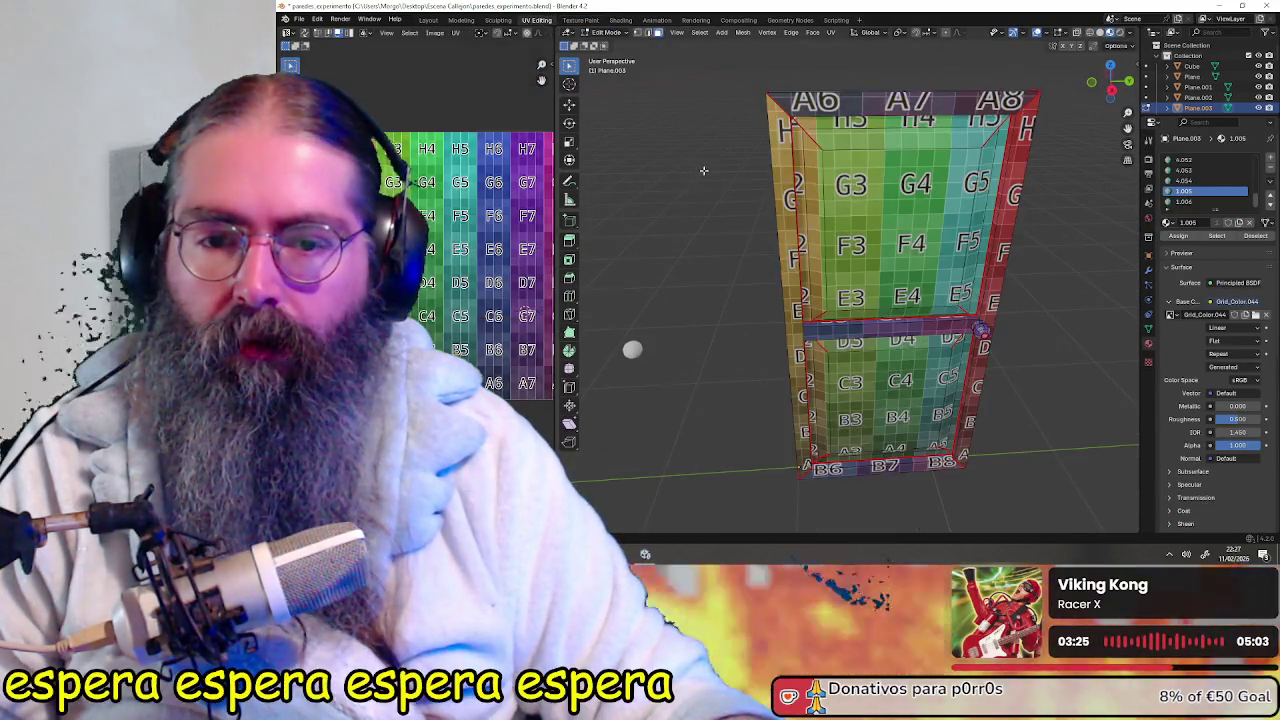
pyautogui.scroll(-3, 777, 169)
pyautogui.click(604, 32)
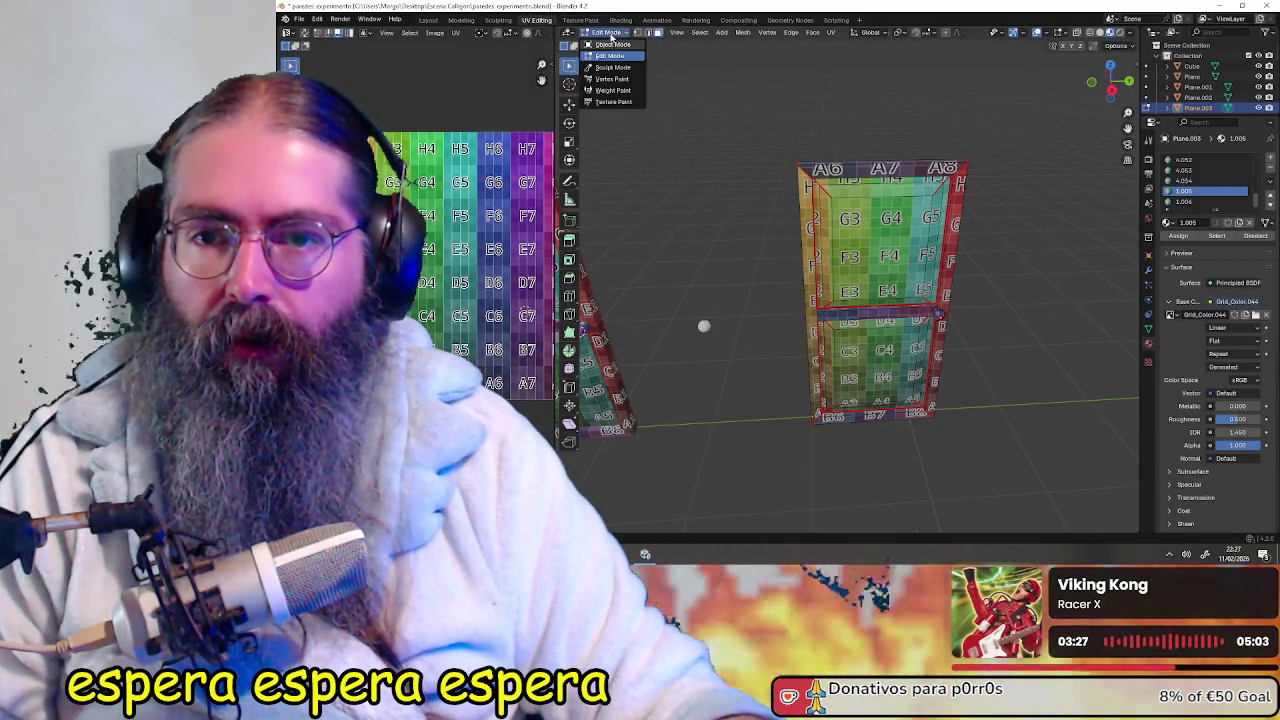
pyautogui.click(612, 44)
pyautogui.moveTo(783, 119); pyautogui.dragTo(695, 133, button='middle')
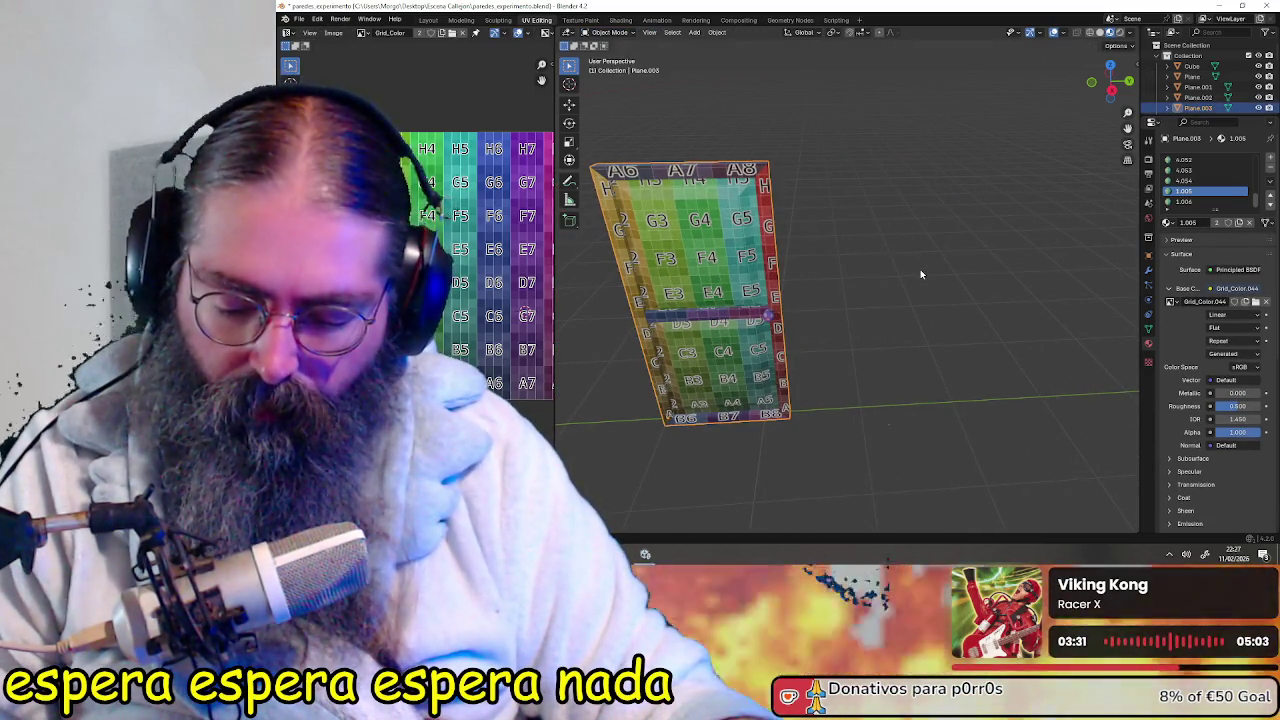
# Paste a copy of the door plane and move it 2 m along Y
pyautogui.hotkey('ctrl', 'v')
pyautogui.press('g')
pyautogui.press('y')
pyautogui.press('1')
pyautogui.press('BackSpace')
pyautogui.press('2')
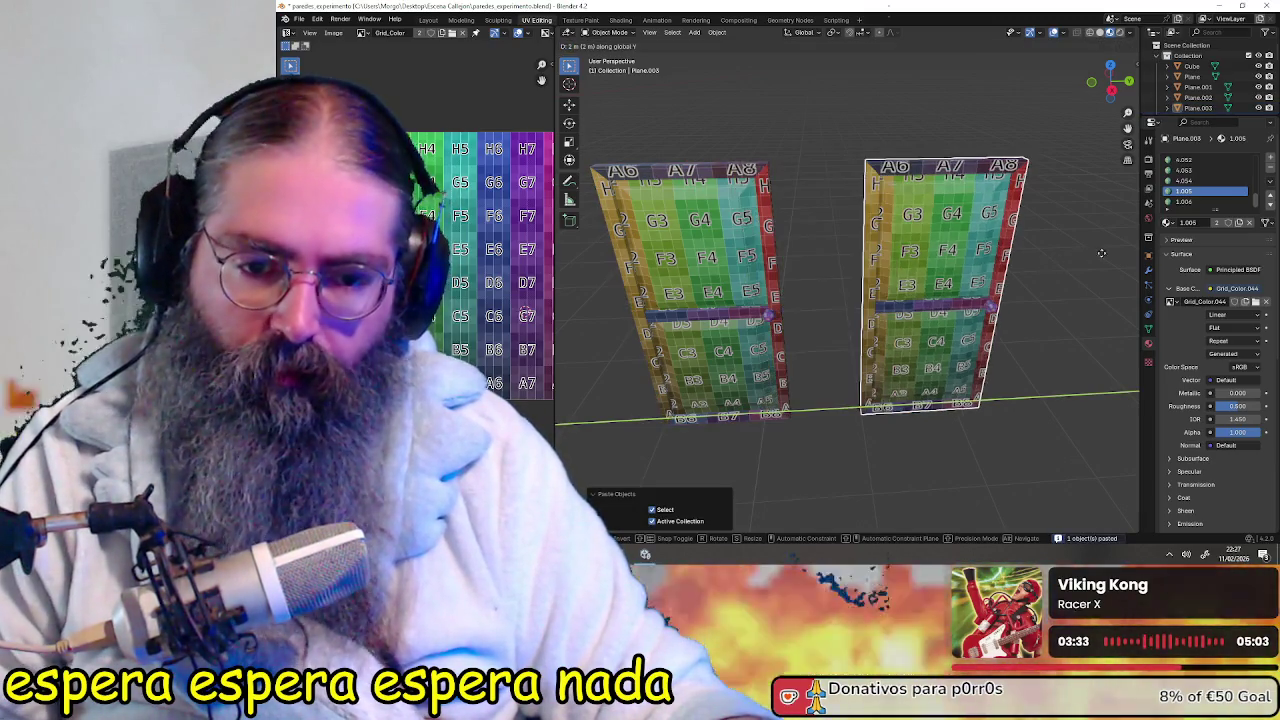
pyautogui.press('Return')
# Select the pasted copy Plane.004 and bring it into the Texture Paint workspace
pyautogui.moveTo(1079, 251)
pyautogui.mouseDown(button='middle')
pyautogui.moveTo(737, 291)
pyautogui.moveTo(780, 280)
pyautogui.mouseUp(button='middle')
pyautogui.scroll(-5, 780, 280)
pyautogui.scroll(3, 820, 285)
pyautogui.scroll(3, 893, 287)
pyautogui.scroll(1, 893, 287)
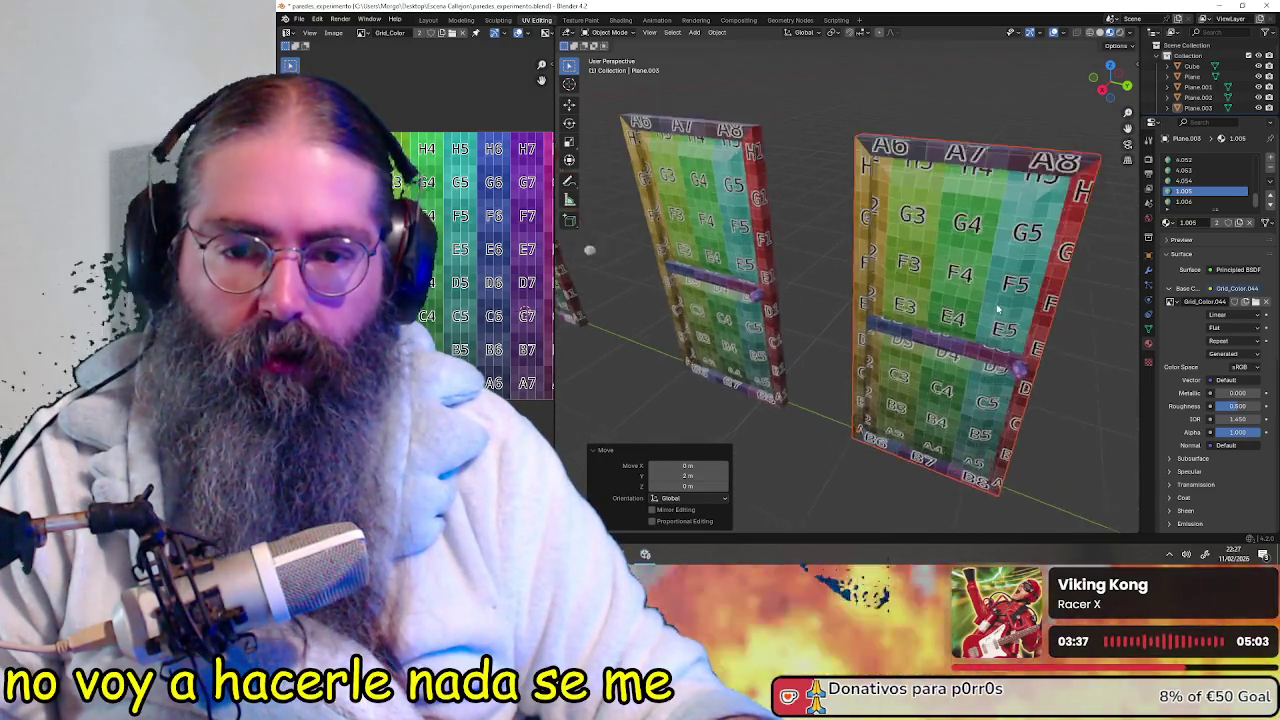
pyautogui.scroll(3, 893, 287)
pyautogui.scroll(2, 895, 300)
pyautogui.scroll(2, 905, 363)
pyautogui.moveTo(905, 363); pyautogui.dragTo(925, 307, button='middle')
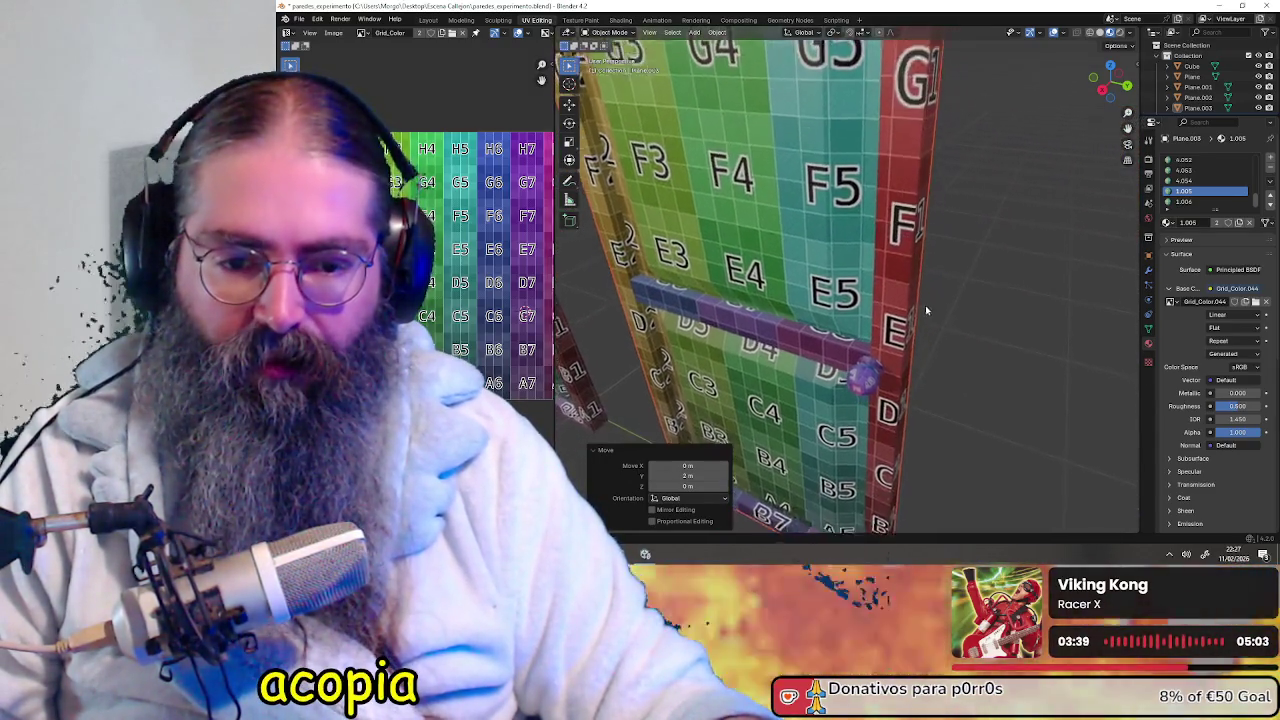
pyautogui.click(797, 250)
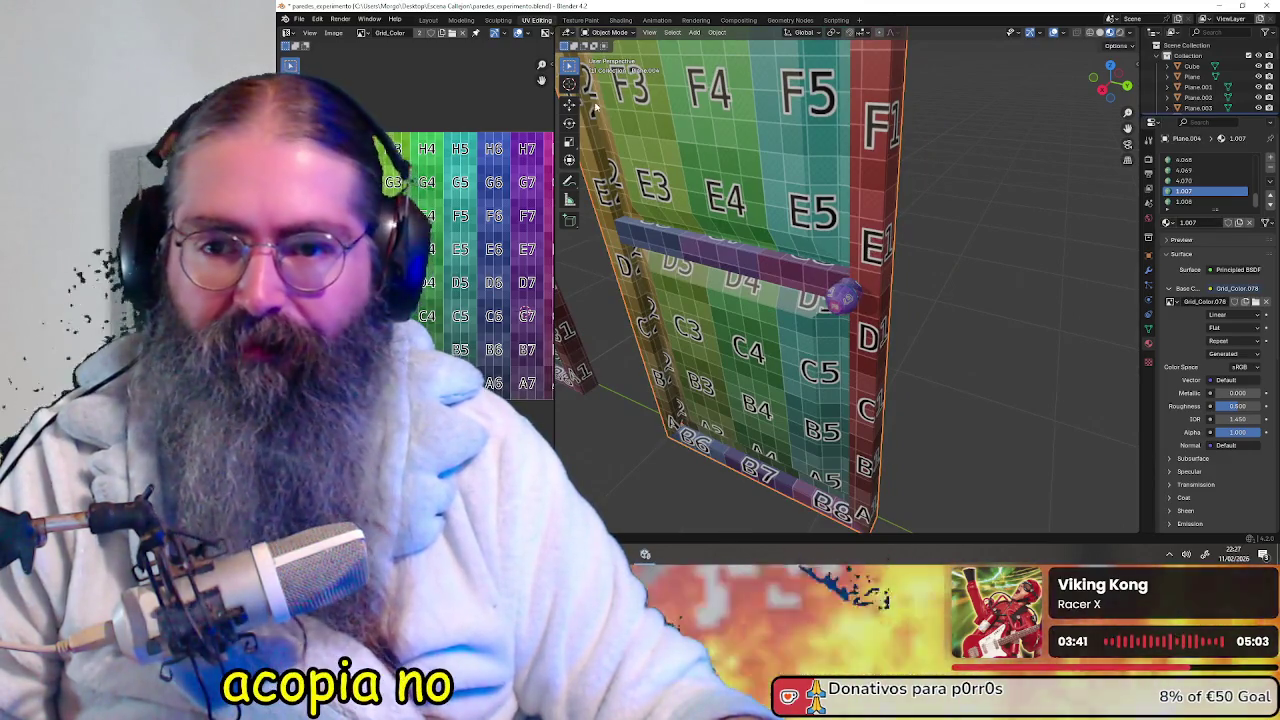
pyautogui.click(578, 21)
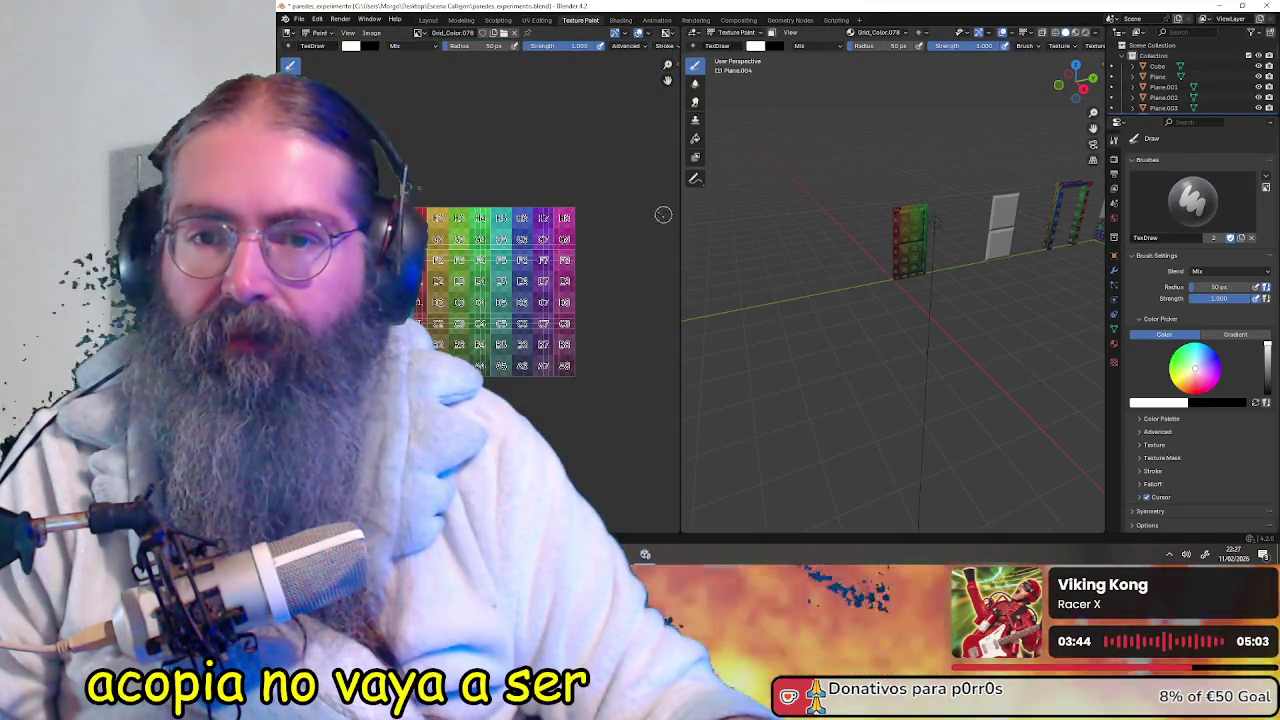
# Orbit around the painted planes and switch from painting to Object Mode
pyautogui.moveTo(678, 286); pyautogui.dragTo(831, 261, button='middle')
pyautogui.moveTo(957, 196)
pyautogui.mouseDown(button='middle')
pyautogui.moveTo(894, 223)
pyautogui.moveTo(951, 226)
pyautogui.mouseUp(button='middle')
pyautogui.keyDown('shift'); pyautogui.moveTo(1045, 213); pyautogui.dragTo(867, 230, button='middle'); pyautogui.keyUp('shift')
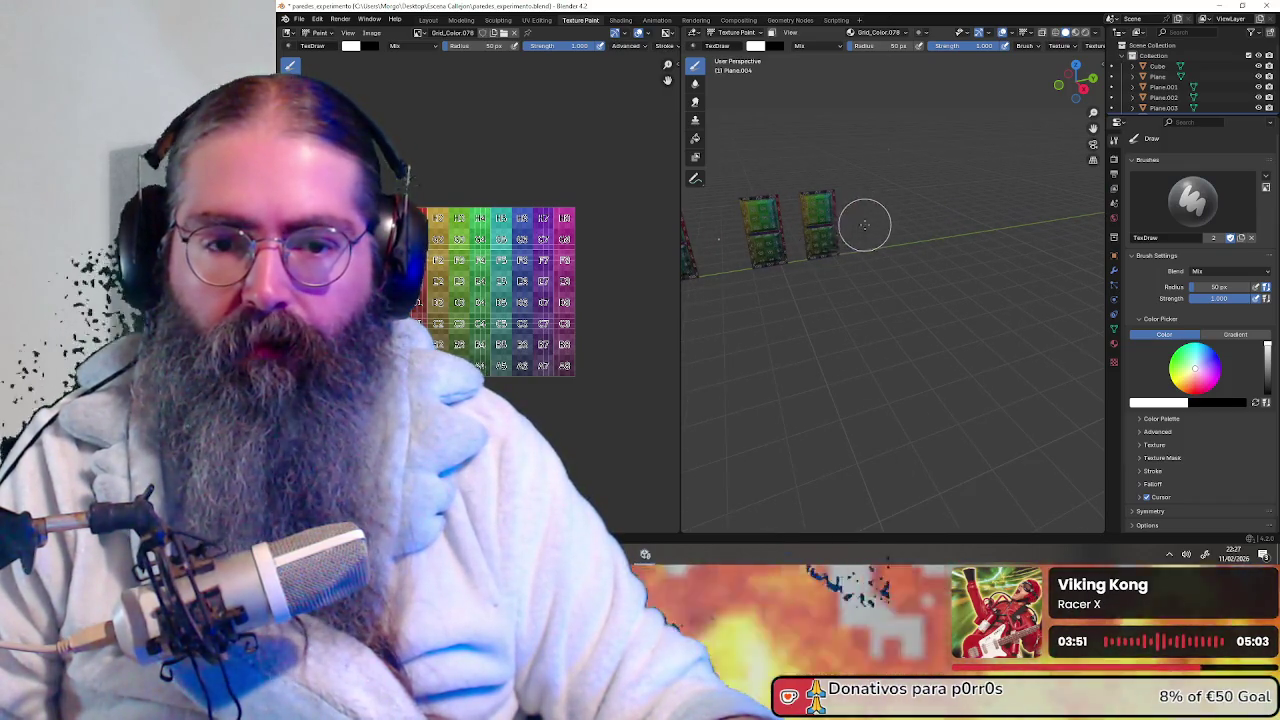
pyautogui.moveTo(921, 210); pyautogui.dragTo(836, 195, button='middle')
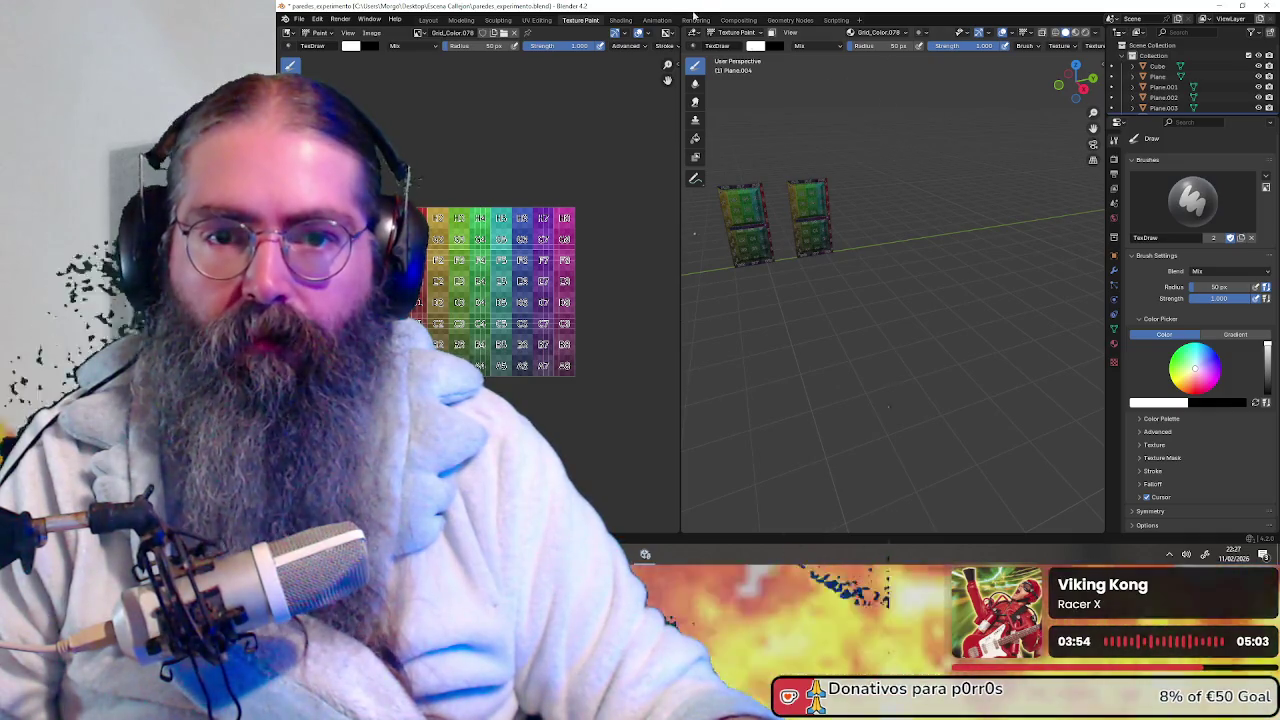
pyautogui.click(735, 32)
pyautogui.click(738, 45)
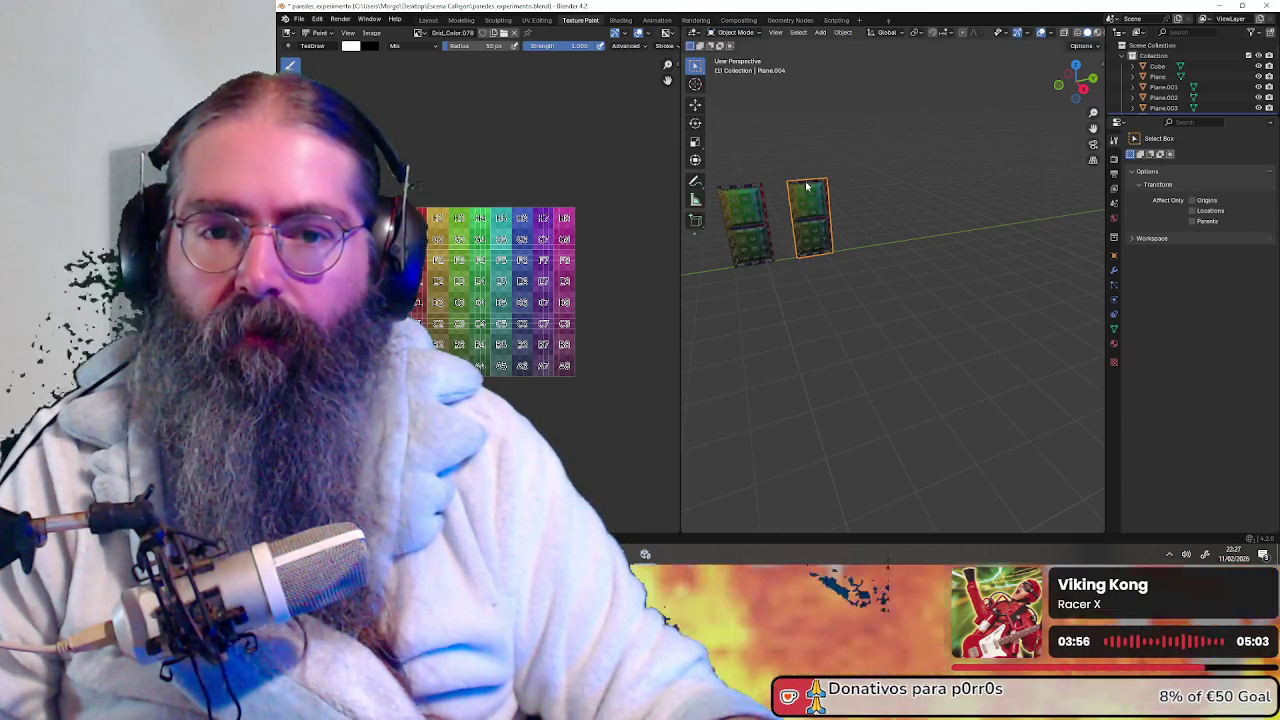
# Frame the door plane close-up, return it to Texture Paint mode, and isolate it in local view
pyautogui.moveTo(807, 187); pyautogui.dragTo(906, 174, button='middle')
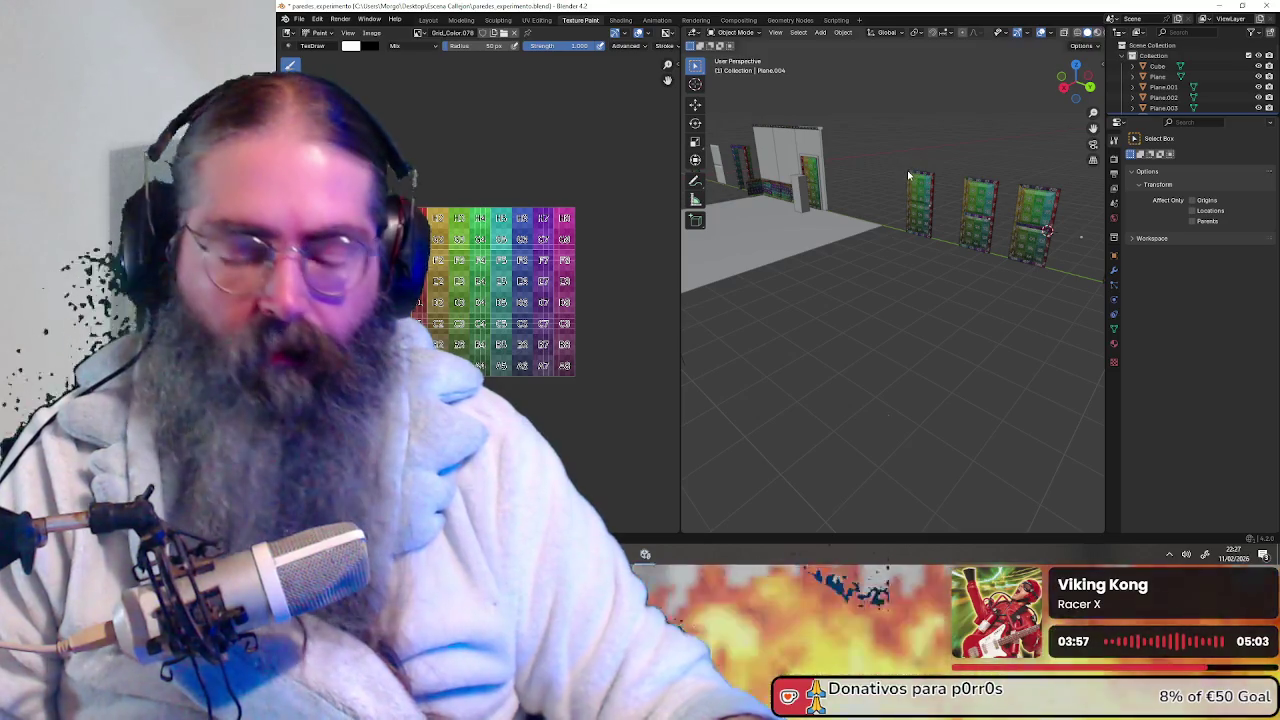
pyautogui.scroll(2, 908, 175)
pyautogui.press('KP_Decimal')
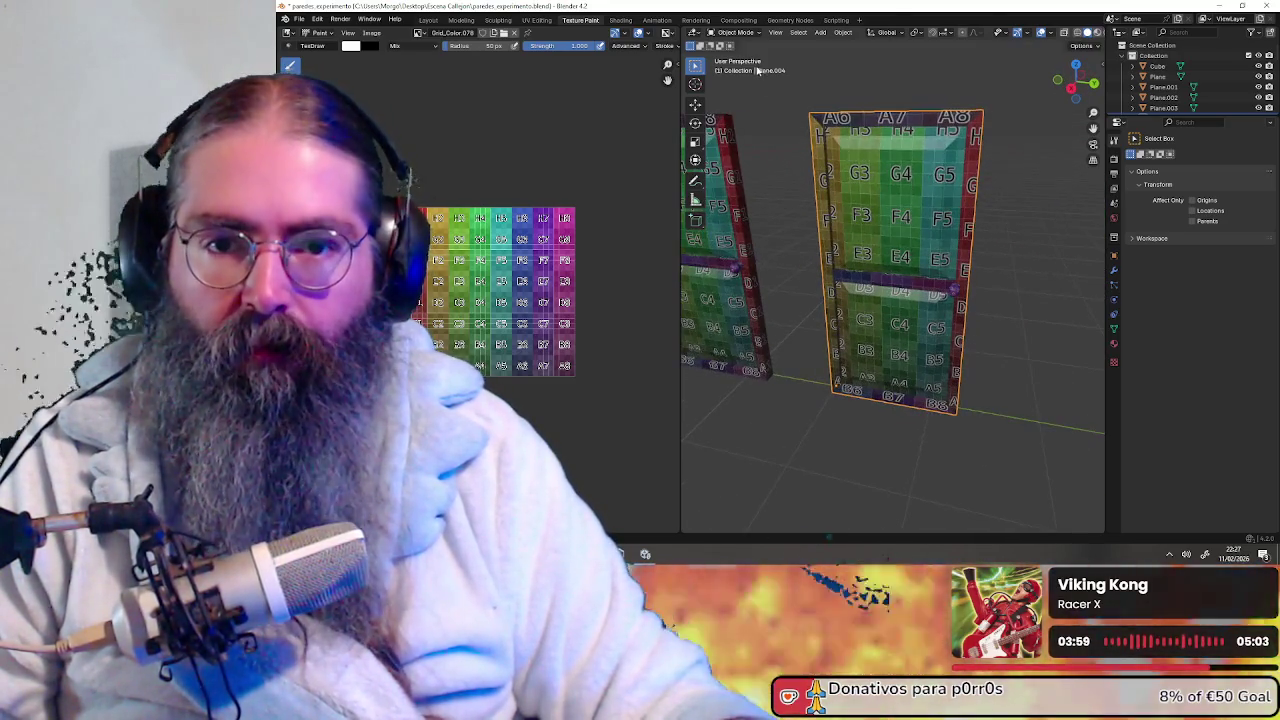
pyautogui.click(735, 32)
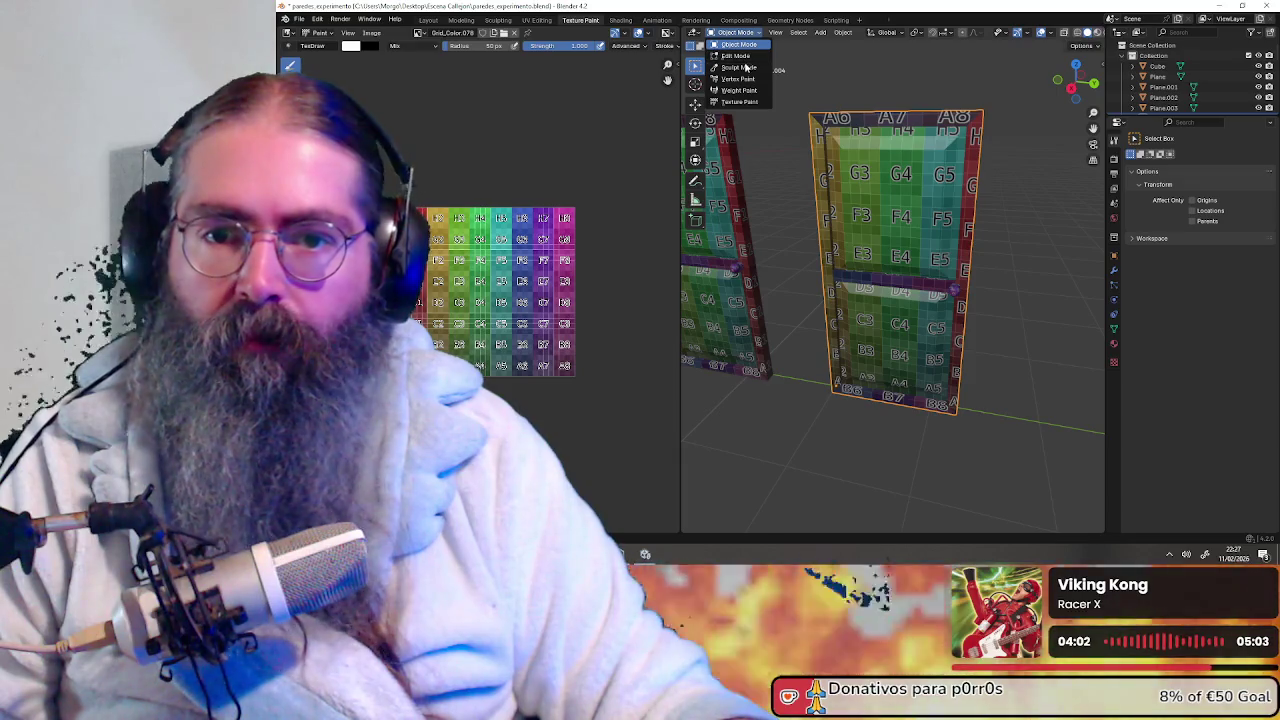
pyautogui.click(740, 101)
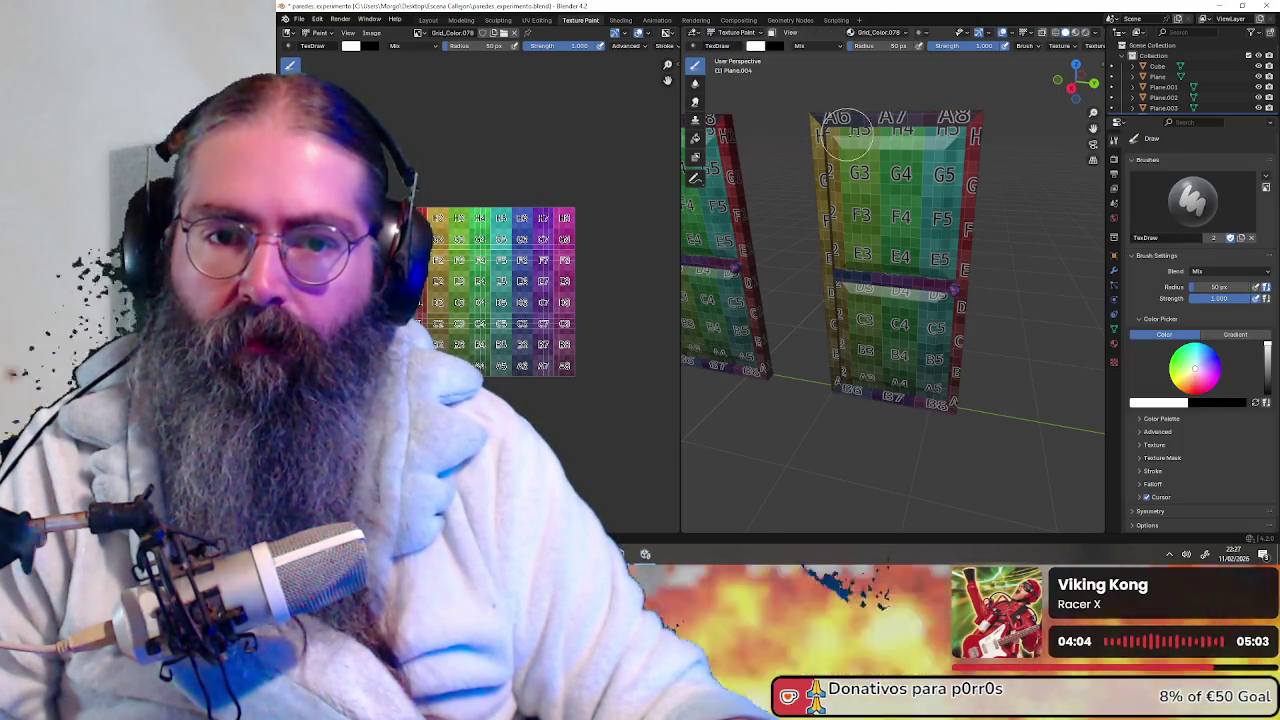
pyautogui.press('KP_Divide')
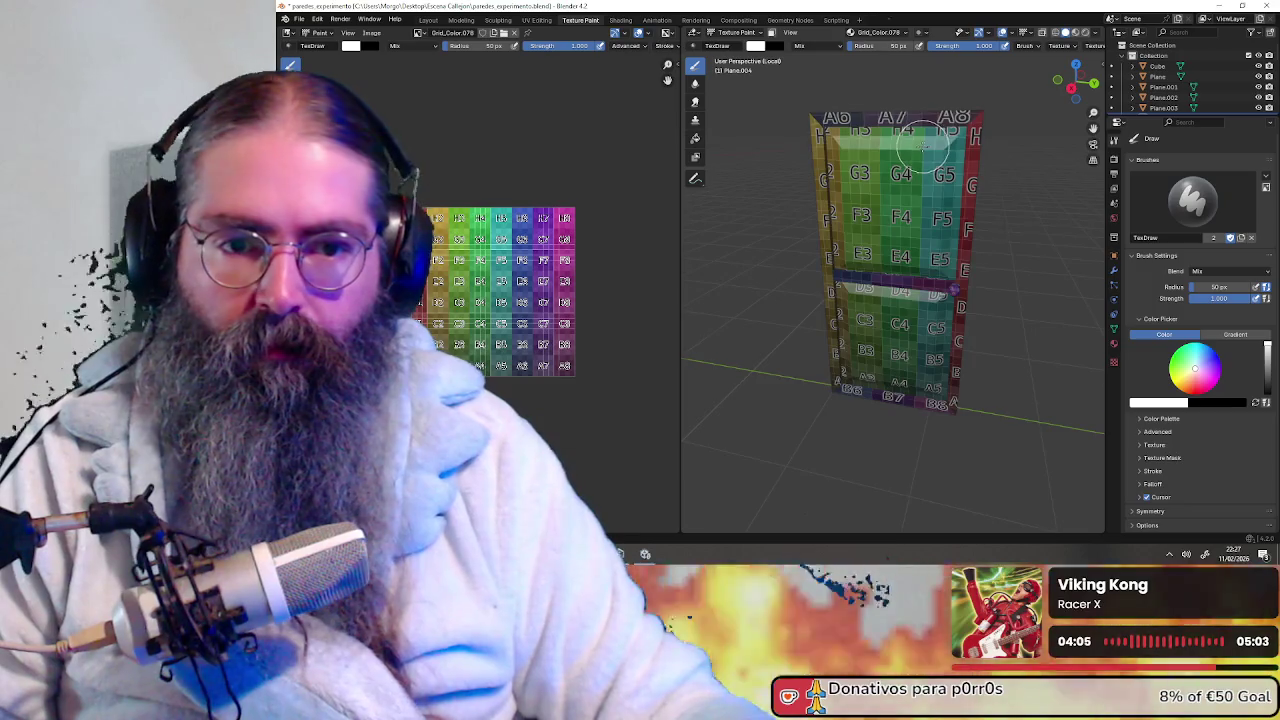
# Paint white test strokes over F4 and the texture image, then undo the last one
pyautogui.scroll(-8, 914, 157)
pyautogui.moveTo(914, 157)
pyautogui.mouseDown(button='middle')
pyautogui.moveTo(937, 294)
pyautogui.moveTo(943, 243)
pyautogui.mouseUp(button='middle')
pyautogui.scroll(8, 910, 310)
pyautogui.scroll(3, 943, 243)
pyautogui.moveTo(880, 105)
pyautogui.mouseDown()
pyautogui.moveTo(901, 183)
pyautogui.moveTo(905, 125)
pyautogui.moveTo(880, 190)
pyautogui.mouseUp()
pyautogui.scroll(2, 485, 280)
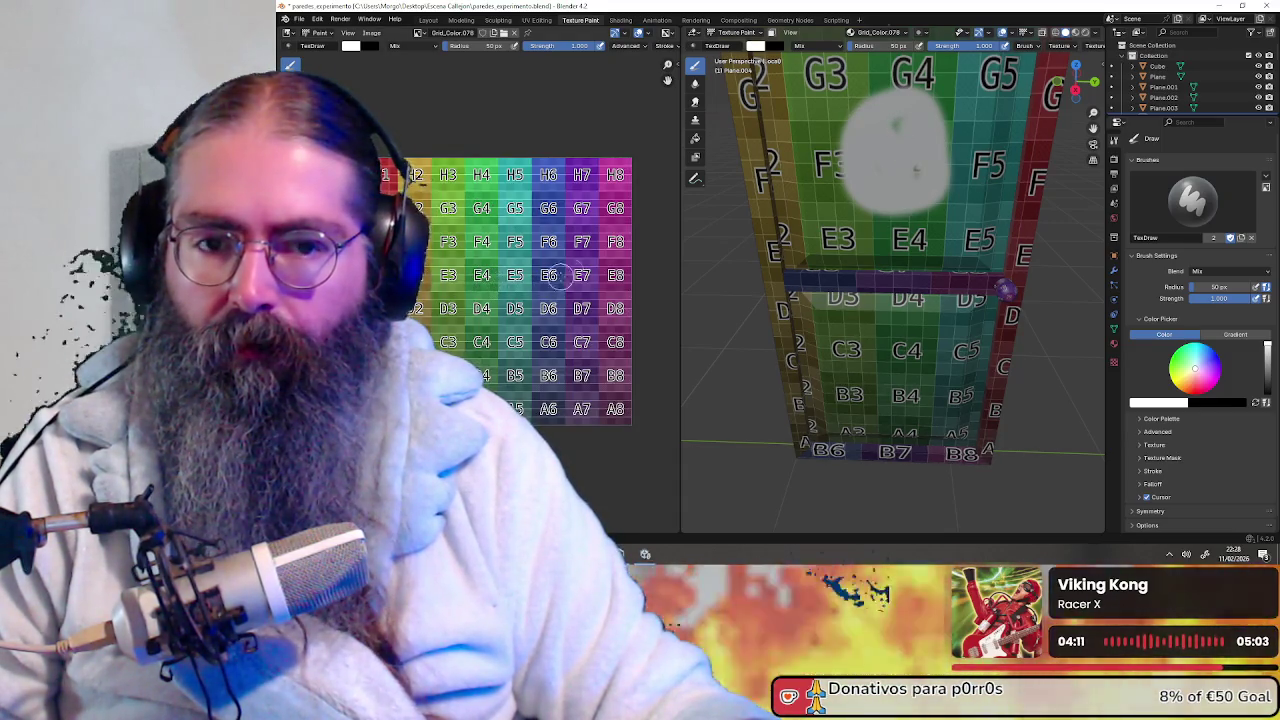
pyautogui.moveTo(760, 250); pyautogui.dragTo(865, 205, button='middle')
pyautogui.moveTo(497, 277)
pyautogui.mouseDown()
pyautogui.moveTo(520, 300)
pyautogui.moveTo(440, 300)
pyautogui.moveTo(545, 330)
pyautogui.moveTo(590, 202)
pyautogui.mouseUp()
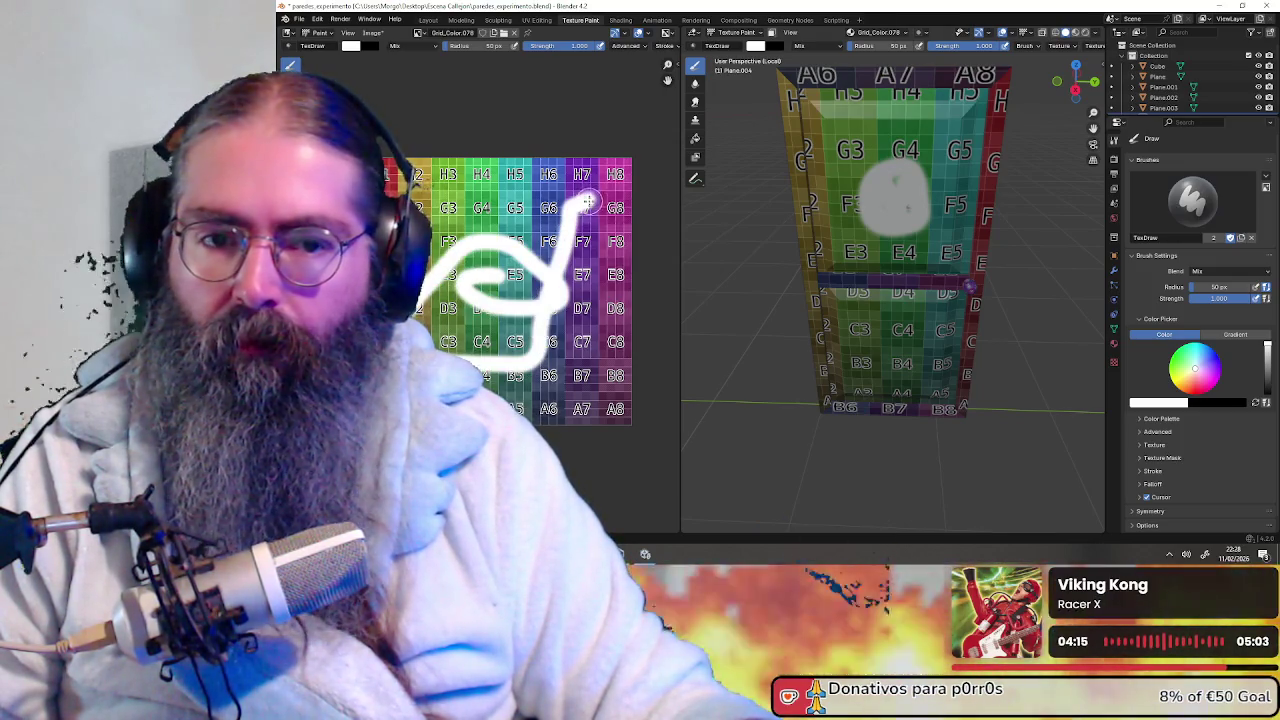
pyautogui.moveTo(976, 222)
pyautogui.mouseDown(button='middle')
pyautogui.moveTo(800, 206)
pyautogui.moveTo(886, 200)
pyautogui.mouseUp(button='middle')
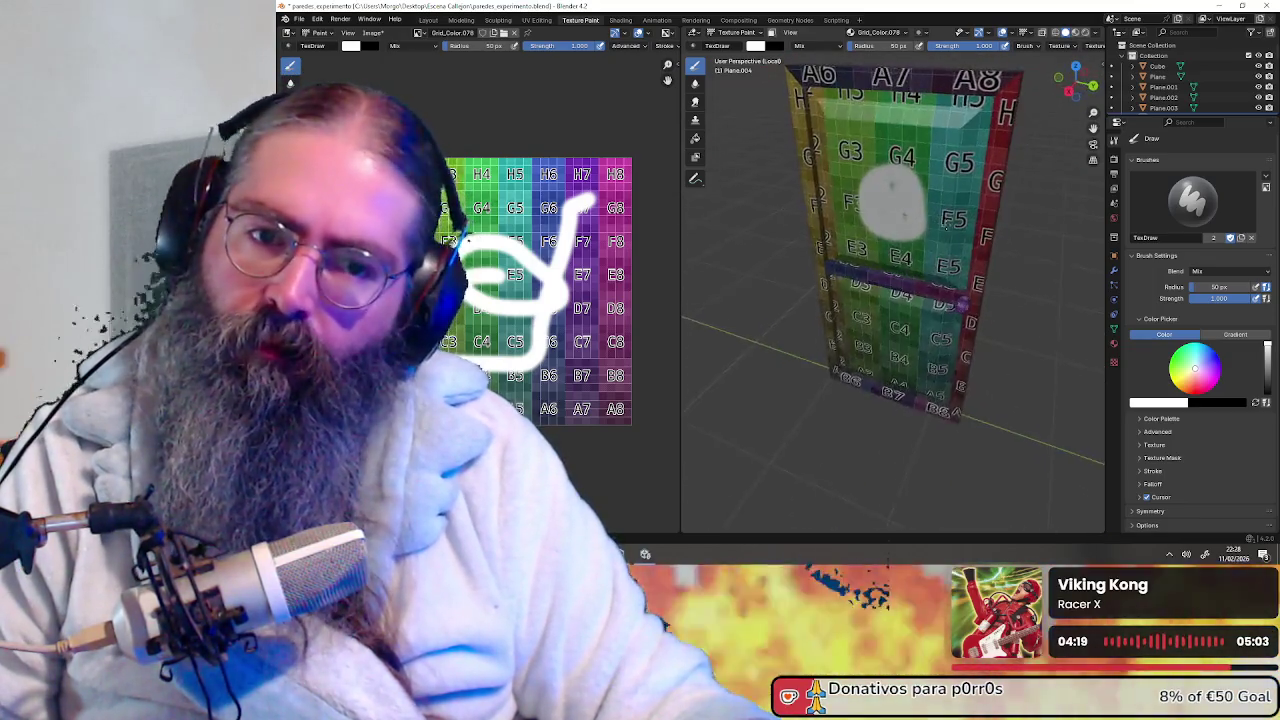
pyautogui.hotkey('ctrl', 'z')
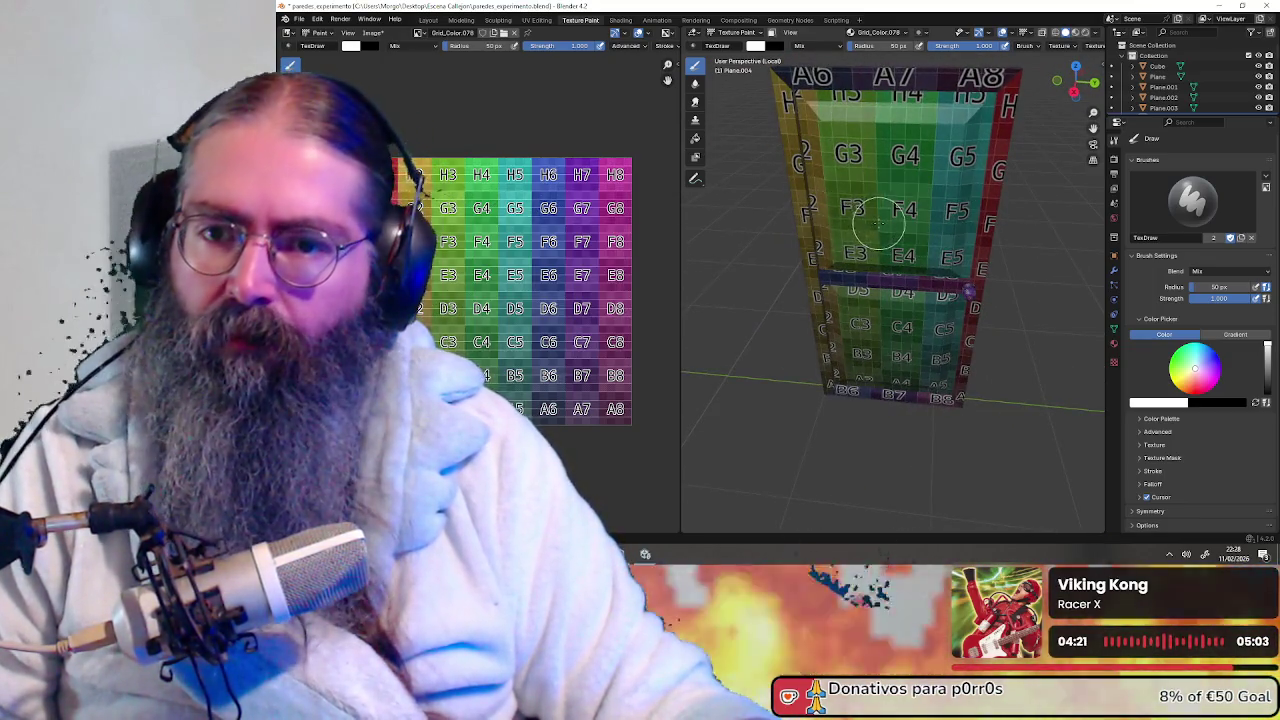
# Paint a white vertical test stroke across F4, E4 and D4, then undo it
pyautogui.scroll(-3, 817, 215)
pyautogui.moveTo(817, 215); pyautogui.dragTo(702, 200, button='middle')
pyautogui.moveTo(860, 185)
pyautogui.mouseDown(button='middle')
pyautogui.moveTo(840, 190)
pyautogui.moveTo(880, 197)
pyautogui.moveTo(880, 210)
pyautogui.mouseUp(button='middle')
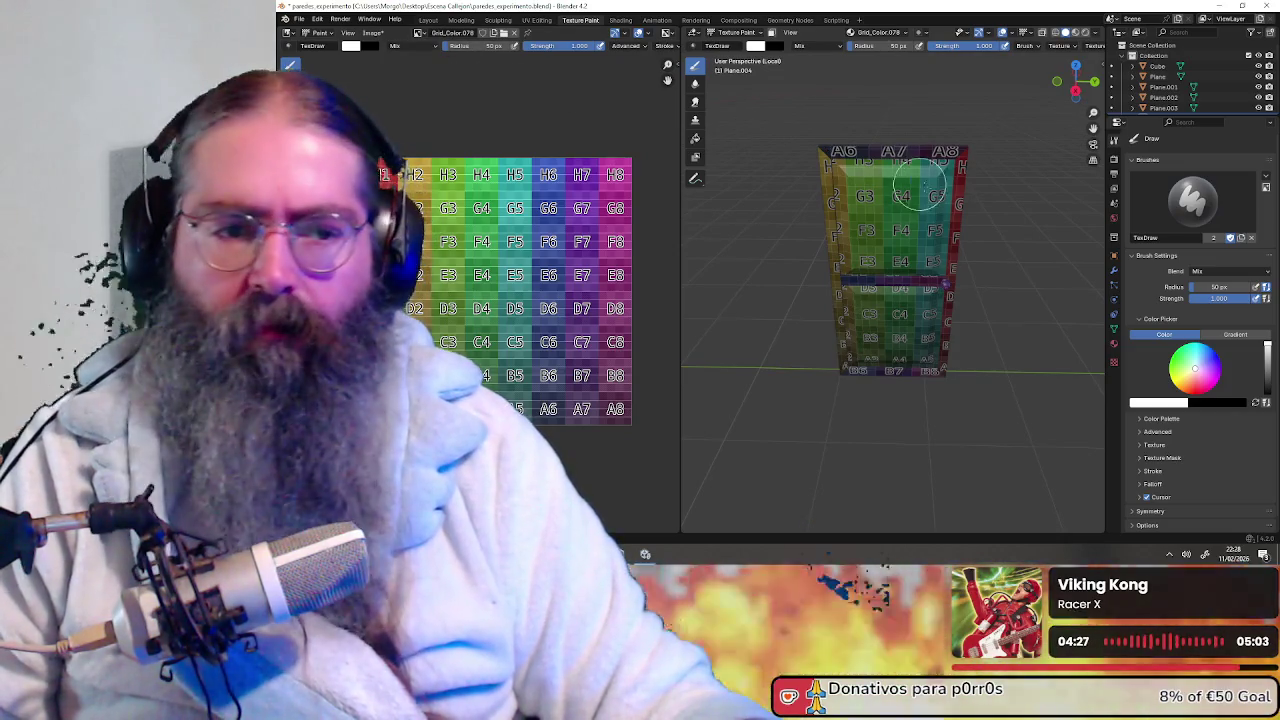
pyautogui.moveTo(1034, 229); pyautogui.dragTo(918, 231, button='middle')
pyautogui.scroll(2, 918, 232)
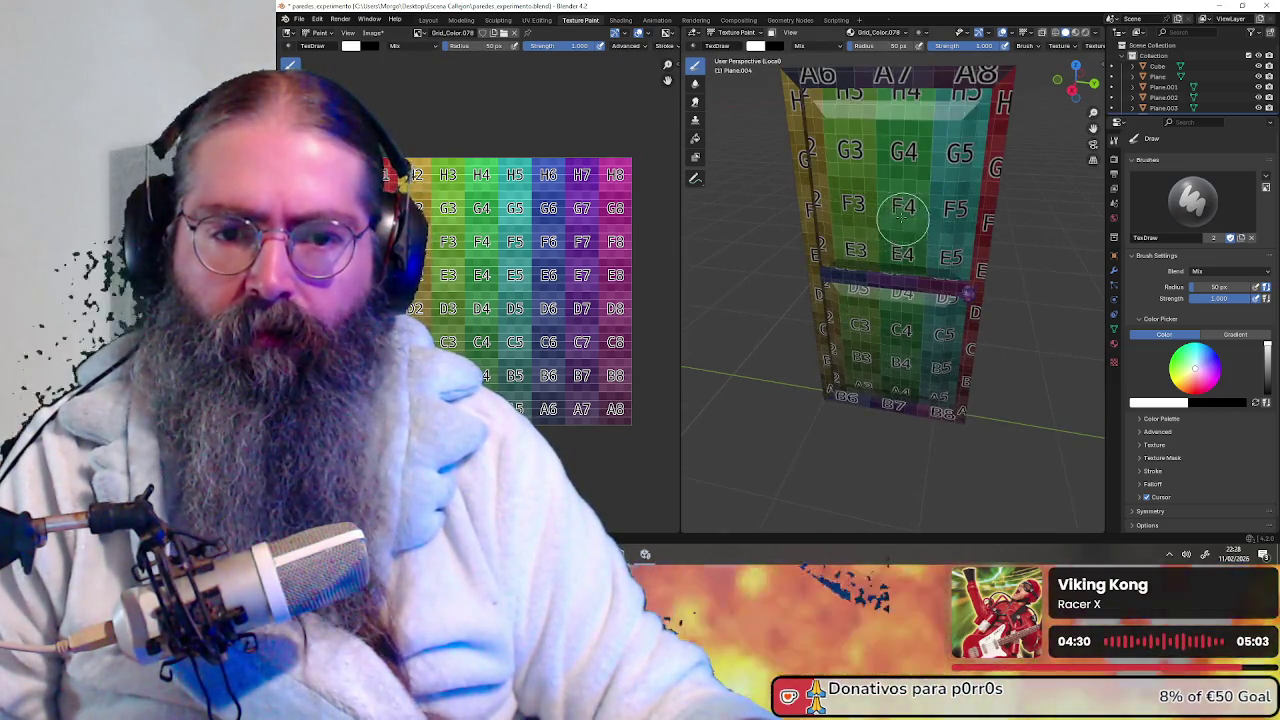
pyautogui.moveTo(897, 190); pyautogui.dragTo(884, 300)
pyautogui.hotkey('ctrl', 'z')
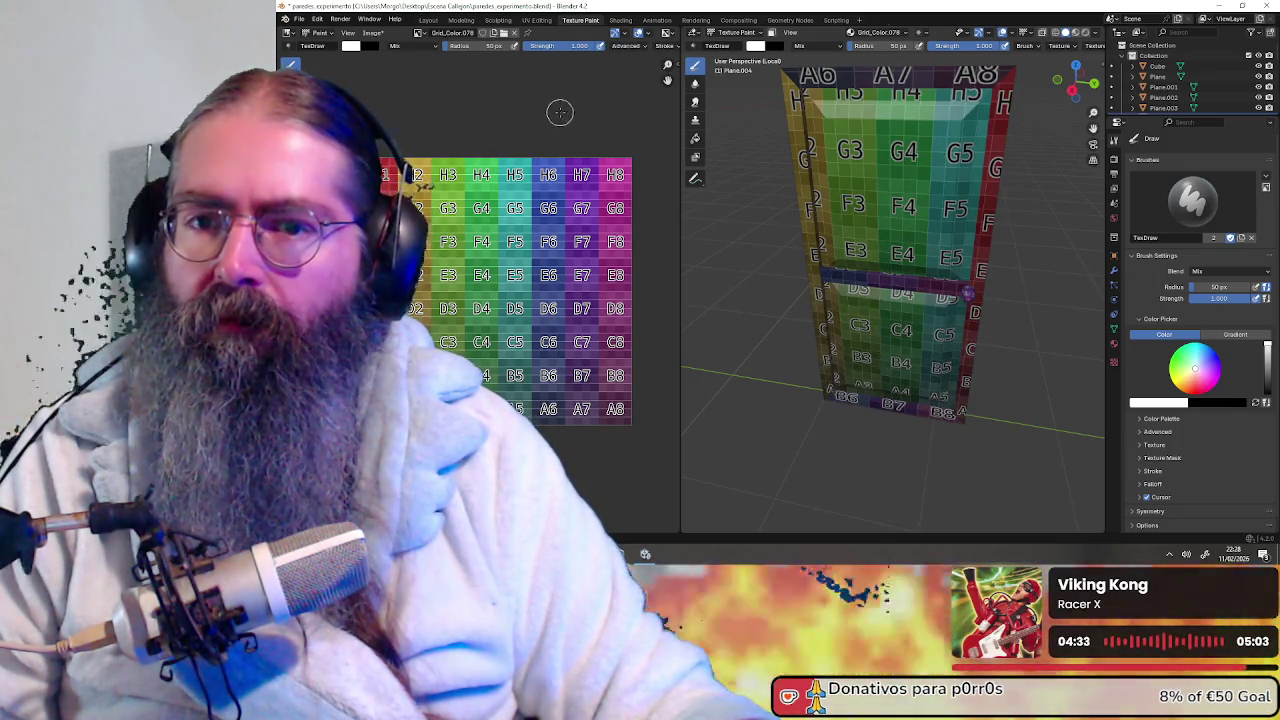
pyautogui.moveTo(797, 97); pyautogui.dragTo(940, 218, button='middle')
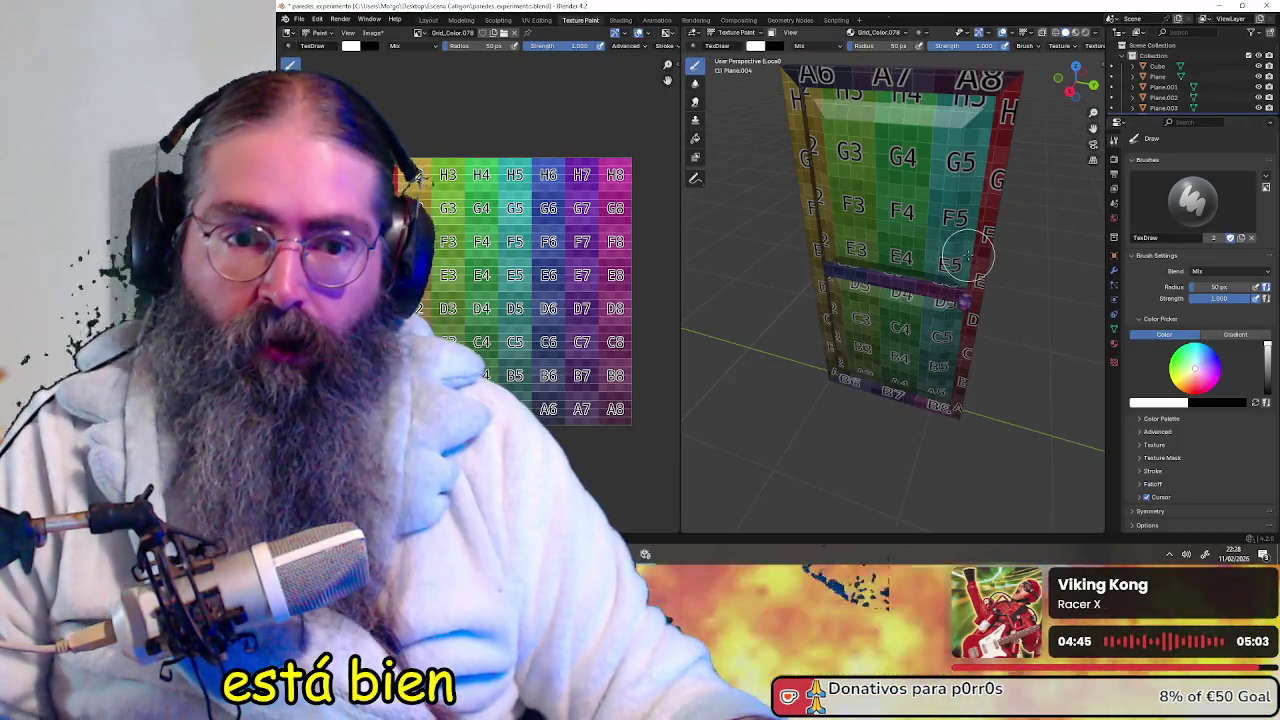
pyautogui.moveTo(966, 300)
pyautogui.mouseDown(button='middle')
pyautogui.moveTo(908, 271)
pyautogui.moveTo(898, 298)
pyautogui.moveTo(894, 286)
pyautogui.mouseUp(button='middle')
pyautogui.moveTo(900, 190); pyautogui.dragTo(935, 420)
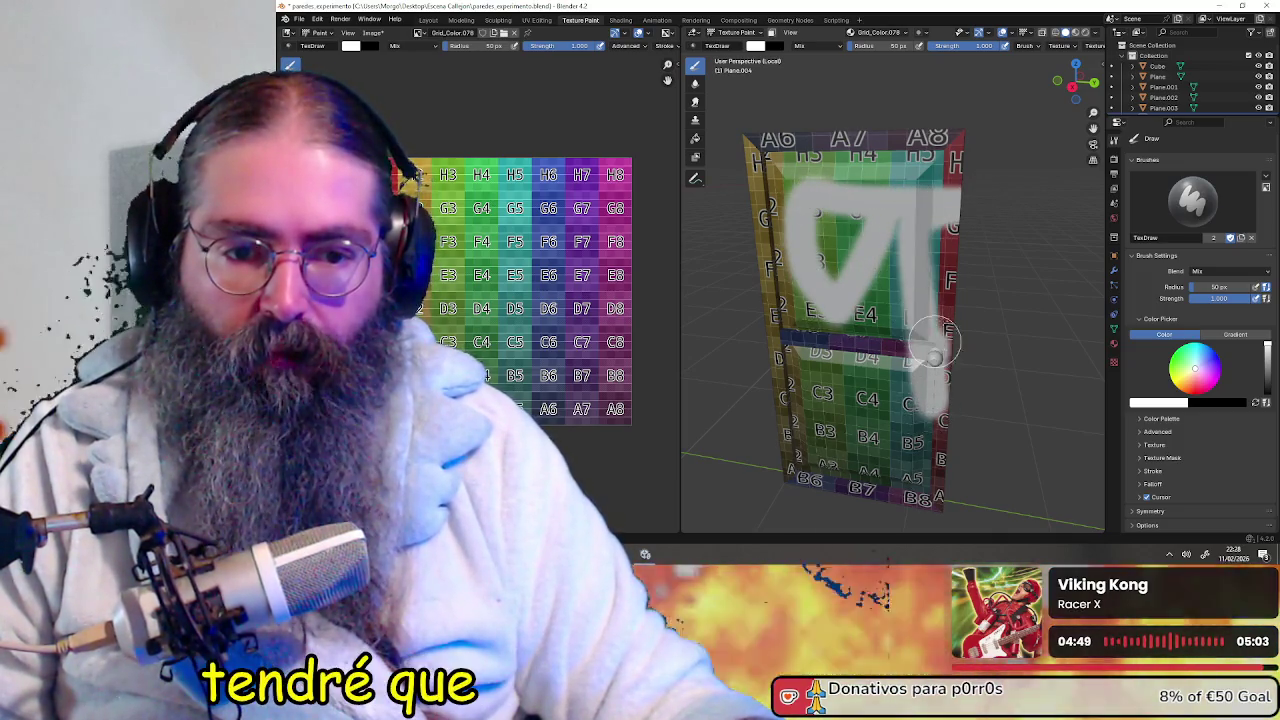
pyautogui.moveTo(1000, 300); pyautogui.dragTo(973, 309, button='middle')
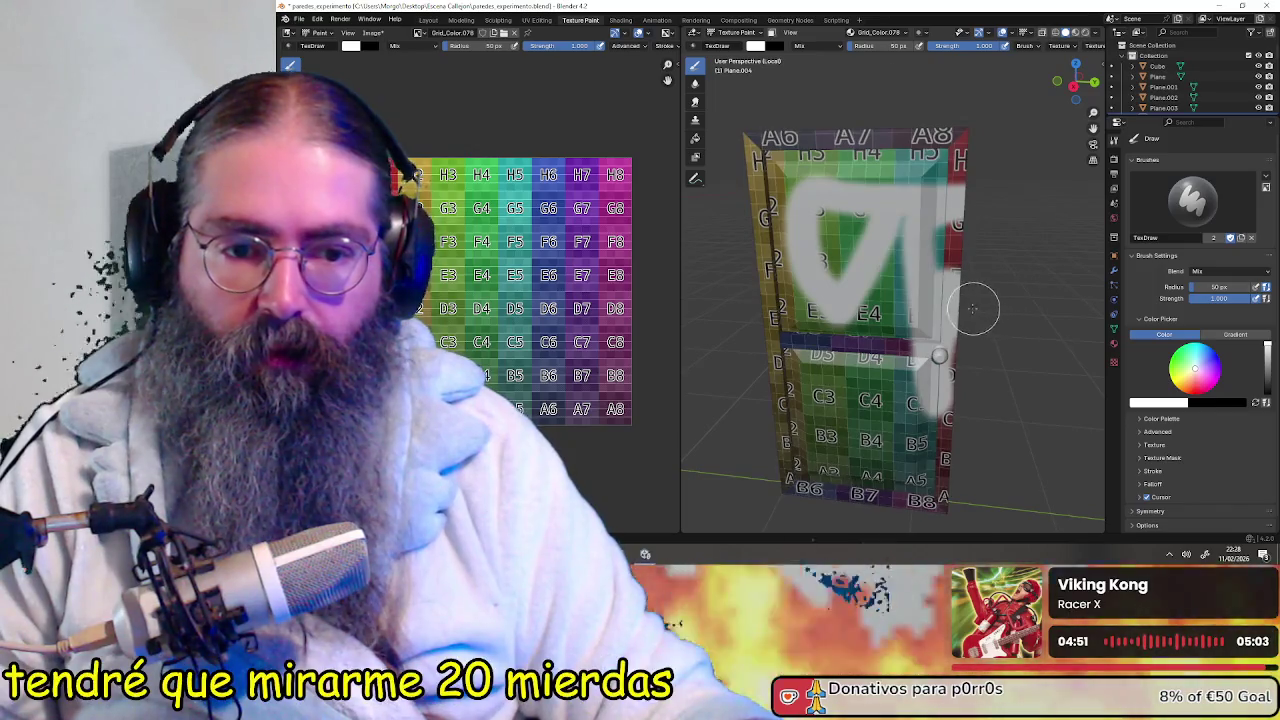
pyautogui.hotkey('ctrl', 'z')
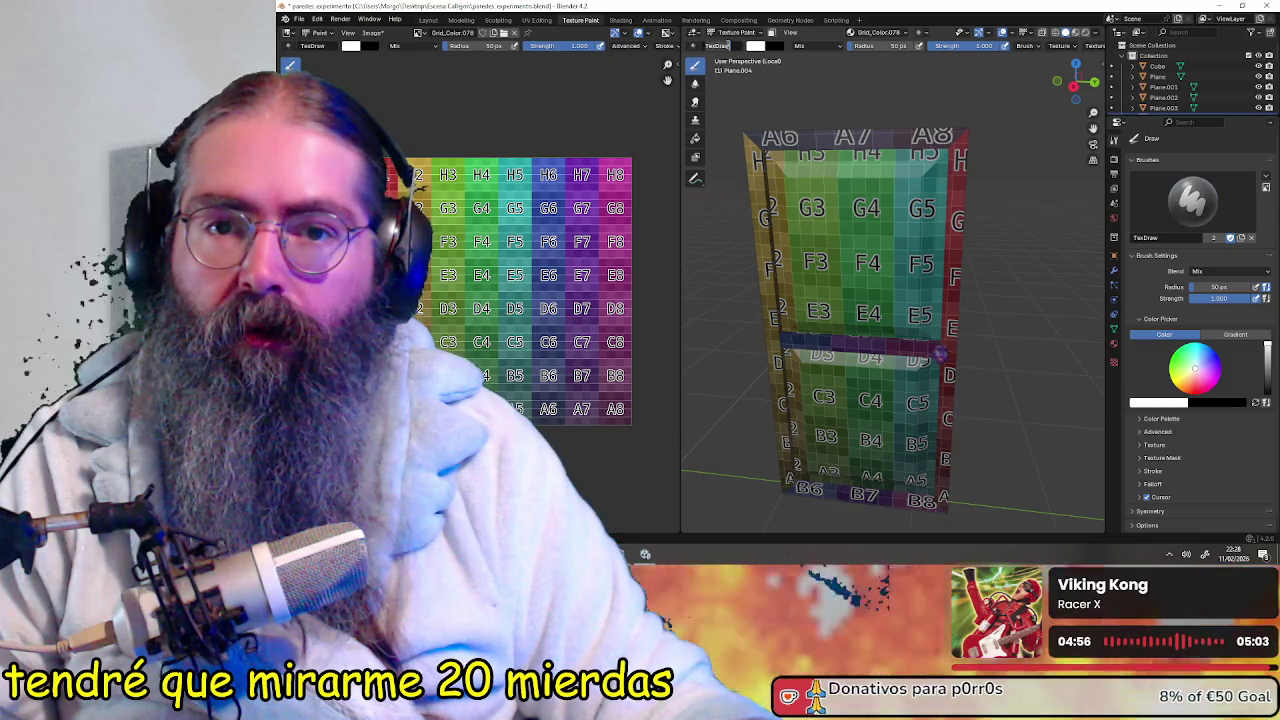
pyautogui.click(695, 46)
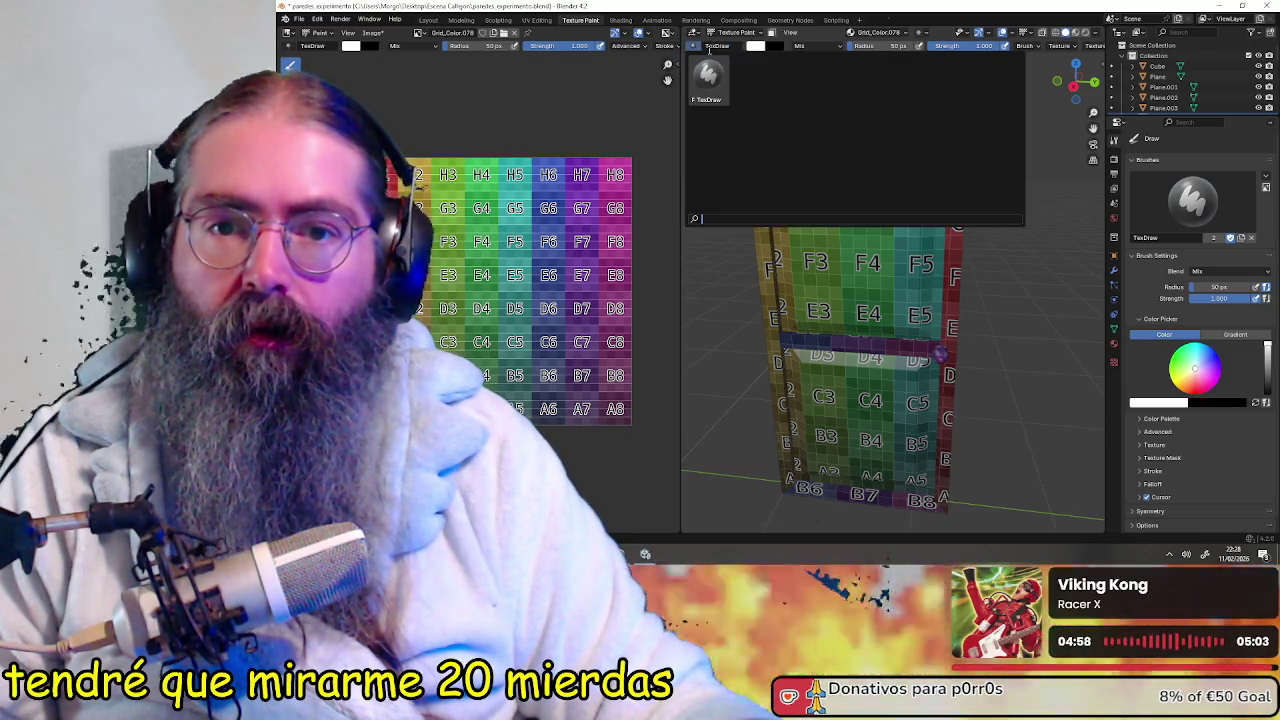
pyautogui.press('Escape')
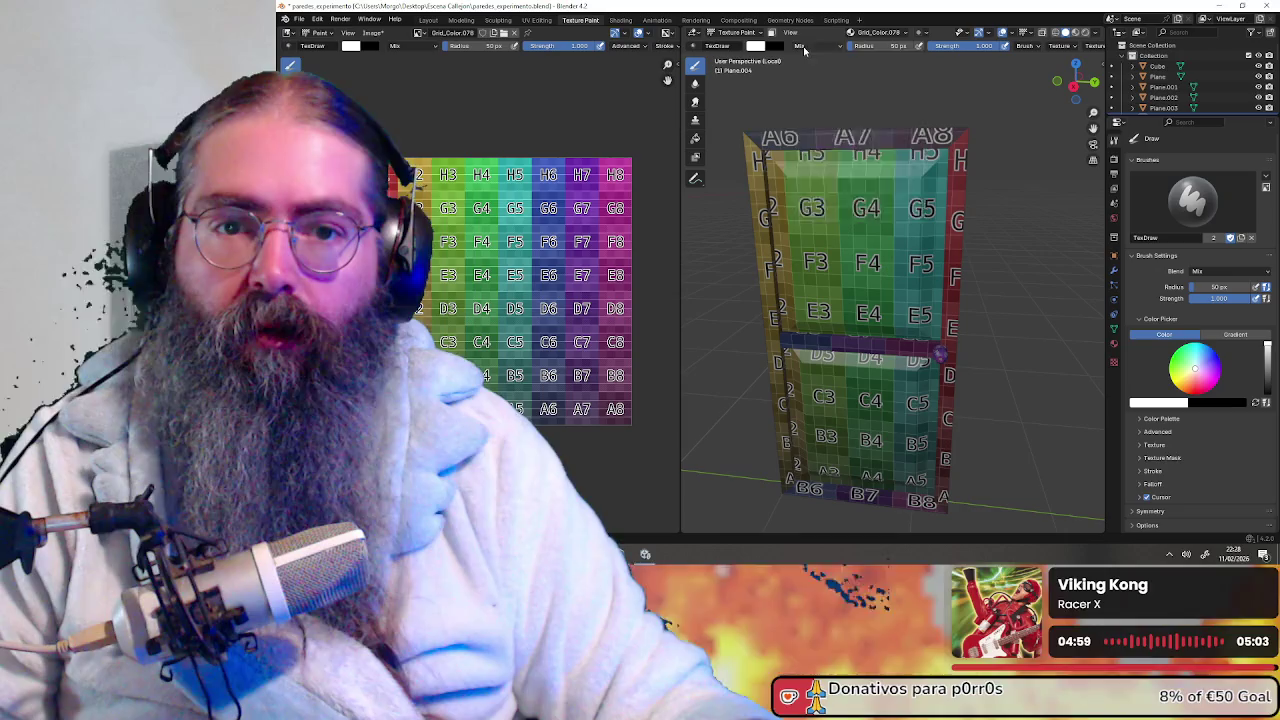
pyautogui.click(802, 47)
pyautogui.click(813, 47)
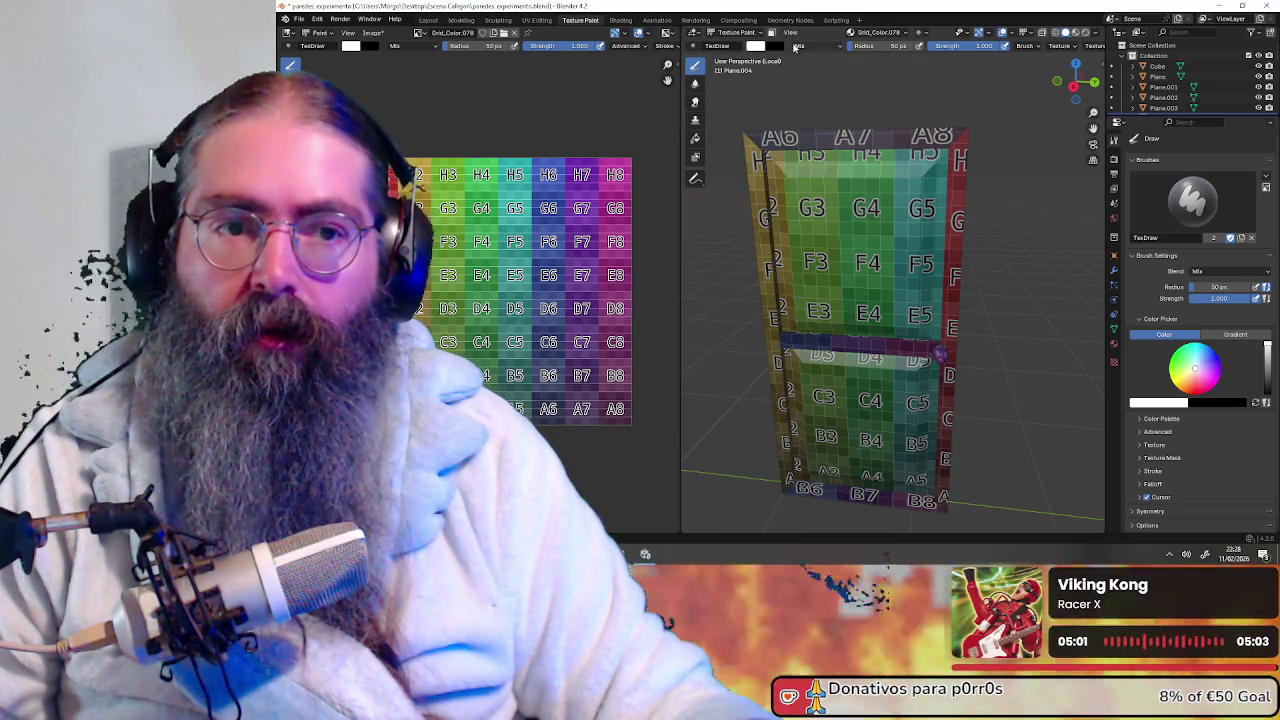
pyautogui.click(1025, 33)
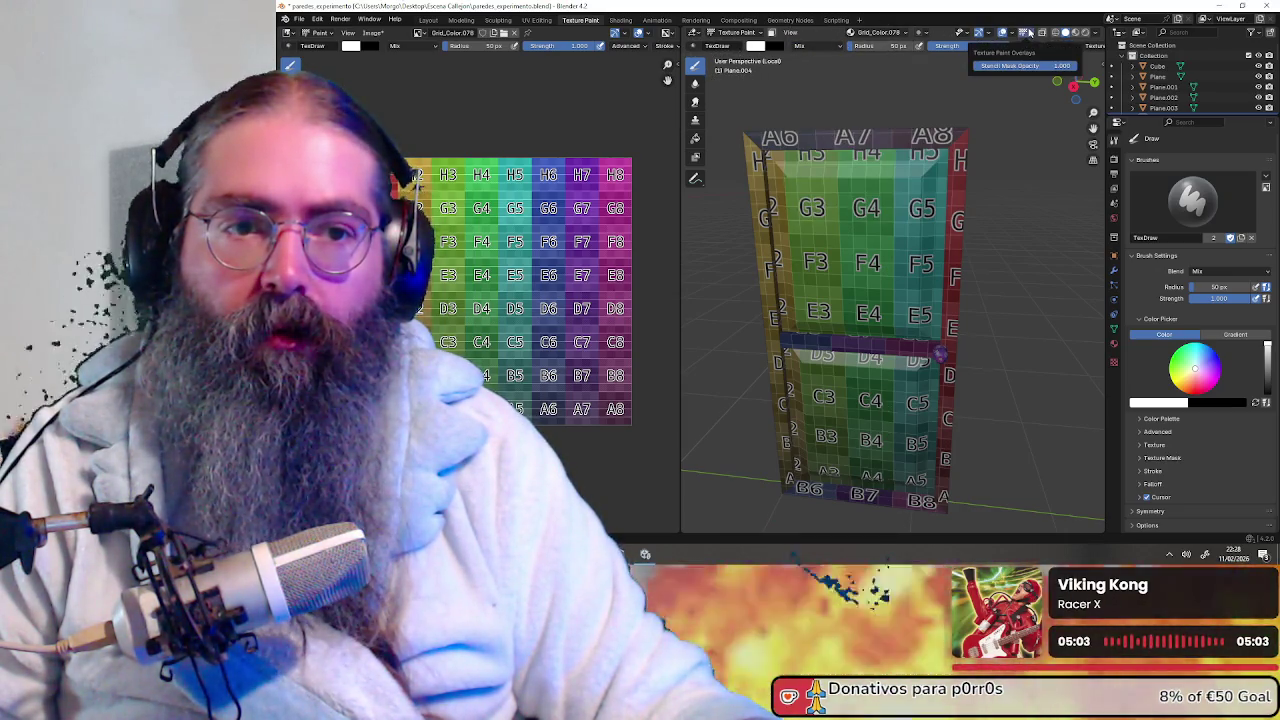
pyautogui.click(1027, 34)
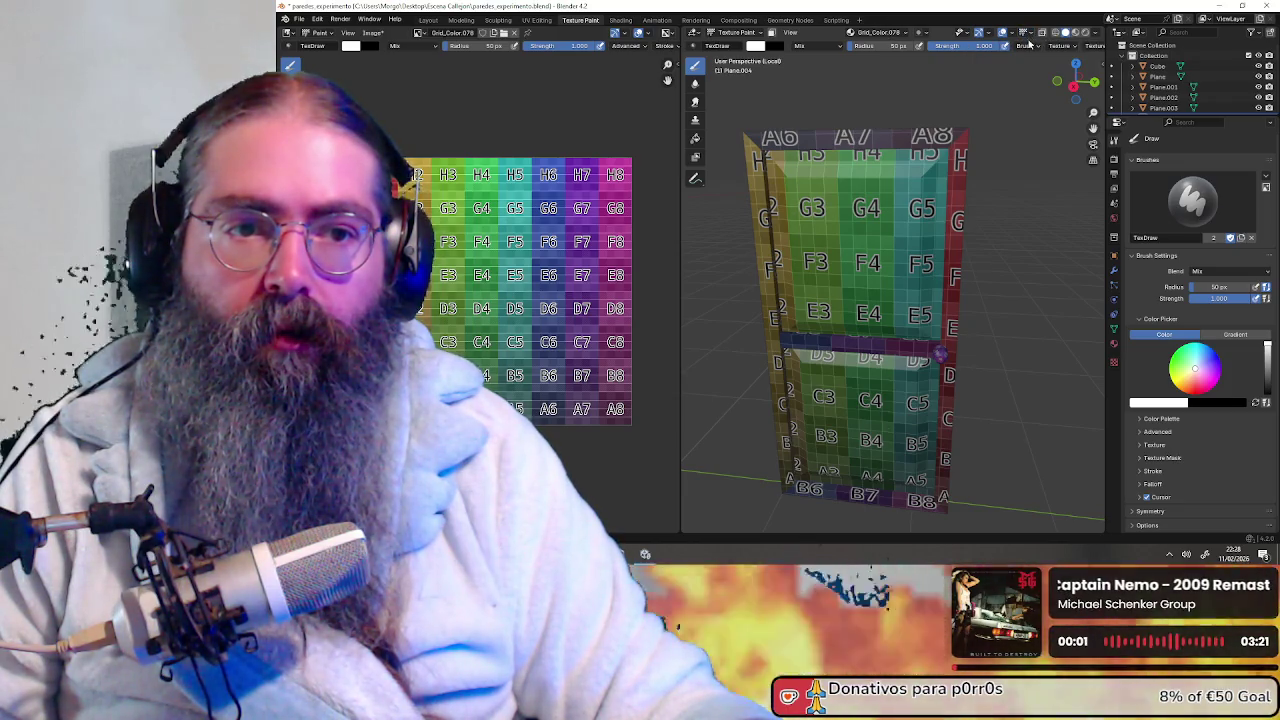
pyautogui.click(1031, 46)
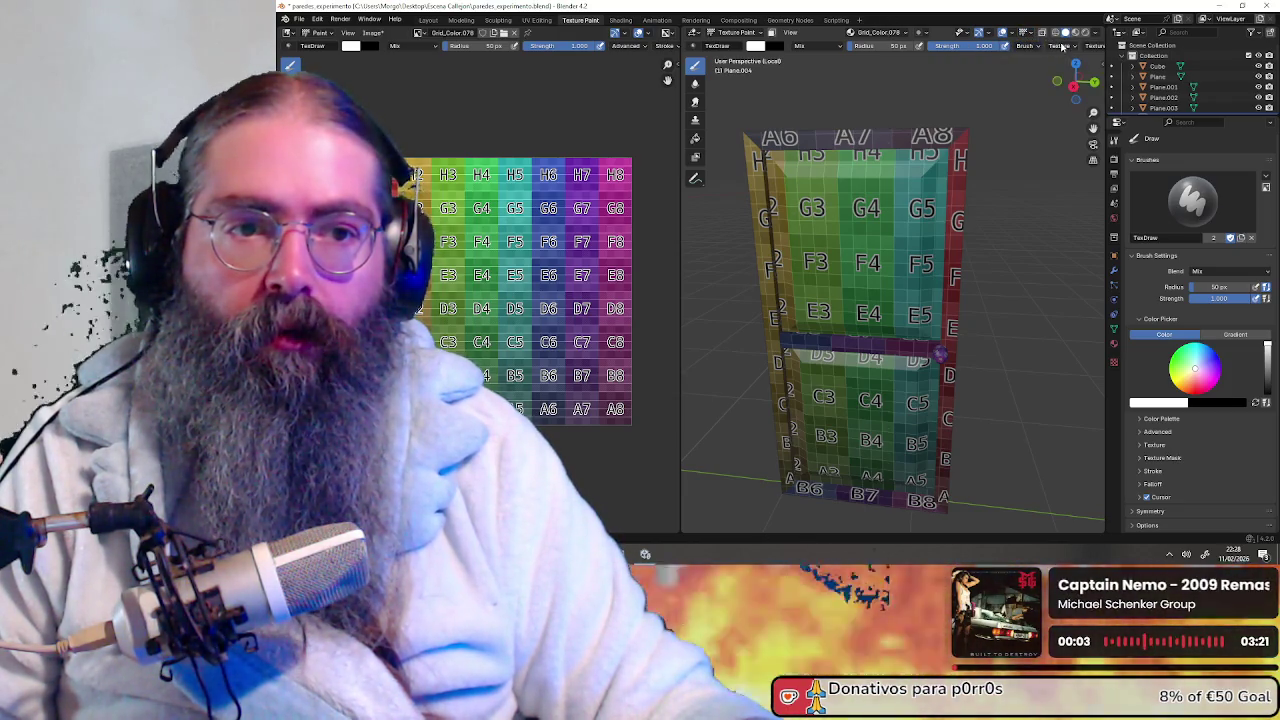
pyautogui.click(1060, 46)
pyautogui.click(1060, 46)
pyautogui.click(1060, 46)
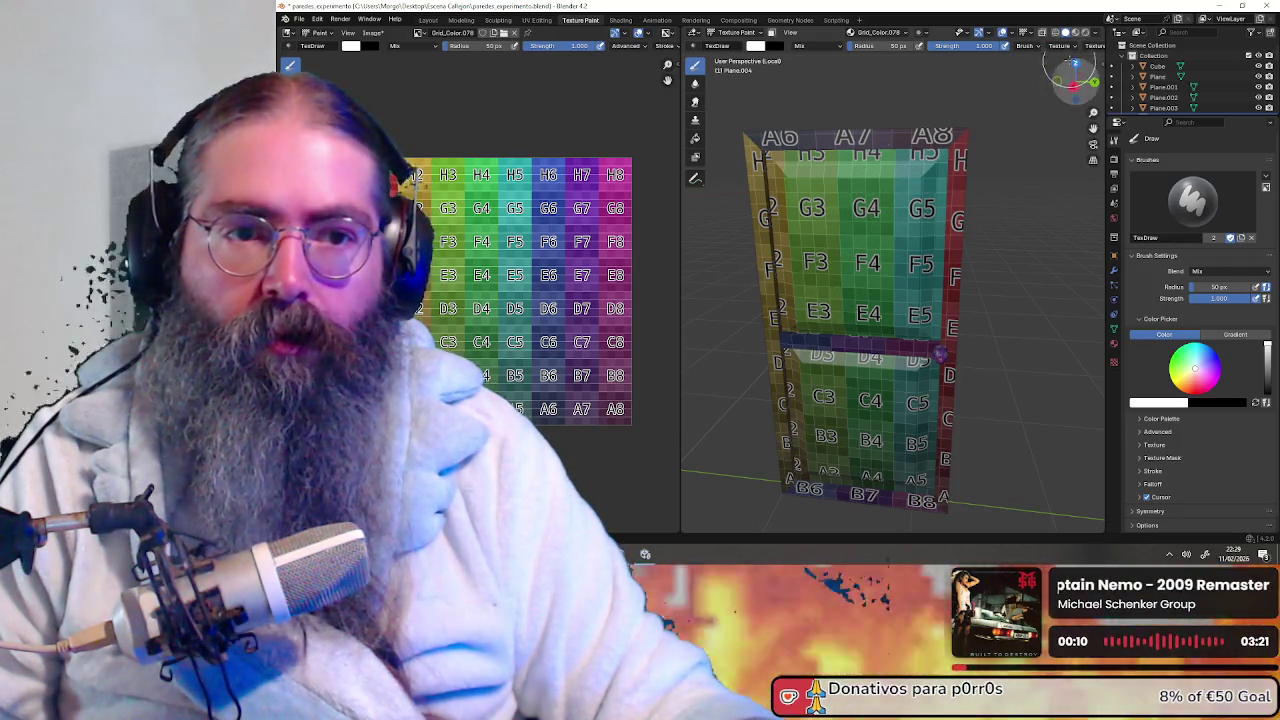
# Add a new brush texture, Texture.001, then paint and undo white and green test strokes
pyautogui.click(1057, 48)
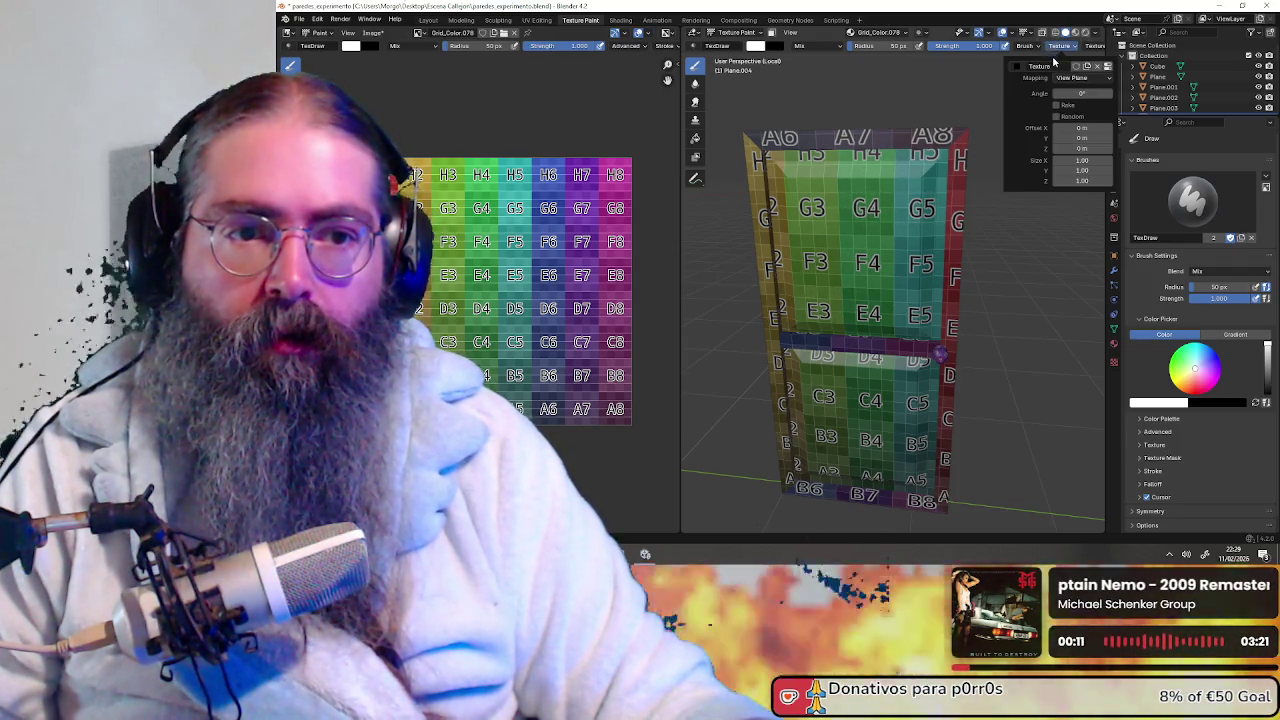
pyautogui.click(1087, 66)
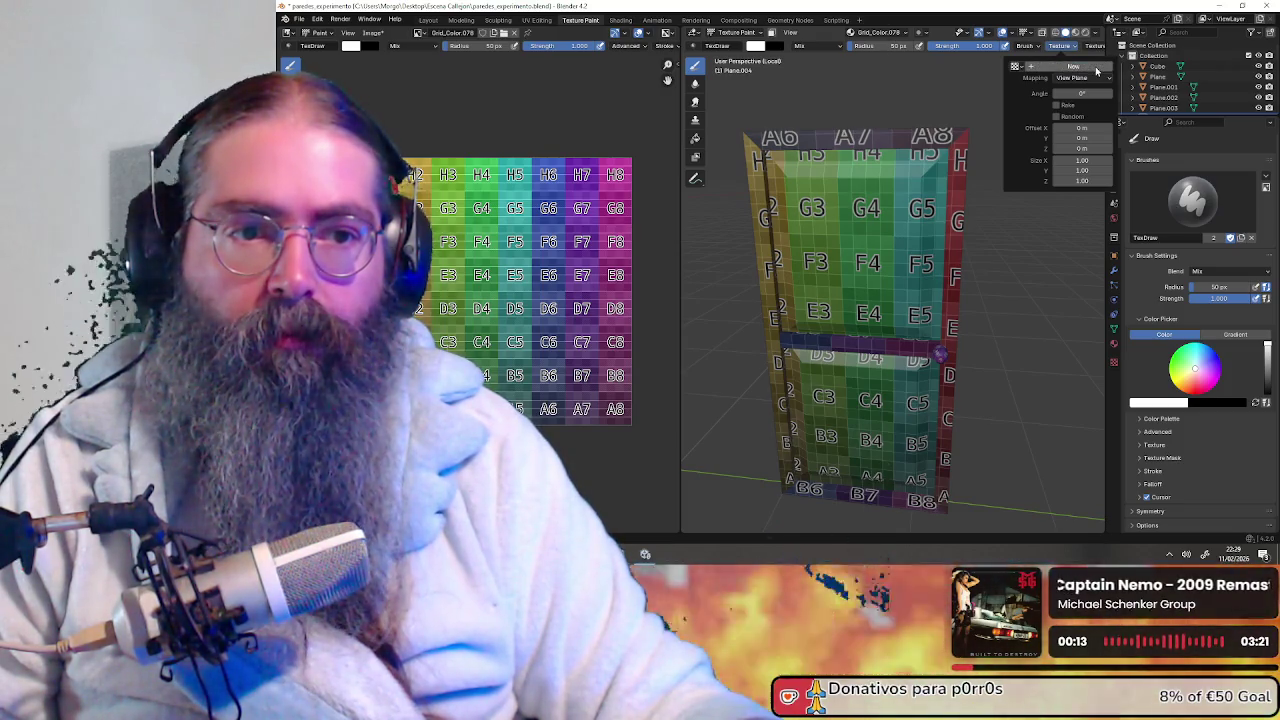
pyautogui.moveTo(840, 195); pyautogui.dragTo(862, 275)
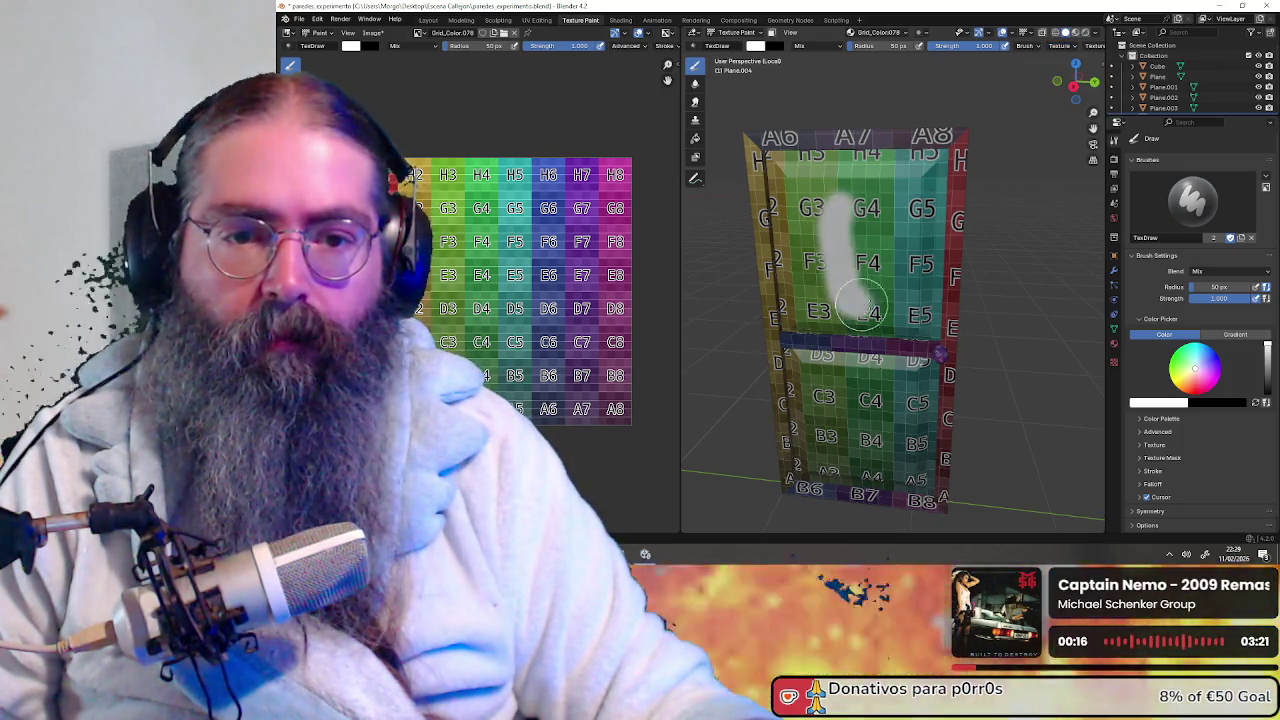
pyautogui.hotkey('ctrl', 'z')
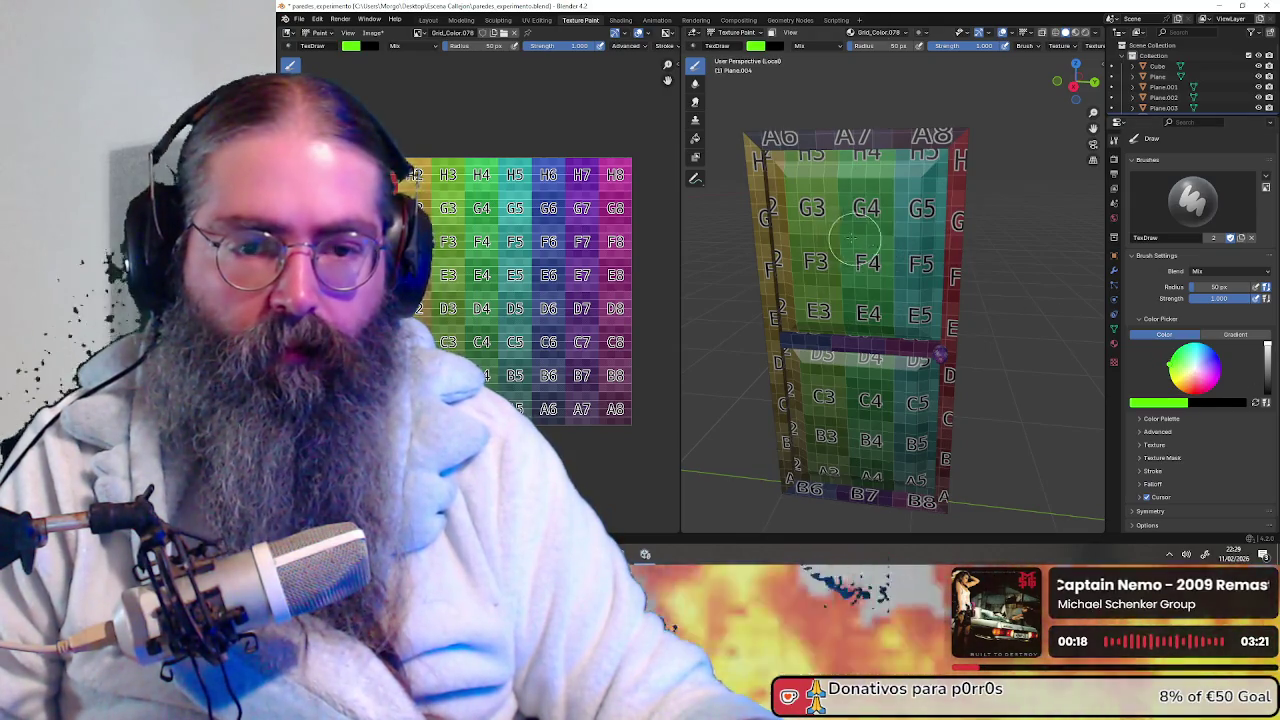
pyautogui.moveTo(855, 239); pyautogui.dragTo(868, 360)
pyautogui.hotkey('ctrl', 'z')
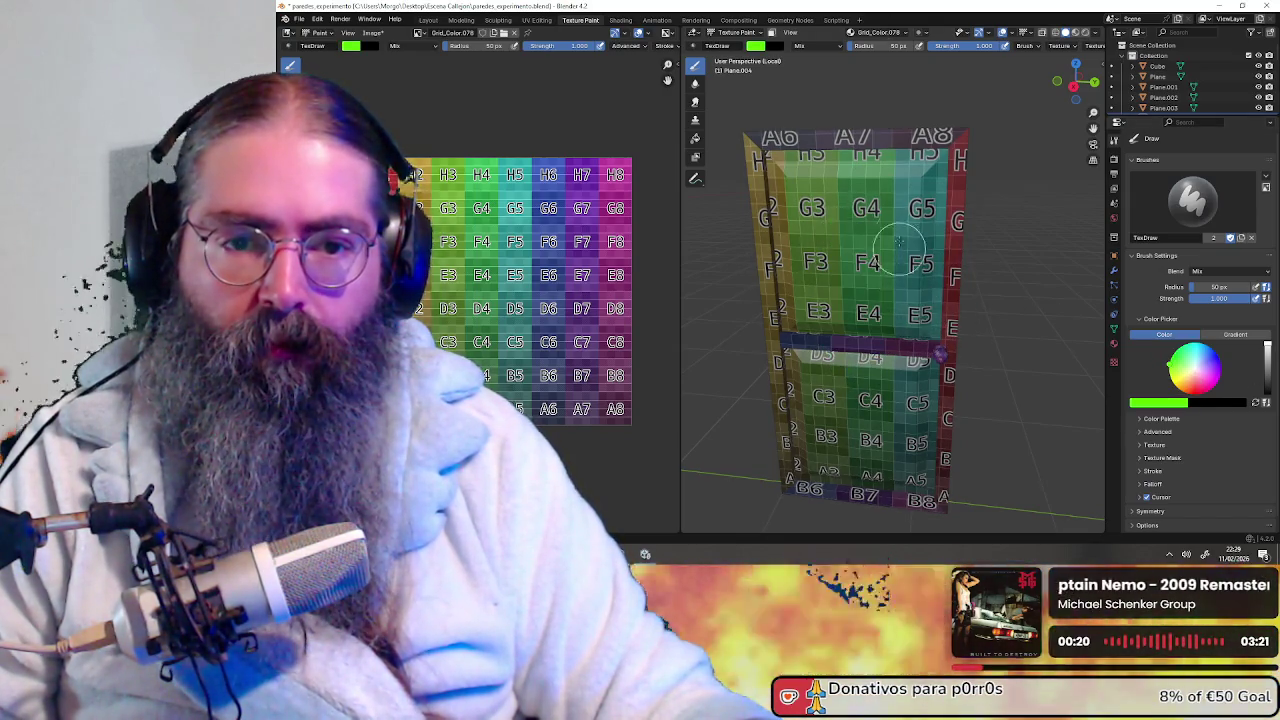
# Paint green T-shaped, vertical and panel-edge strokes on the door, undo them, and orbit around it
pyautogui.moveTo(900, 250); pyautogui.dragTo(845, 400)
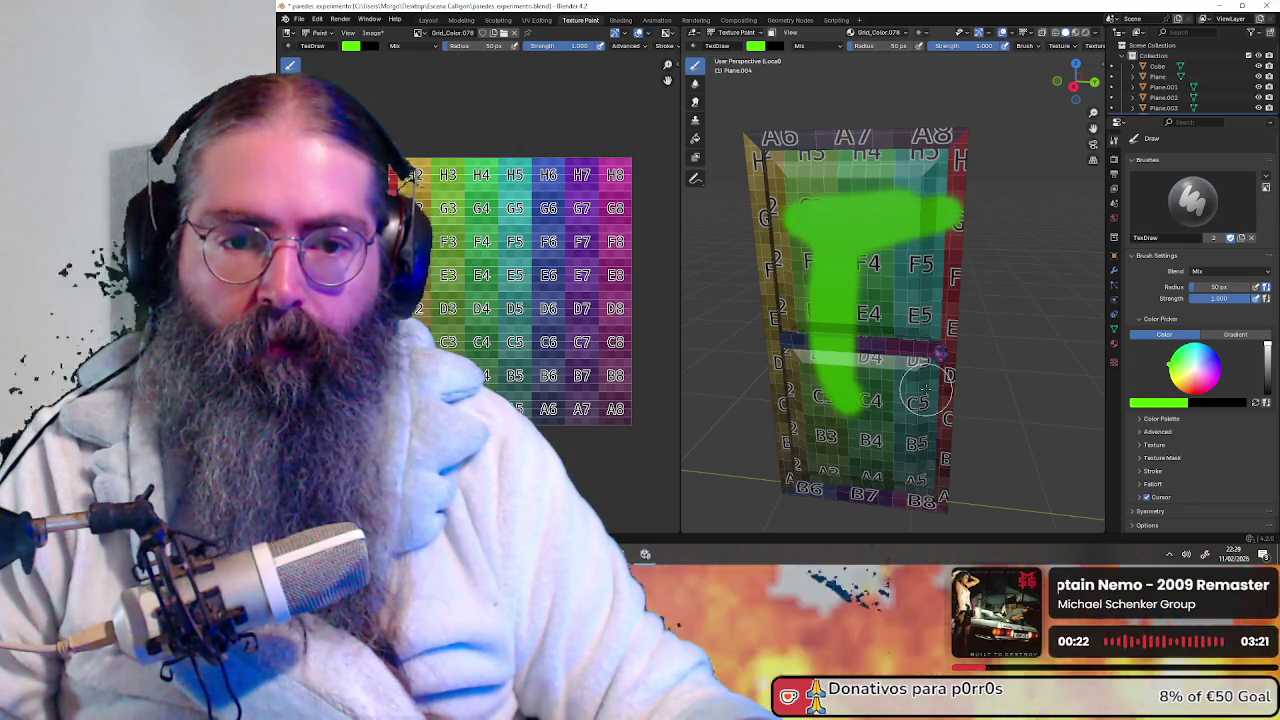
pyautogui.hotkey('ctrl', 'z')
pyautogui.moveTo(965, 312); pyautogui.dragTo(912, 465)
pyautogui.moveTo(912, 465); pyautogui.dragTo(875, 340, button='middle')
pyautogui.moveTo(835, 305); pyautogui.dragTo(814, 271)
pyautogui.moveTo(814, 271); pyautogui.dragTo(930, 310, button='middle')
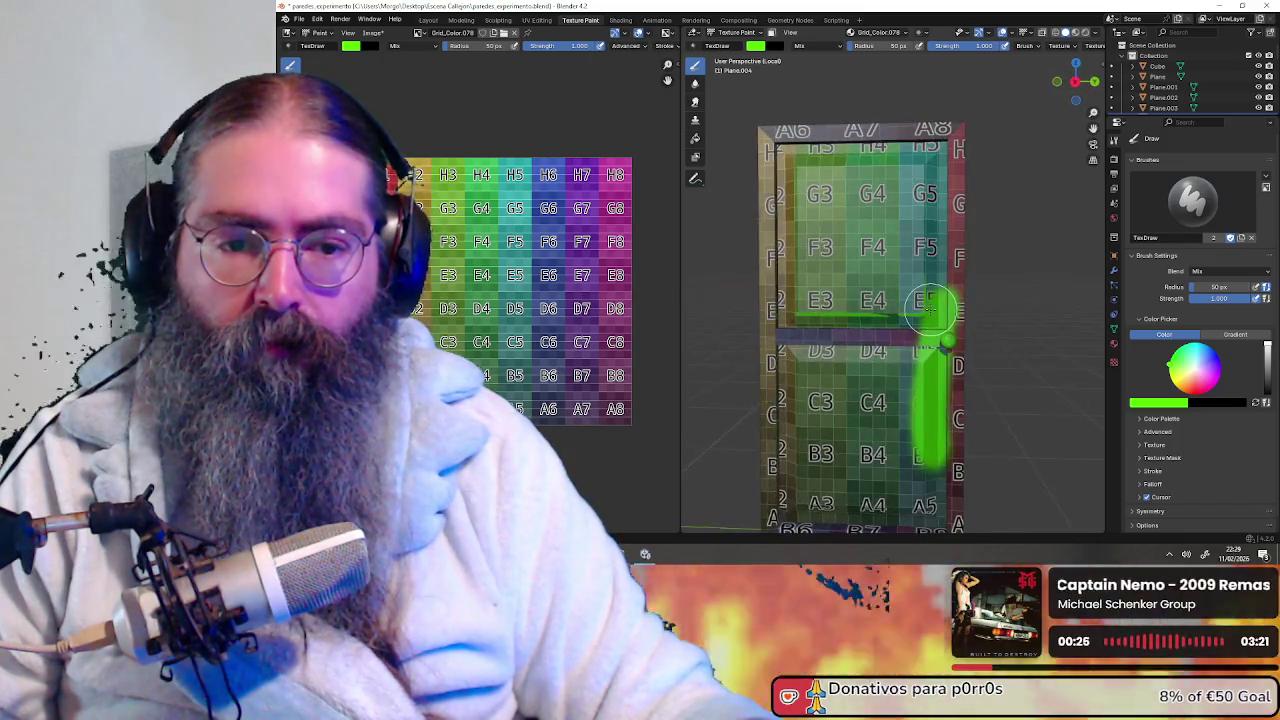
pyautogui.hotkey('ctrl', 'z')
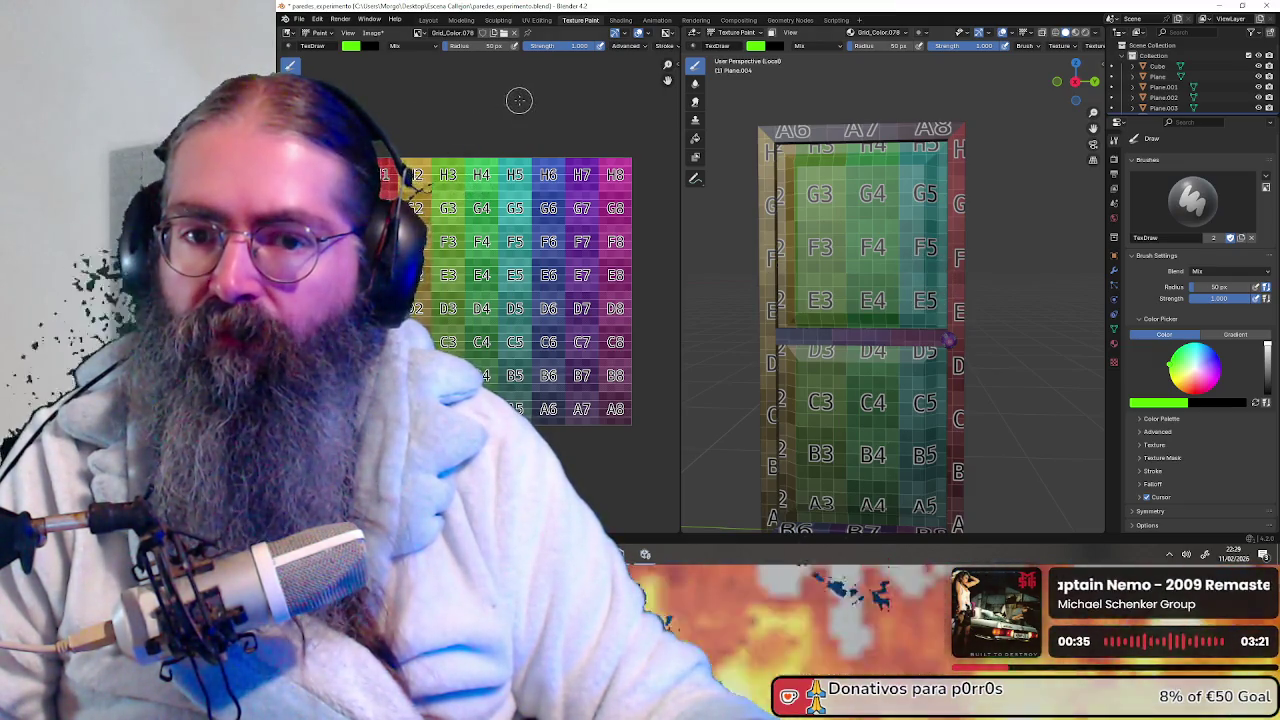
pyautogui.moveTo(847, 226); pyautogui.dragTo(875, 255, button='middle')
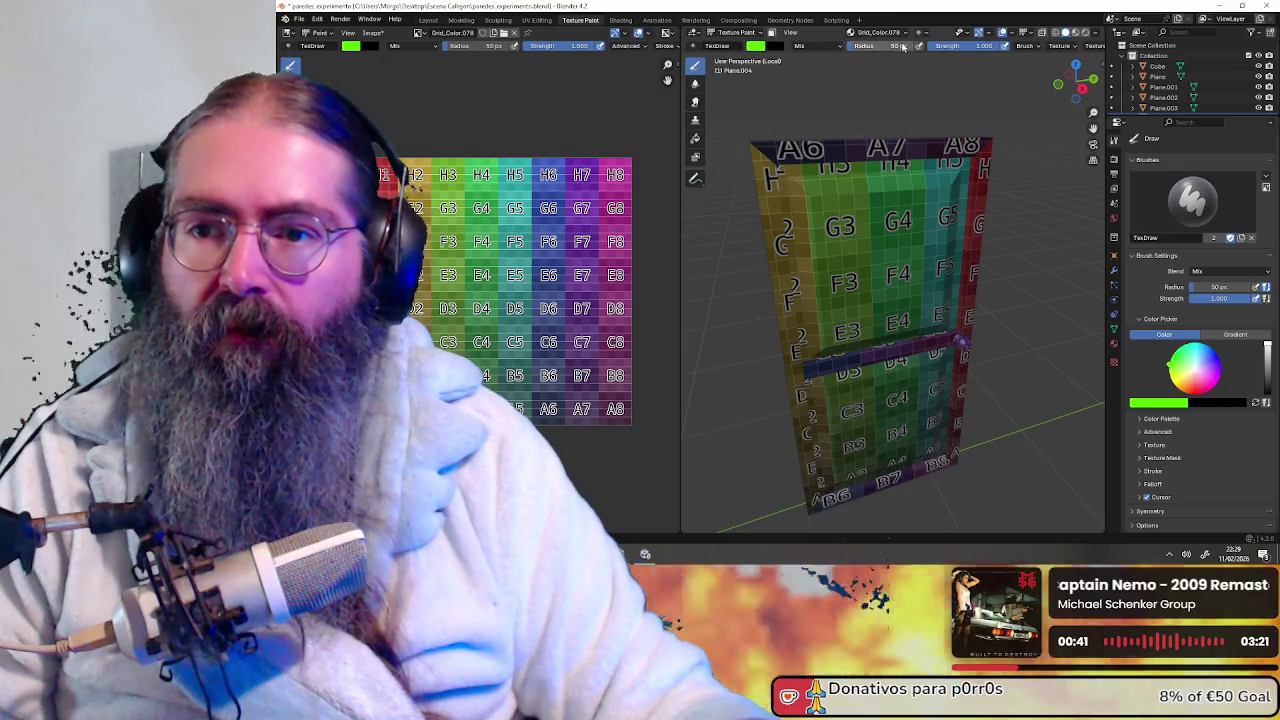
pyautogui.click(372, 33)
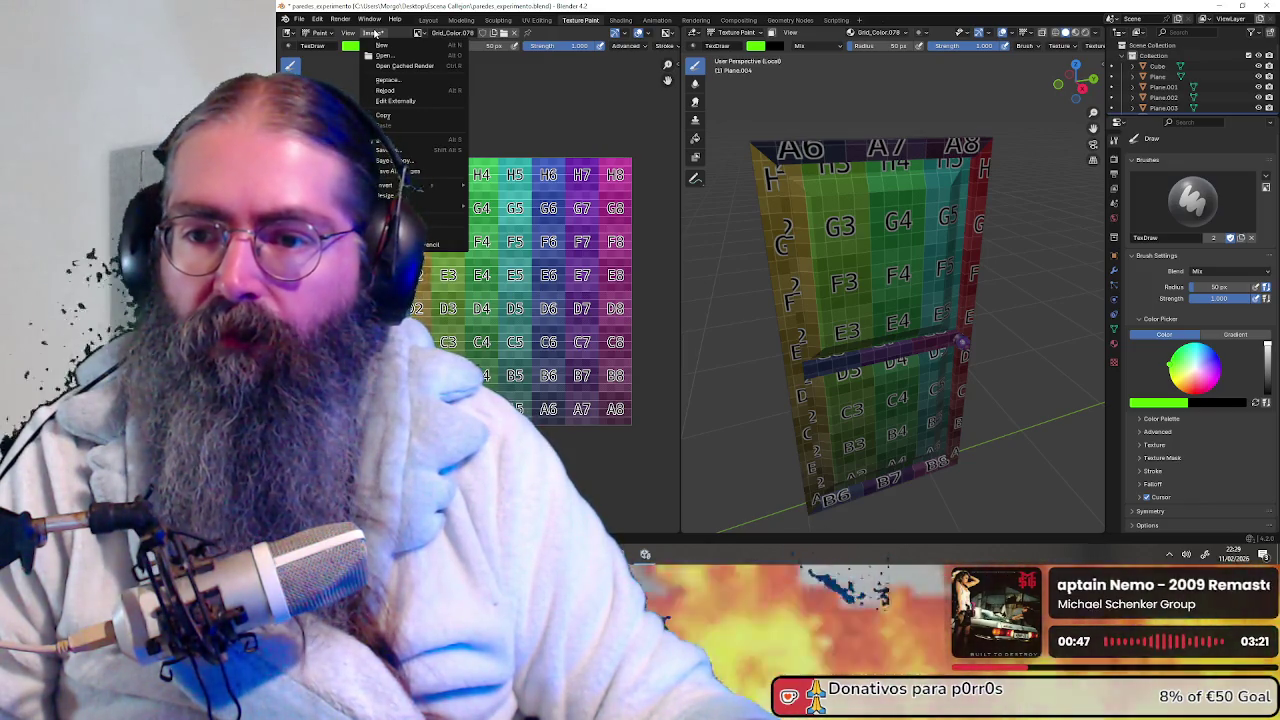
# Save the grid texture with Save As Image, then paint a green test stroke on it
pyautogui.click(407, 158)
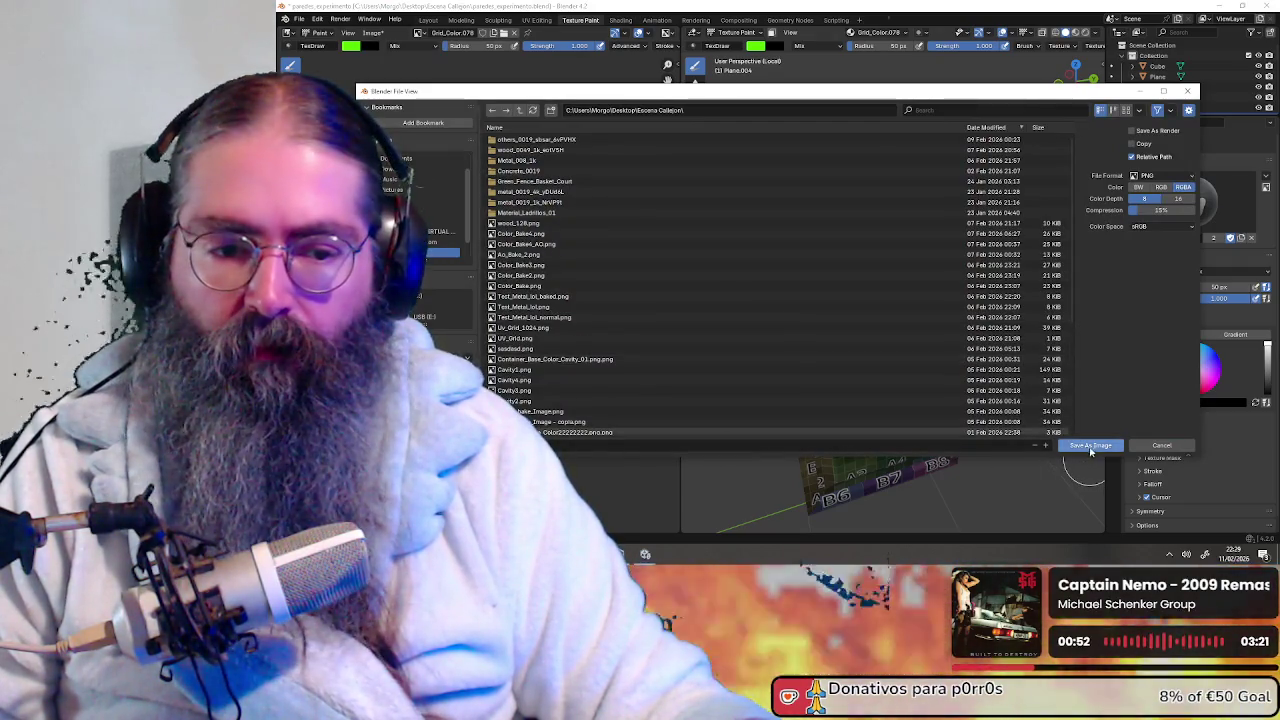
pyautogui.click(1090, 445)
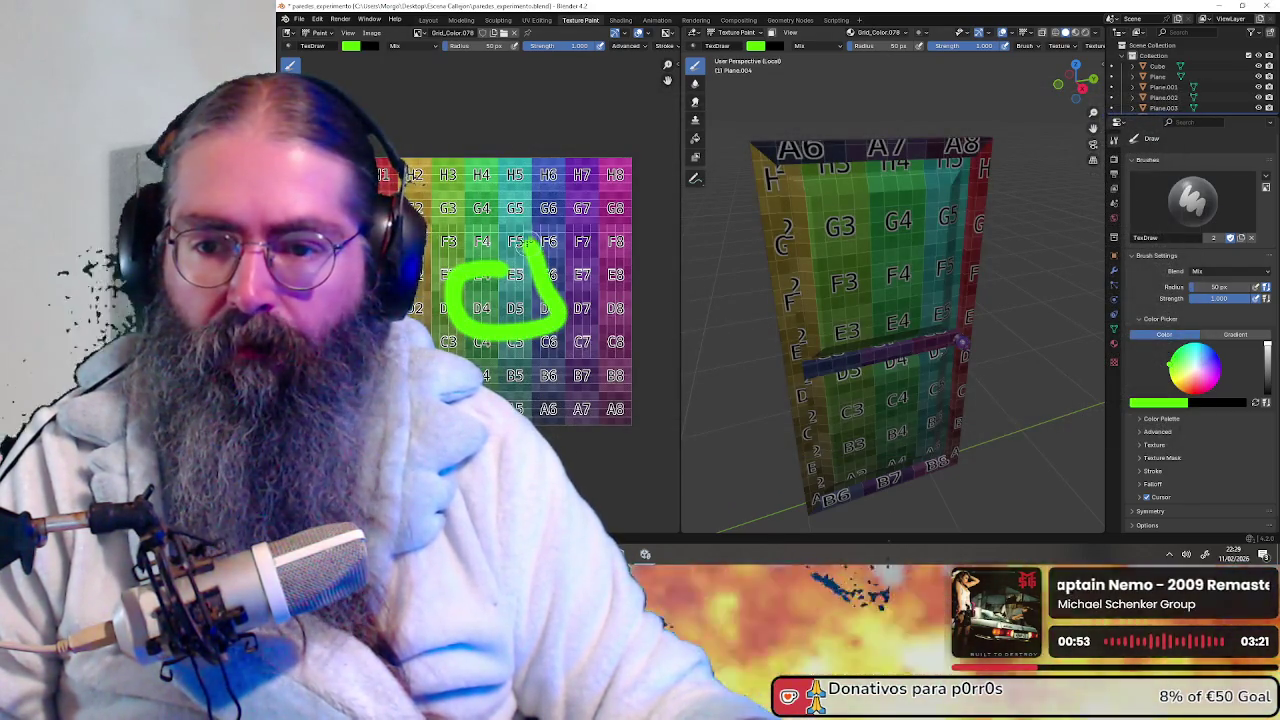
pyautogui.moveTo(505, 270); pyautogui.dragTo(568, 215)
pyautogui.moveTo(810, 258)
pyautogui.mouseDown(button='middle')
pyautogui.moveTo(937, 250)
pyautogui.moveTo(791, 286)
pyautogui.mouseUp(button='middle')
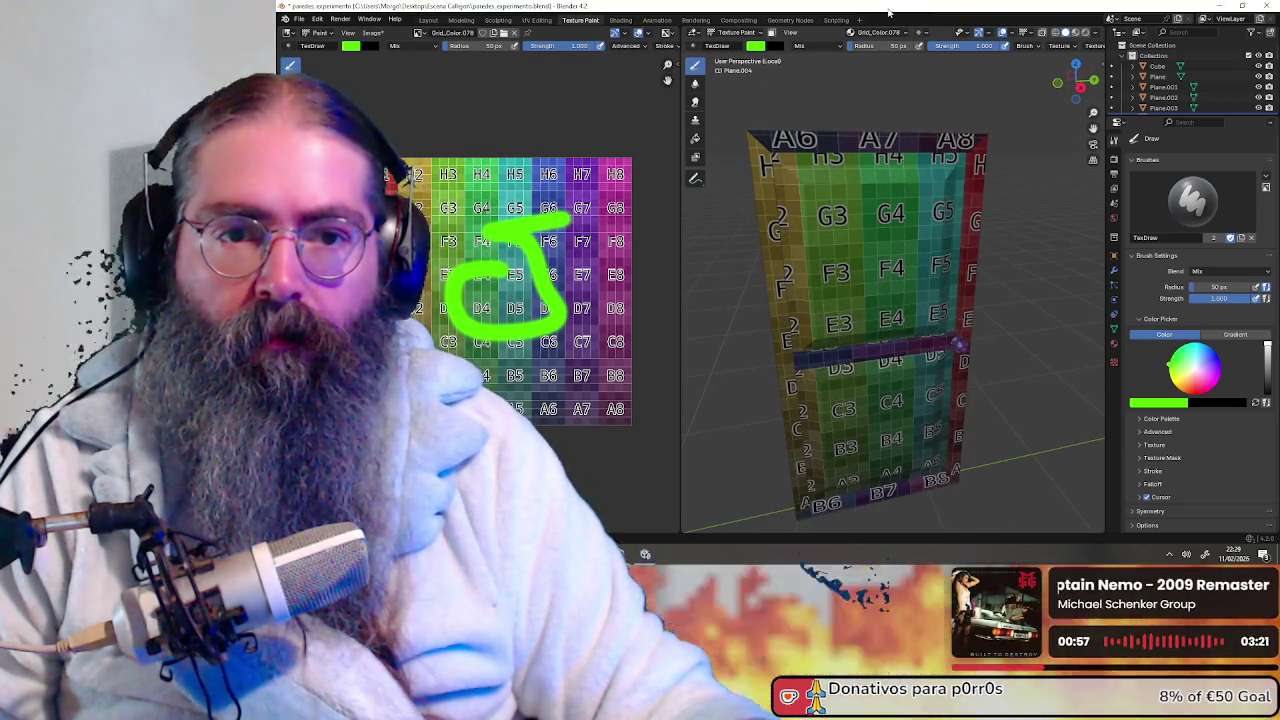
# Check the door's Material and brush Texture tabs, then paint and undo a vertical green stroke
pyautogui.click(1115, 343)
pyautogui.click(1117, 365)
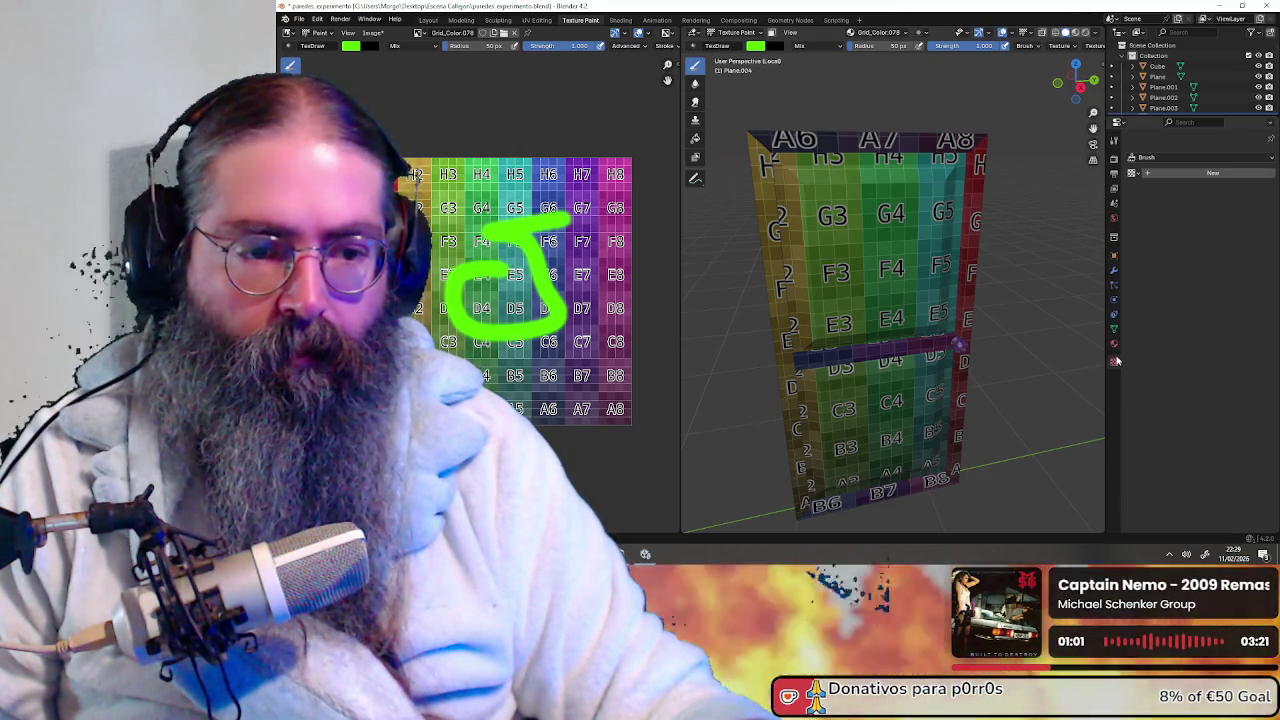
pyautogui.click(1115, 343)
pyautogui.moveTo(900, 330); pyautogui.dragTo(930, 333, button='middle')
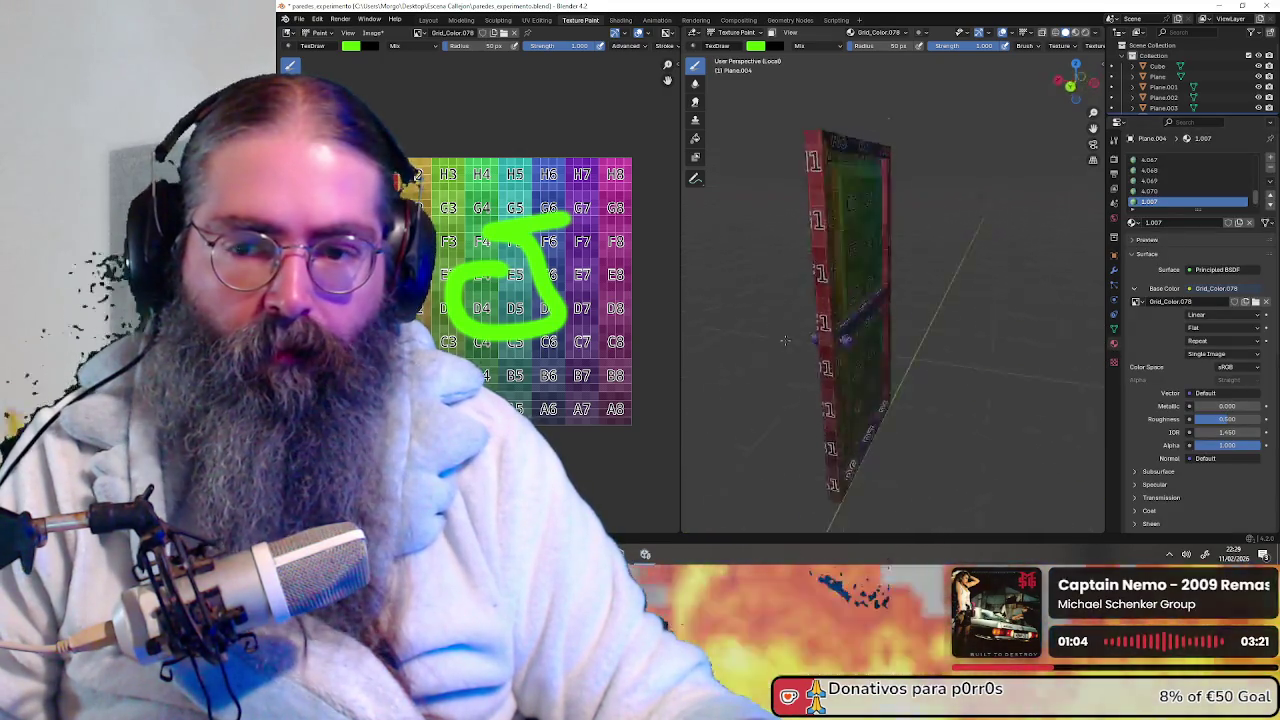
pyautogui.moveTo(870, 215); pyautogui.dragTo(870, 425)
pyautogui.moveTo(870, 425)
pyautogui.mouseDown(button='middle')
pyautogui.moveTo(836, 325)
pyautogui.moveTo(880, 330)
pyautogui.mouseUp(button='middle')
pyautogui.hotkey('ctrl', 'z')
# Paint a new green stroke on the door, zoom the view, and undo it
pyautogui.moveTo(548, 240)
pyautogui.mouseDown()
pyautogui.moveTo(582, 383)
pyautogui.moveTo(449, 208)
pyautogui.mouseUp()
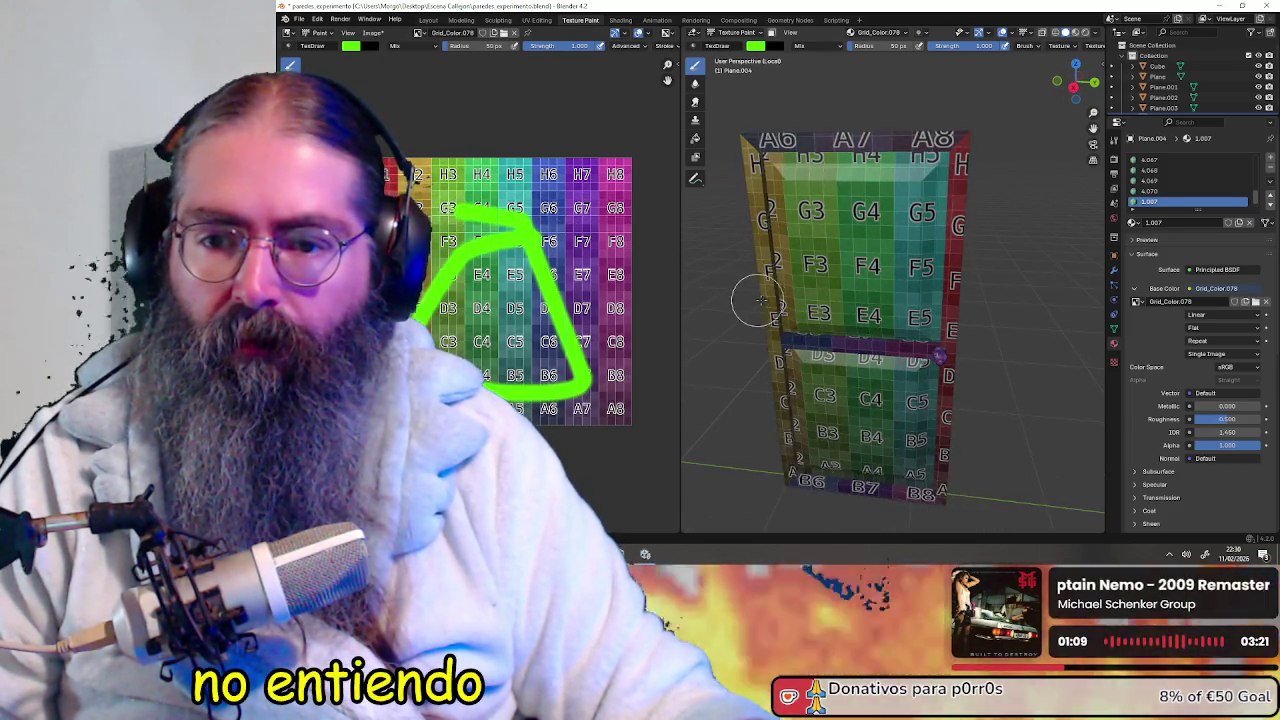
pyautogui.scroll(2, 757, 300)
pyautogui.scroll(2, 757, 300)
pyautogui.scroll(4, 549, 310)
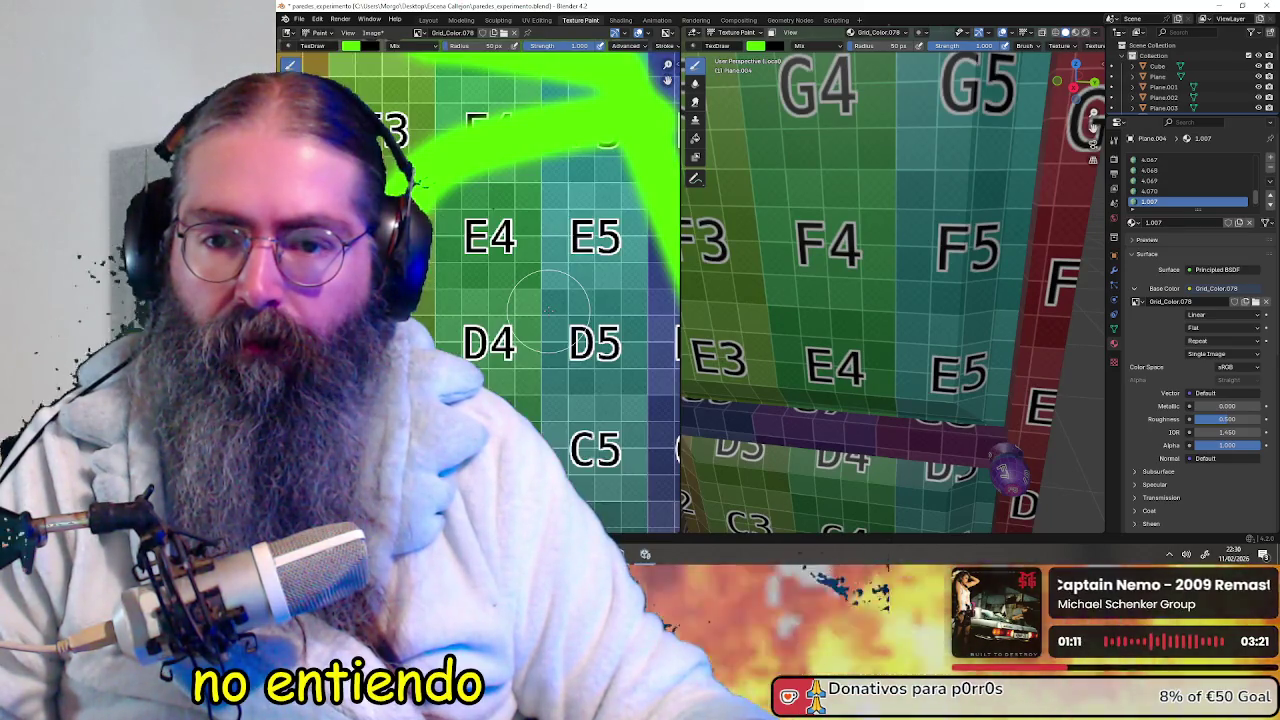
pyautogui.scroll(-4, 549, 310)
pyautogui.hotkey('ctrl', 'z')
pyautogui.scroll(-3, 855, 305)
pyautogui.scroll(-3, 855, 305)
pyautogui.scroll(2, 855, 305)
pyautogui.scroll(1, 918, 312)
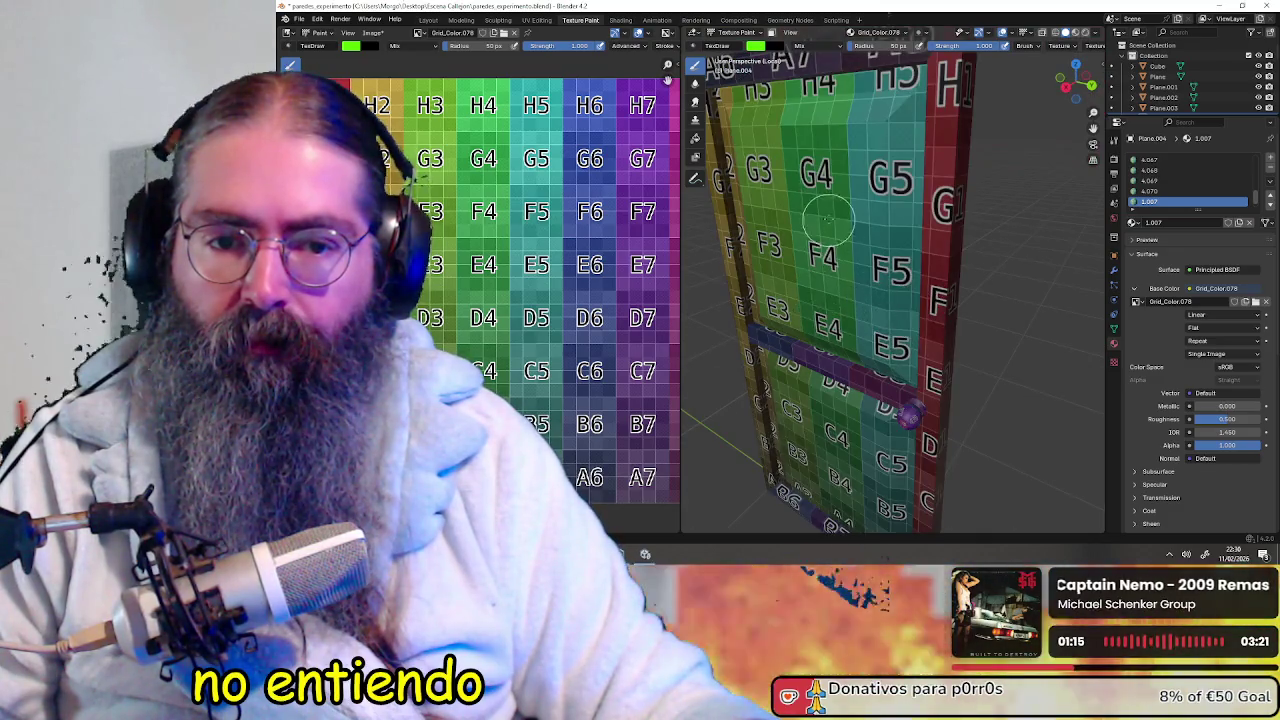
# Paint and undo another green stroke down the door, zooming to check the clean grid
pyautogui.moveTo(827, 222); pyautogui.dragTo(814, 405)
pyautogui.hotkey('ctrl', 'z')
pyautogui.scroll(2, 885, 335)
pyautogui.scroll(2, 885, 335)
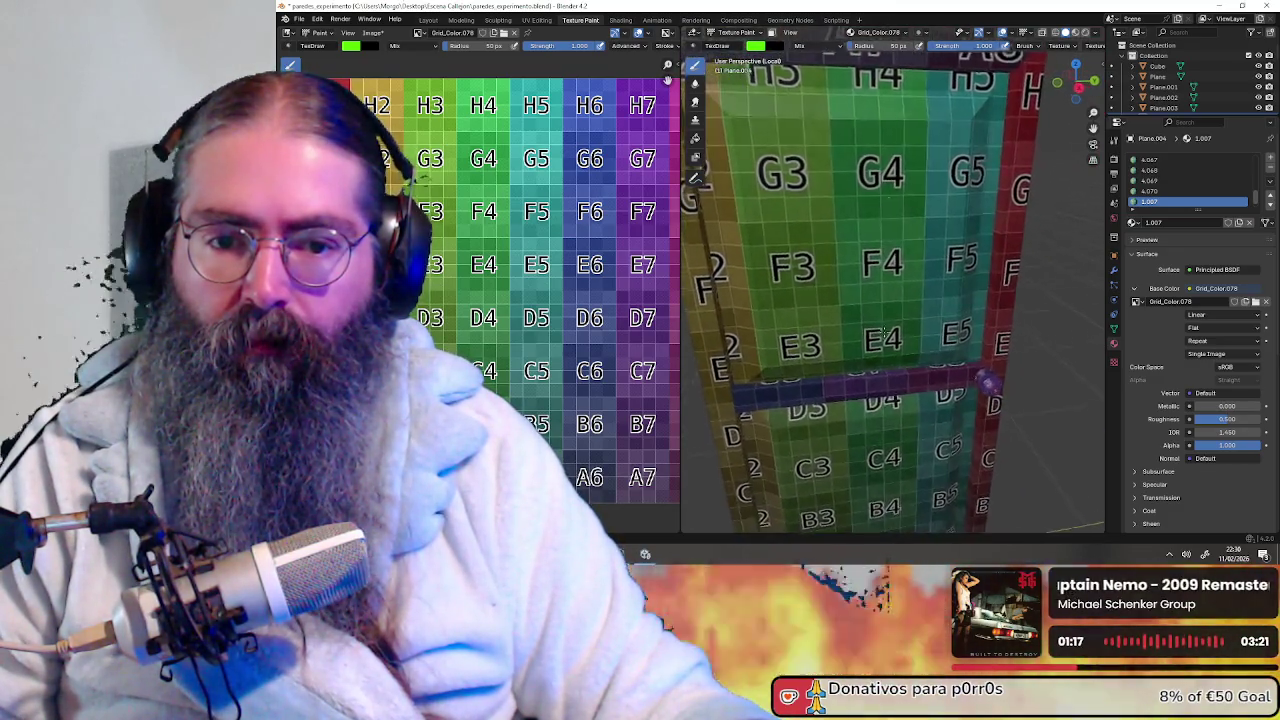
pyautogui.scroll(-2, 866, 322)
pyautogui.scroll(-2, 866, 322)
pyautogui.scroll(2, 866, 322)
pyautogui.scroll(1, 866, 322)
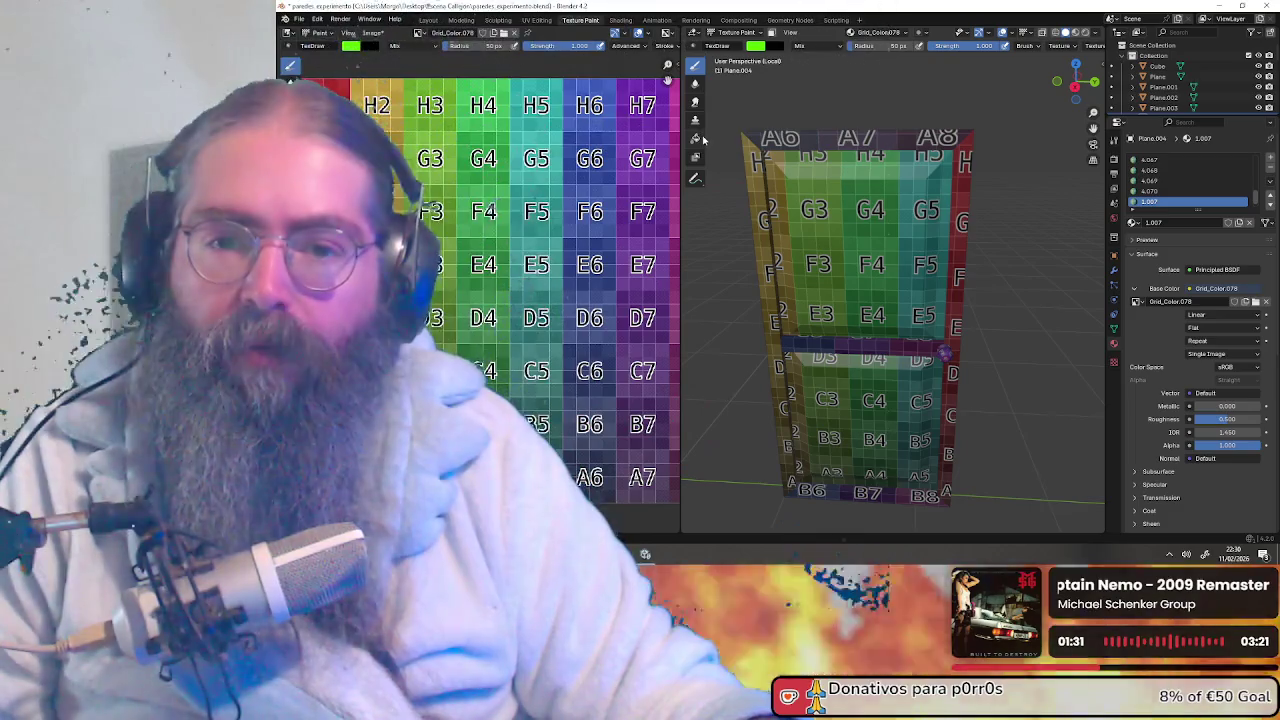
# Fill the door texture white with the Fill tool, orbit to inspect, and undo it
pyautogui.click(697, 138)
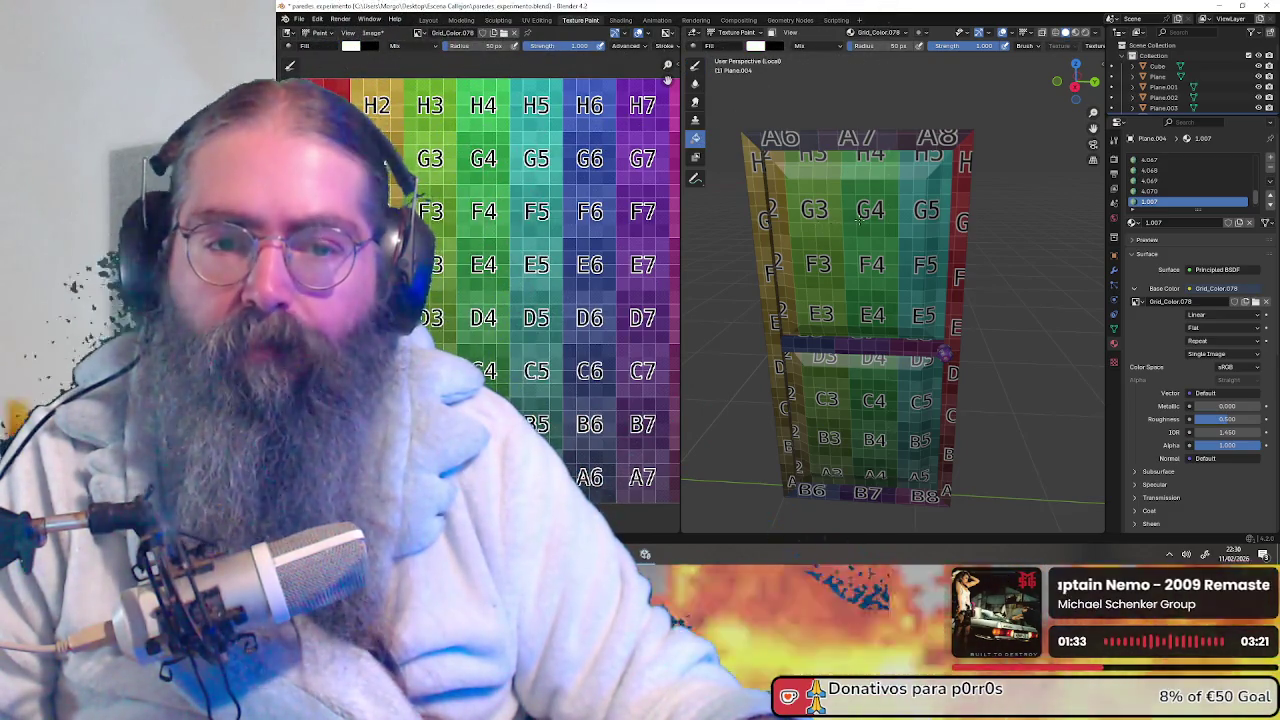
pyautogui.click(858, 220)
pyautogui.moveTo(858, 230)
pyautogui.mouseDown(button='middle')
pyautogui.moveTo(928, 275)
pyautogui.moveTo(953, 347)
pyautogui.mouseUp(button='middle')
pyautogui.hotkey('ctrl', 'z')
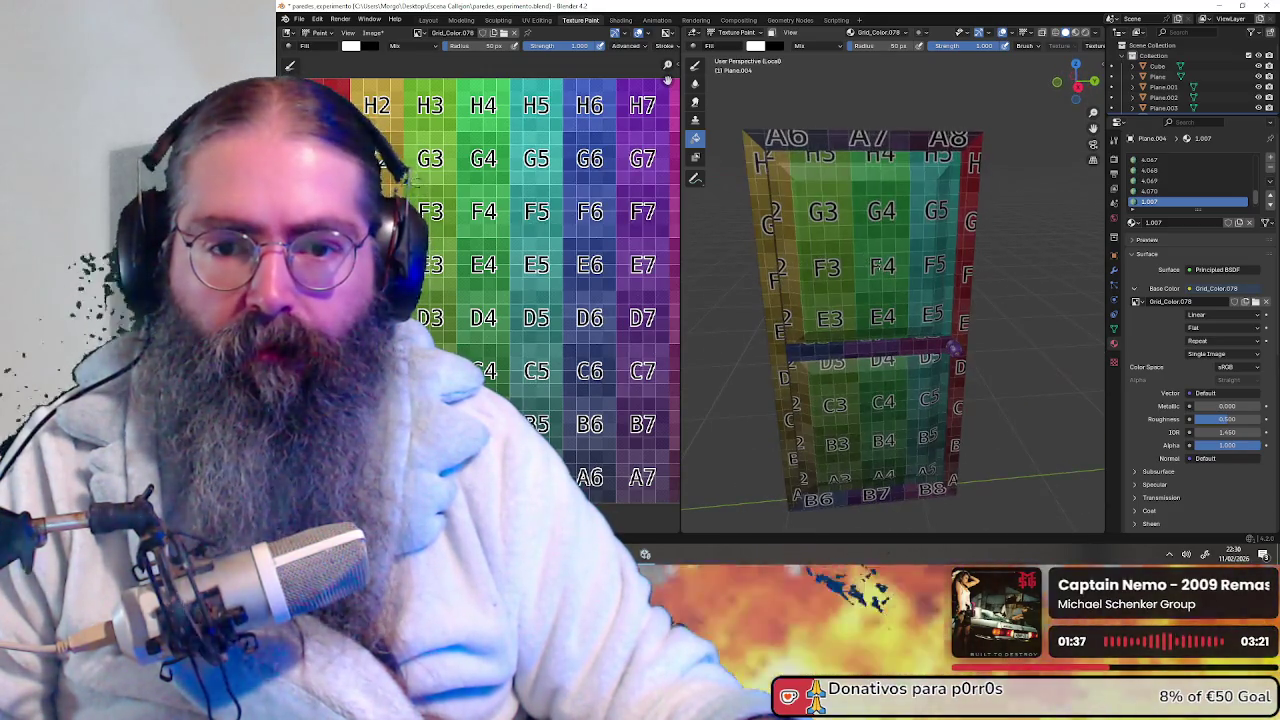
# Fill the door white again, zoom, pan and orbit to inspect, then undo the fill
pyautogui.click(953, 347)
pyautogui.scroll(-3, 571, 283)
pyautogui.scroll(2, 571, 283)
pyautogui.scroll(1, 571, 283)
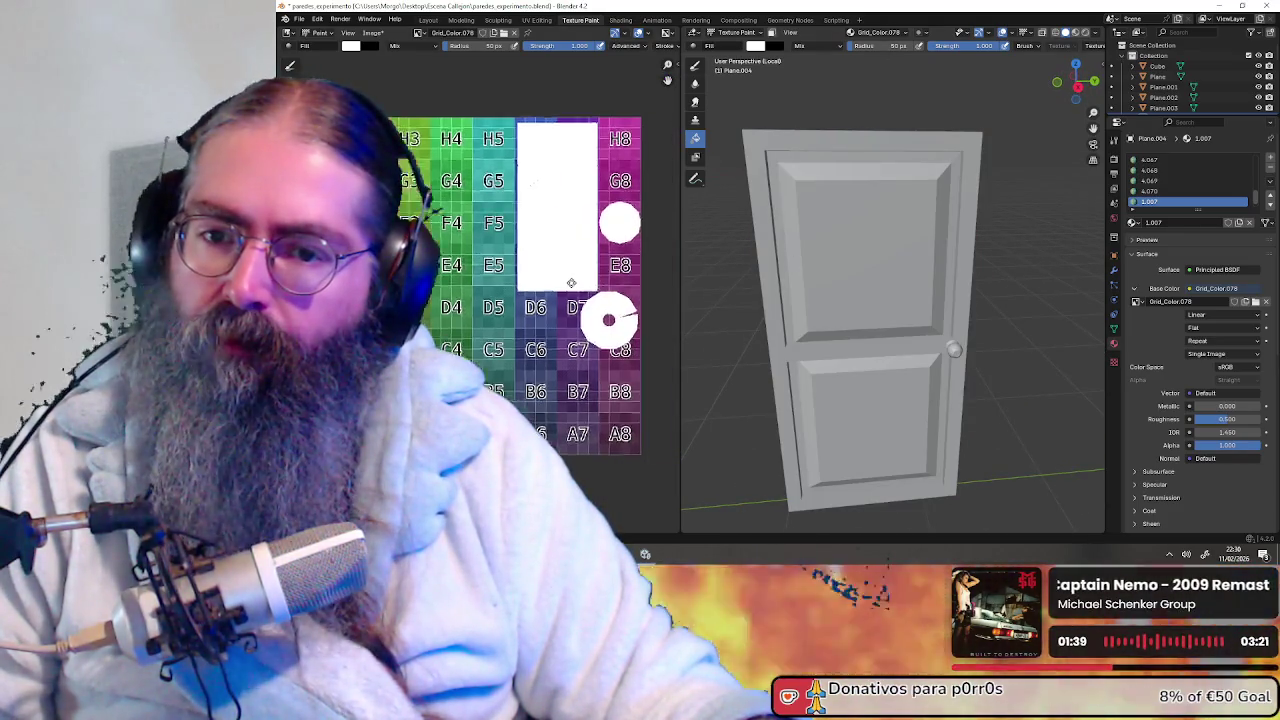
pyautogui.moveTo(571, 283); pyautogui.dragTo(531, 284, button='middle')
pyautogui.moveTo(788, 290); pyautogui.dragTo(843, 295, button='middle')
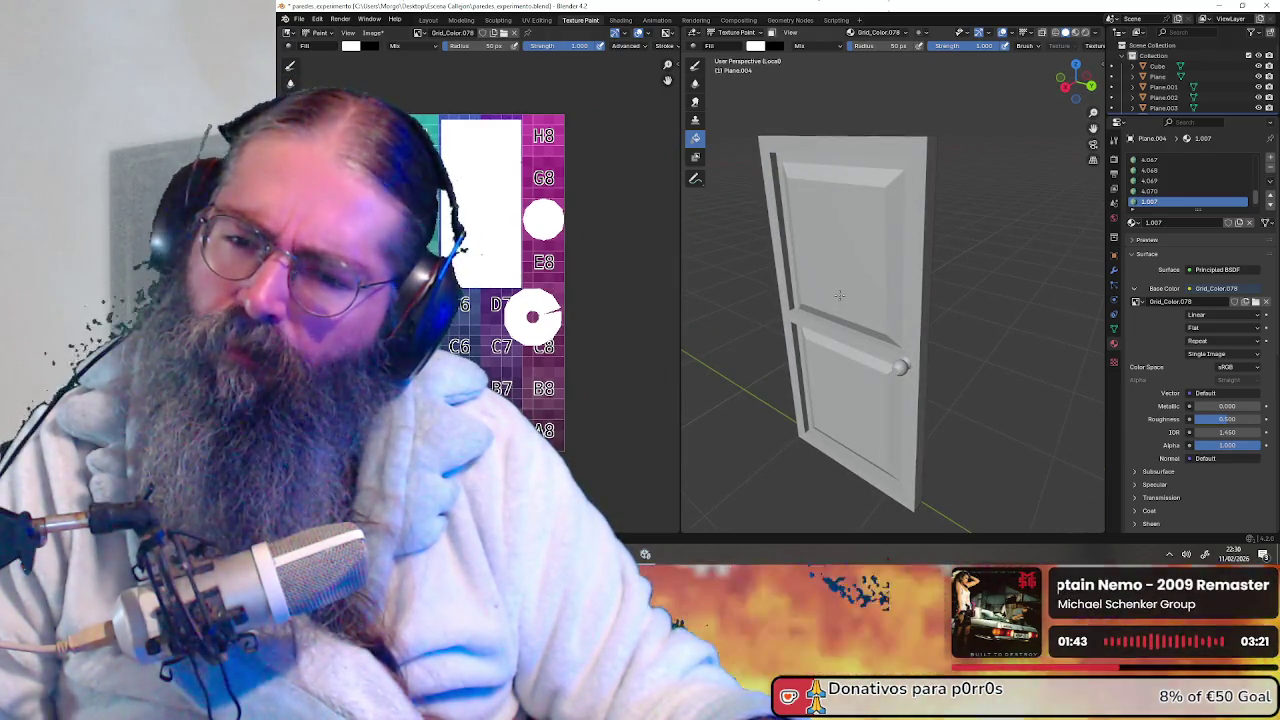
pyautogui.moveTo(838, 295); pyautogui.dragTo(857, 294, button='middle')
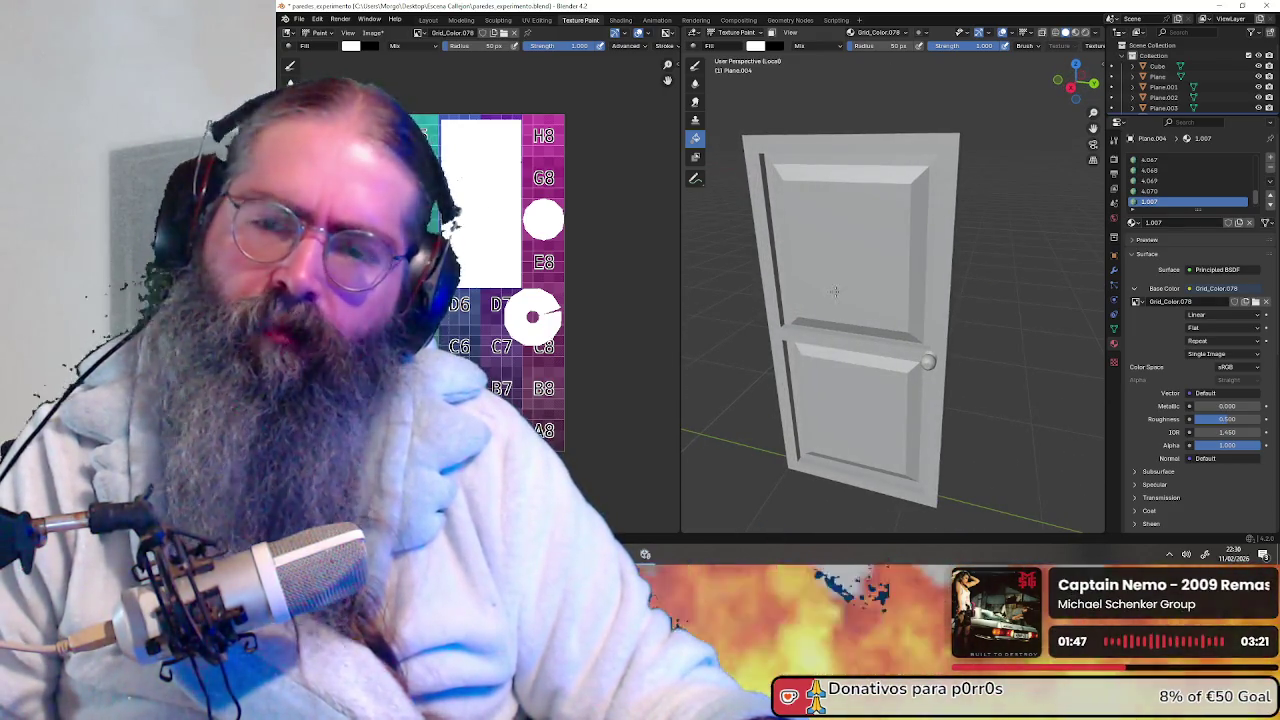
pyautogui.hotkey('ctrl', 'z')
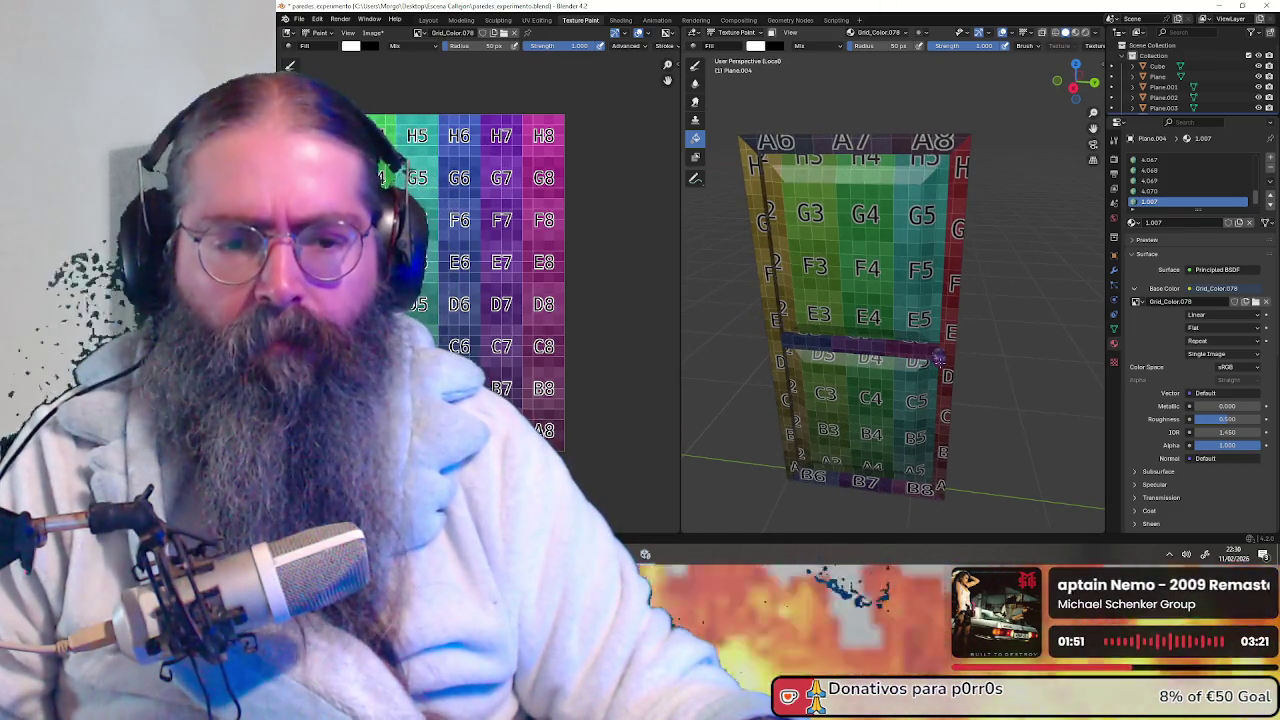
# Fill and undo white once more, then switch the door to Object Mode
pyautogui.click(938, 357)
pyautogui.hotkey('ctrl', 'z')
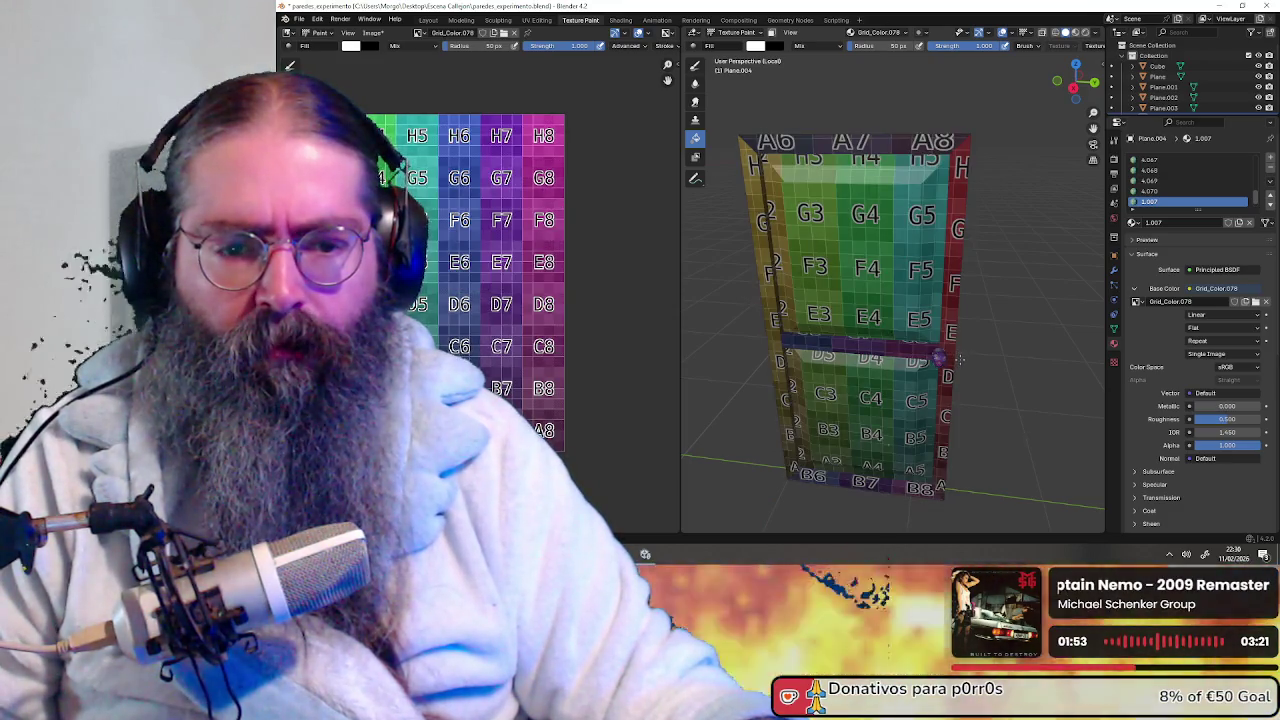
pyautogui.moveTo(938, 357); pyautogui.dragTo(775, 112, button='middle')
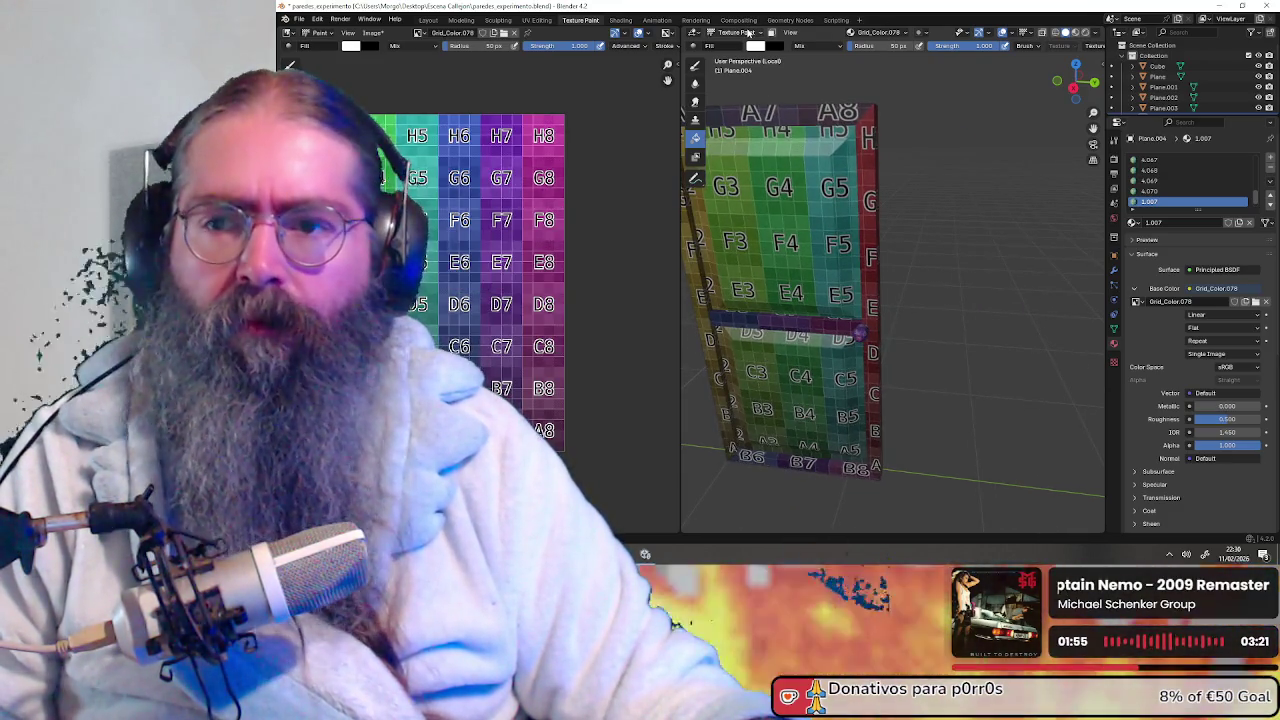
pyautogui.click(748, 33)
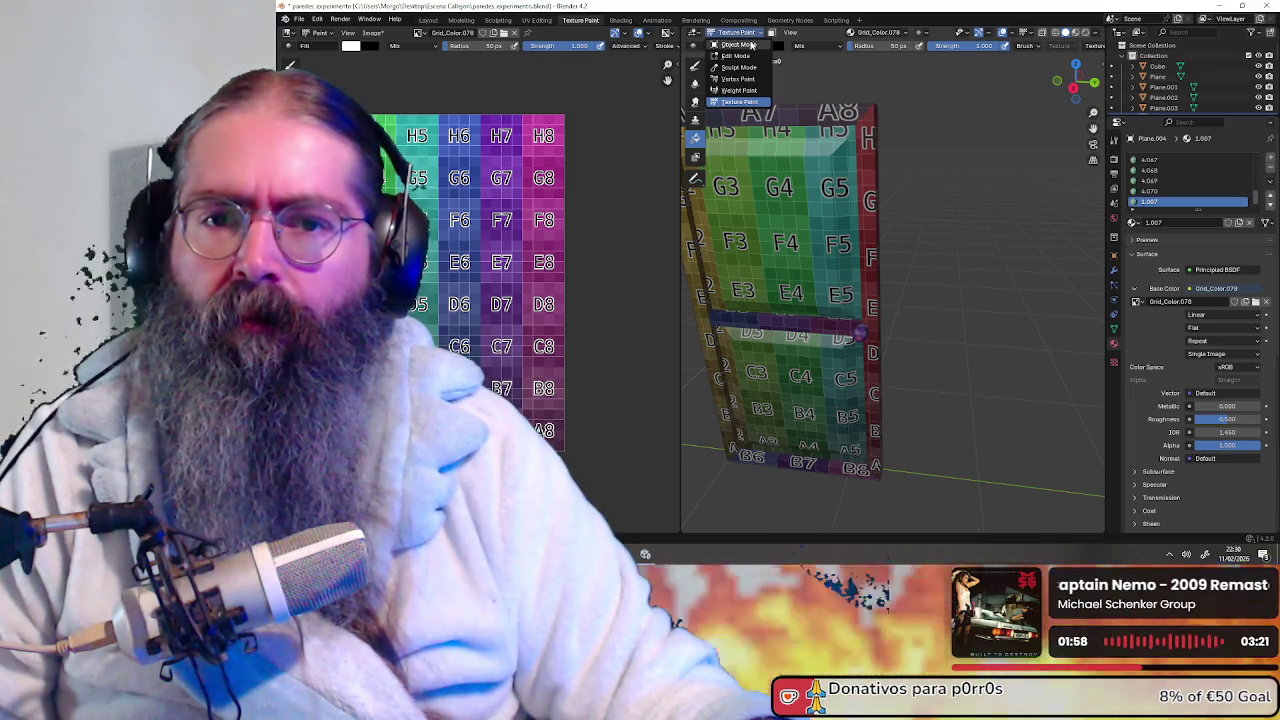
pyautogui.click(750, 45)
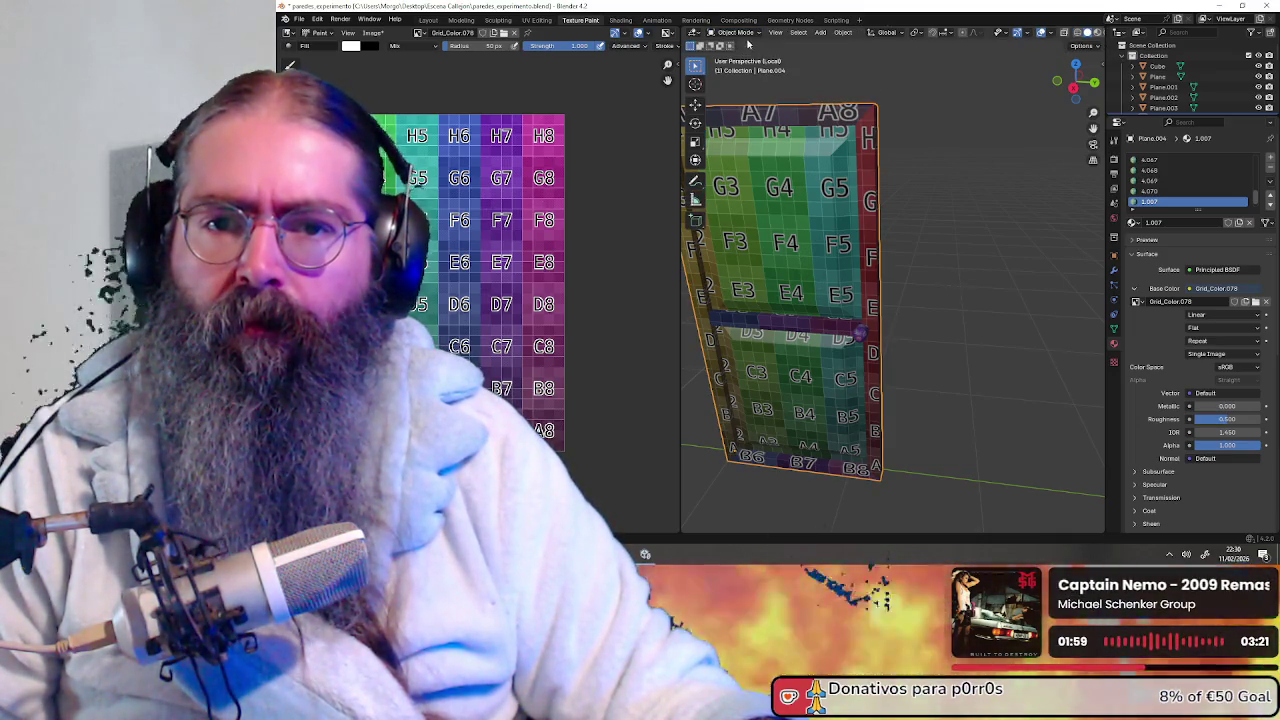
pyautogui.click(740, 33)
pyautogui.click(740, 56)
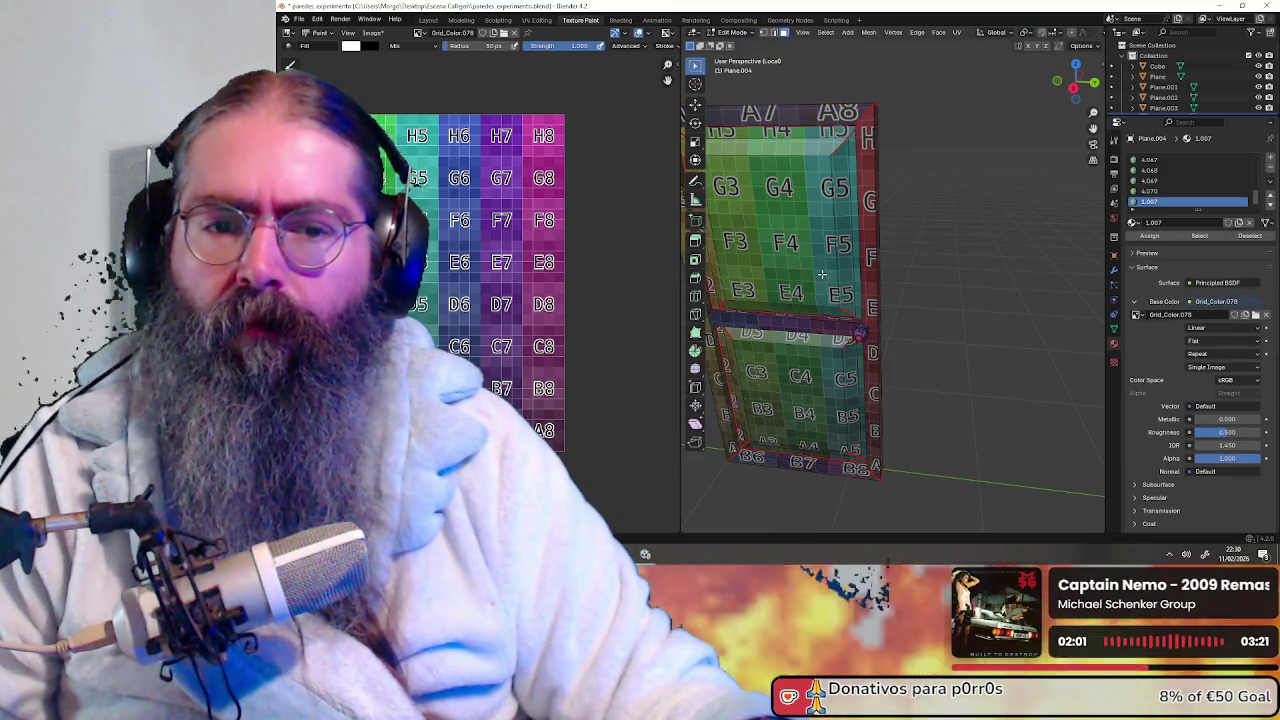
pyautogui.moveTo(900, 322); pyautogui.dragTo(888, 311, button='middle')
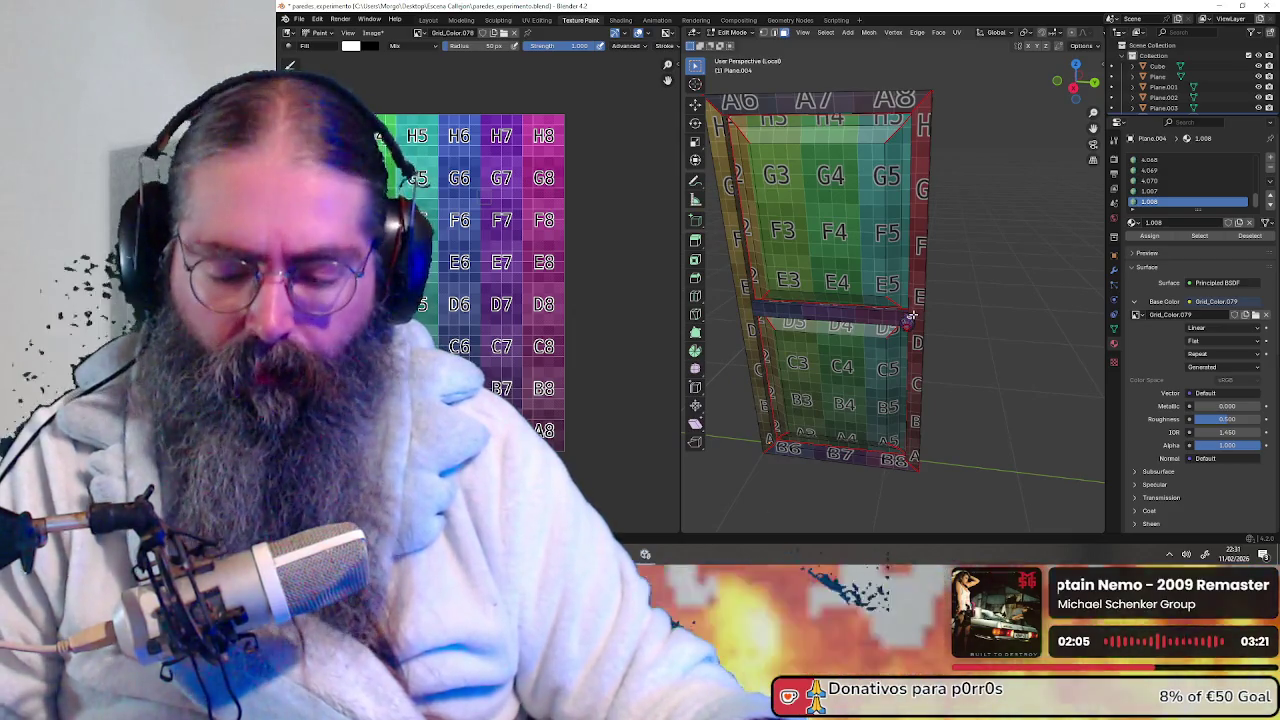
pyautogui.press('l')
pyautogui.moveTo(908, 321); pyautogui.dragTo(870, 320, button='middle')
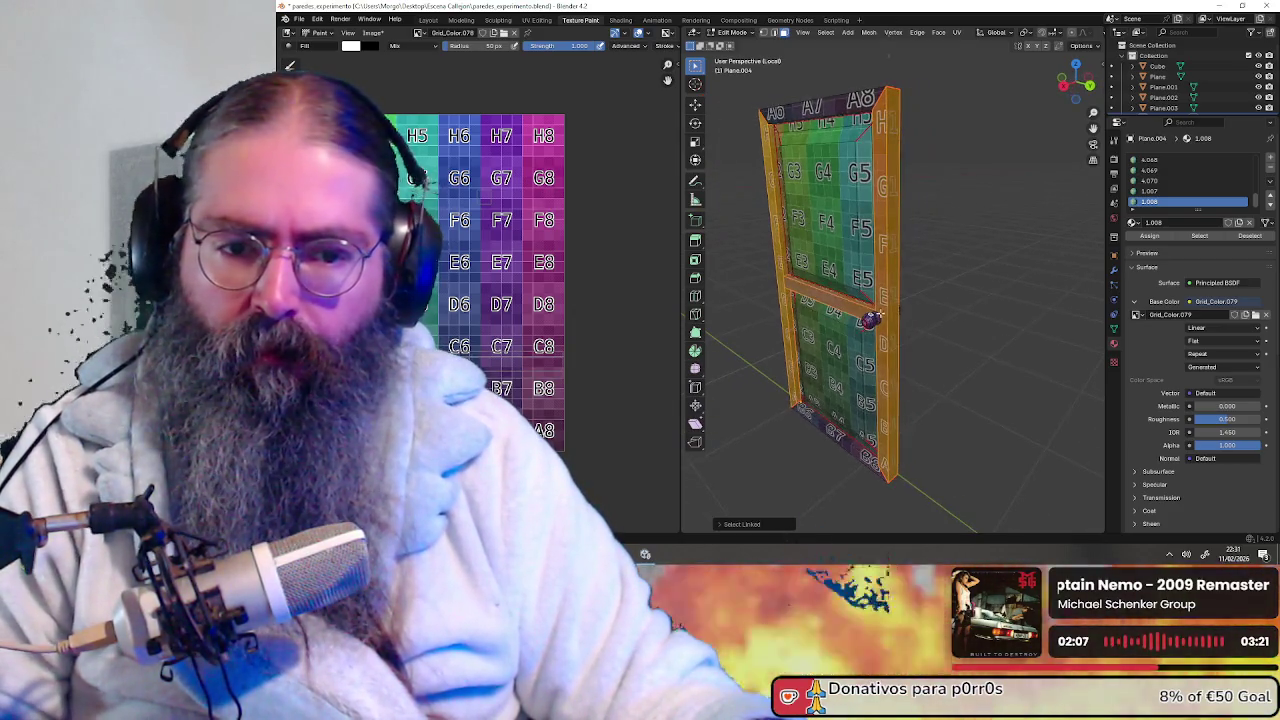
pyautogui.click(940, 299)
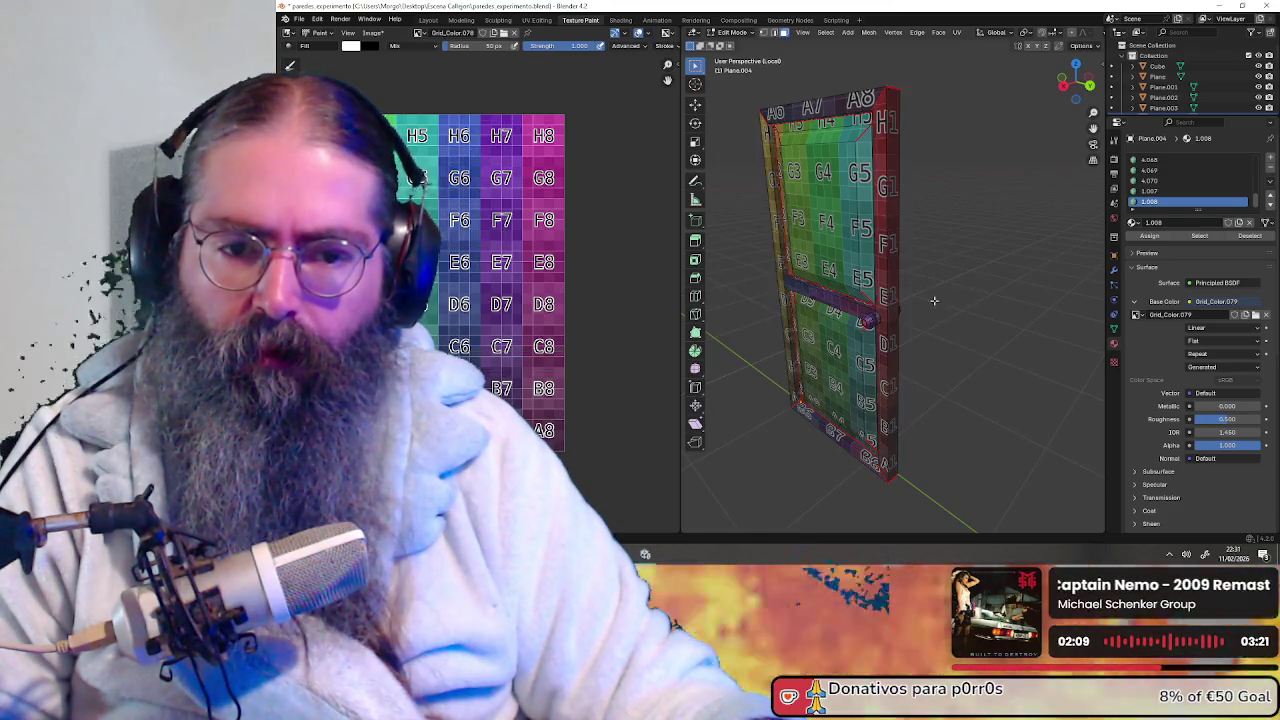
pyautogui.press('l')
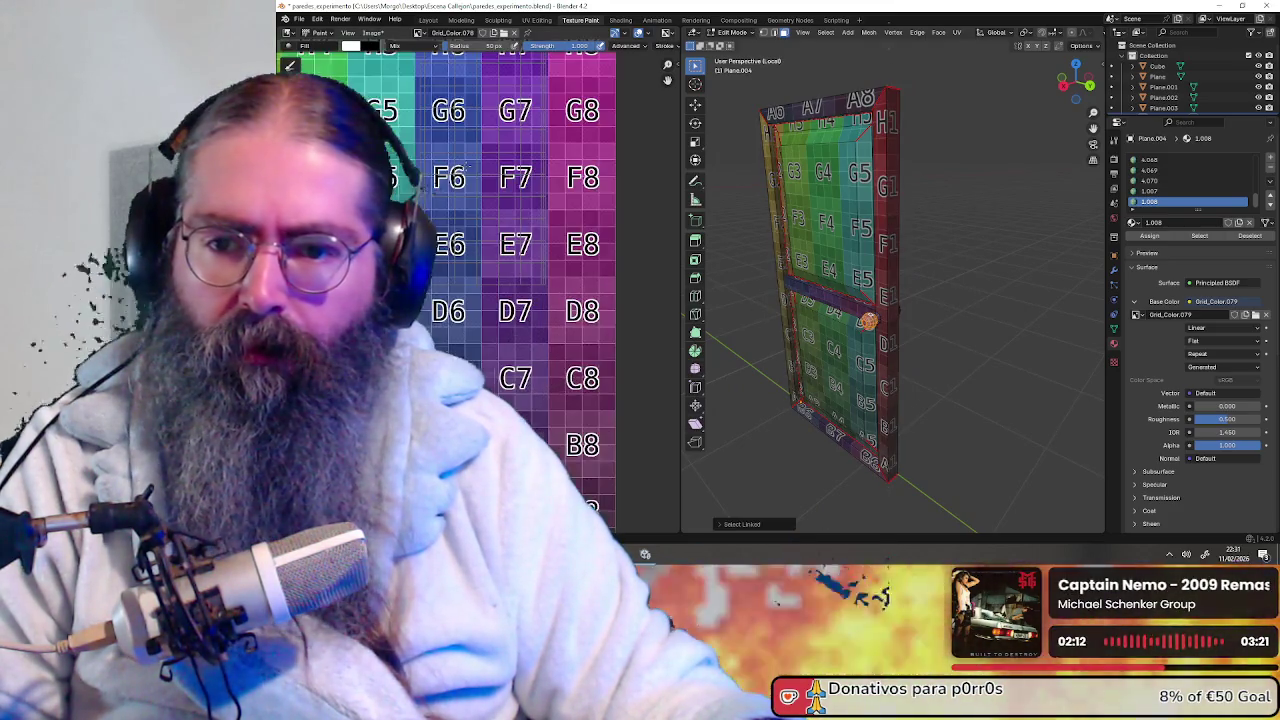
pyautogui.scroll(3, 471, 263)
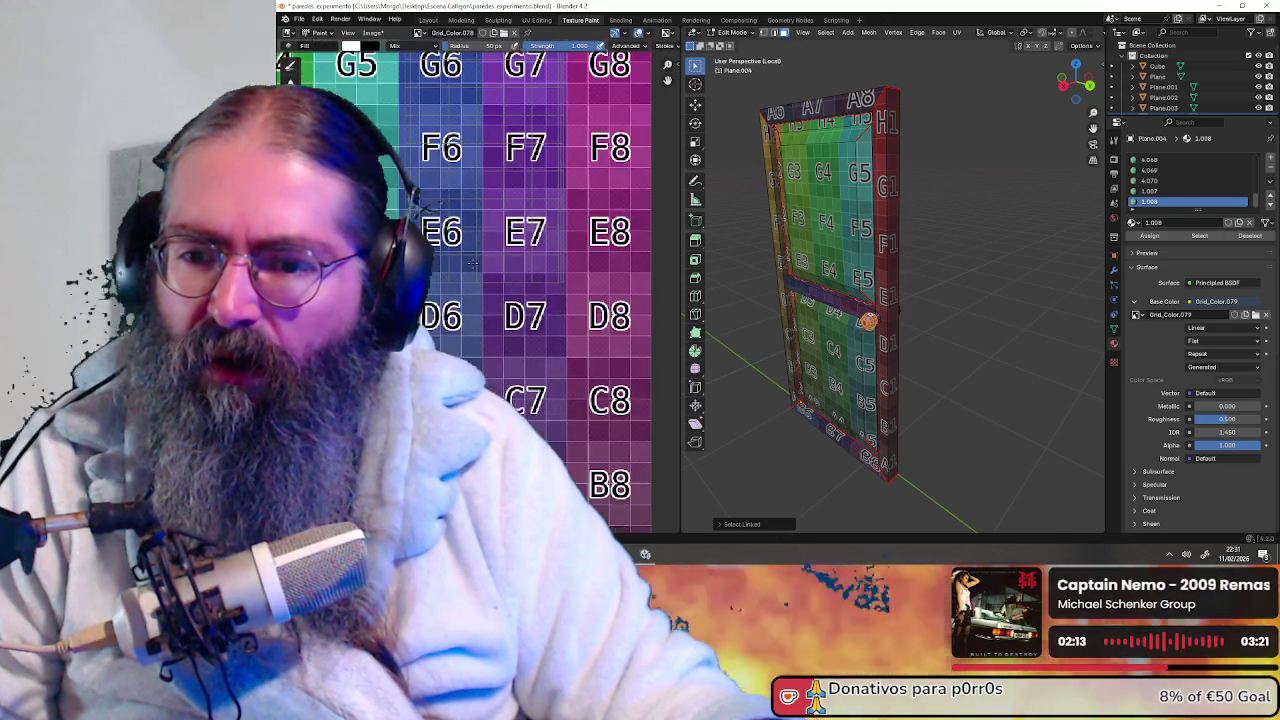
pyautogui.scroll(-4, 453, 239)
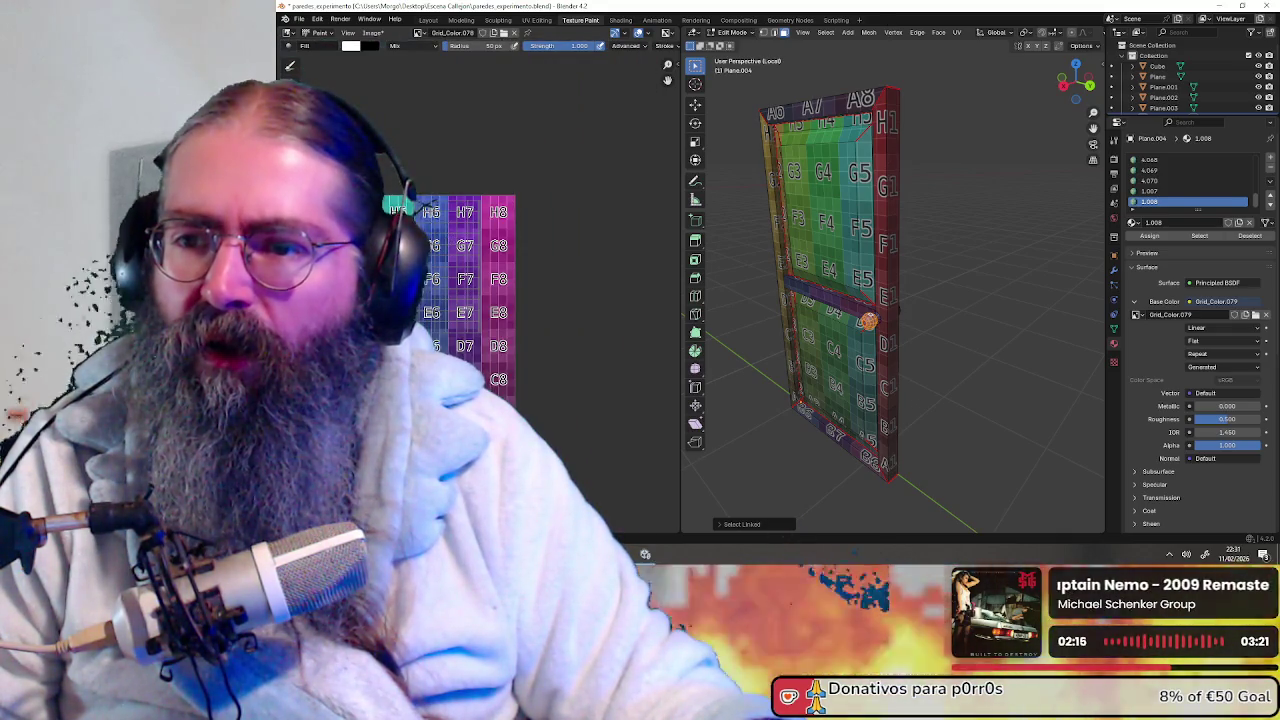
pyautogui.moveTo(453, 239); pyautogui.dragTo(524, 201, button='middle')
pyautogui.click(537, 20)
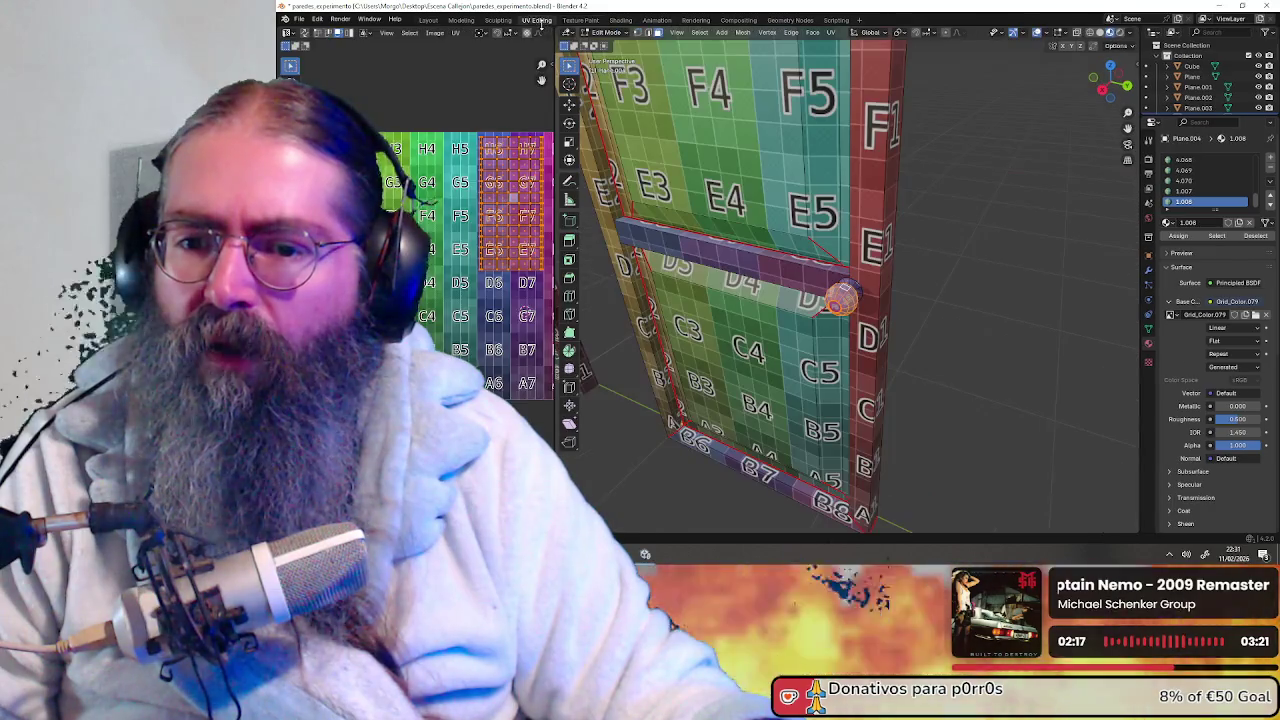
pyautogui.moveTo(503, 230); pyautogui.dragTo(394, 237, button='middle')
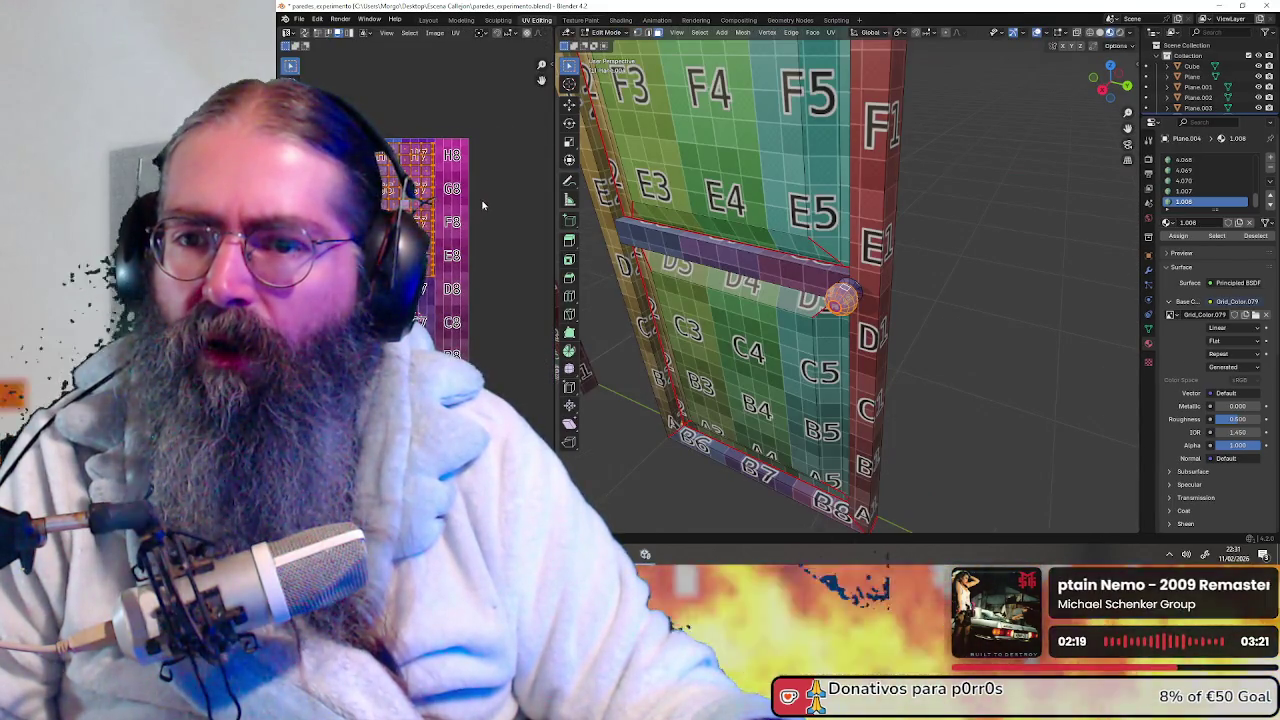
pyautogui.moveTo(494, 197); pyautogui.dragTo(547, 200, button='middle')
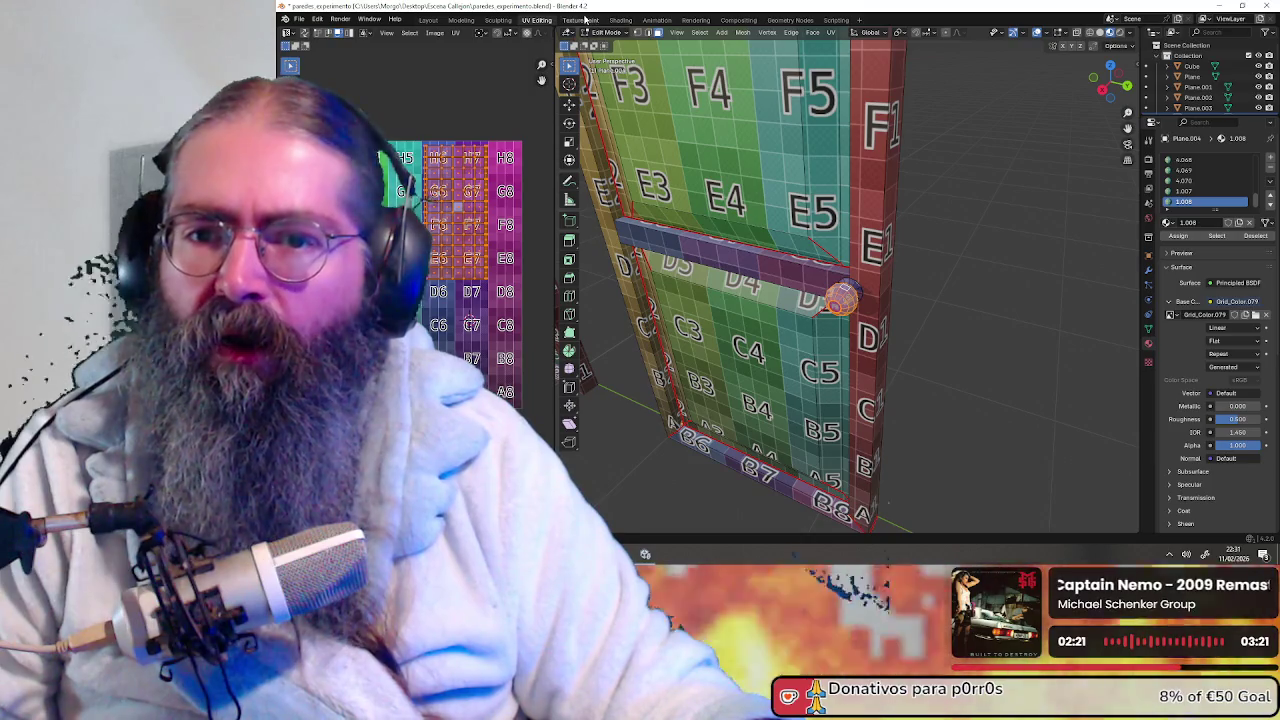
pyautogui.click(584, 20)
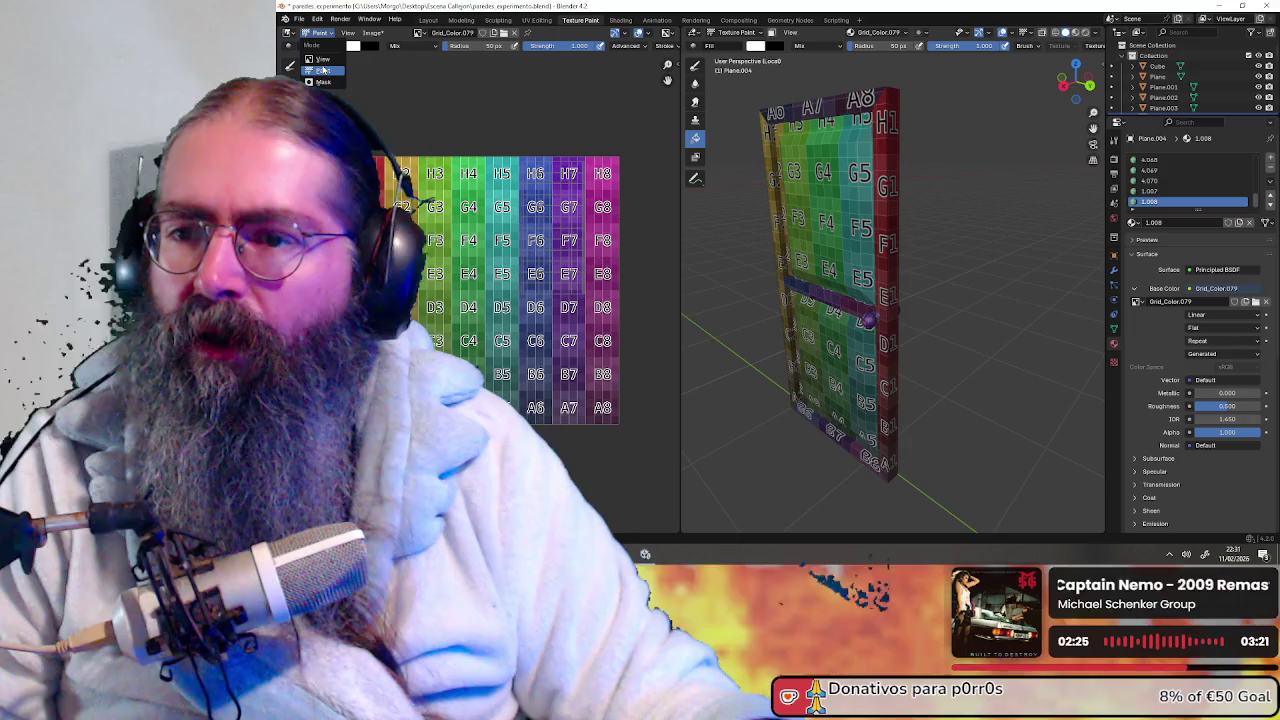
pyautogui.click(322, 60)
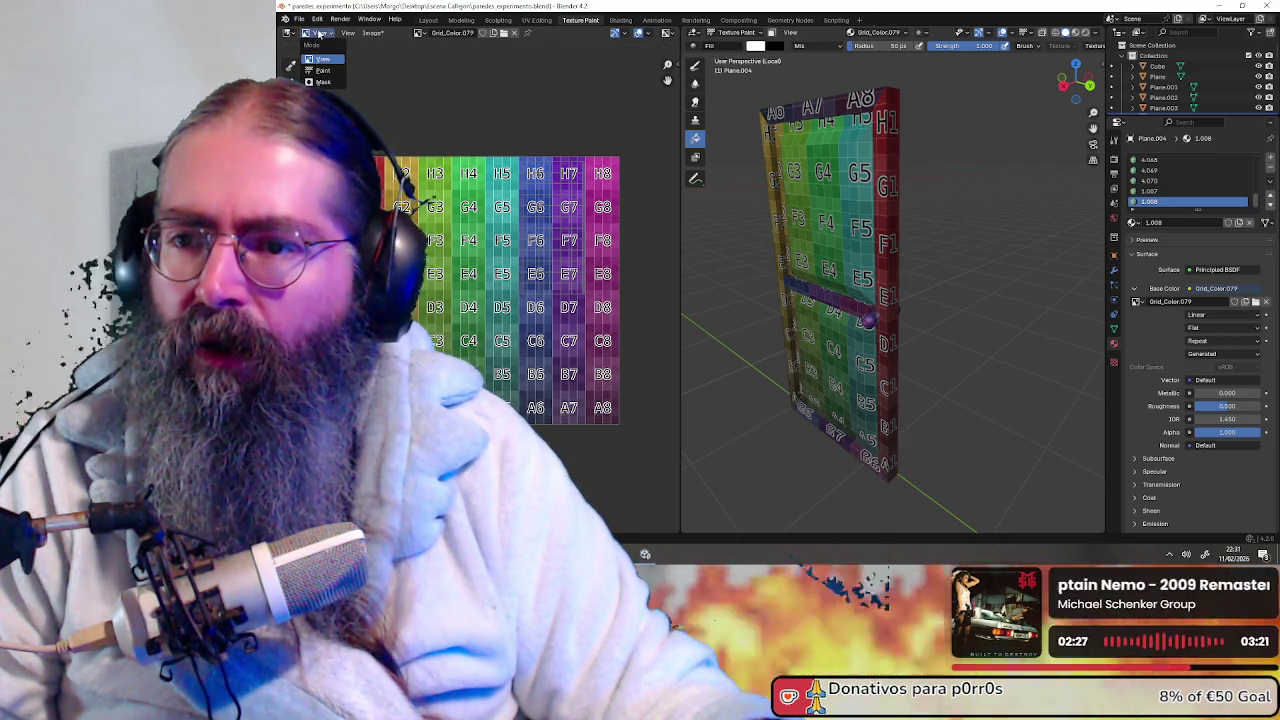
pyautogui.click(324, 70)
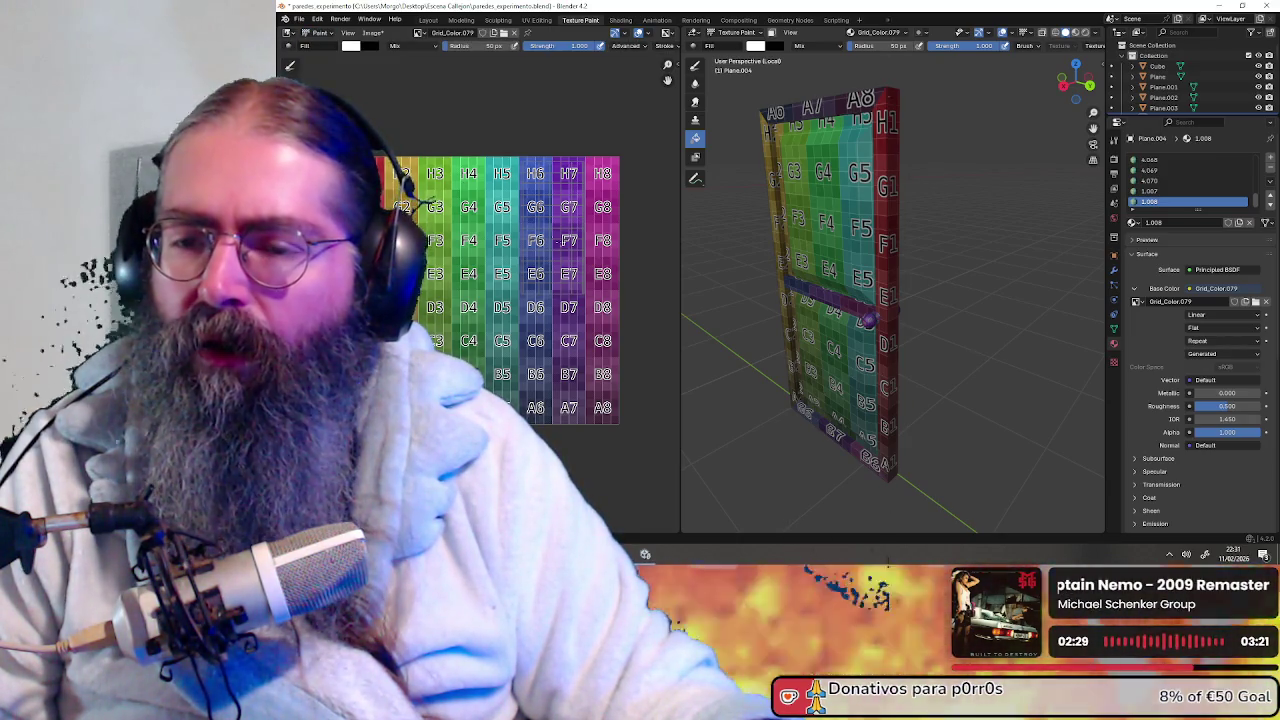
pyautogui.moveTo(558, 242); pyautogui.dragTo(471, 234, button='middle')
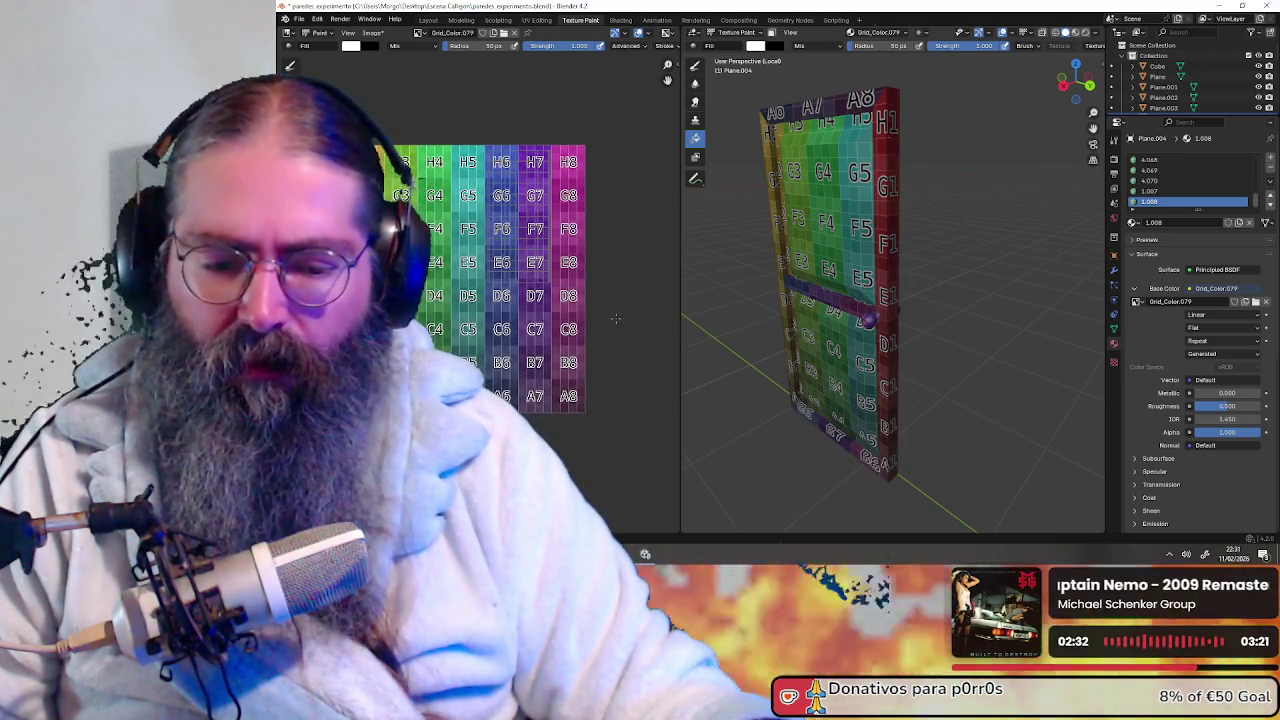
pyautogui.scroll(2, 849, 304)
pyautogui.scroll(2, 849, 304)
pyautogui.scroll(2, 849, 304)
pyautogui.scroll(-1, 849, 304)
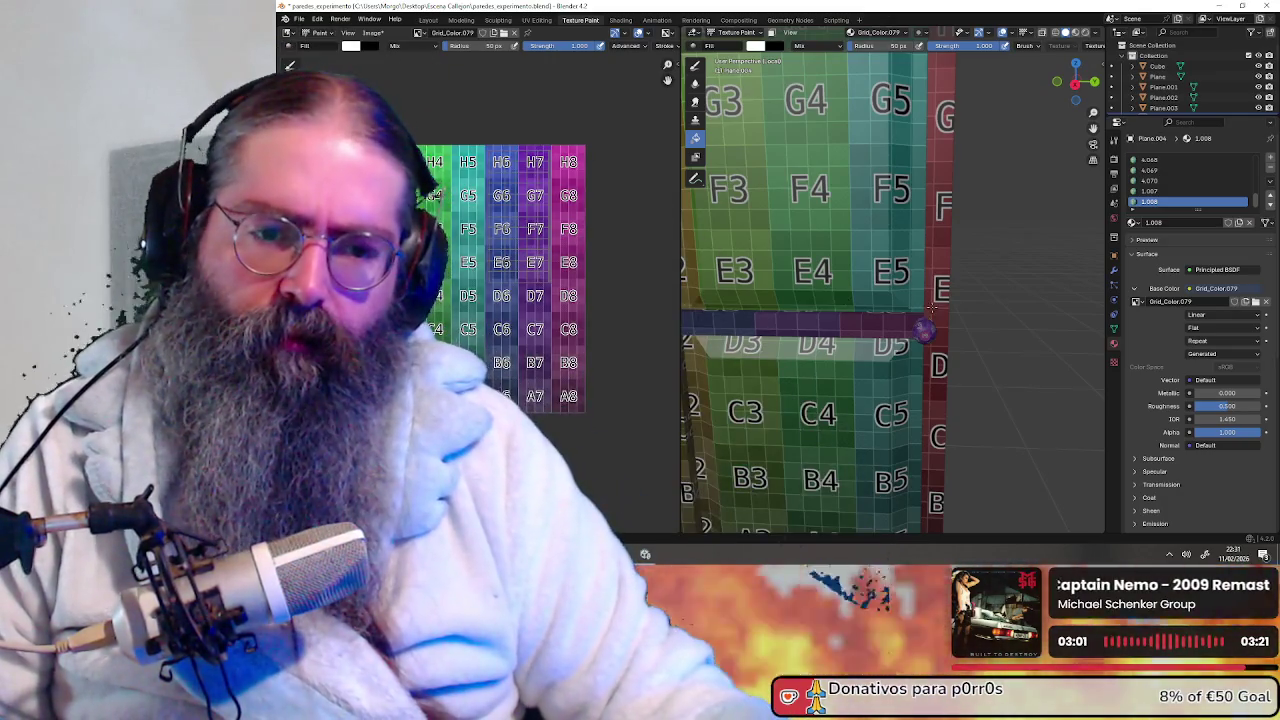
pyautogui.moveTo(922, 330); pyautogui.dragTo(855, 340, button='middle')
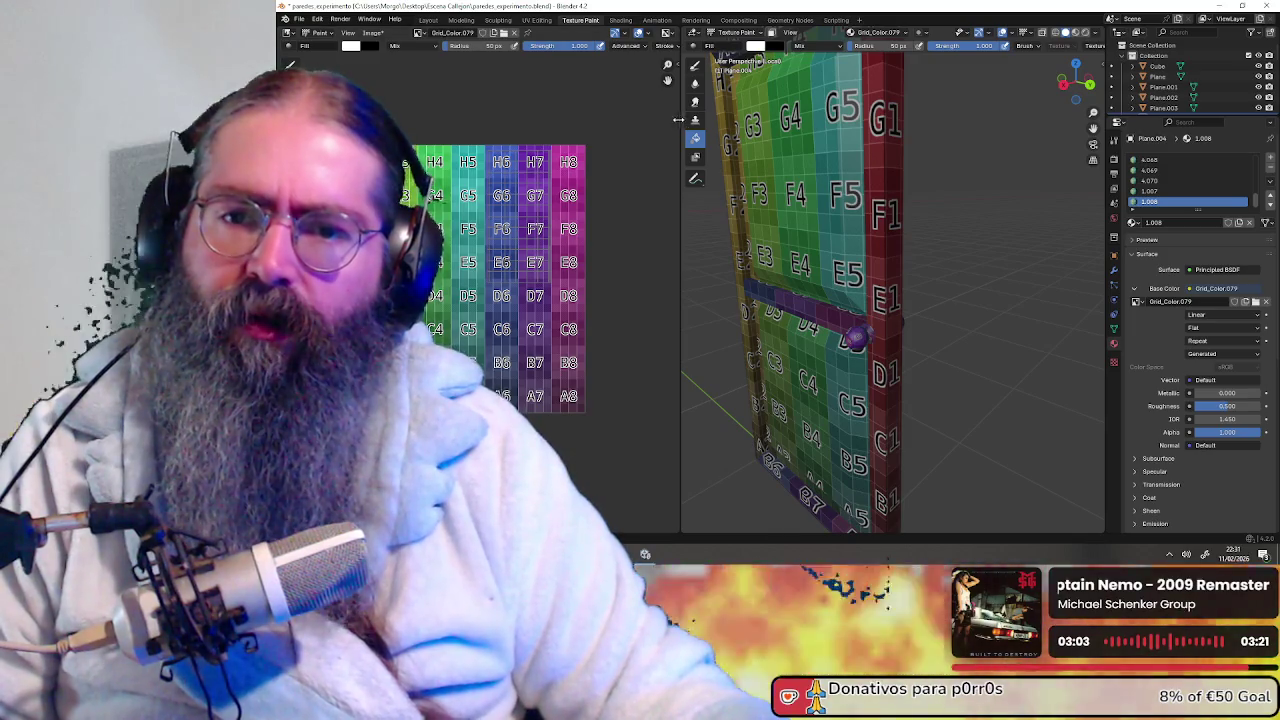
# Resize the image panel and inspect the Advanced, Stroke and display channel brush options
pyautogui.moveTo(678, 119); pyautogui.dragTo(750, 119)
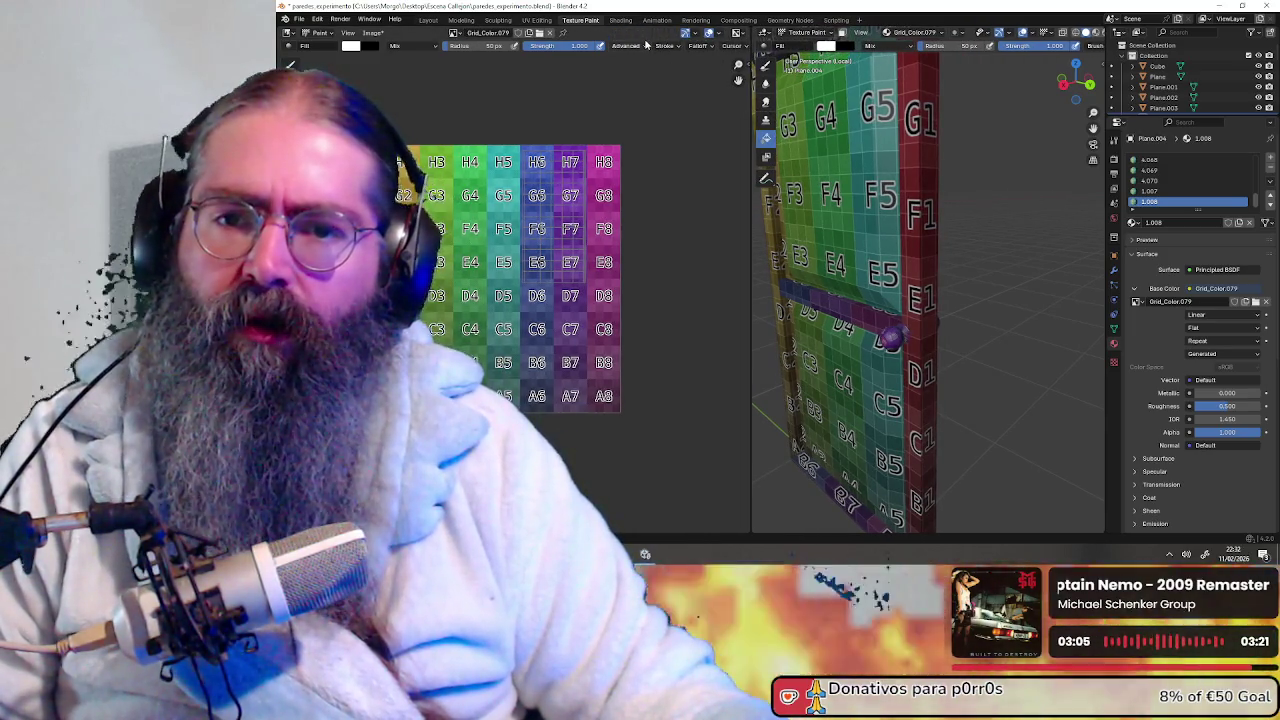
pyautogui.click(645, 46)
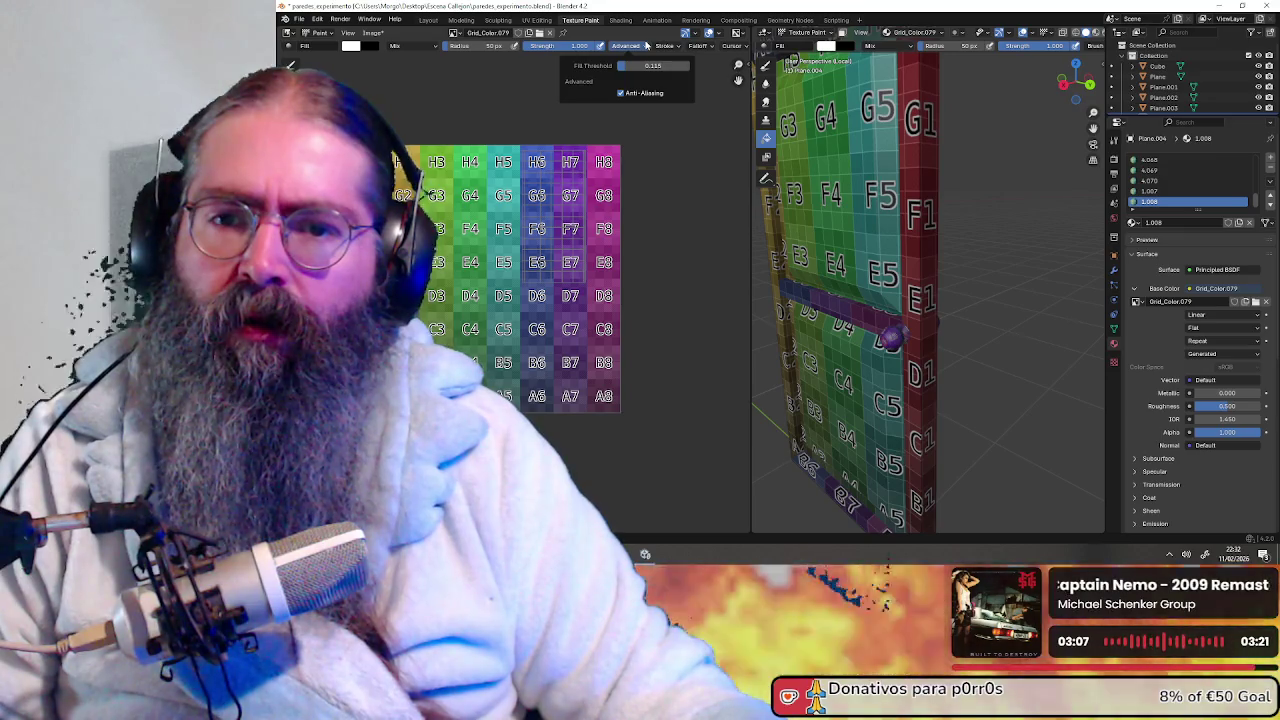
pyautogui.click(667, 46)
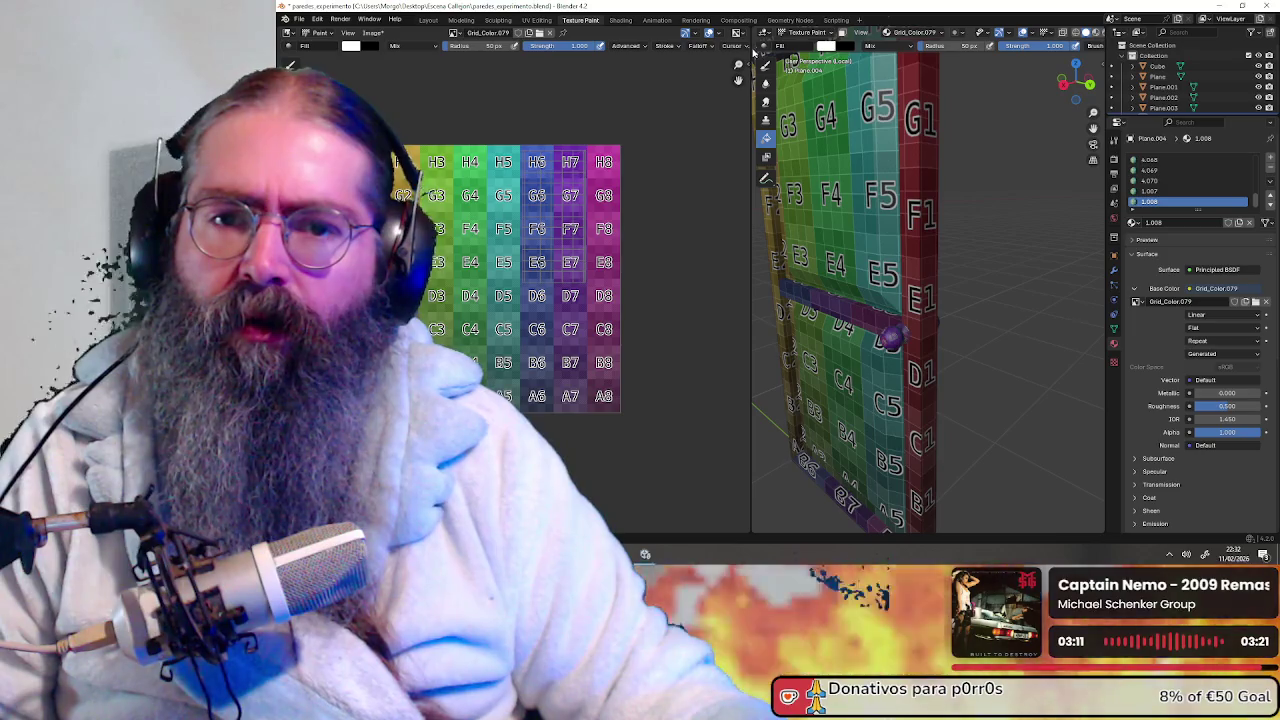
pyautogui.moveTo(753, 48); pyautogui.dragTo(690, 50)
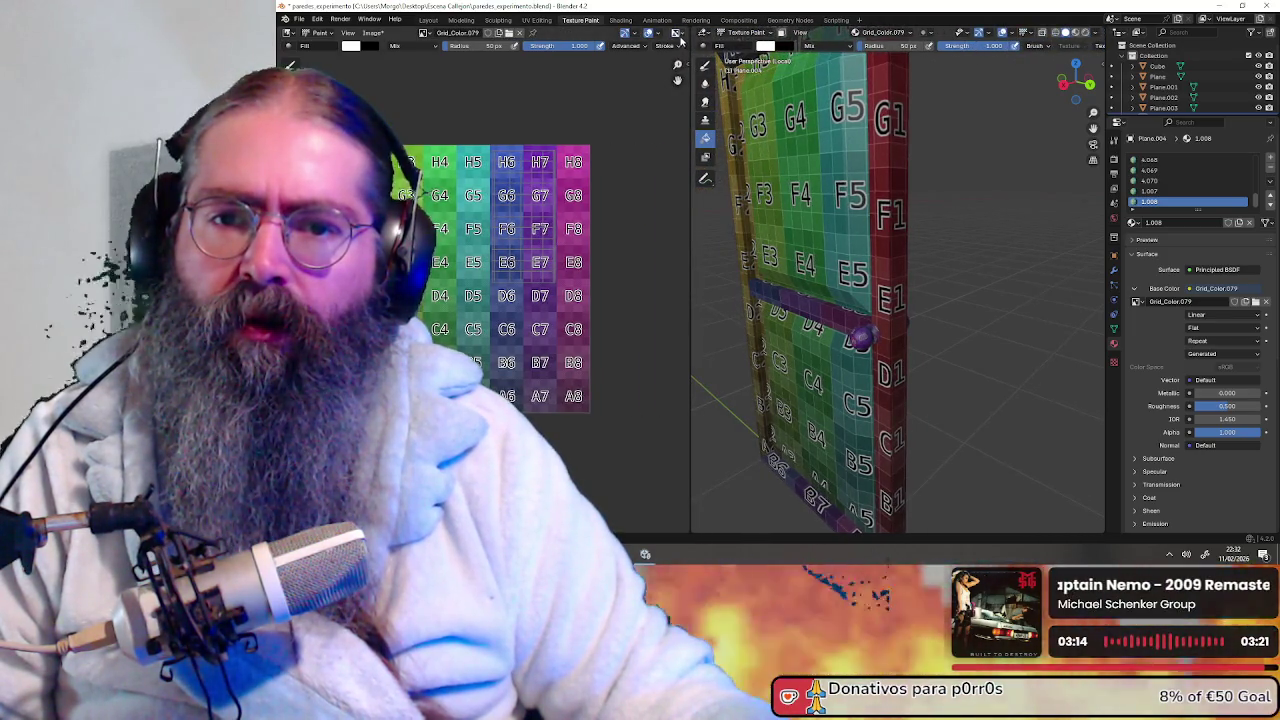
pyautogui.click(678, 35)
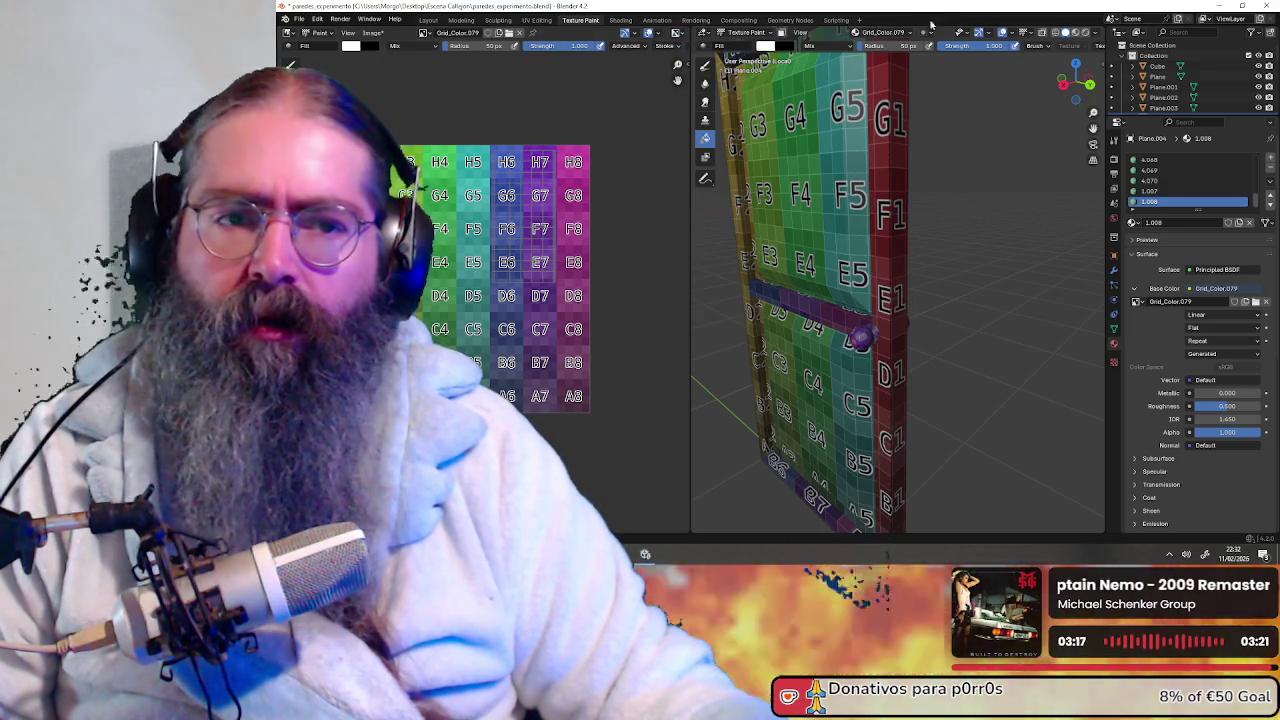
# Cycle the door's viewport shading through wireframe and back to textured preview
pyautogui.click(1085, 33)
pyautogui.click(1066, 33)
pyautogui.click(1055, 33)
pyautogui.click(1069, 33)
pyautogui.click(1057, 33)
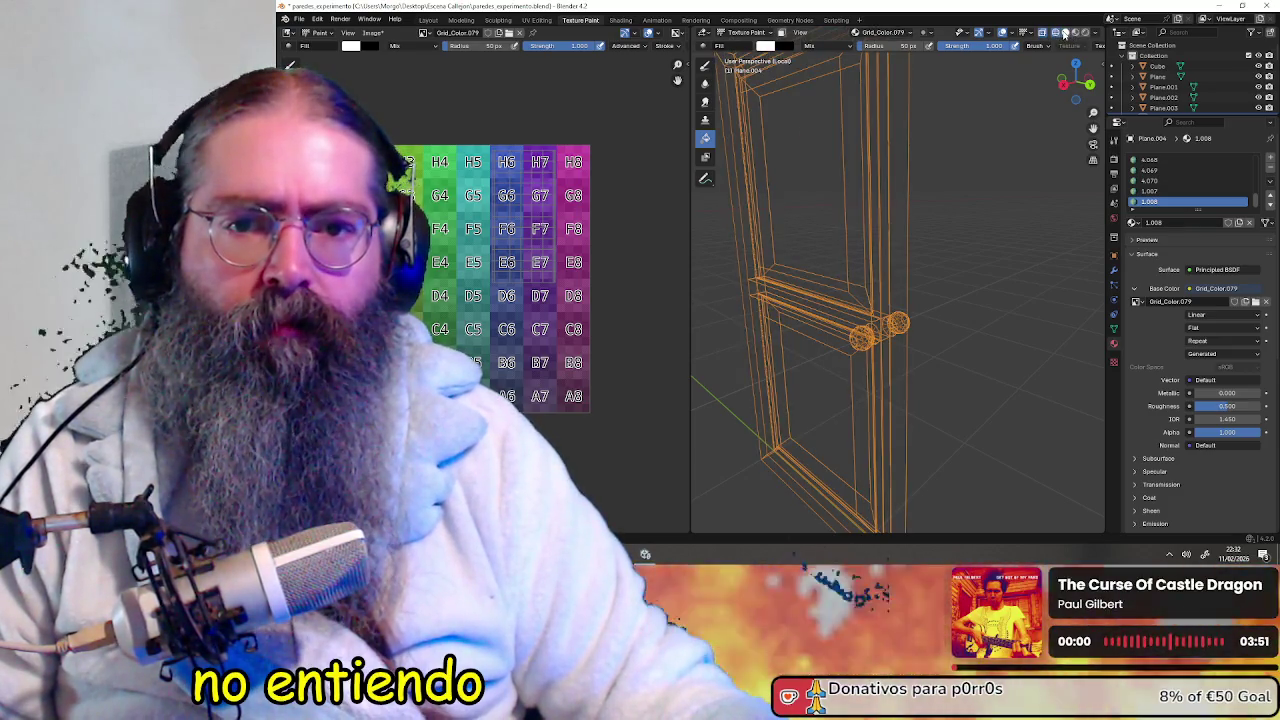
pyautogui.click(1066, 33)
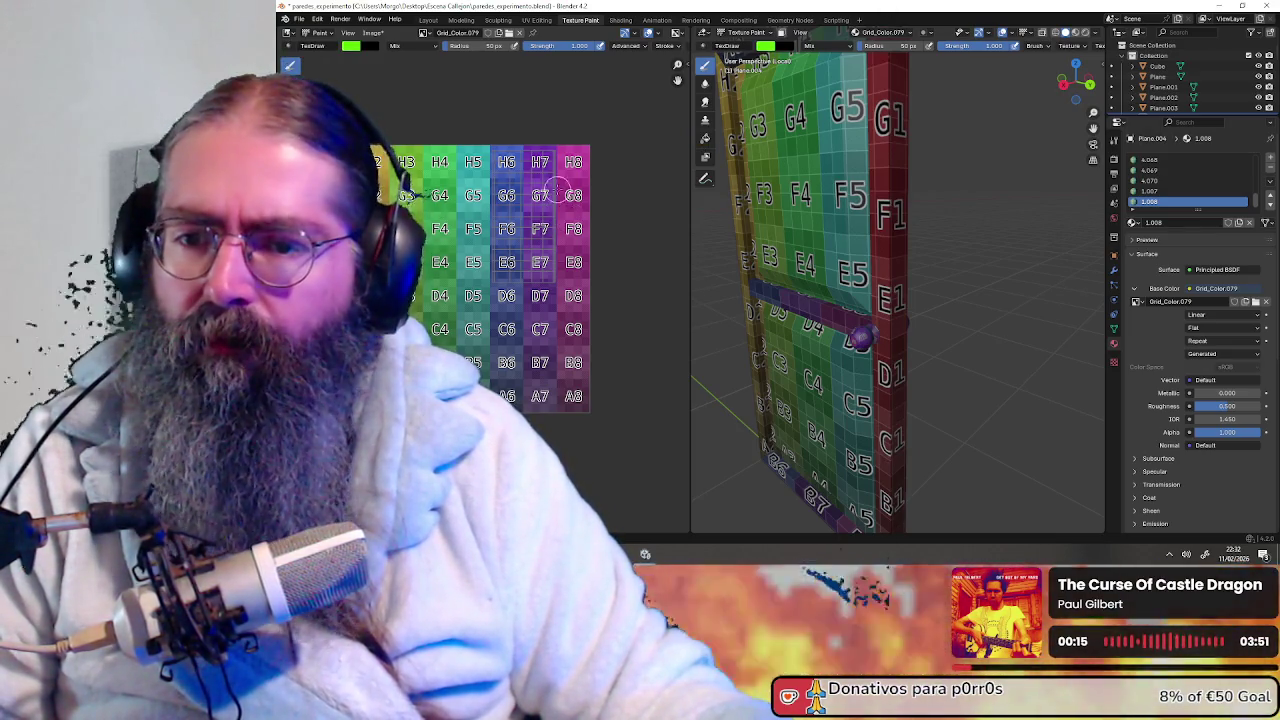
pyautogui.scroll(1, 564, 194)
pyautogui.scroll(2, 551, 203)
pyautogui.moveTo(545, 170); pyautogui.dragTo(545, 196)
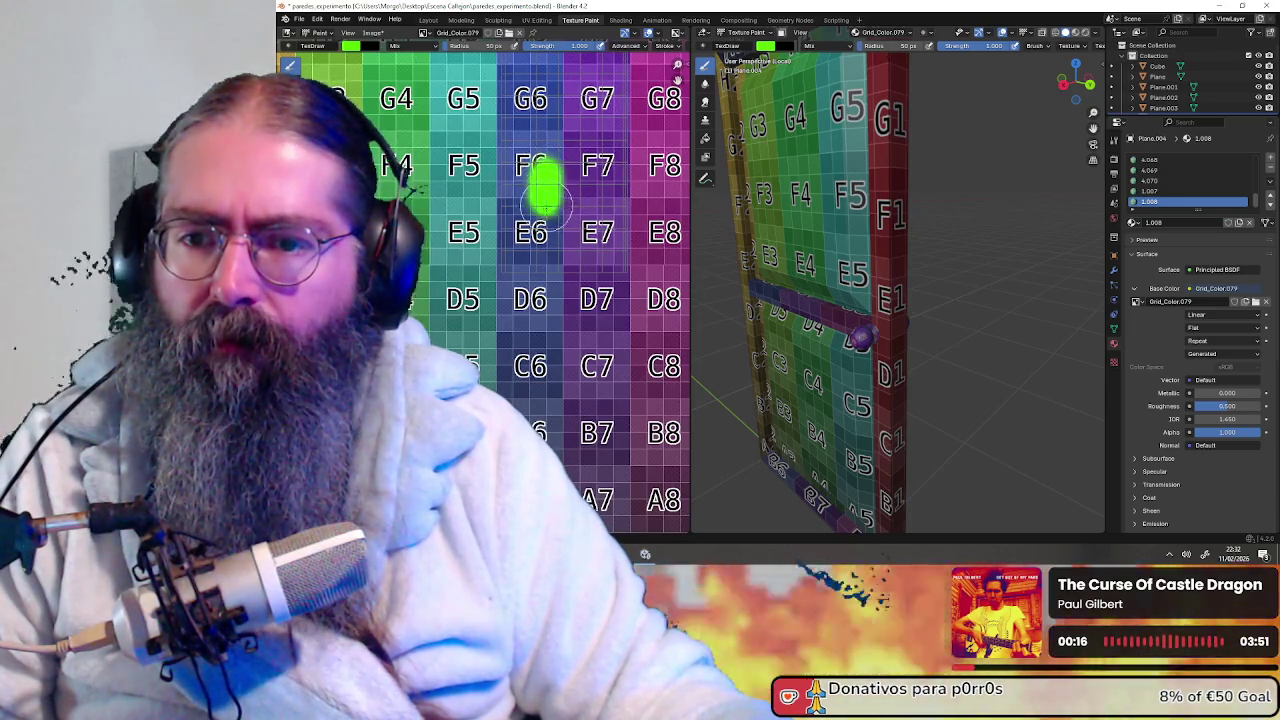
pyautogui.moveTo(752, 308)
pyautogui.mouseDown(button='middle')
pyautogui.moveTo(1000, 320)
pyautogui.moveTo(758, 288)
pyautogui.moveTo(790, 290)
pyautogui.mouseUp(button='middle')
pyautogui.scroll(2, 968, 318)
pyautogui.moveTo(606, 331); pyautogui.dragTo(482, 321, button='middle')
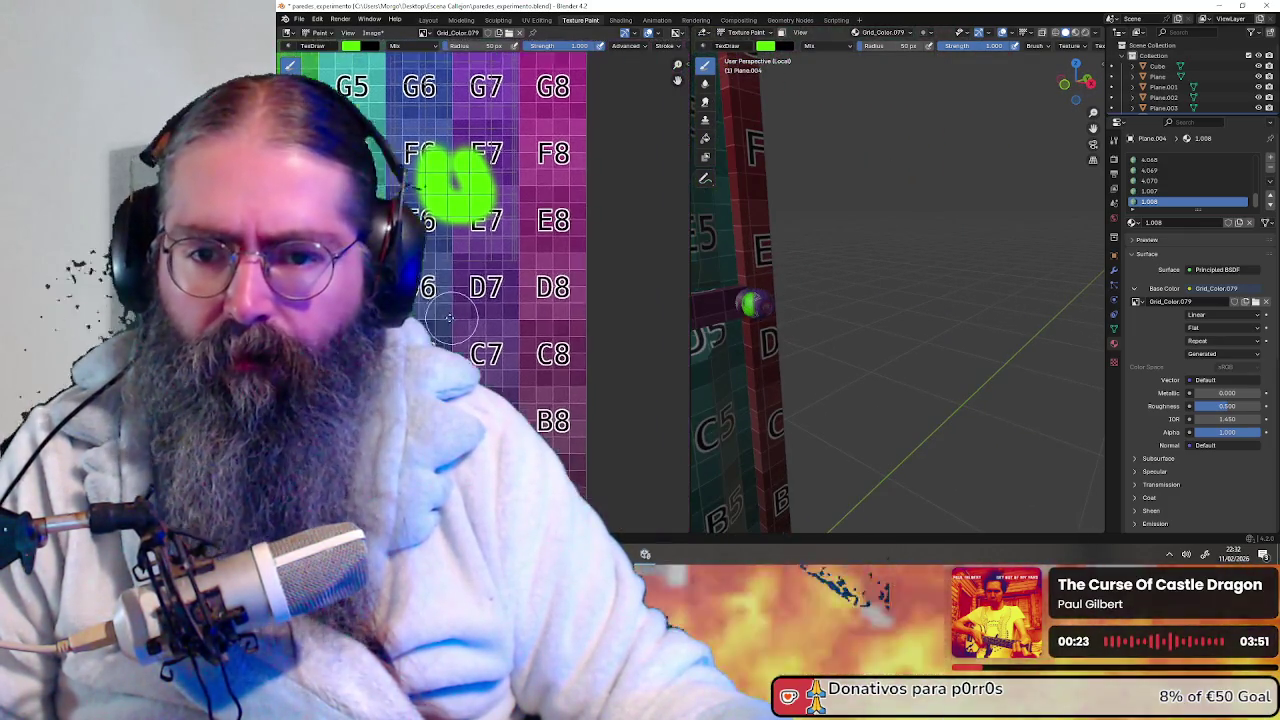
pyautogui.moveTo(503, 198); pyautogui.dragTo(521, 314, button='middle')
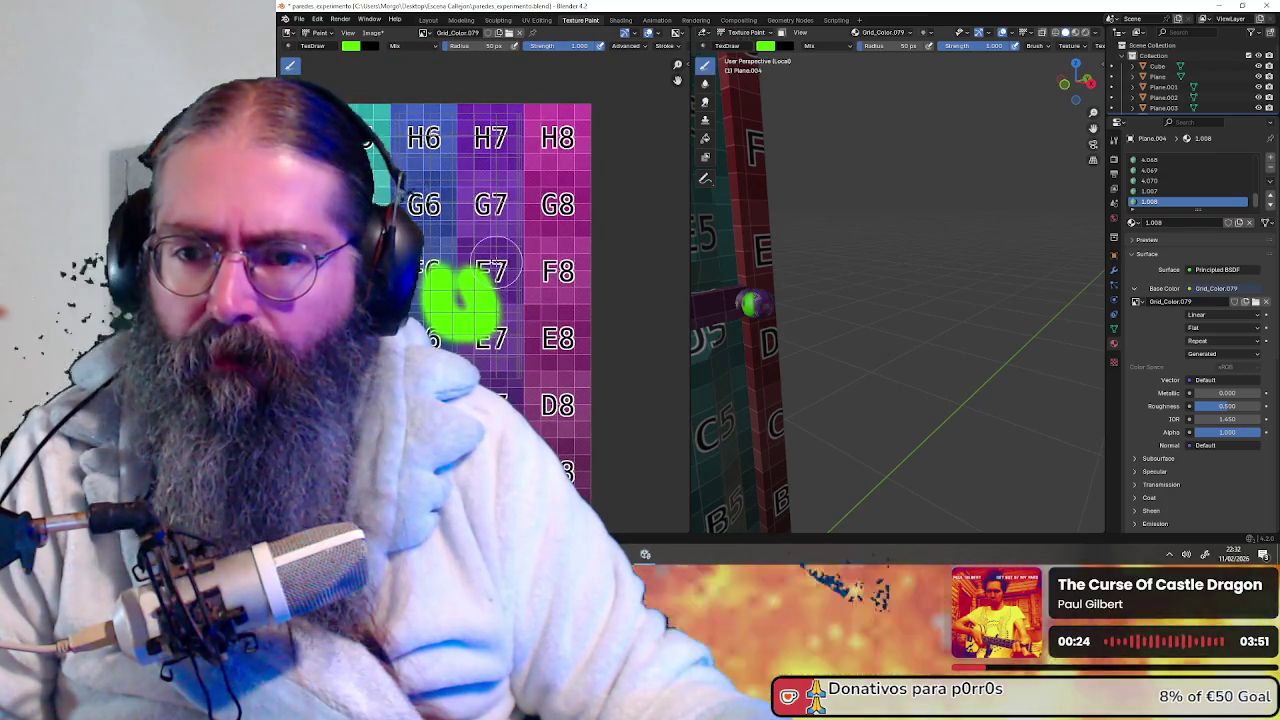
pyautogui.scroll(2, 545, 272)
pyautogui.moveTo(467, 273); pyautogui.dragTo(440, 152)
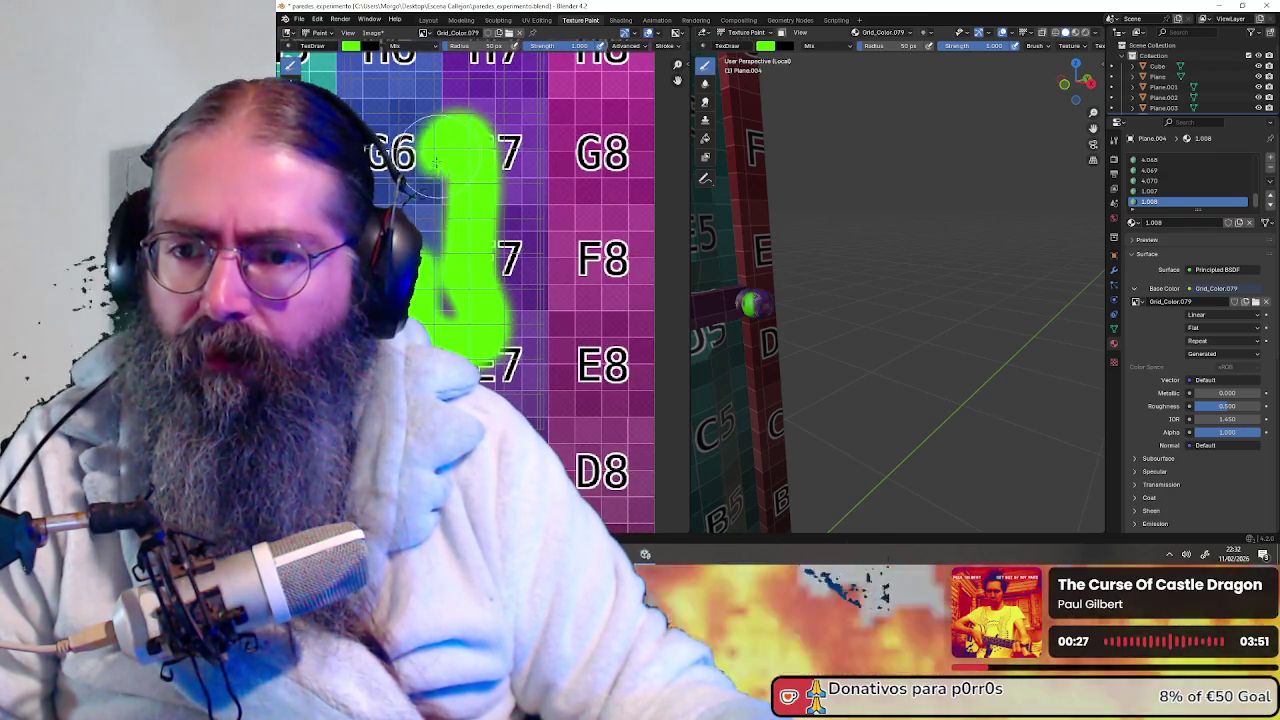
pyautogui.moveTo(566, 270); pyautogui.dragTo(452, 273)
pyautogui.moveTo(856, 274); pyautogui.dragTo(820, 300, button='middle')
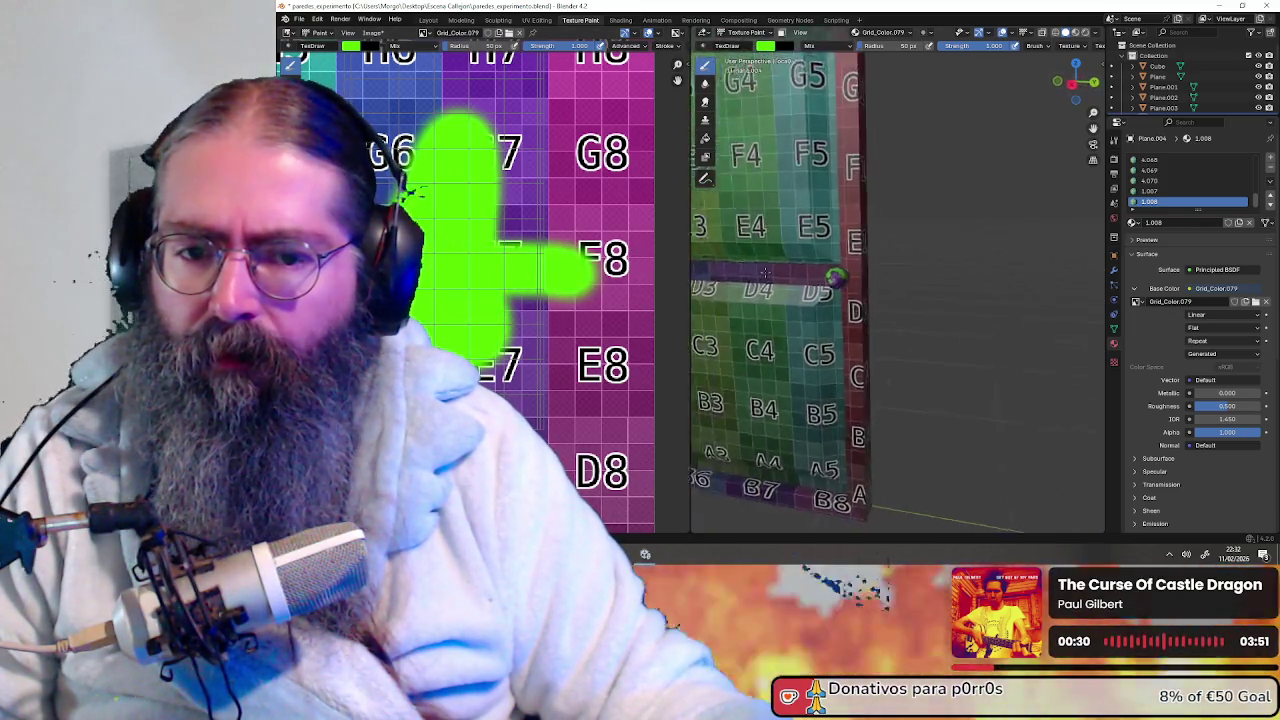
pyautogui.hotkey('ctrl', 'z')
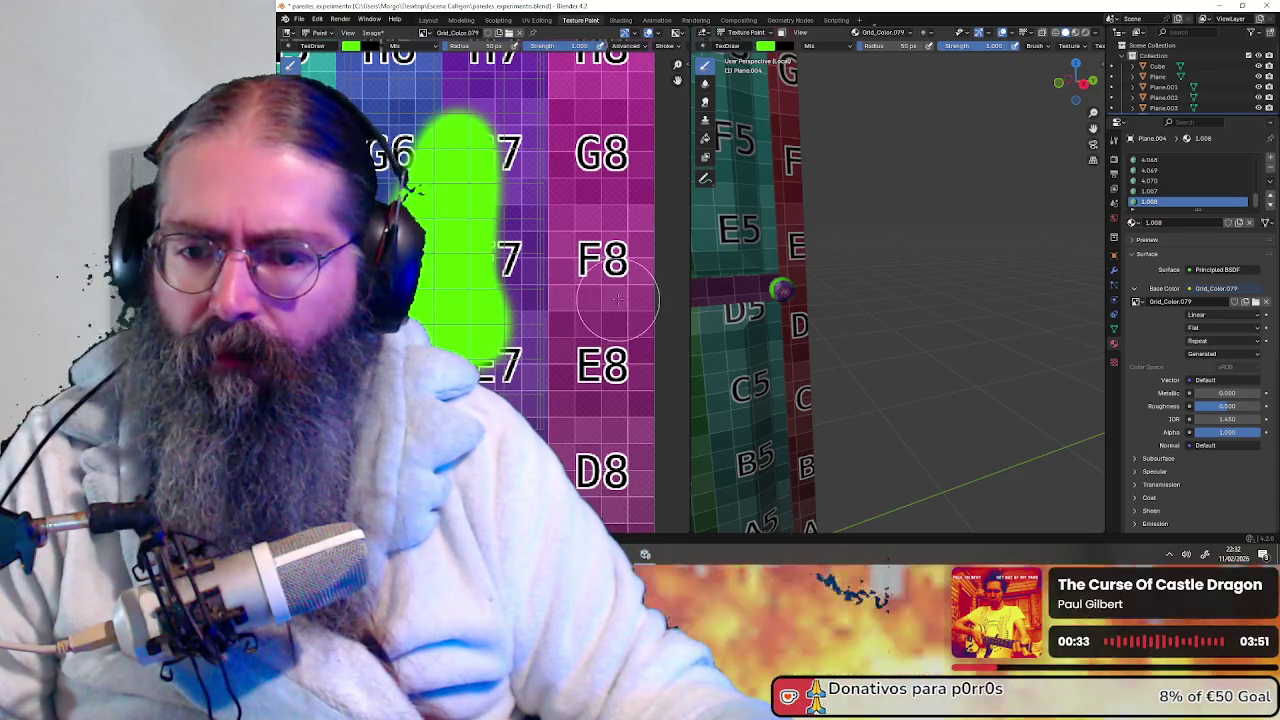
pyautogui.hotkey('ctrl', 'z')
pyautogui.hotkey('ctrl', 'z')
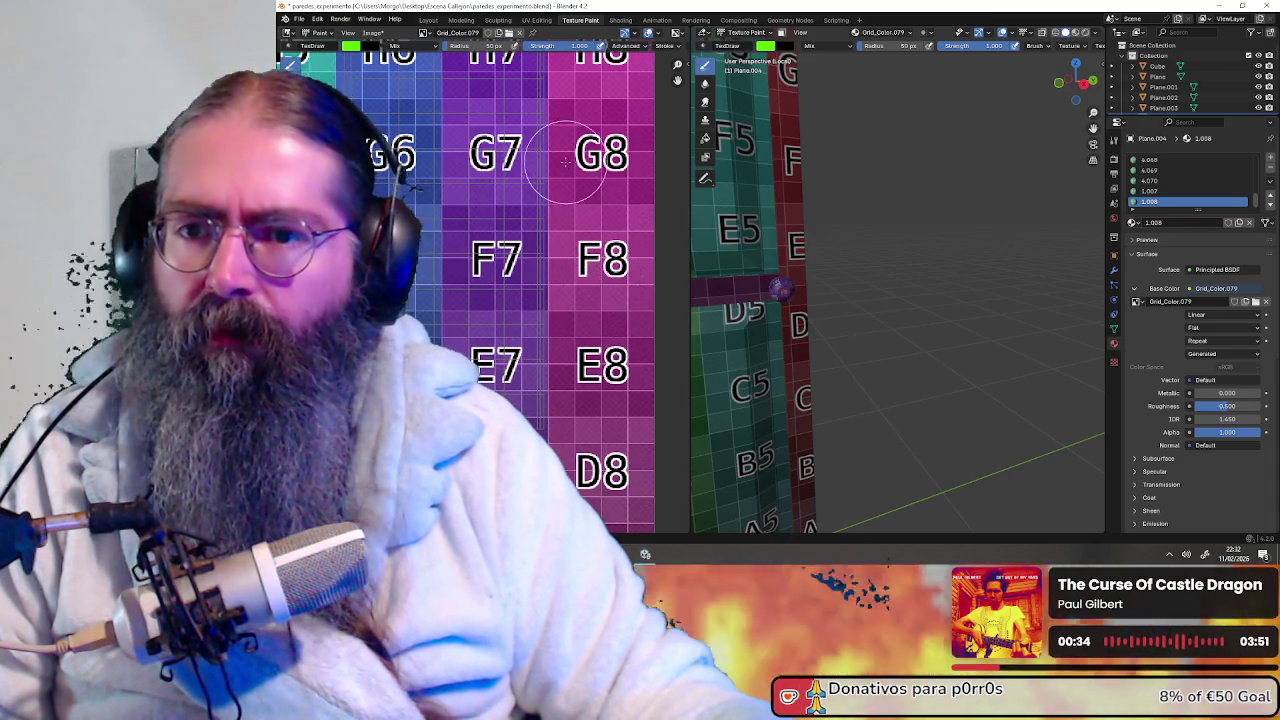
pyautogui.scroll(-4, 566, 163)
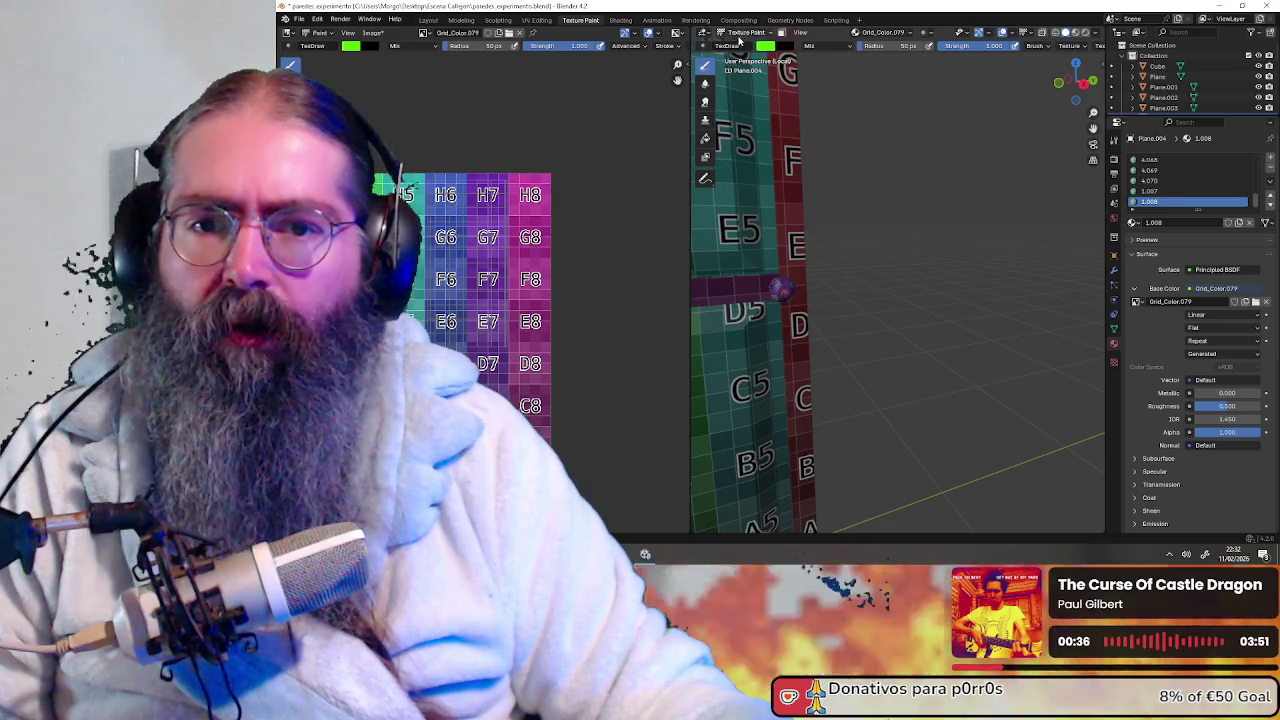
pyautogui.click(747, 33)
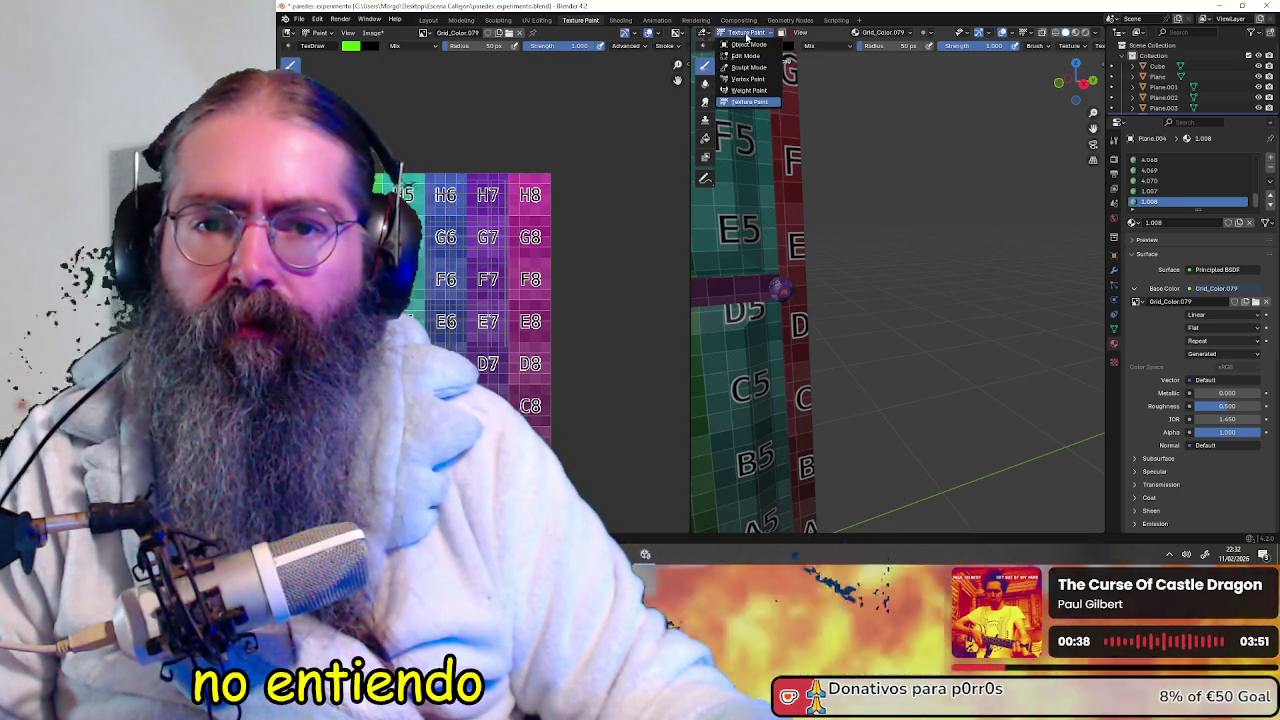
# Return to Object Mode, frame the doors, then put OBS's full-screen VLC video on stream
pyautogui.click(750, 45)
pyautogui.moveTo(860, 246)
pyautogui.mouseDown(button='middle')
pyautogui.moveTo(787, 259)
pyautogui.moveTo(791, 274)
pyautogui.moveTo(943, 277)
pyautogui.mouseUp(button='middle')
pyautogui.scroll(-3, 943, 281)
pyautogui.moveTo(793, 186); pyautogui.dragTo(882, 186, button='middle')
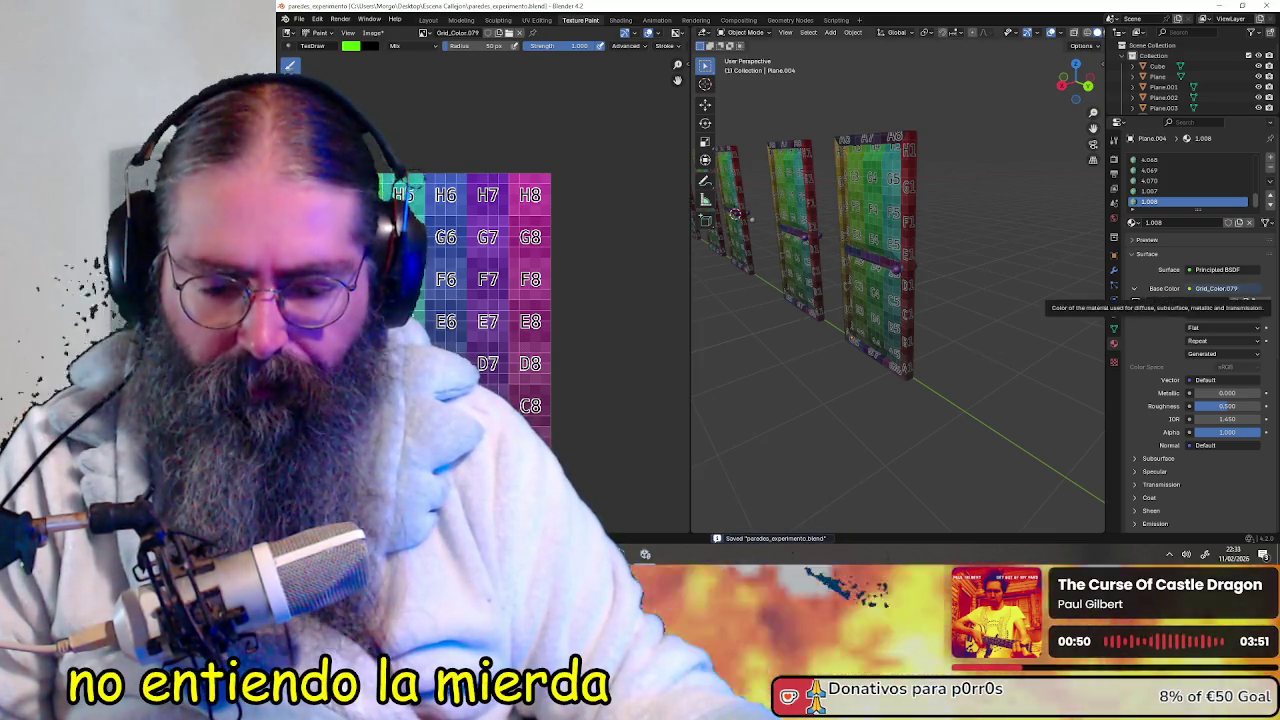
pyautogui.hotkey('alt', 'Tab')
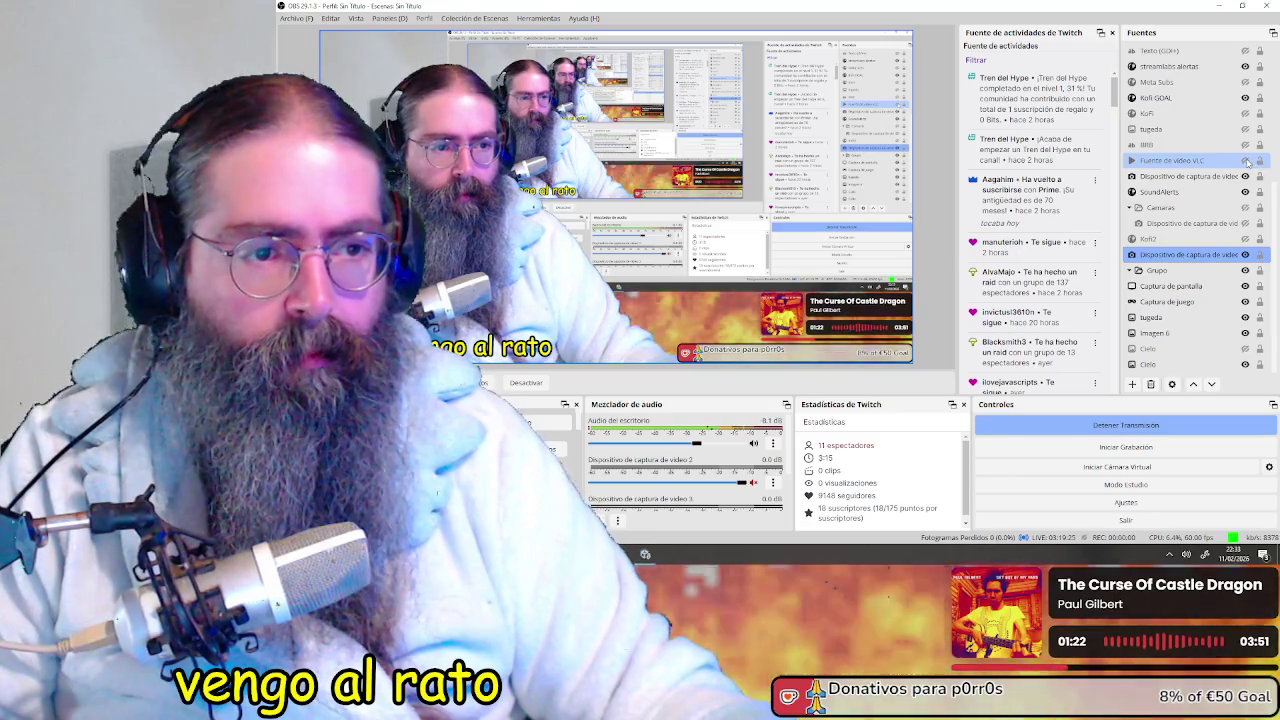
pyautogui.click(1245, 160)
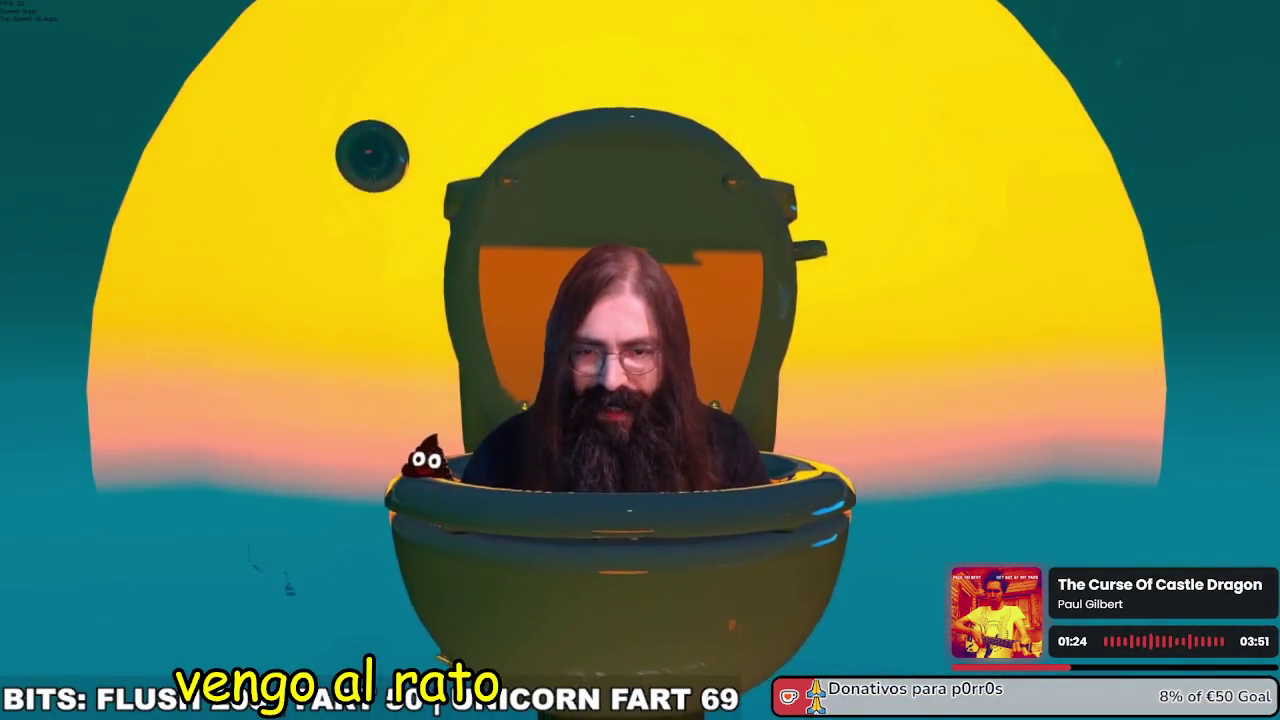
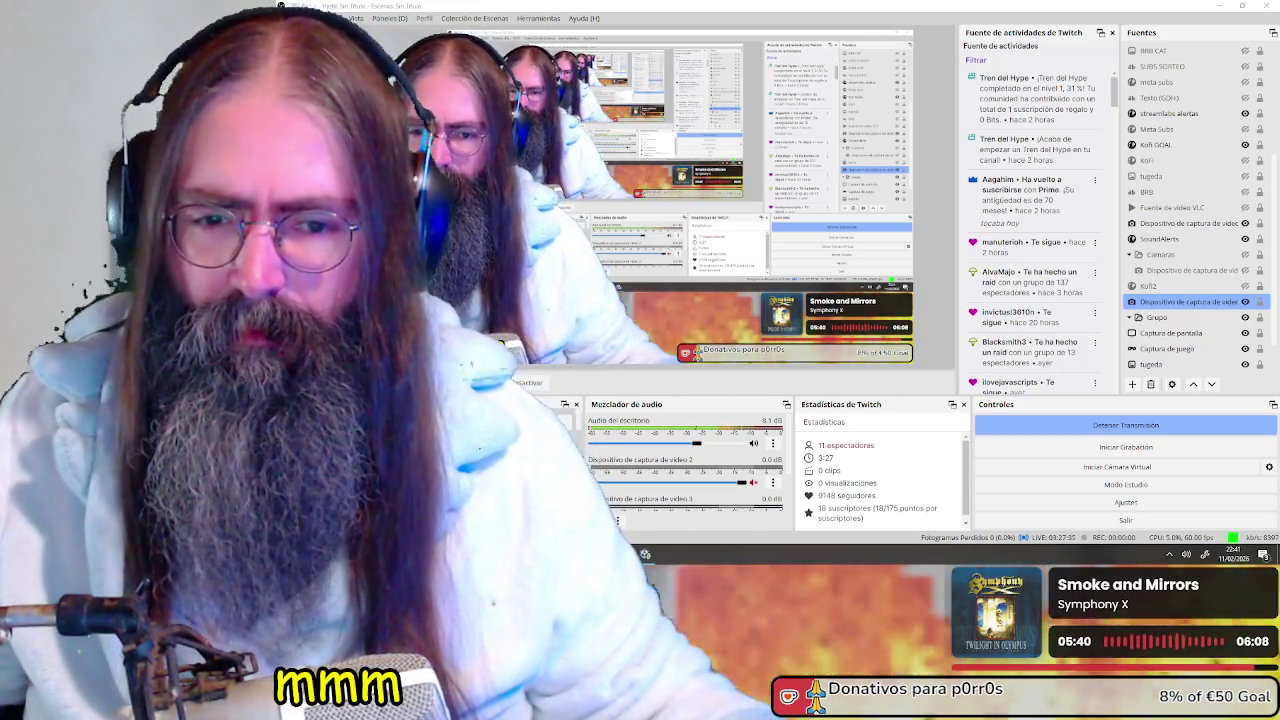
# Bring Blender's door scene back in front of the OBS Studio window
pyautogui.click(739, 287)
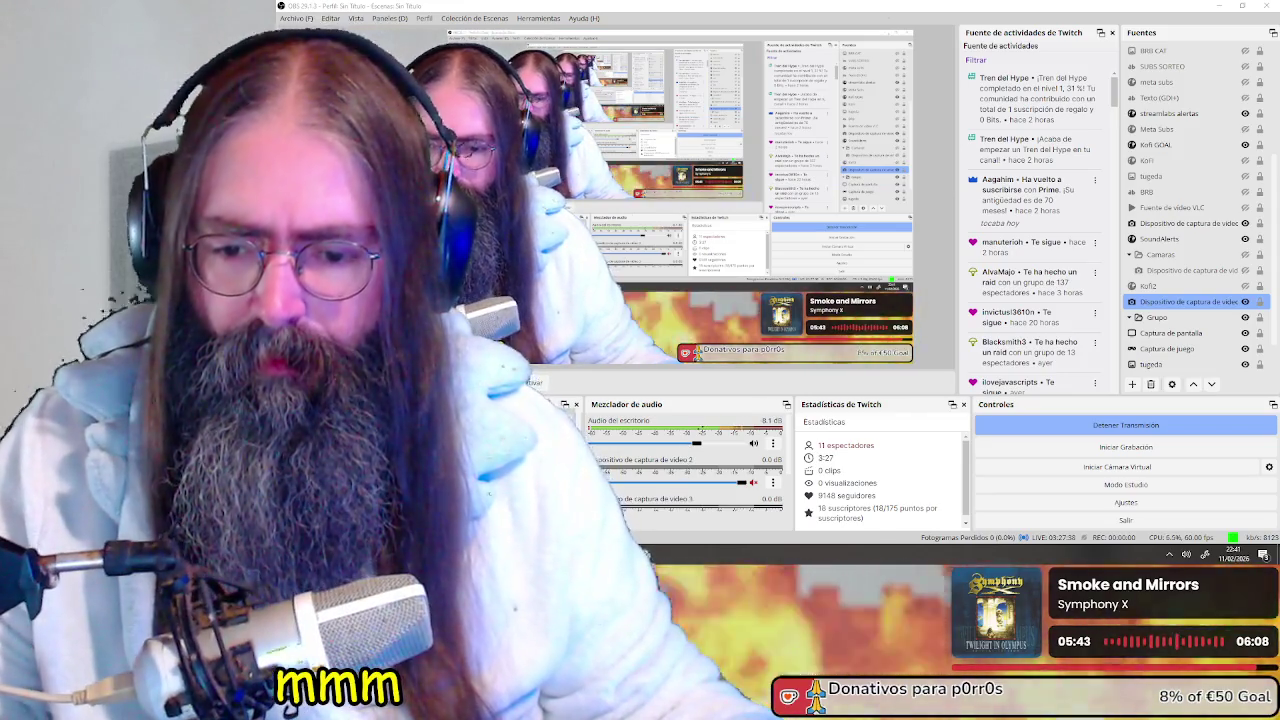
pyautogui.click(652, 557)
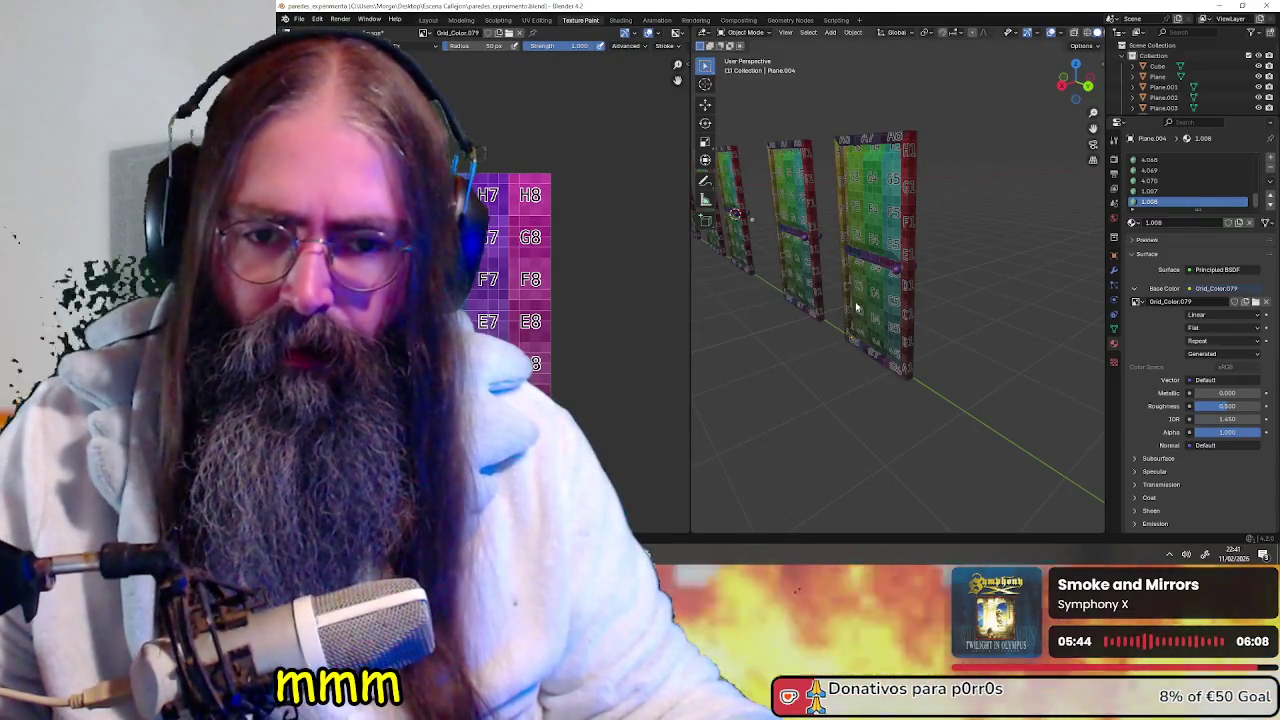
# Orbit to a frontal view and zoom in close on the rightmost door panel
pyautogui.moveTo(832, 335); pyautogui.dragTo(981, 308, button='middle')
pyautogui.scroll(3, 981, 308)
pyautogui.scroll(3, 981, 308)
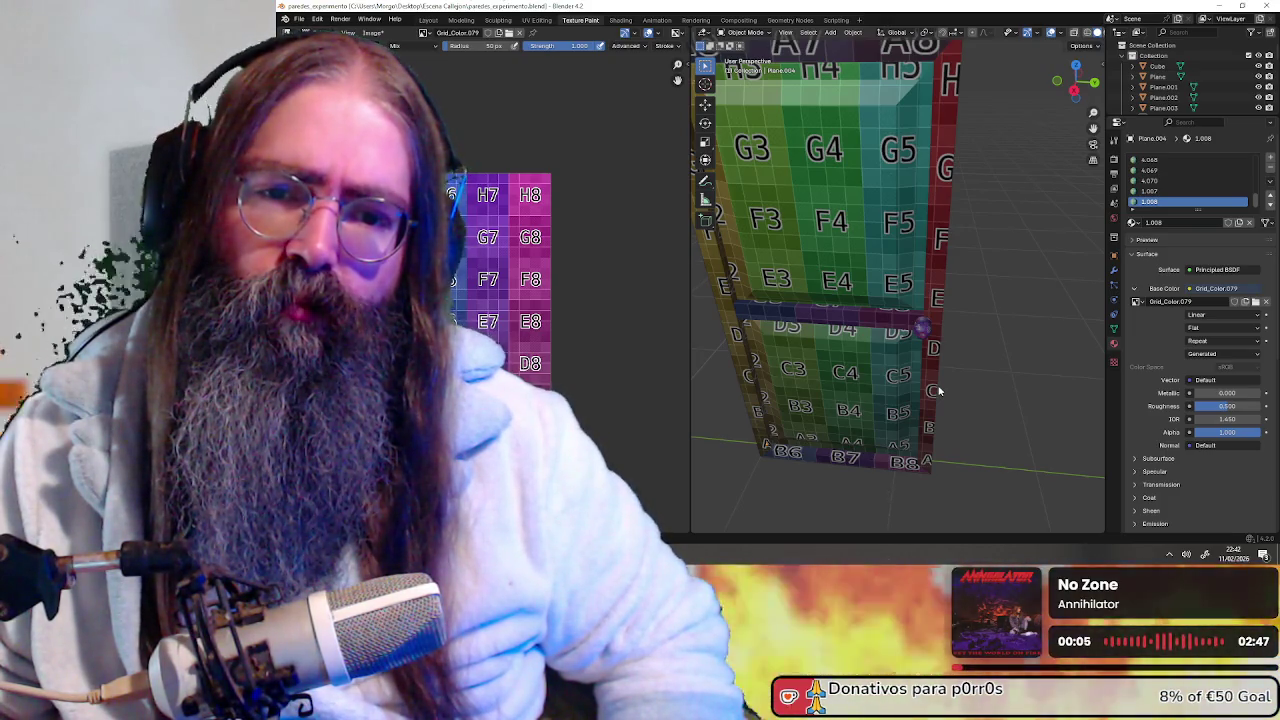
# Switch the Image Editor from View to Paint mode, then bring OBS Studio forward
pyautogui.click(318, 33)
pyautogui.click(318, 62)
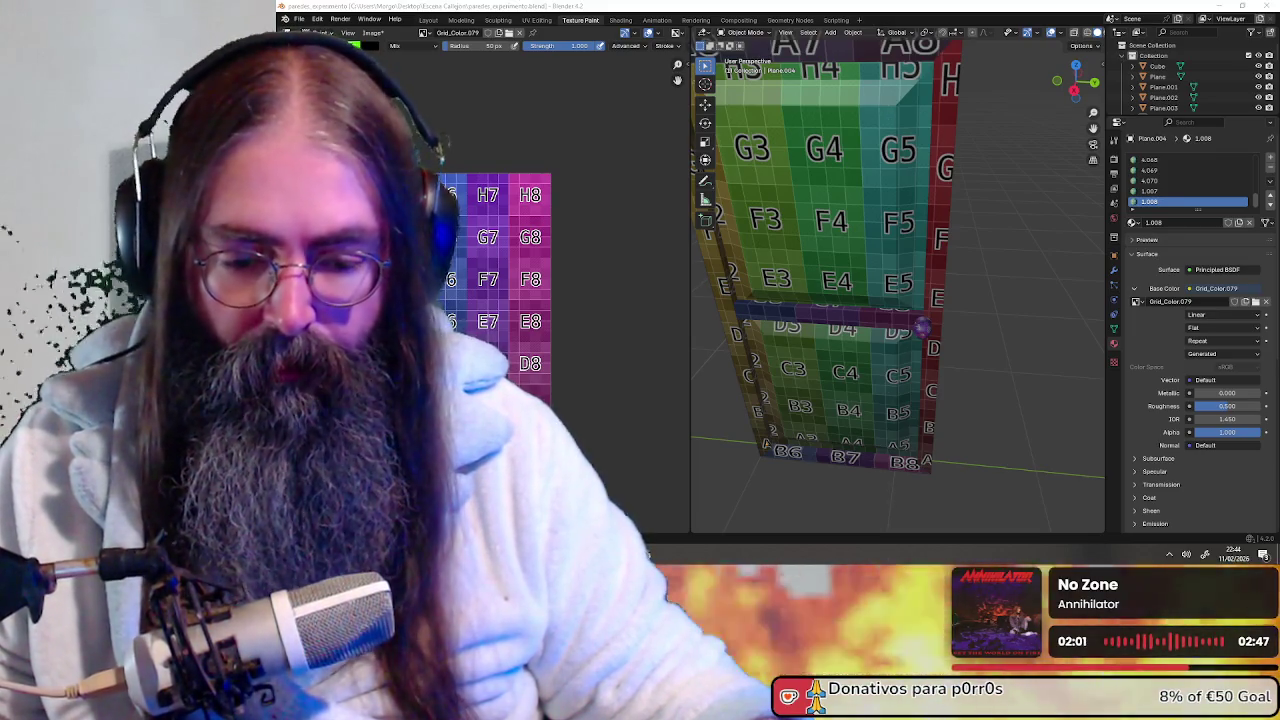
pyautogui.hotkey('alt', 'Tab')
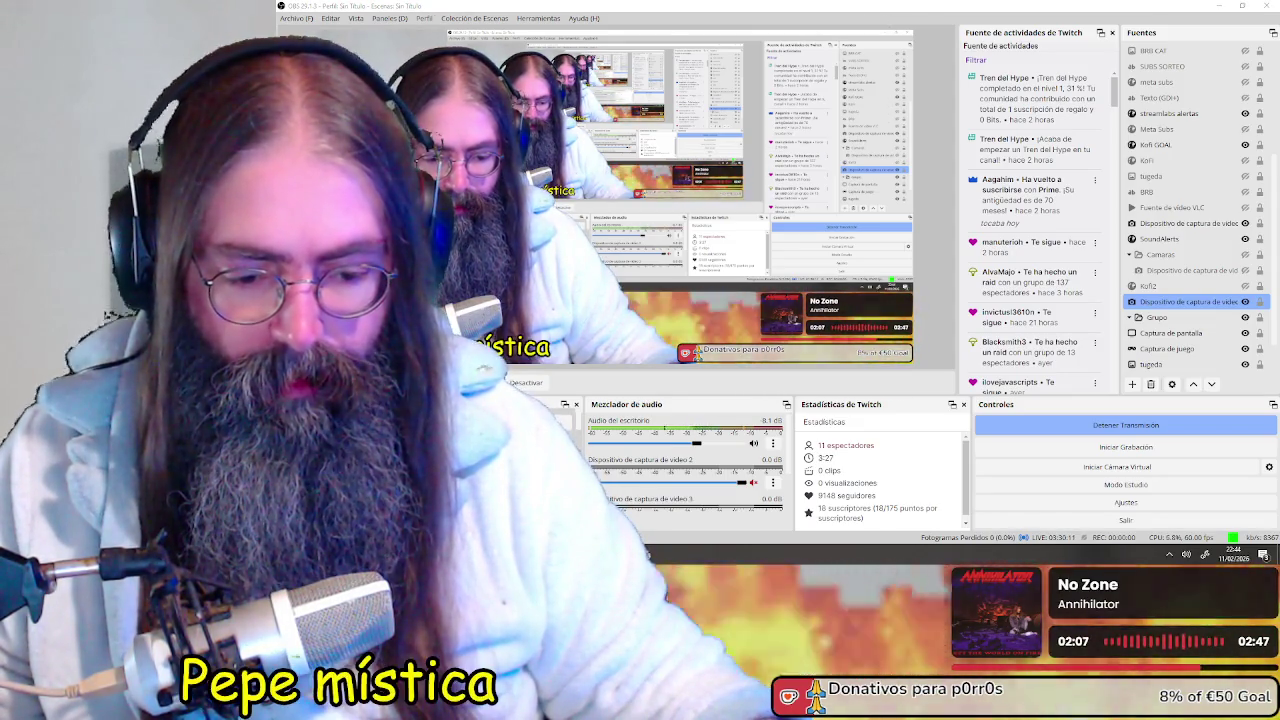
# Return briefly to Blender's texture-painting view, then switch back to OBS Studio
pyautogui.hotkey('alt', 'Tab')
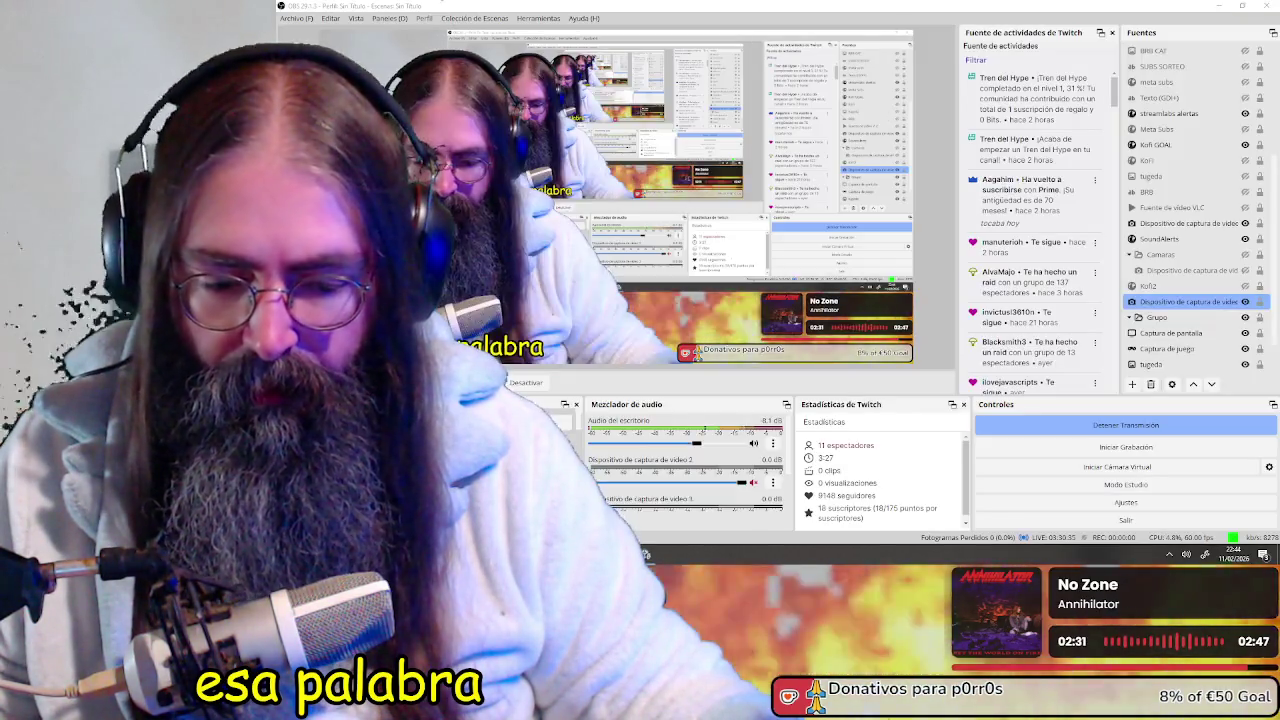
pyautogui.hotkey('alt', 'Tab')
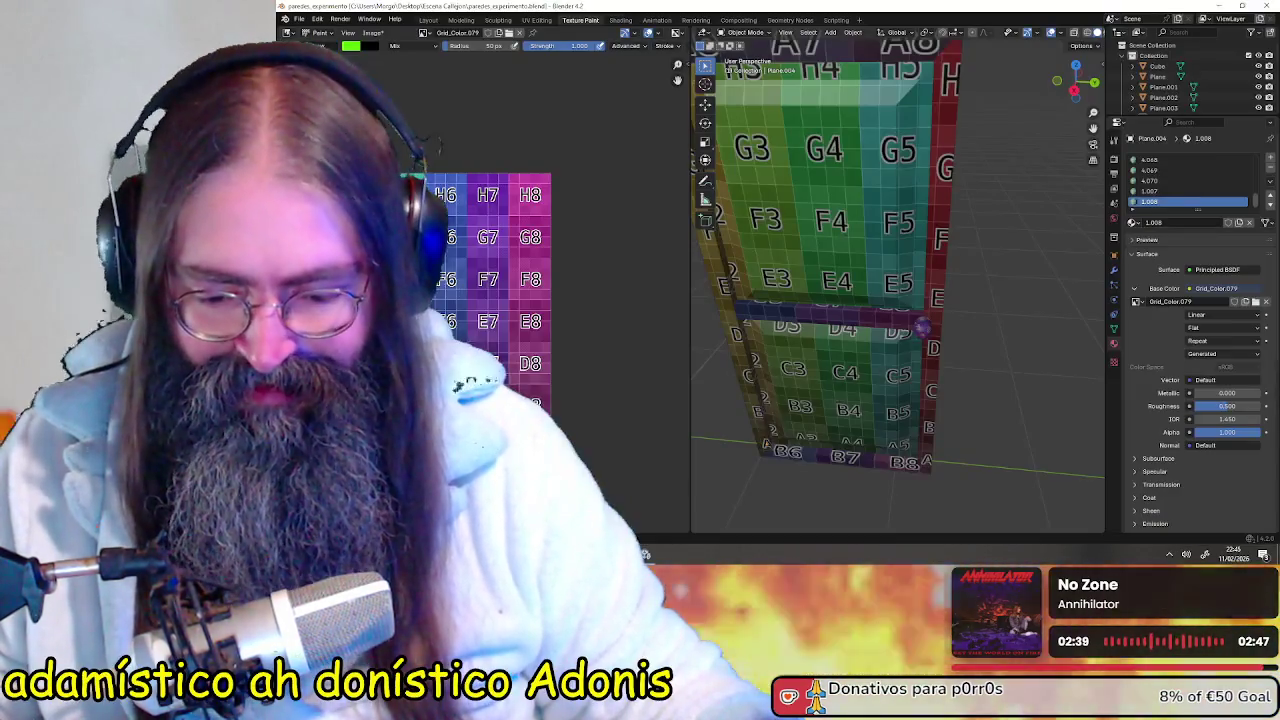
pyautogui.hotkey('alt', 'Tab')
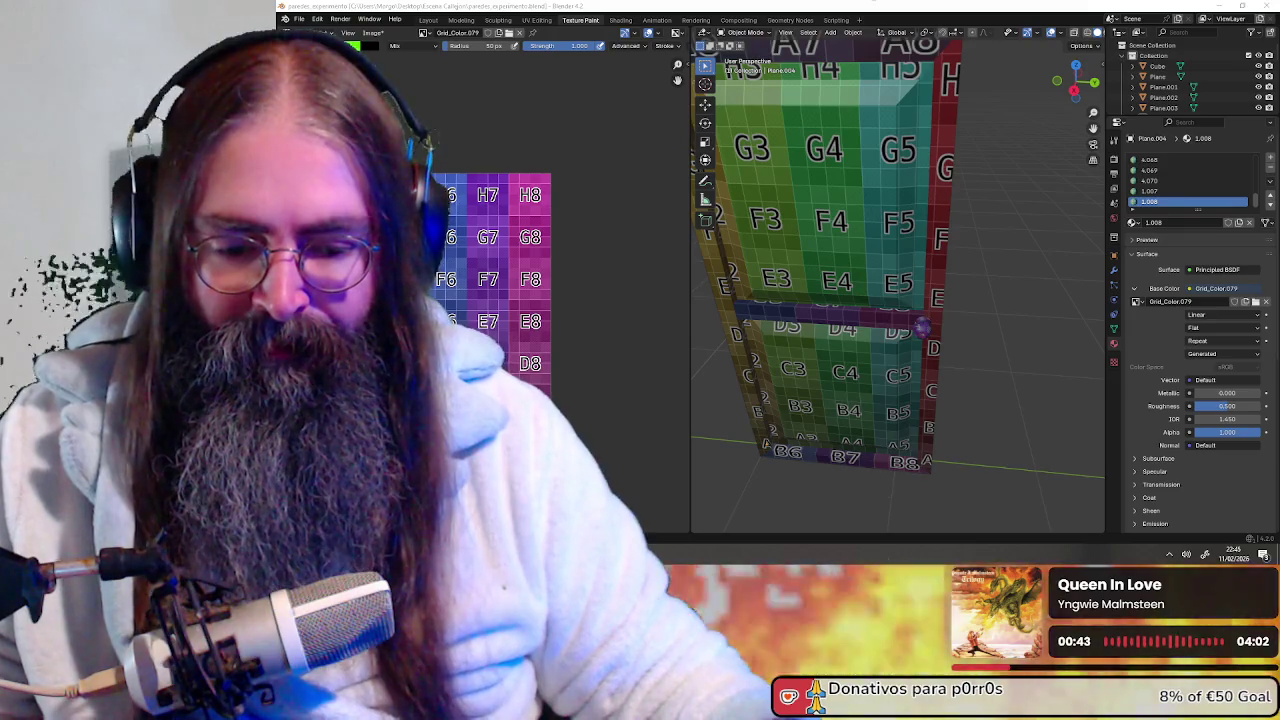
pyautogui.click(645, 553)
# Check the Grid_Color.079 texture on the door in Texture Paint, then switch to OBS
pyautogui.click(645, 553)
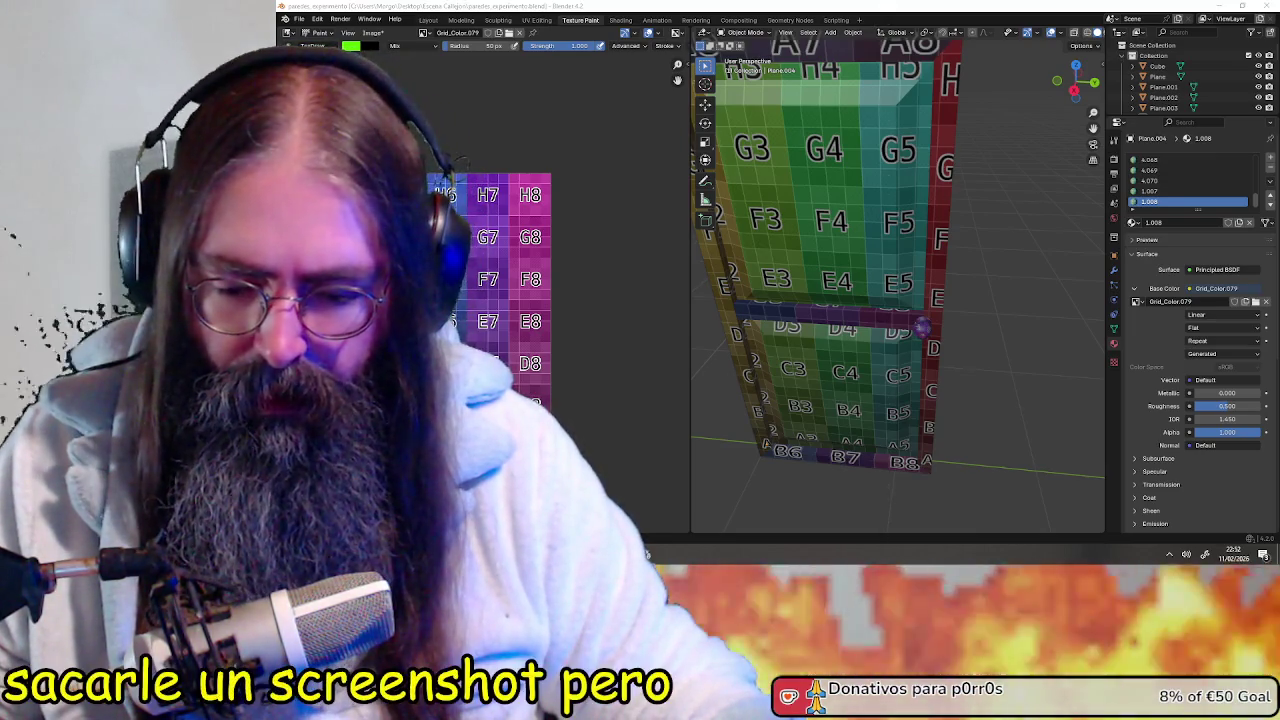
pyautogui.hotkey('alt', 'Tab')
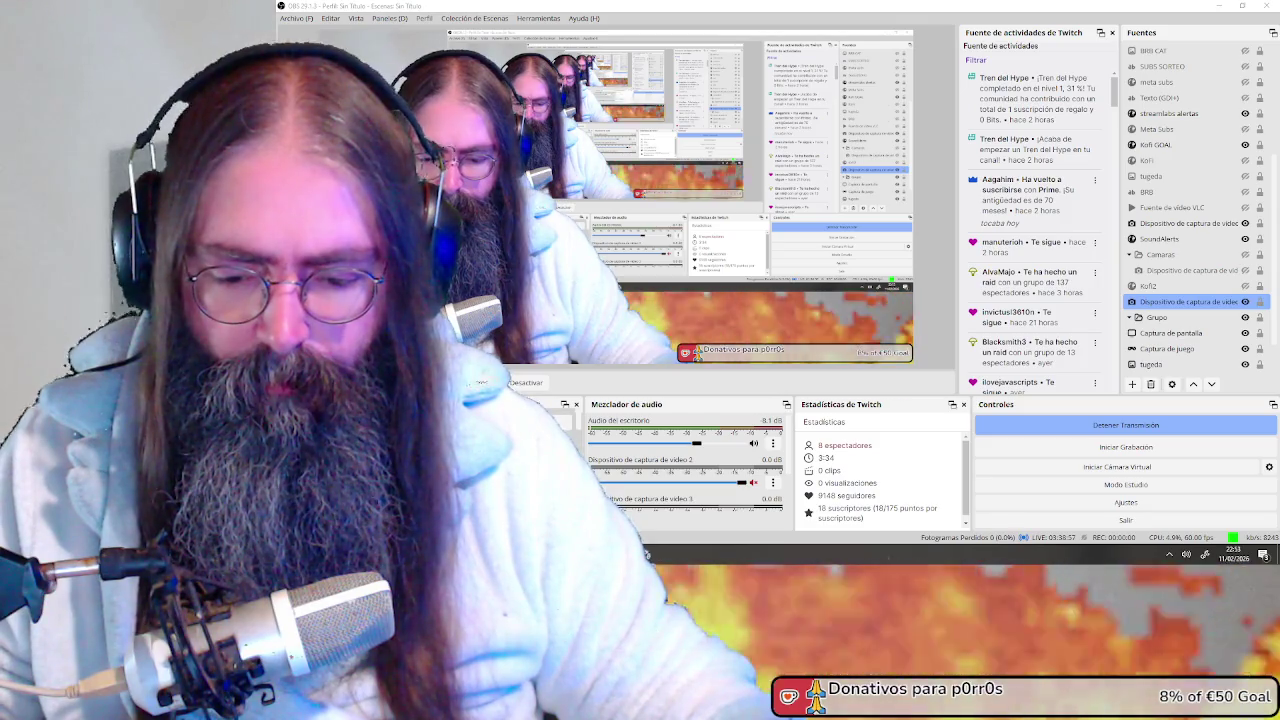
# Return to the Blender door scene, zoom out and back in, and select all objects
pyautogui.hotkey('alt', 'Tab')
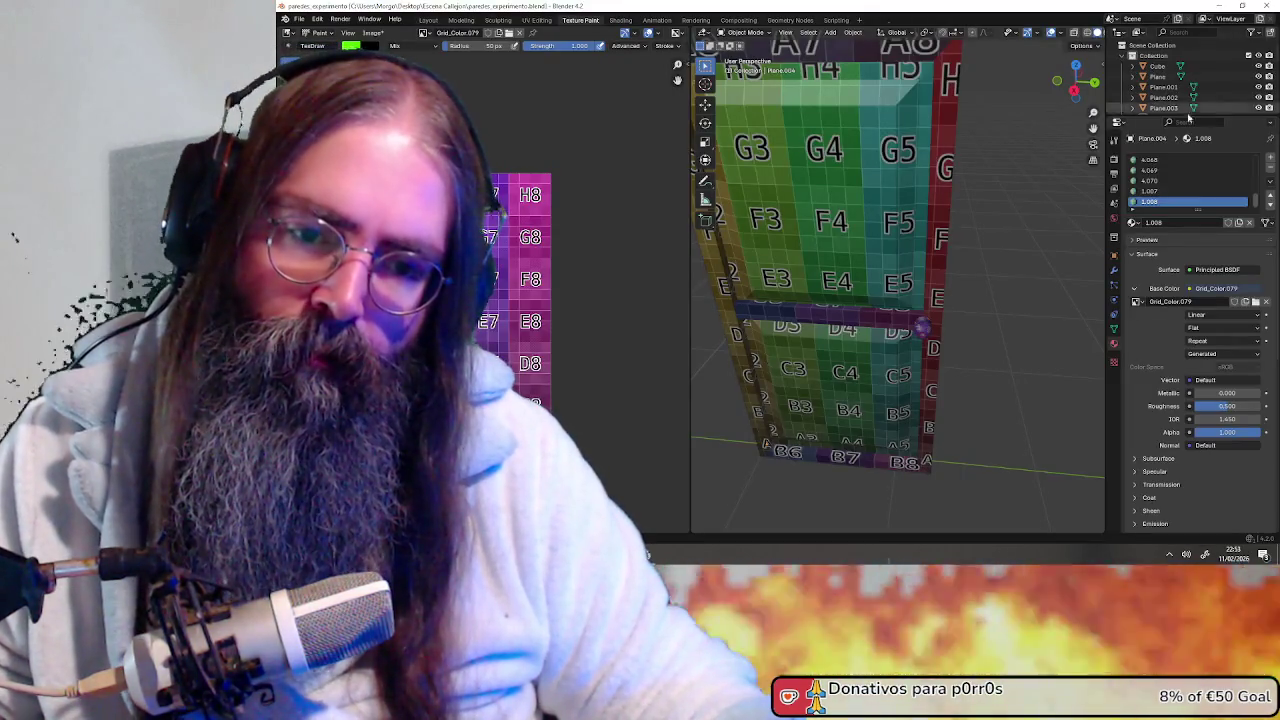
pyautogui.scroll(-3, 971, 245)
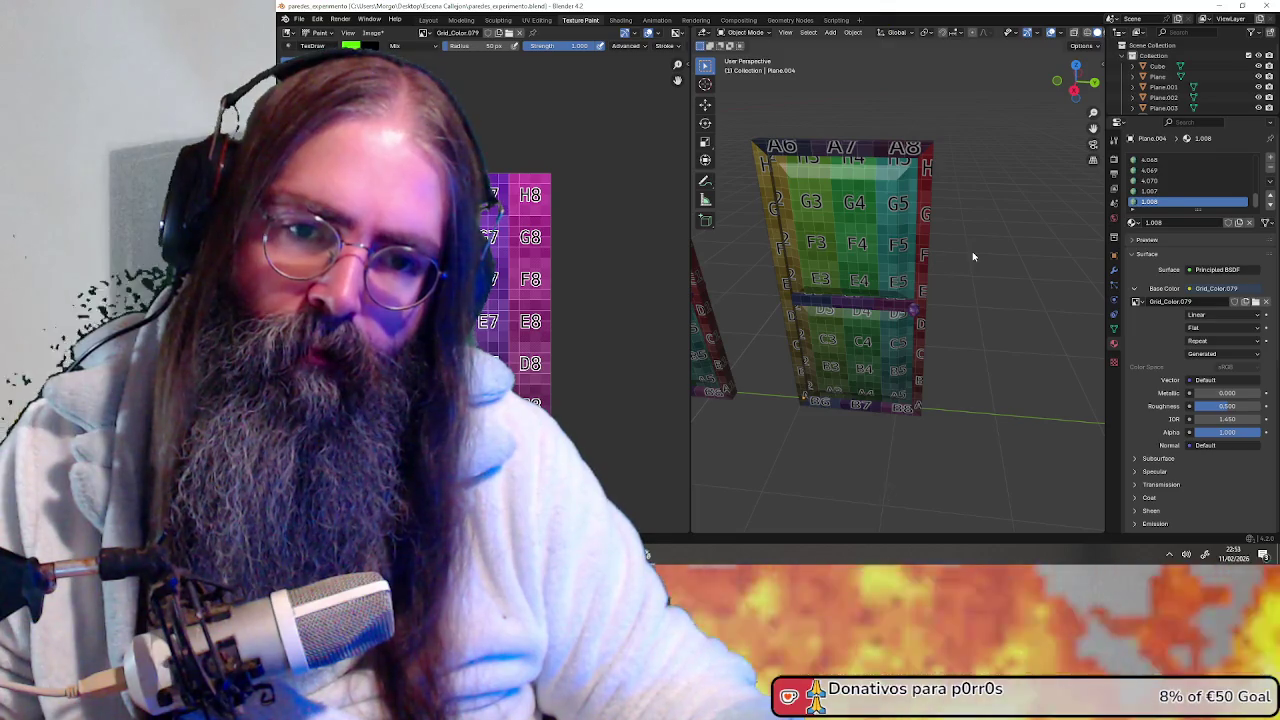
pyautogui.scroll(1, 972, 256)
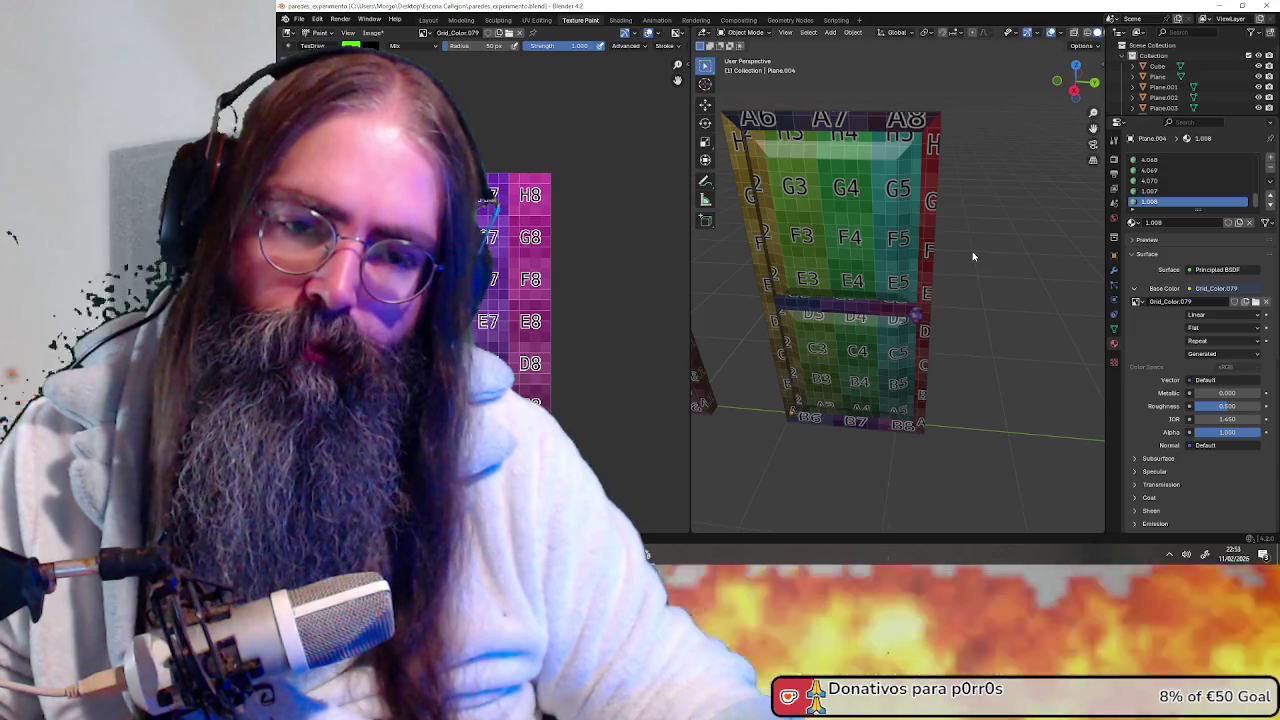
pyautogui.press('a')
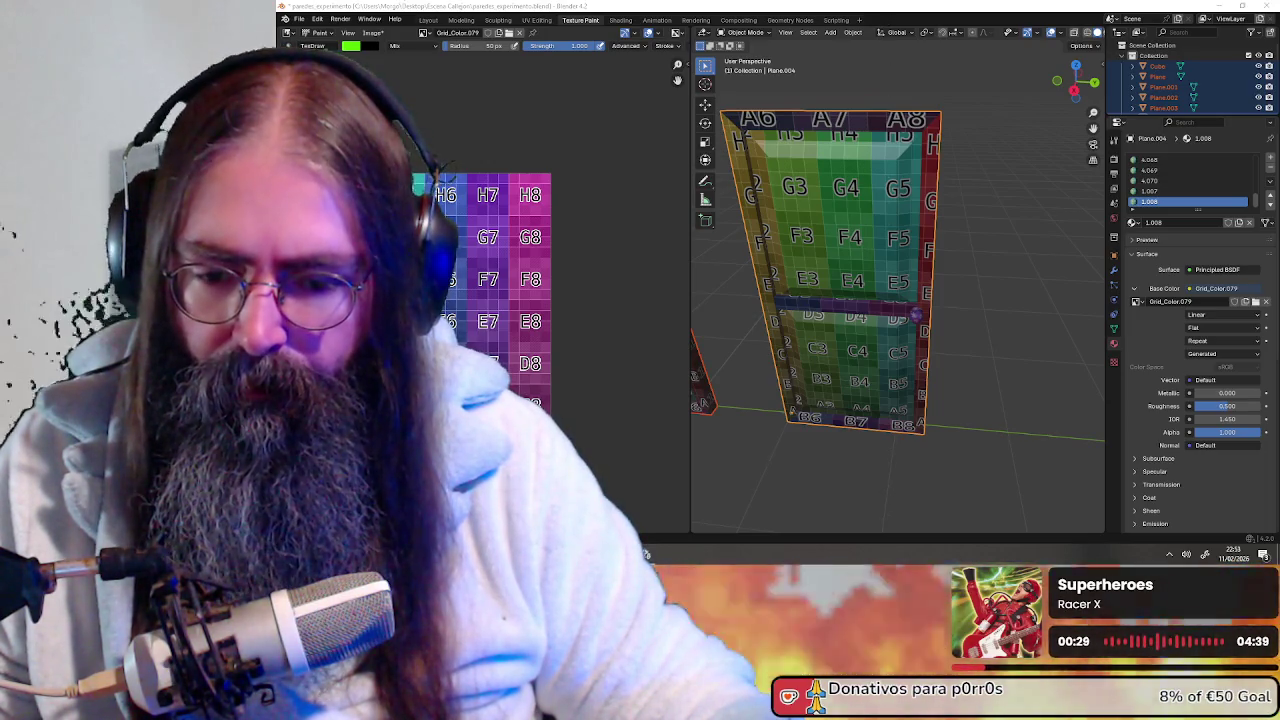
pyautogui.hotkey('alt', 'Tab')
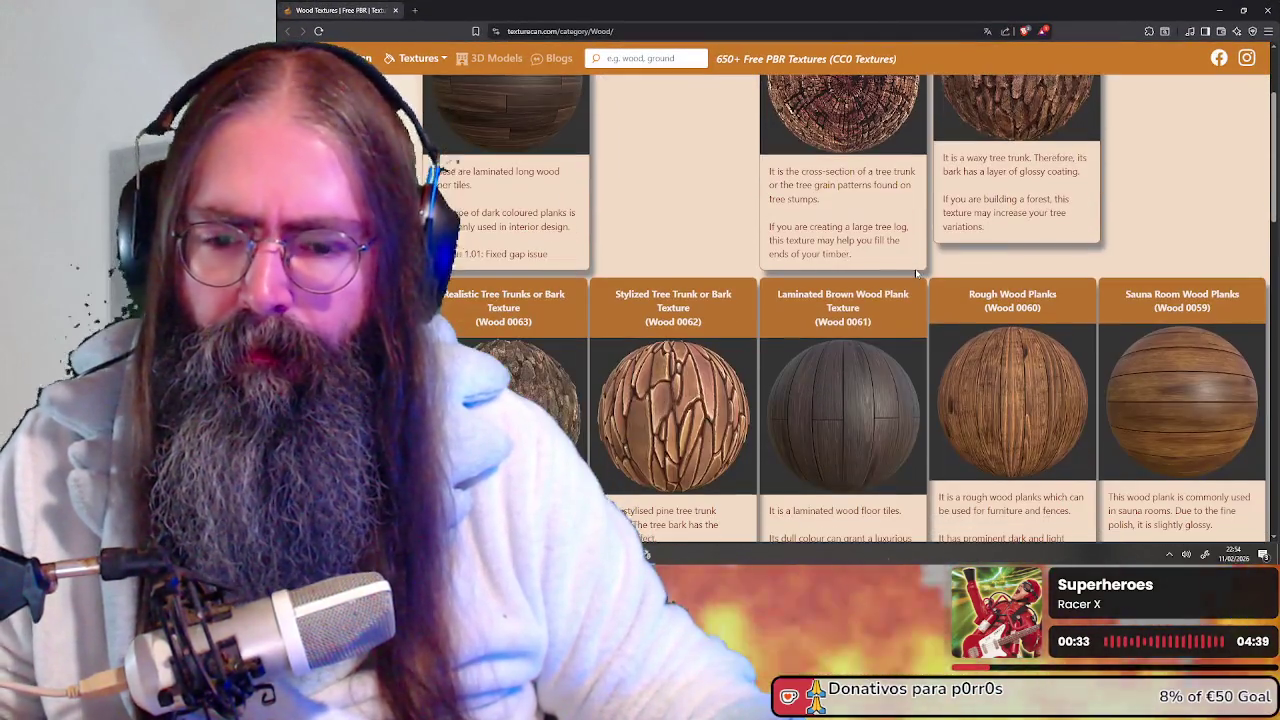
# Scroll TextureCan's Wood category down to the Wood 0053–0050 textures
pyautogui.scroll(-2, 850, 215)
pyautogui.scroll(-3, 923, 252)
pyautogui.scroll(-3, 923, 252)
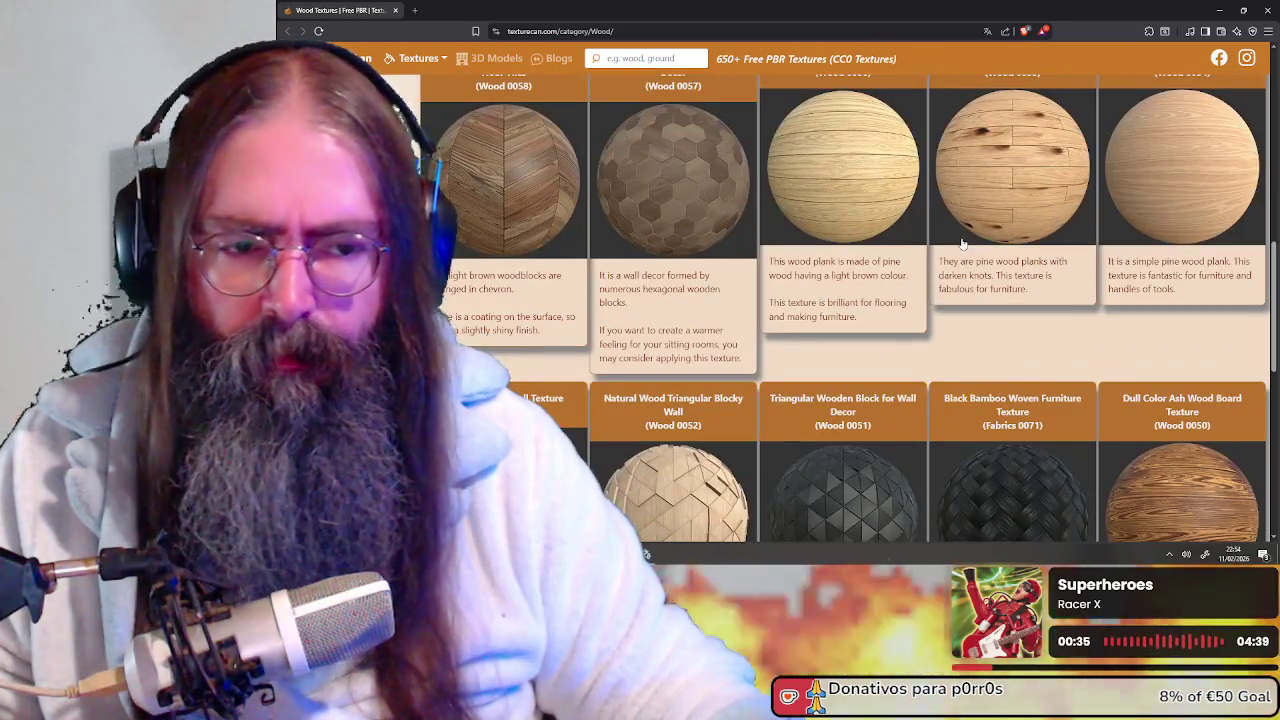
pyautogui.scroll(-3, 955, 232)
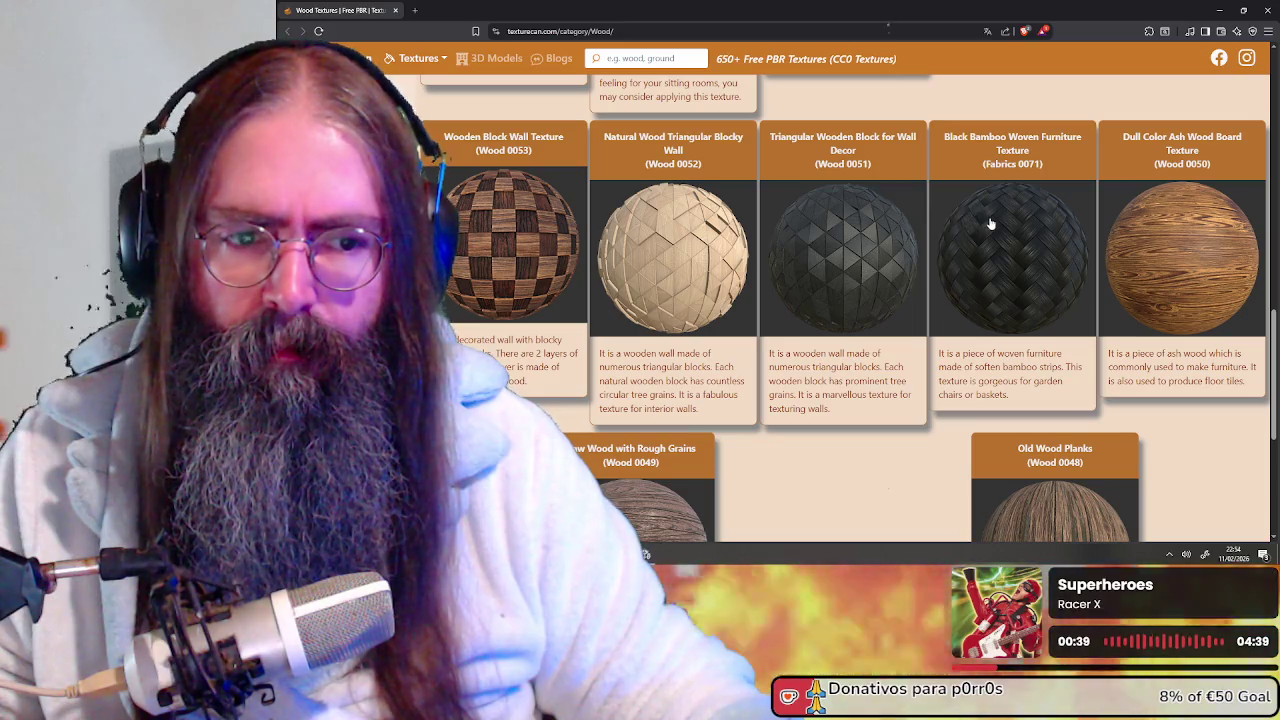
pyautogui.scroll(-3, 990, 224)
pyautogui.scroll(3, 990, 224)
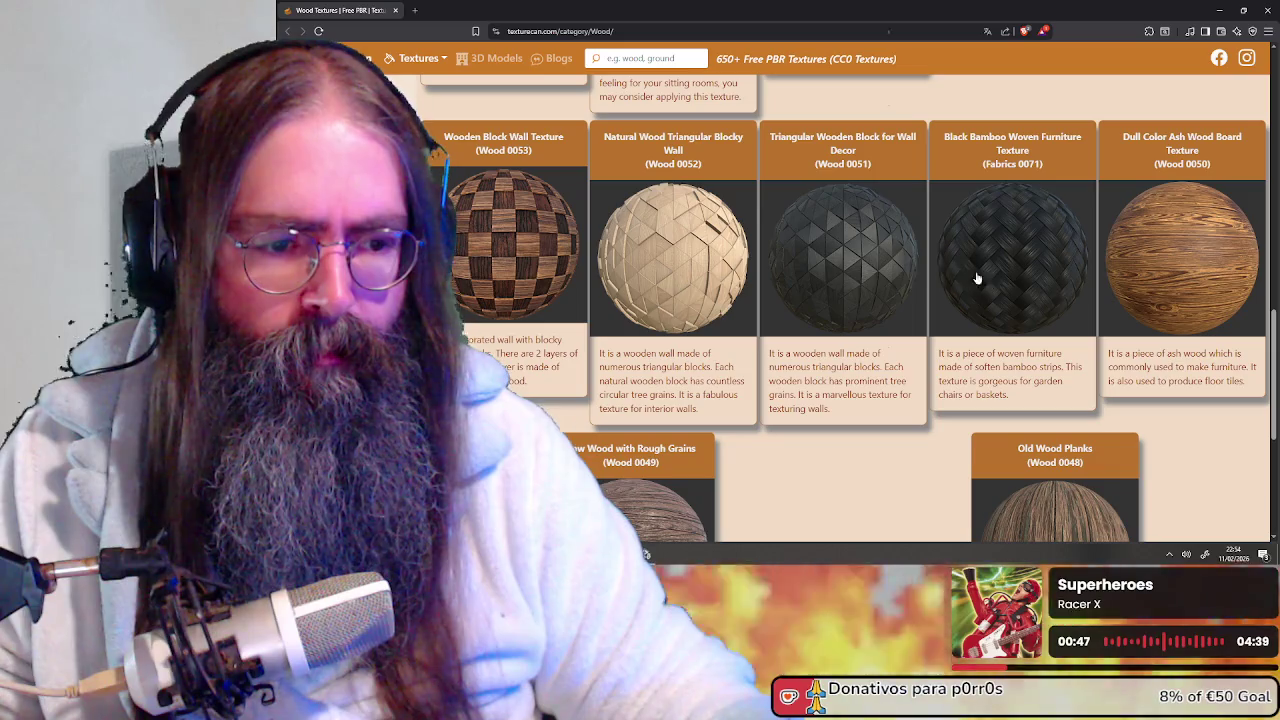
# Open Dull Color Ash Wood Board (Wood 0050) in a new tab and flip through its previews
pyautogui.rightClick(1156, 239)
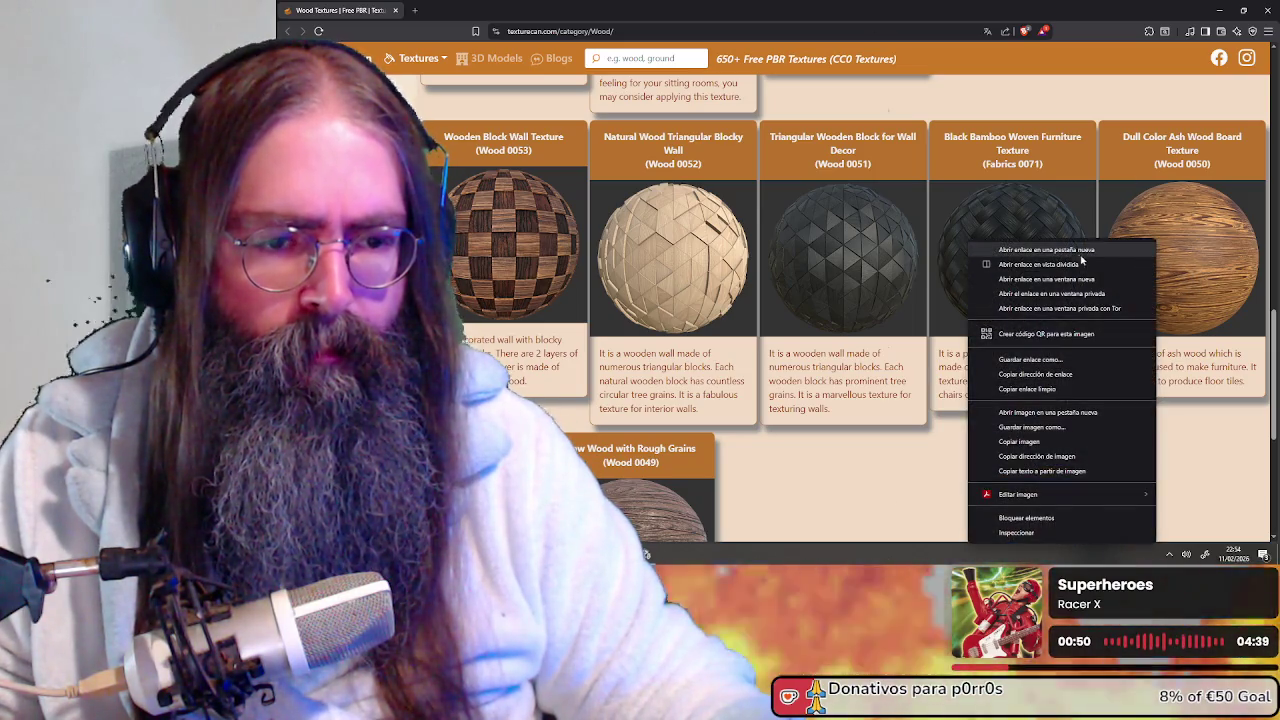
pyautogui.click(1060, 249)
pyautogui.click(470, 10)
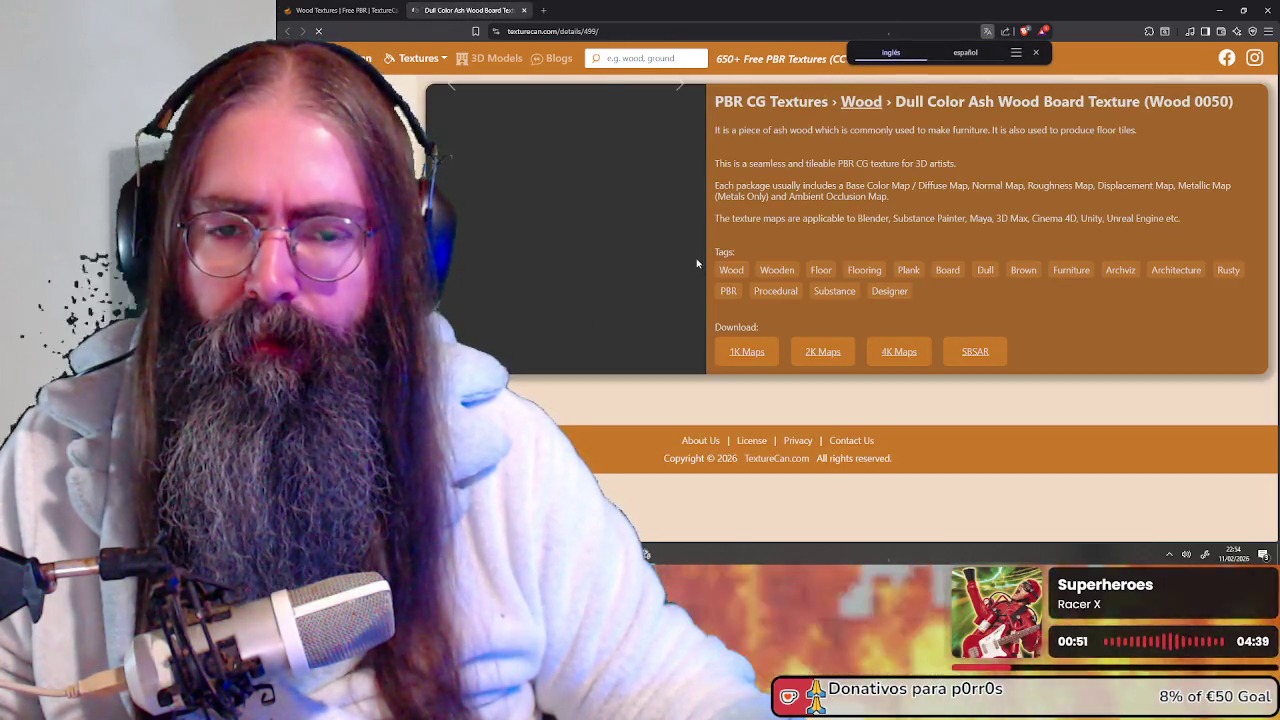
pyautogui.click(679, 226)
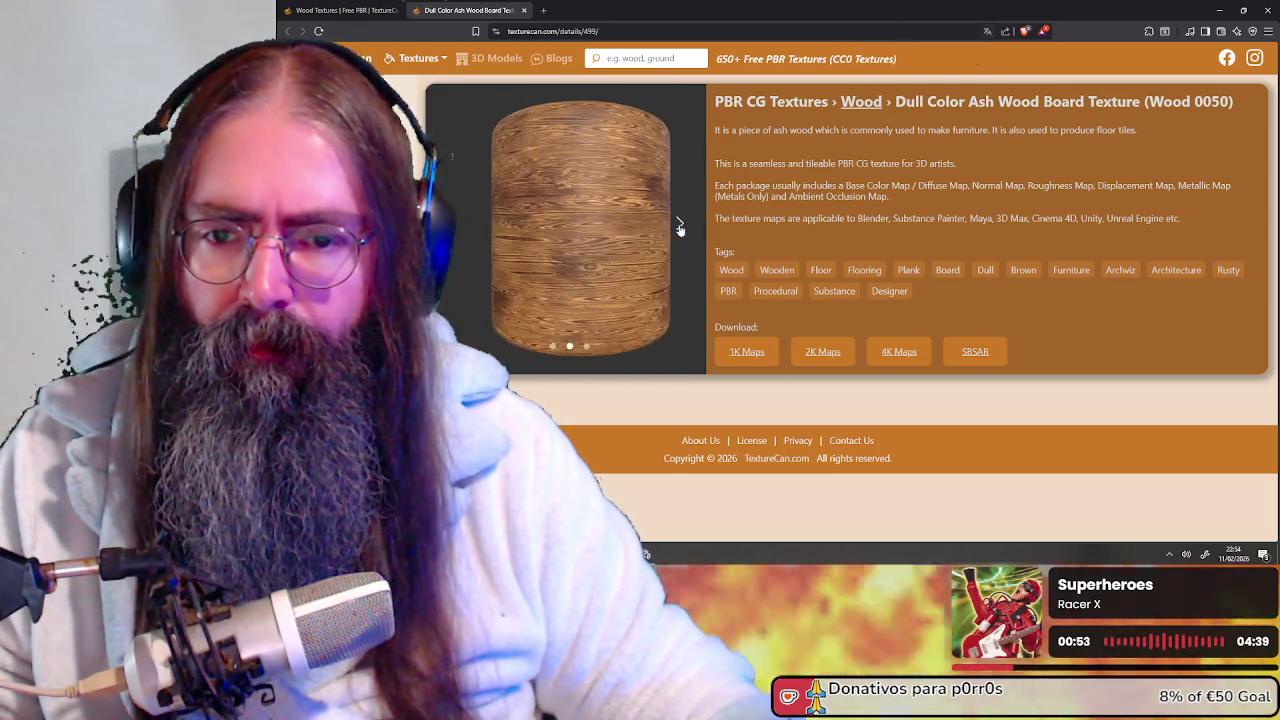
pyautogui.click(679, 226)
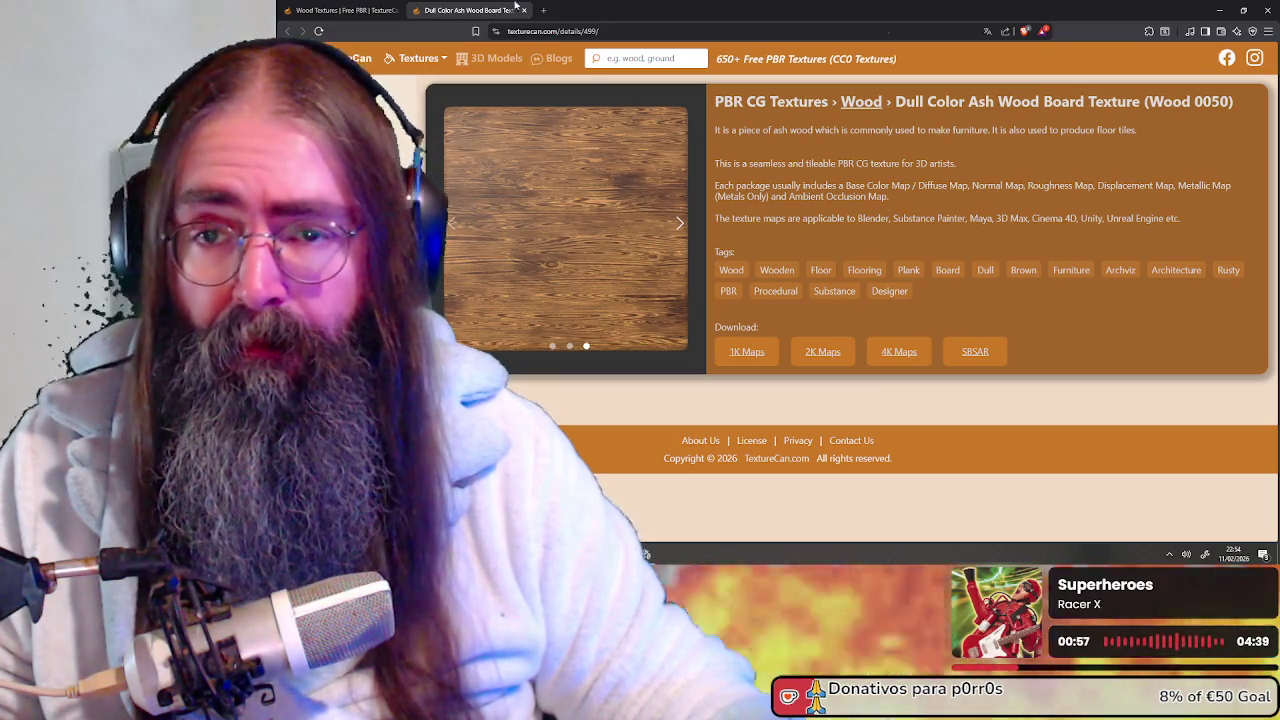
pyautogui.click(340, 10)
pyautogui.scroll(1, 700, 220)
pyautogui.scroll(2, 740, 228)
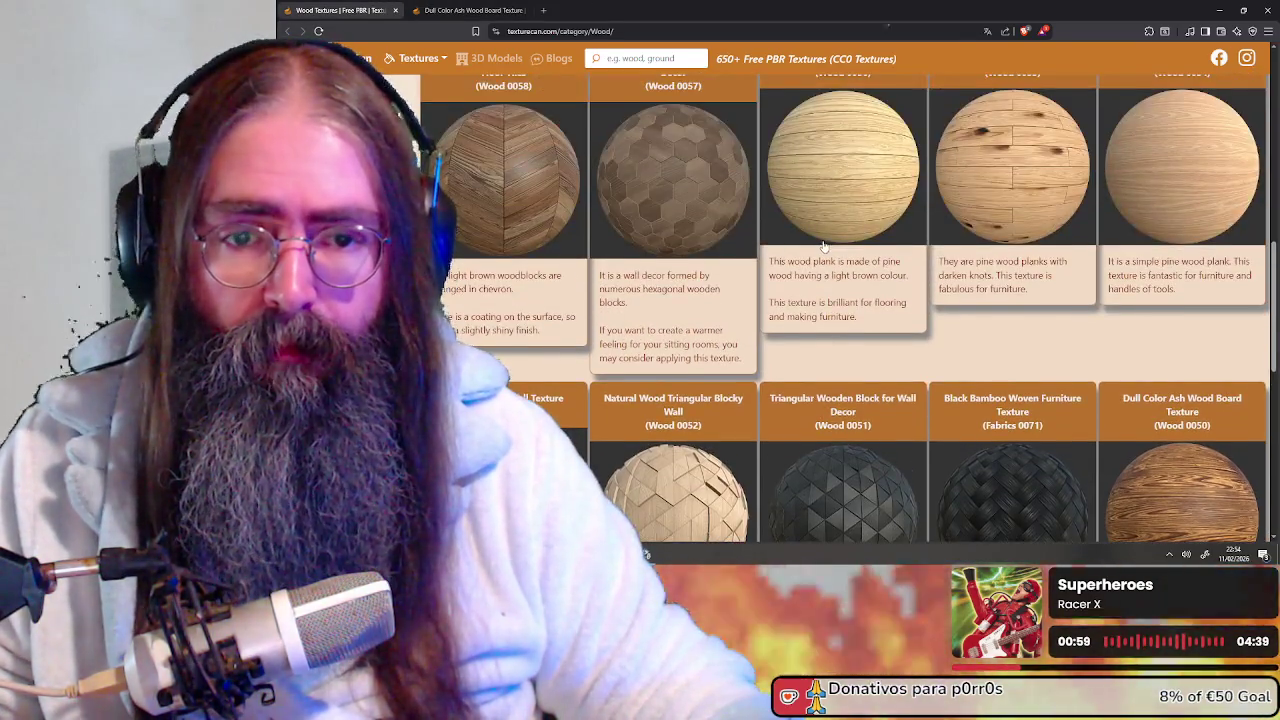
# Open the Laminated Wood Texture (Wood 0035) in a new background tab
pyautogui.scroll(2, 790, 236)
pyautogui.scroll(1, 823, 241)
pyautogui.scroll(1, 823, 241)
pyautogui.scroll(3, 823, 242)
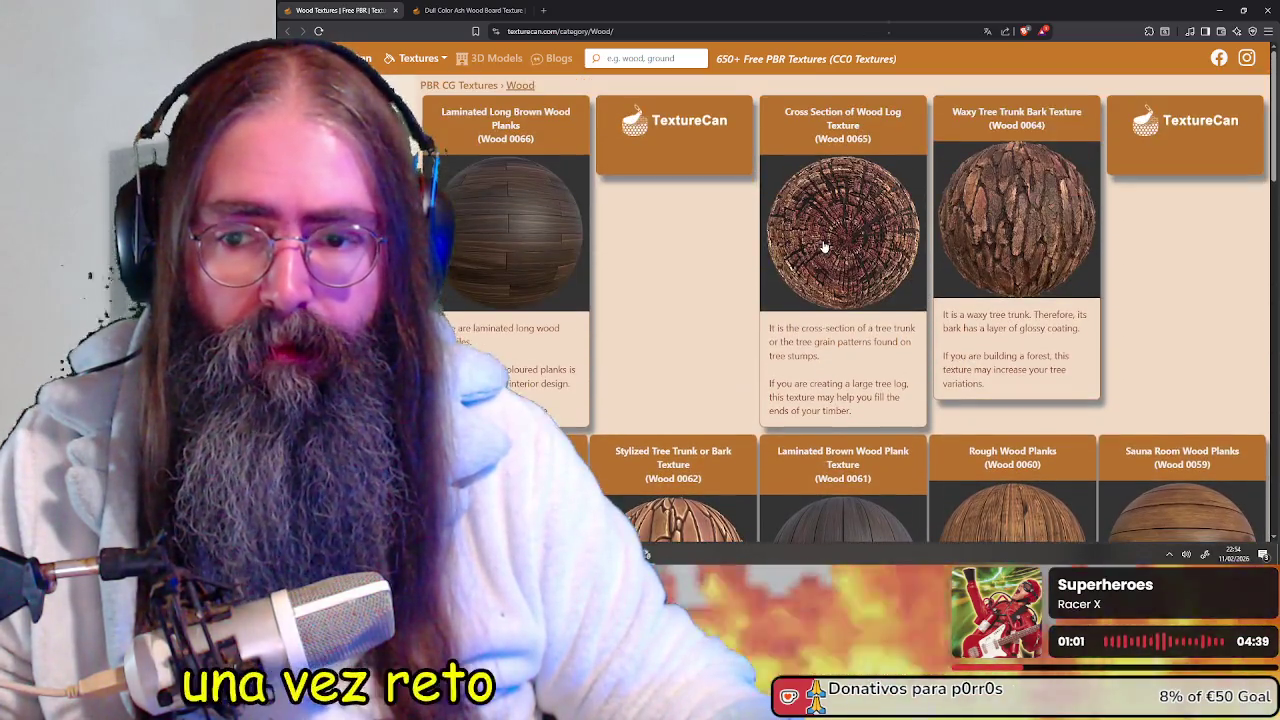
pyautogui.scroll(-10, 824, 246)
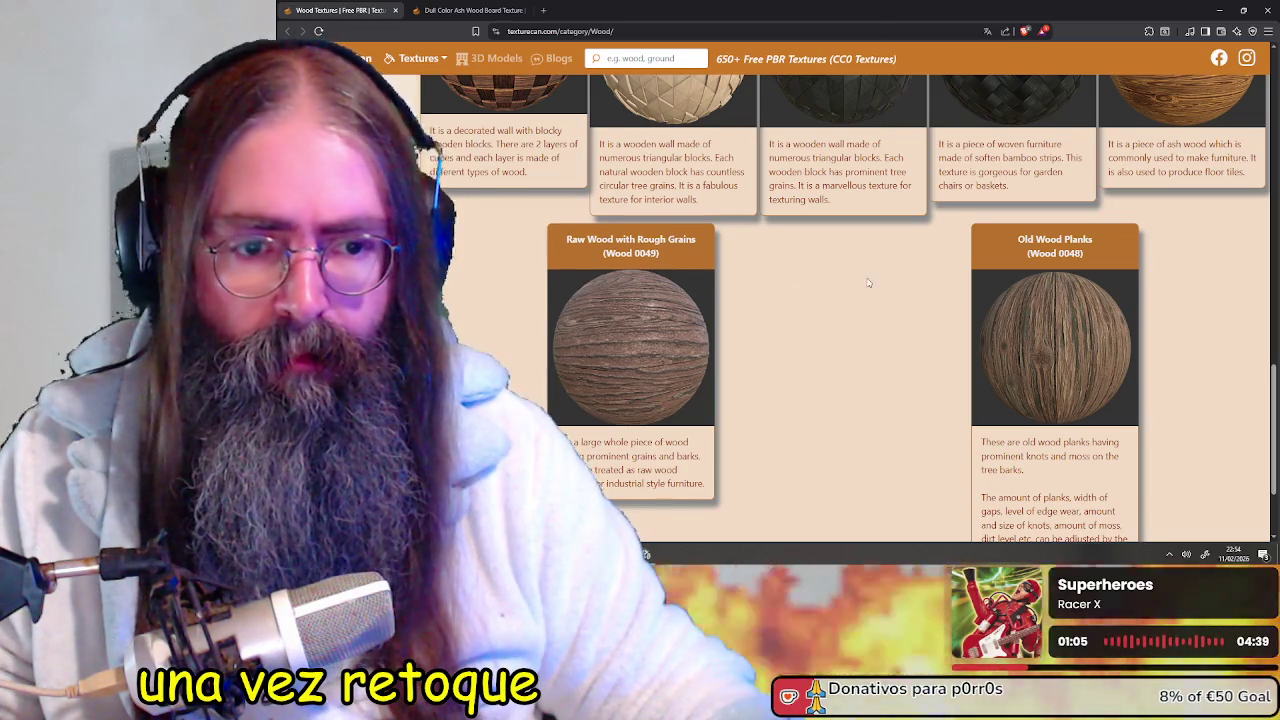
pyautogui.scroll(-2, 830, 290)
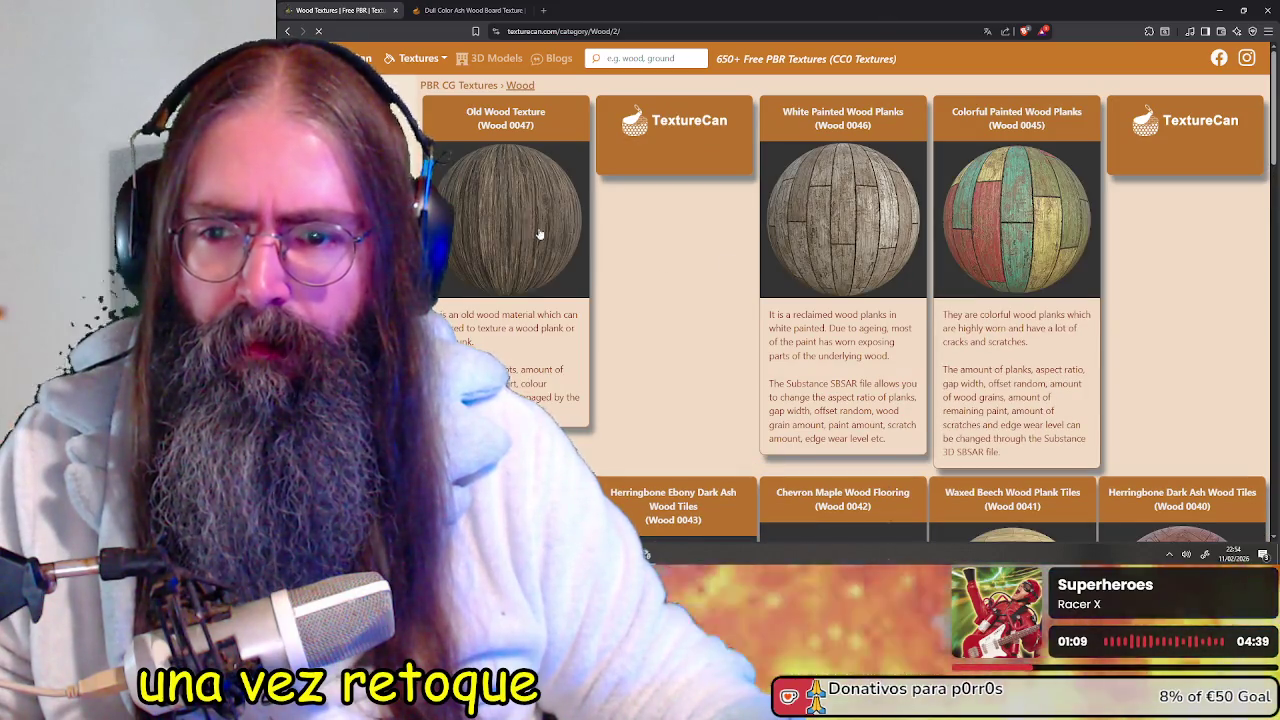
pyautogui.scroll(-2, 805, 258)
pyautogui.scroll(-2, 805, 258)
pyautogui.scroll(-4, 856, 243)
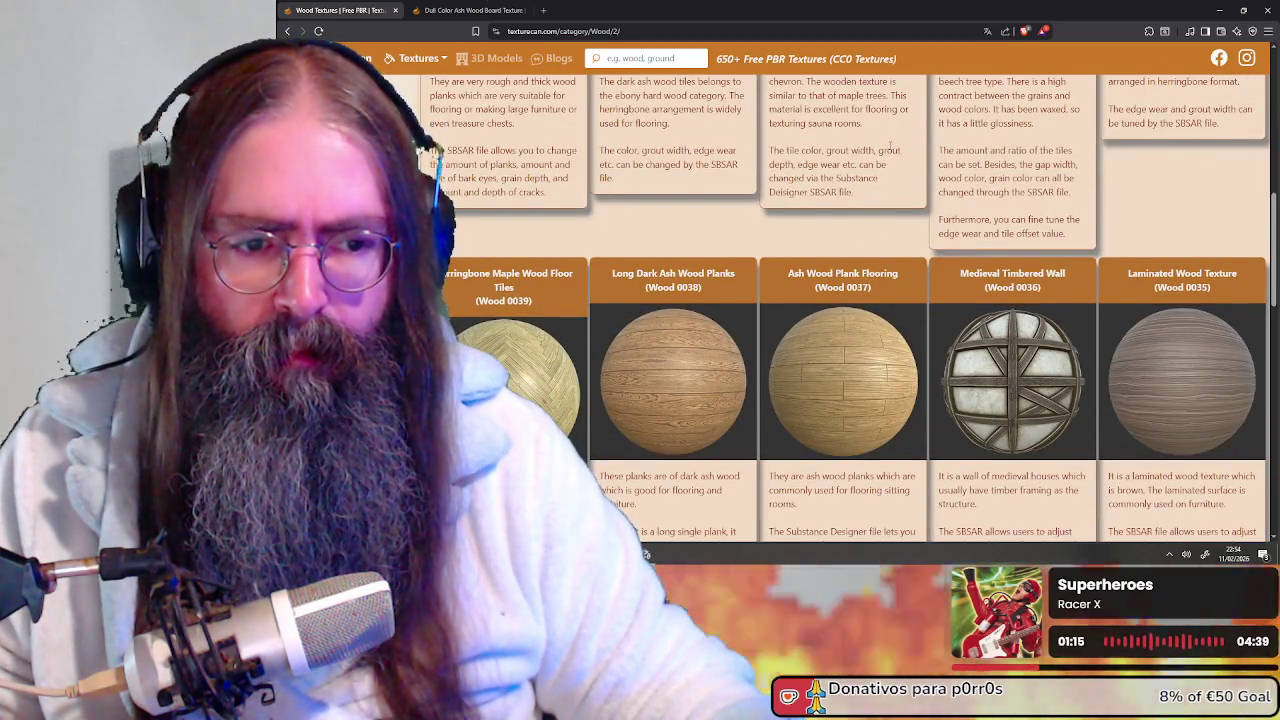
pyautogui.scroll(-1, 880, 175)
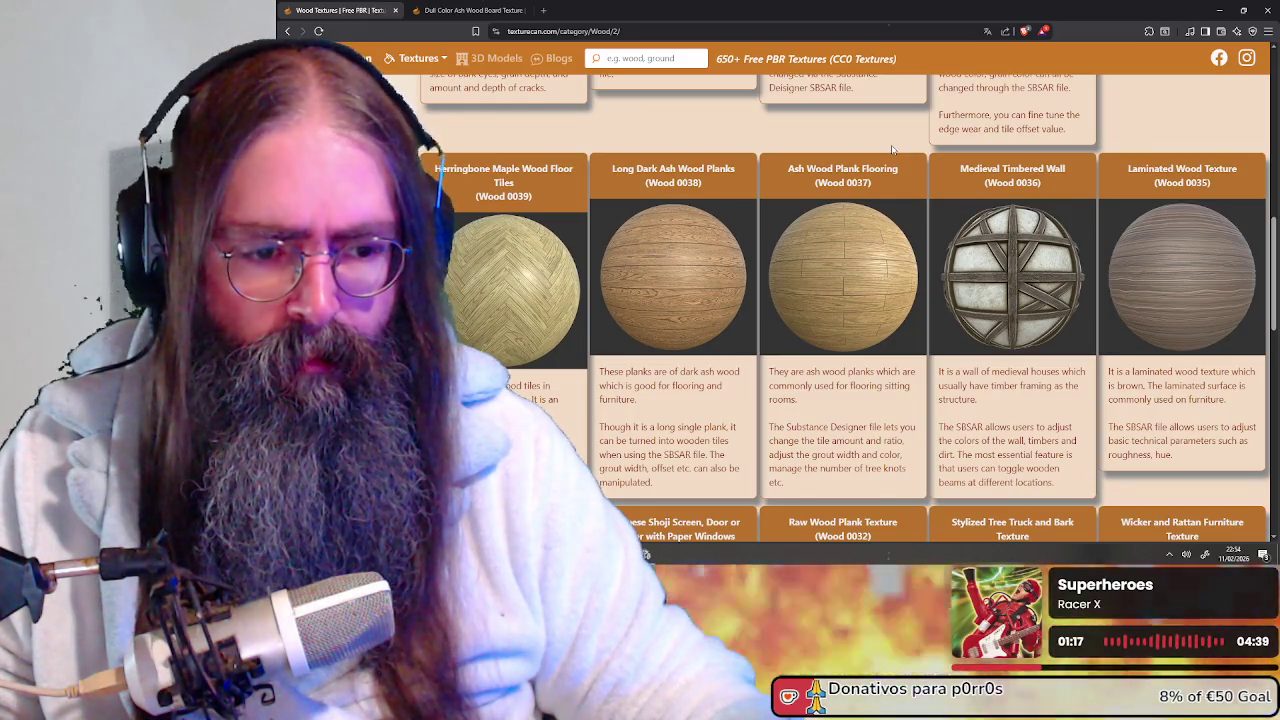
pyautogui.rightClick(1176, 290)
pyautogui.click(1052, 19)
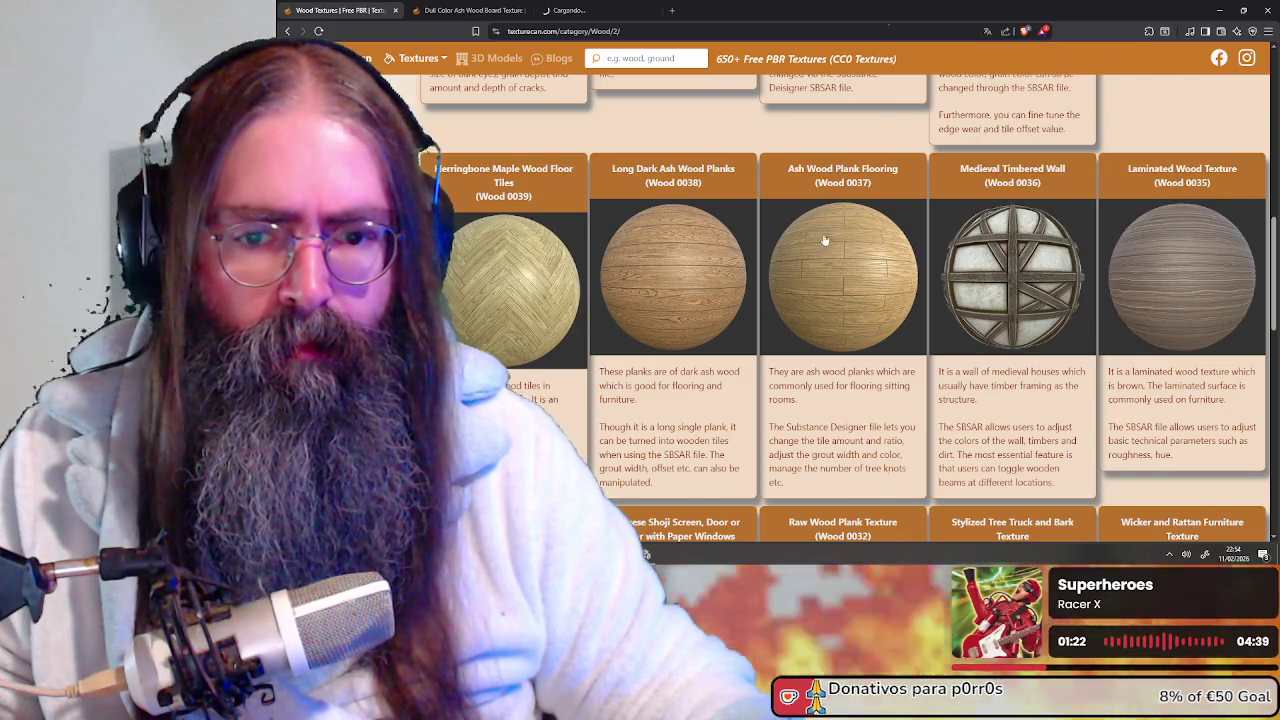
# Scroll further down the Wood catalogue to reach page 3
pyautogui.scroll(-3, 812, 226)
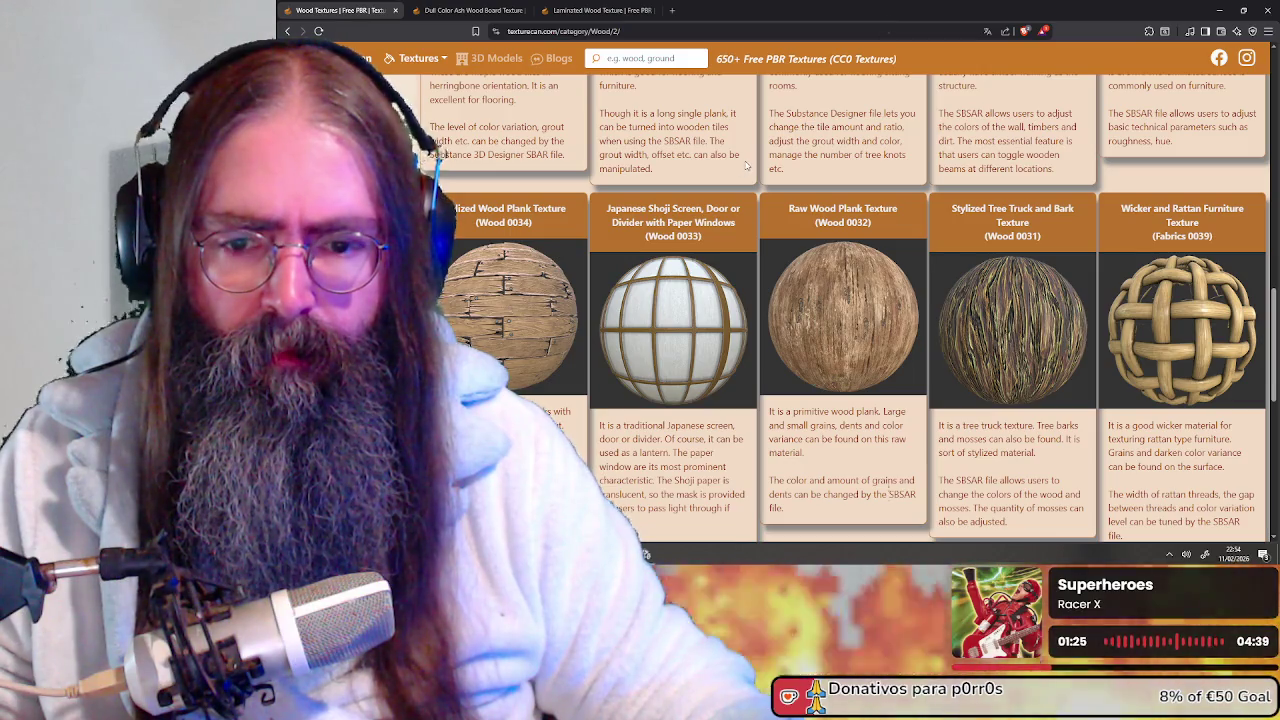
pyautogui.scroll(-2, 745, 168)
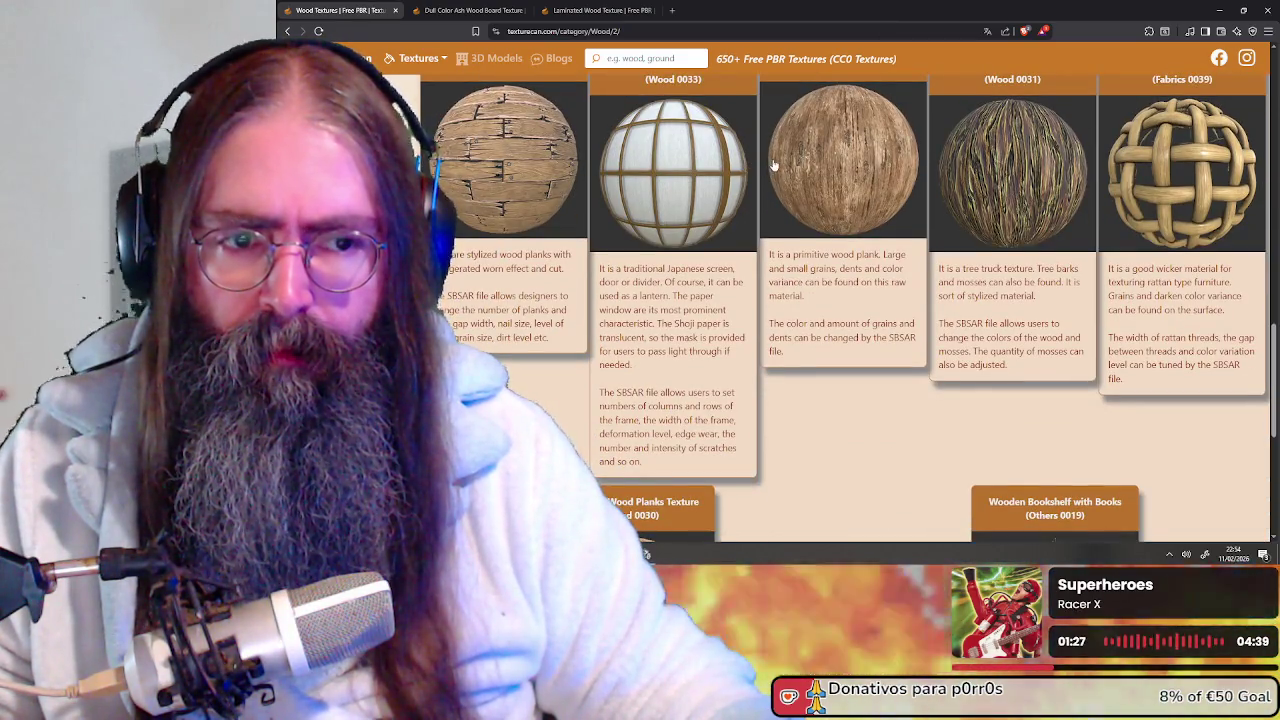
pyautogui.scroll(-3, 773, 165)
pyautogui.scroll(-3, 834, 162)
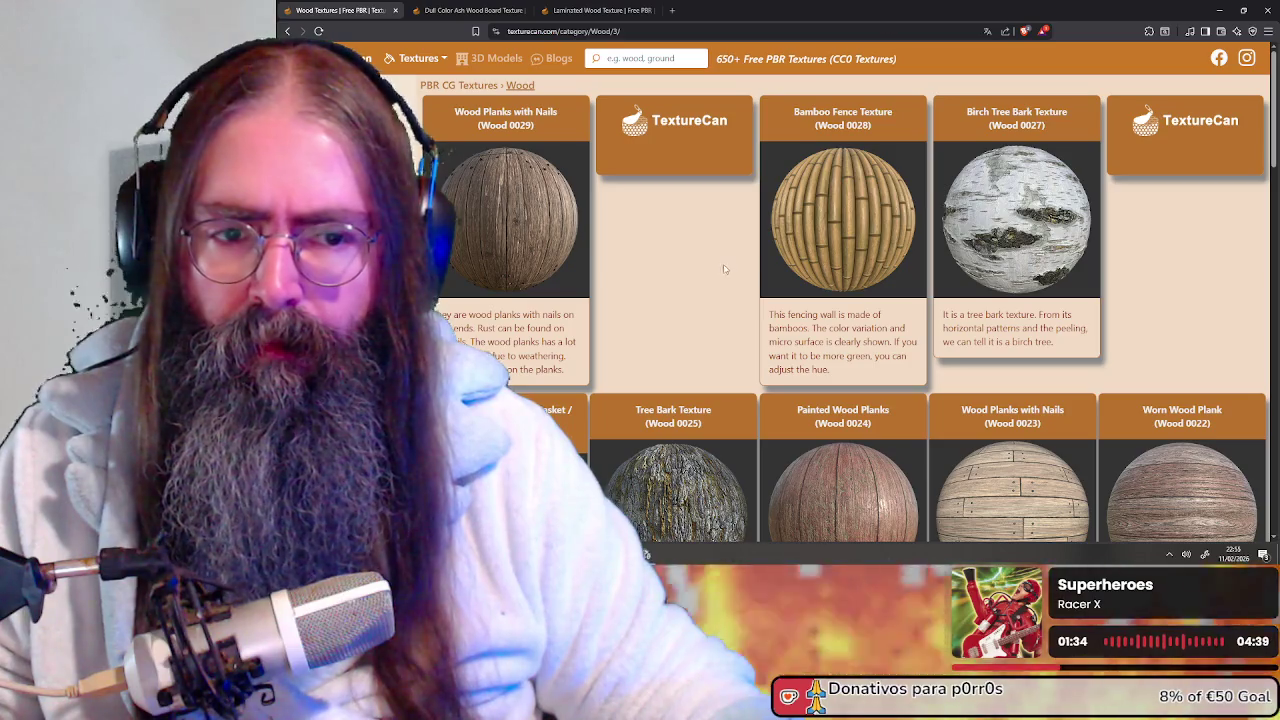
# Open the Old Wood Greasy Surface (Wood 0019) texture in a new tab
pyautogui.scroll(-3, 720, 270)
pyautogui.scroll(-4, 750, 264)
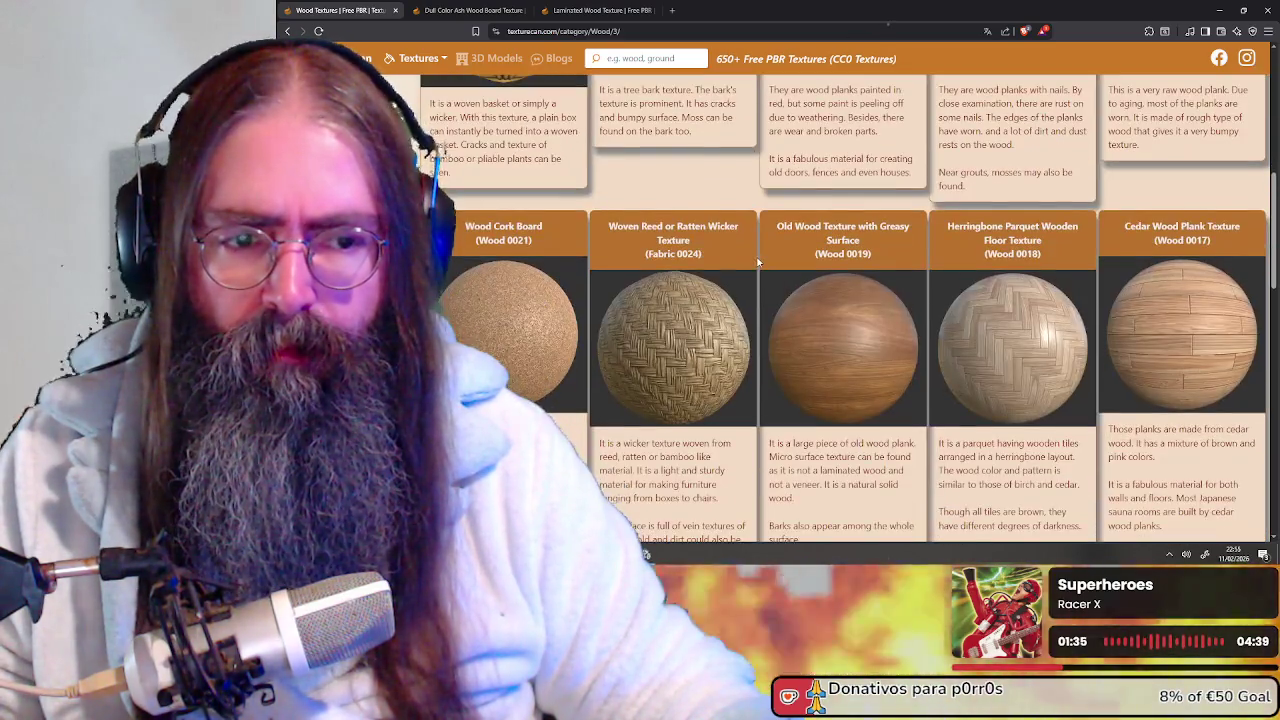
pyautogui.scroll(-1, 765, 250)
pyautogui.scroll(-2, 820, 200)
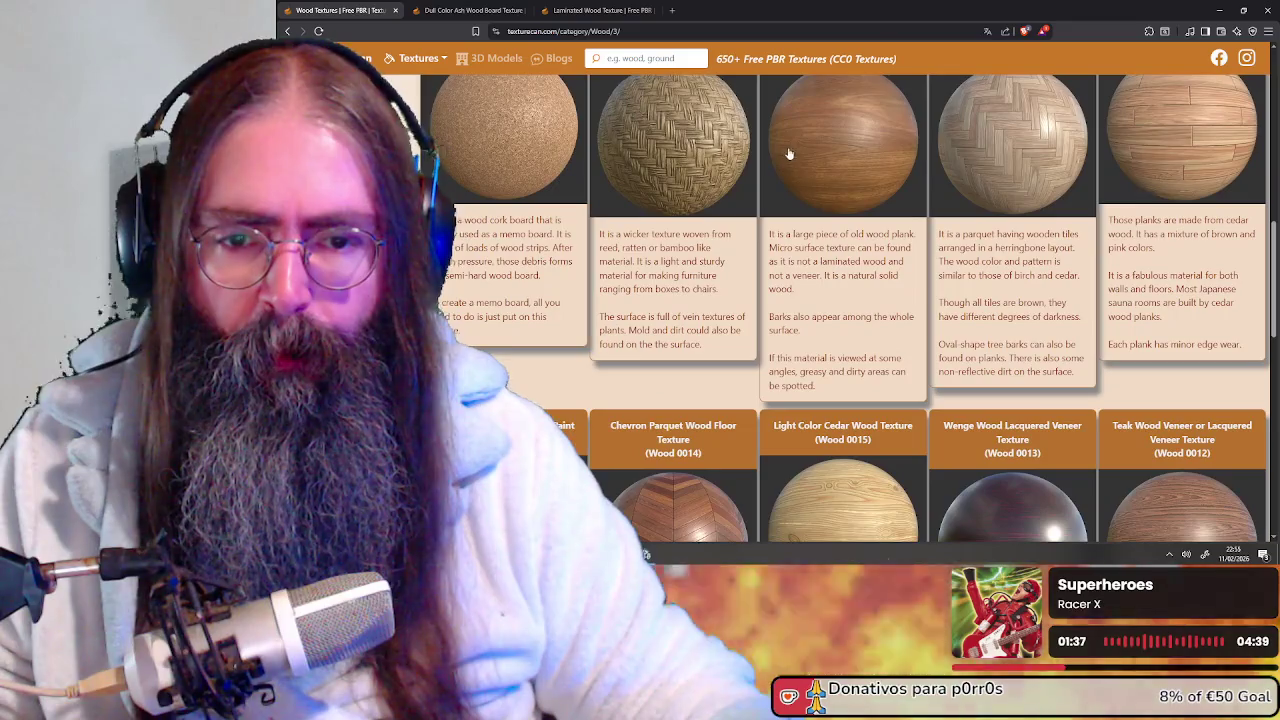
pyautogui.scroll(1, 842, 179)
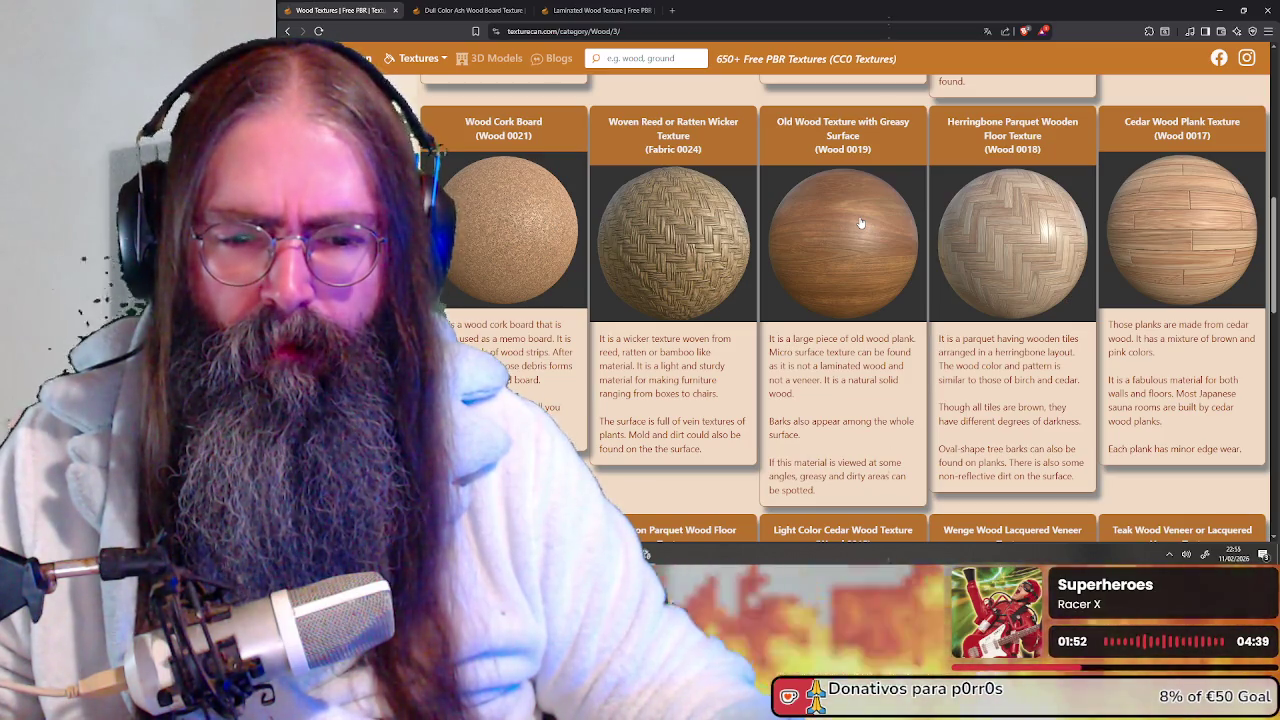
pyautogui.rightClick(861, 221)
pyautogui.click(887, 229)
# Open the Teak Wood Veneer (Wood 0012) texture in a new tab
pyautogui.scroll(-2, 804, 225)
pyautogui.scroll(-2, 804, 225)
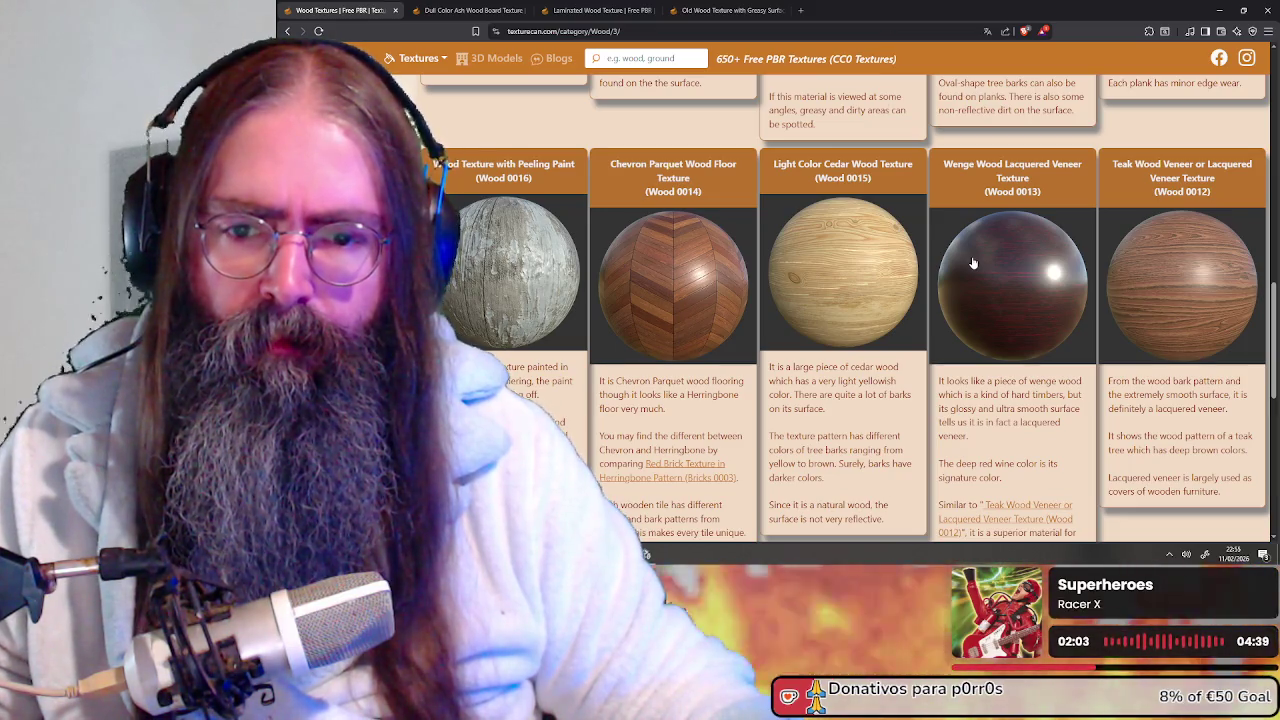
pyautogui.scroll(-1, 976, 263)
pyautogui.scroll(-3, 973, 262)
pyautogui.scroll(3, 973, 262)
pyautogui.rightClick(962, 206)
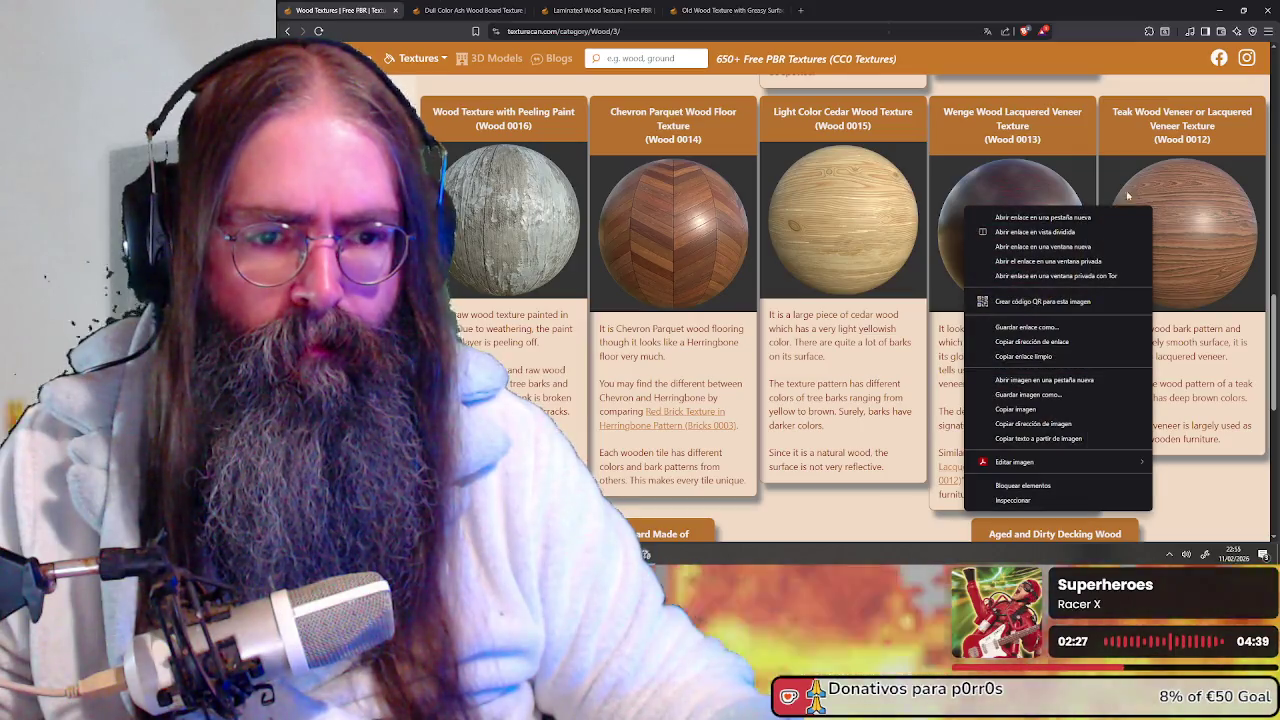
pyautogui.click(1020, 214)
# Preview the Teak Wood Veneer images and compare it with the Old Wood, Laminated and Ash tabs
pyautogui.click(832, 9)
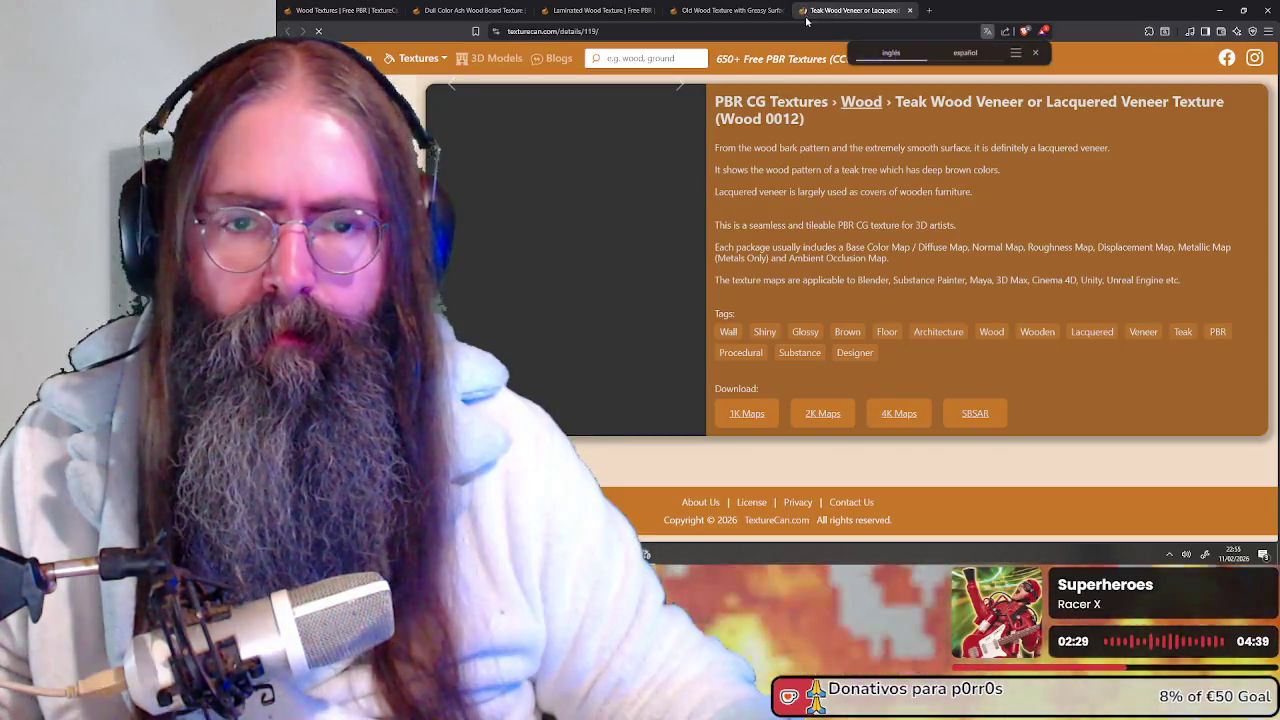
pyautogui.click(679, 237)
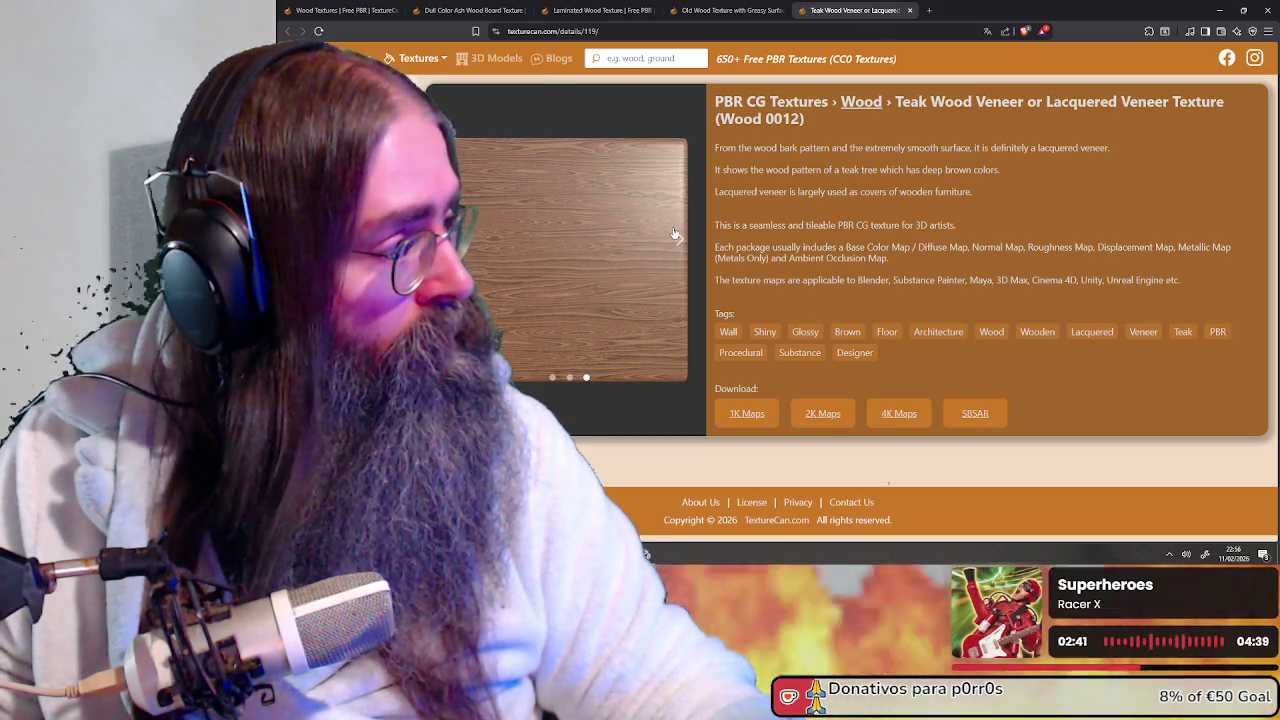
pyautogui.click(675, 234)
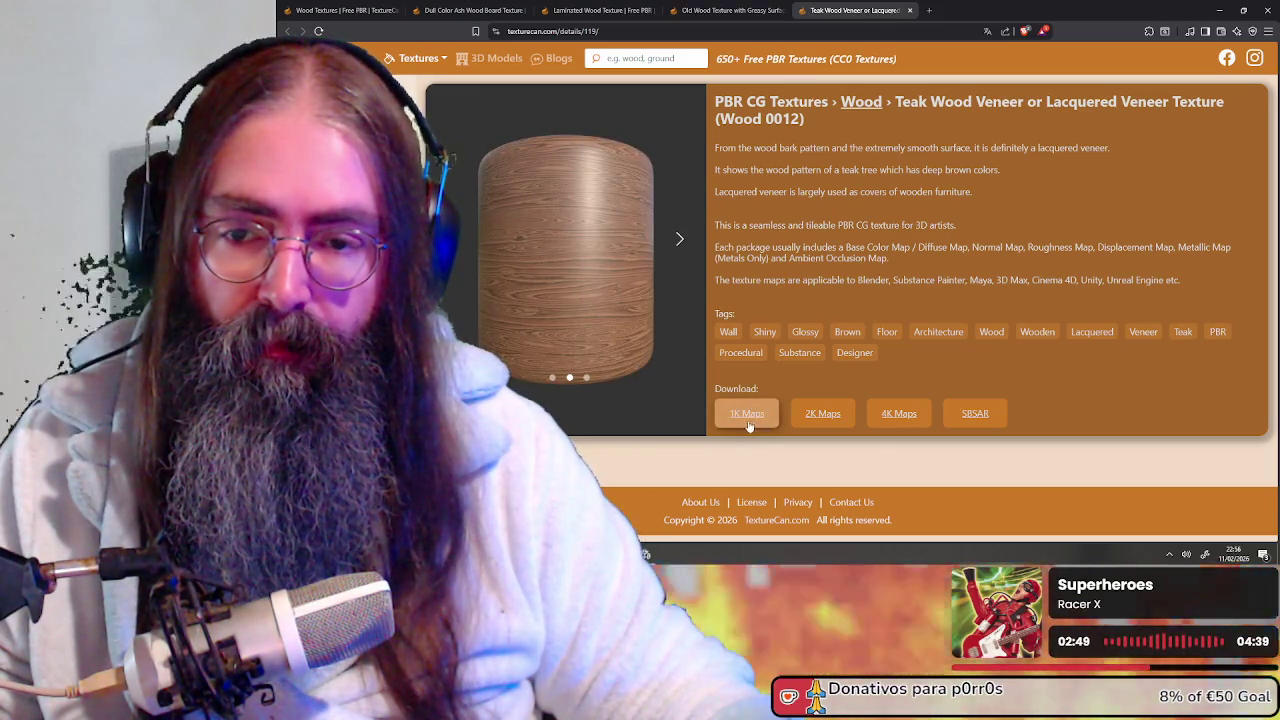
pyautogui.click(725, 10)
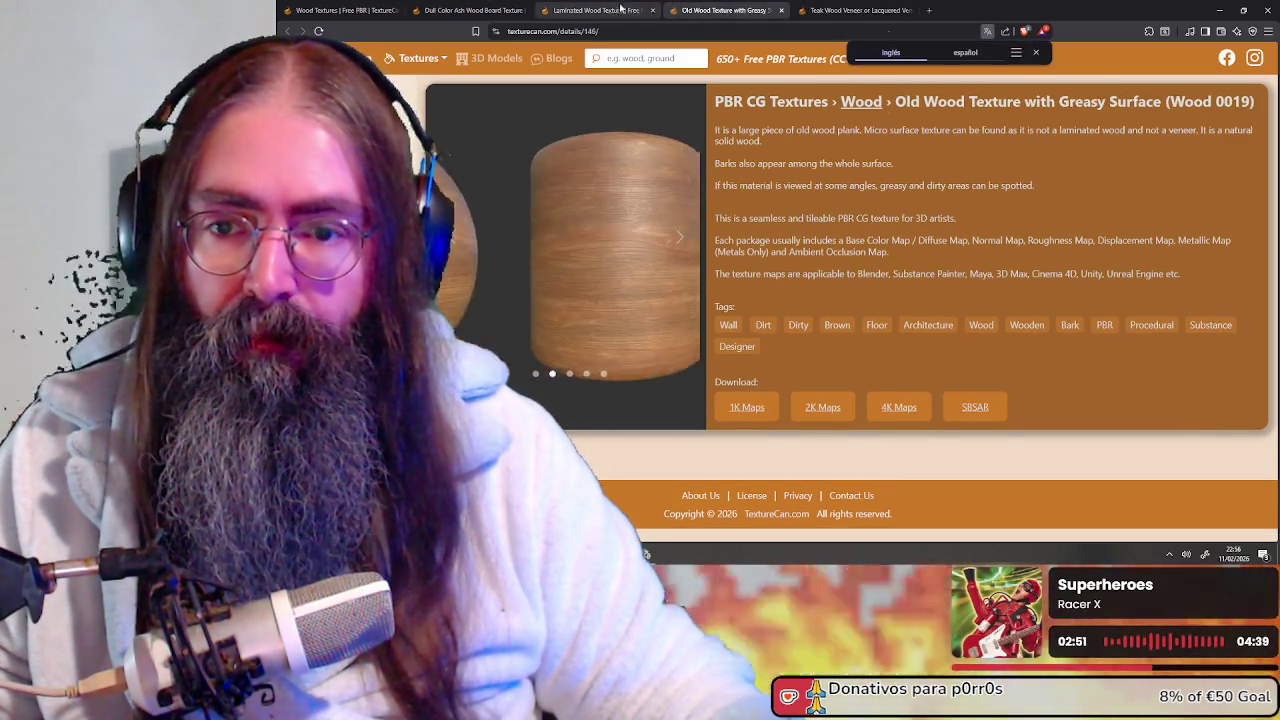
pyautogui.click(611, 9)
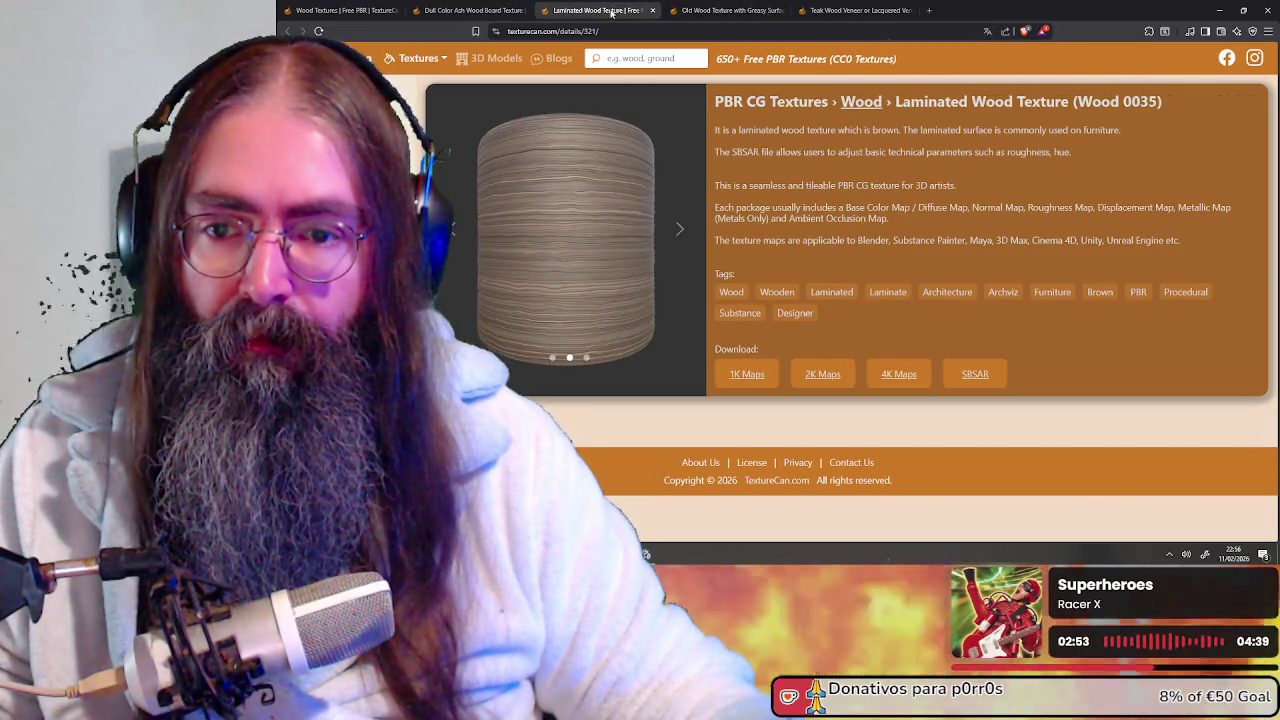
pyautogui.click(483, 8)
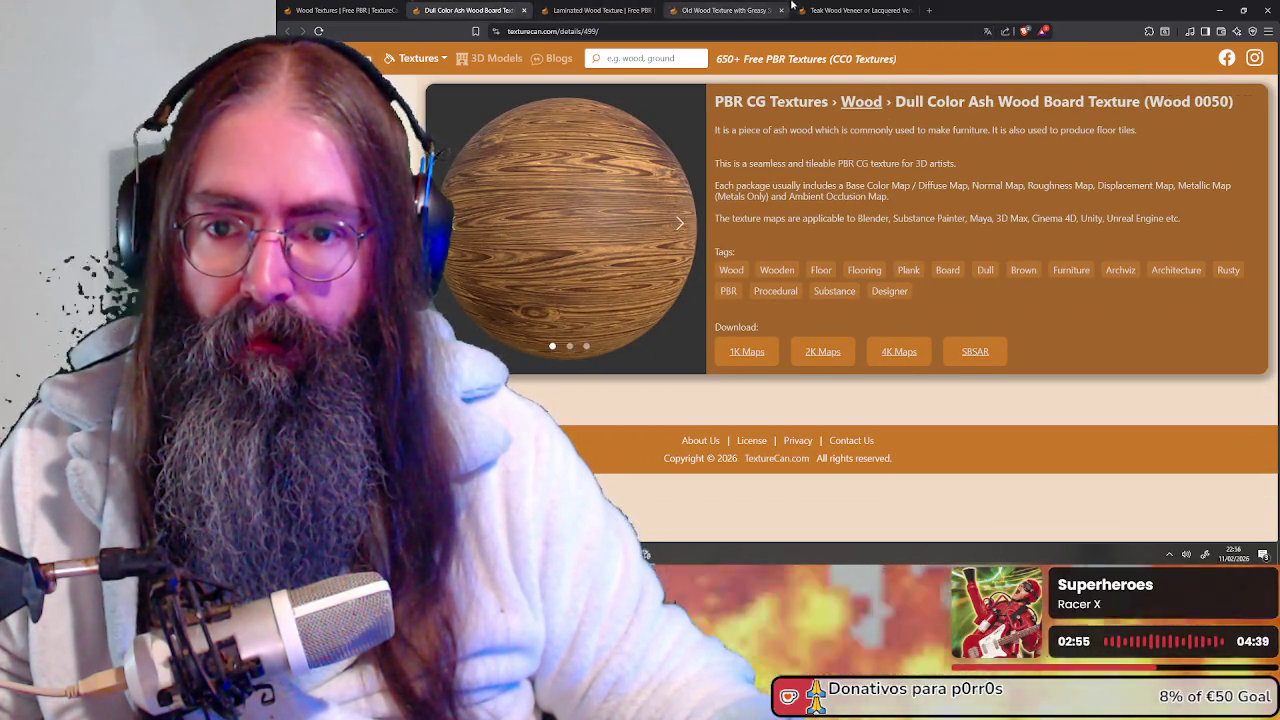
pyautogui.click(825, 8)
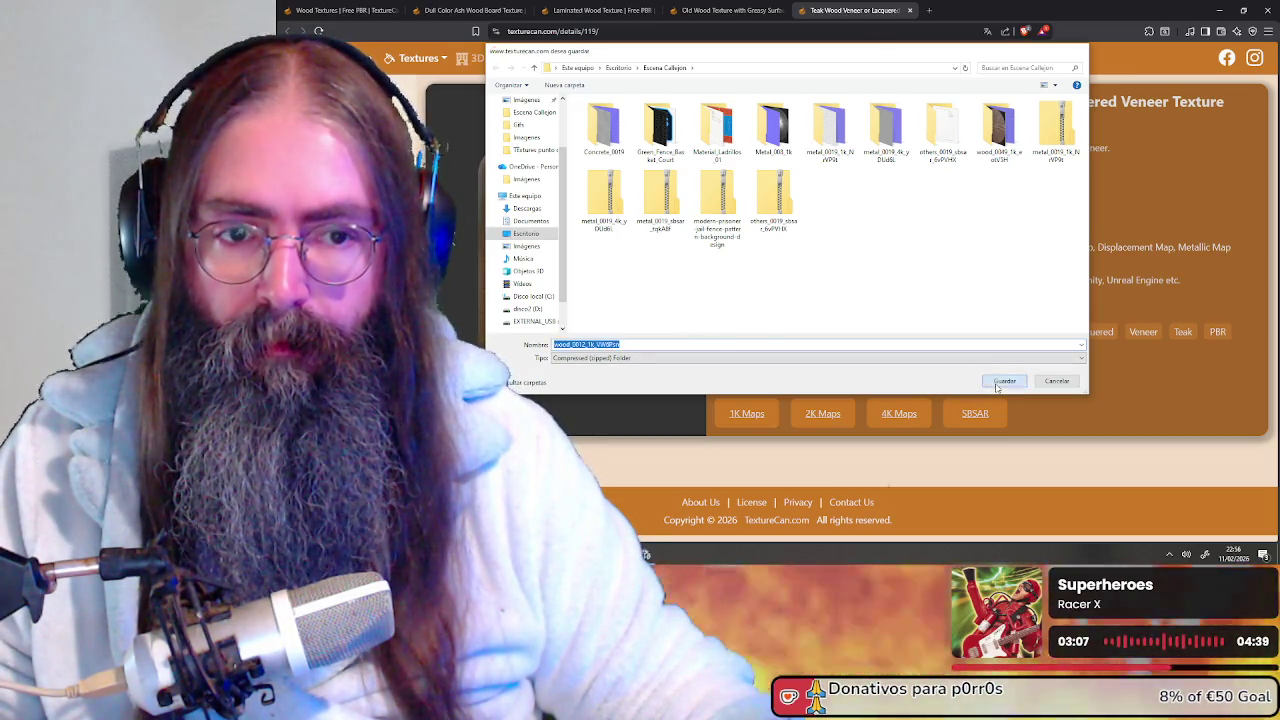
# Save the teak veneer maps zip to Escena Callejon and extract it with 7-Zip
pyautogui.click(997, 386)
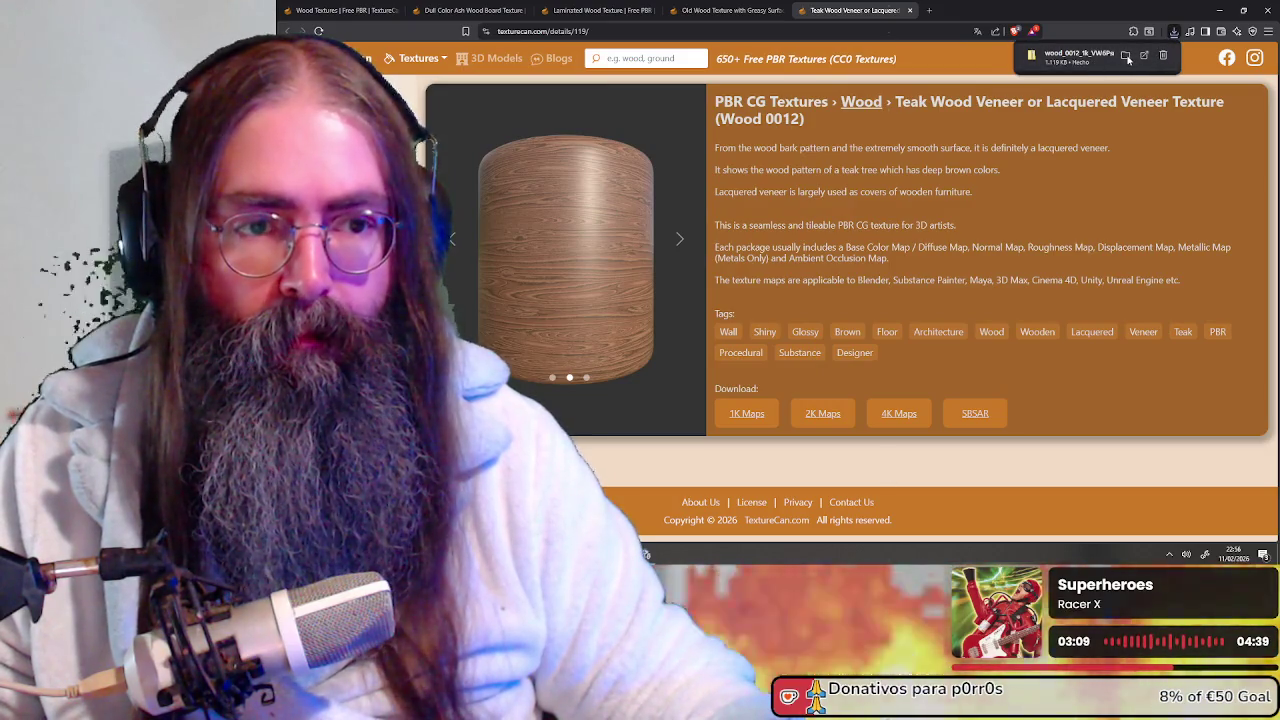
pyautogui.click(1126, 56)
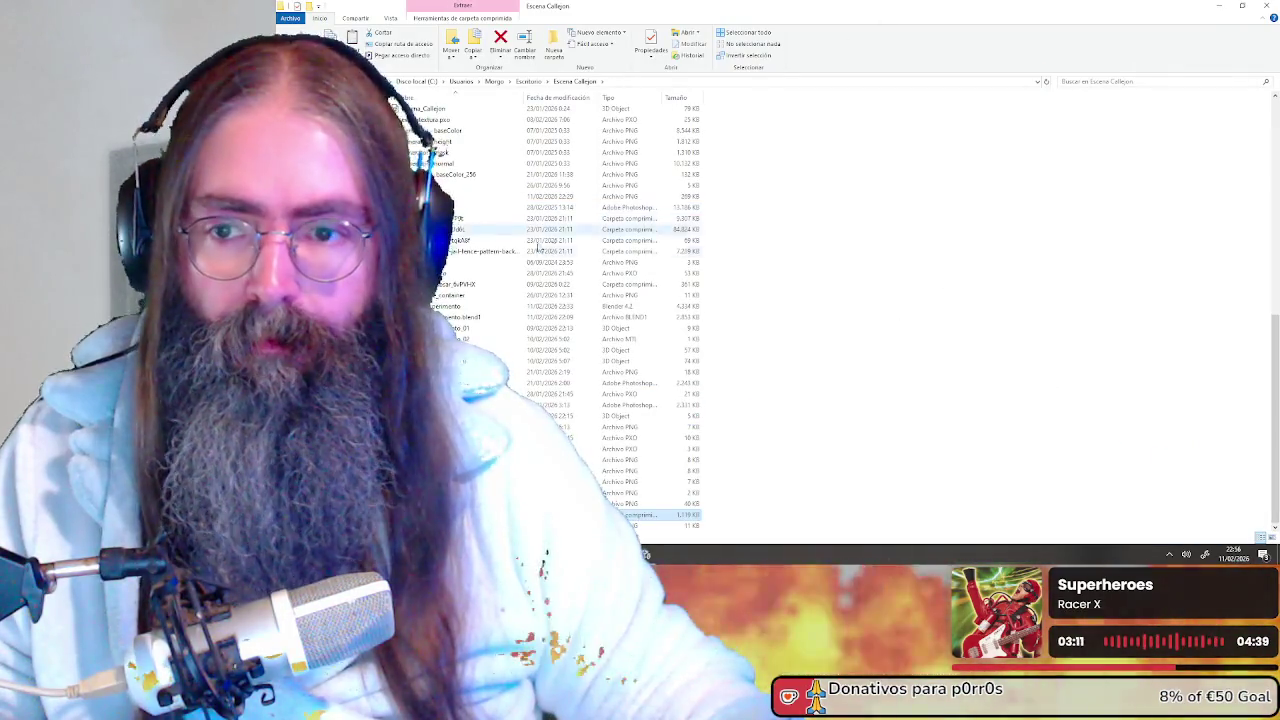
pyautogui.rightClick(477, 516)
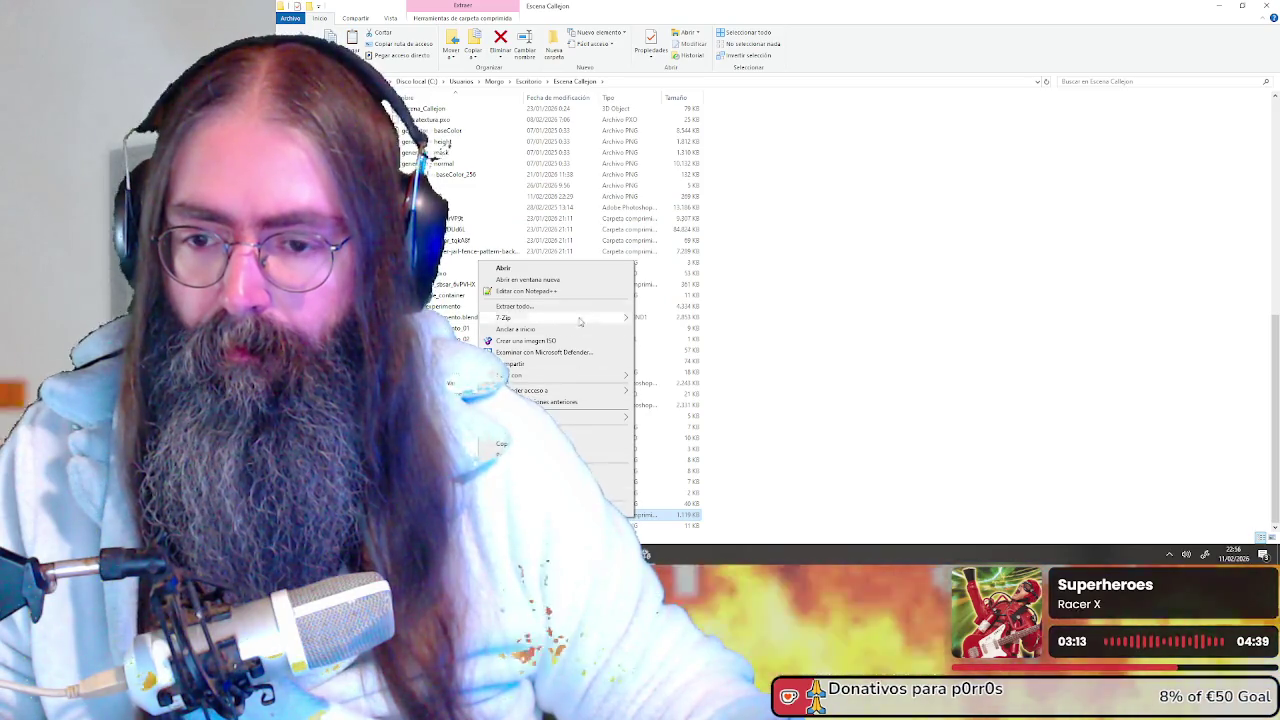
pyautogui.moveTo(503, 317)
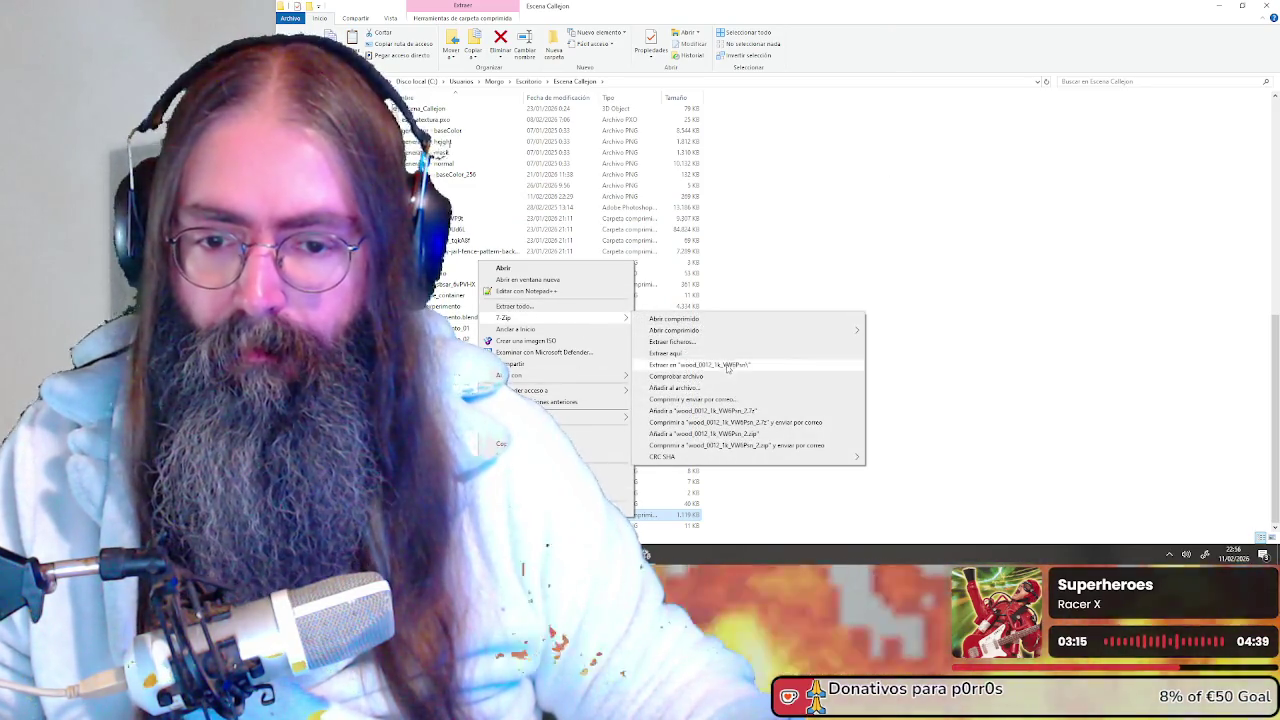
pyautogui.click(737, 366)
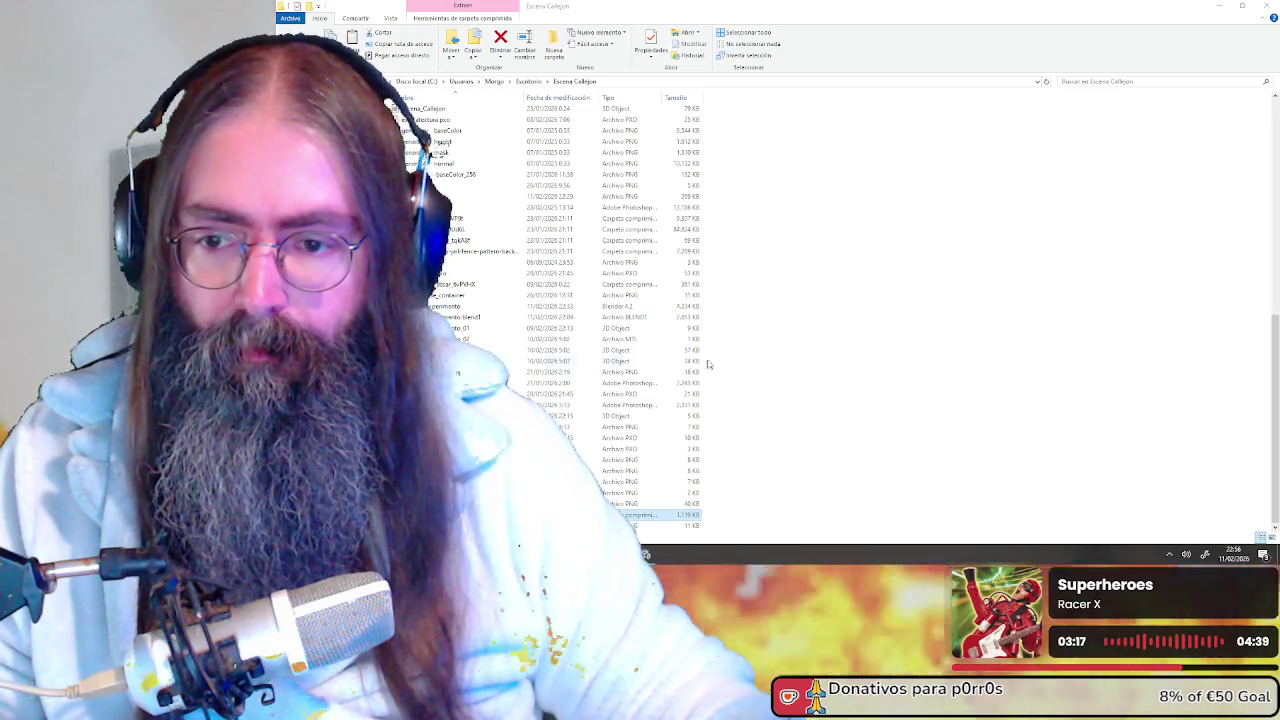
# Open the extracted wood_0012 folder and preview the teak colour map
pyautogui.scroll(5, 505, 355)
pyautogui.scroll(5, 503, 353)
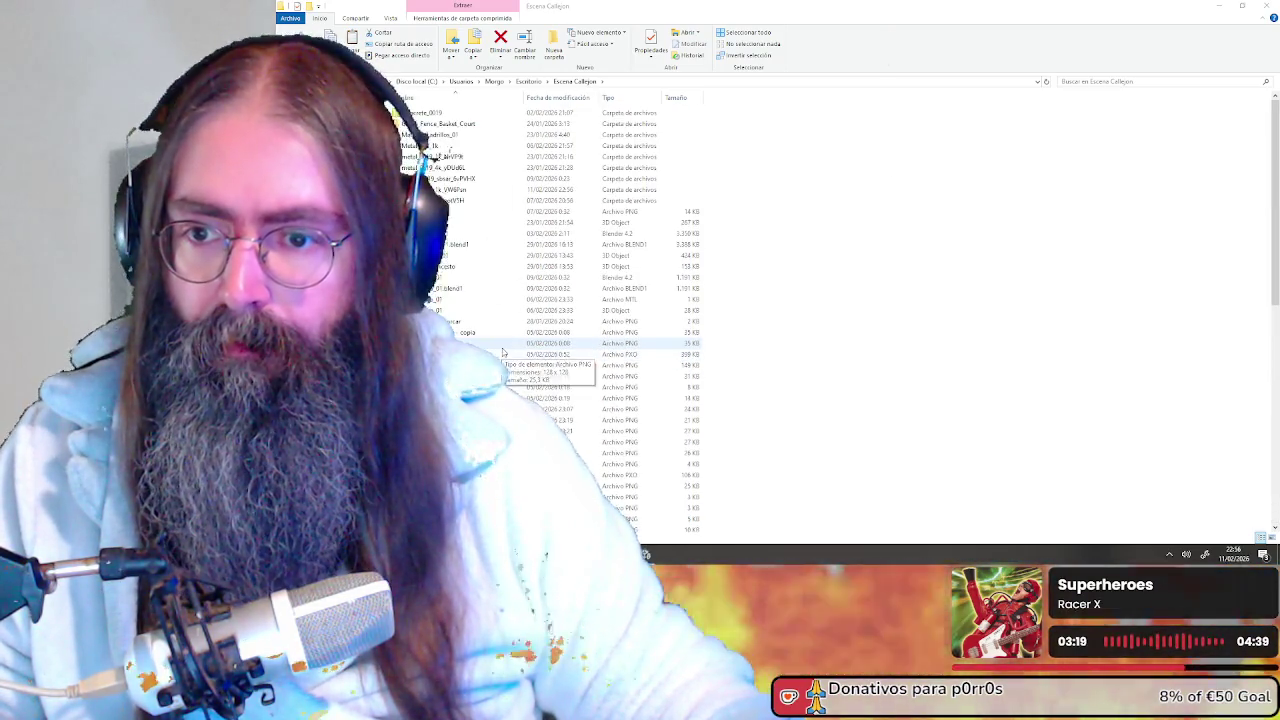
pyautogui.doubleClick(481, 202)
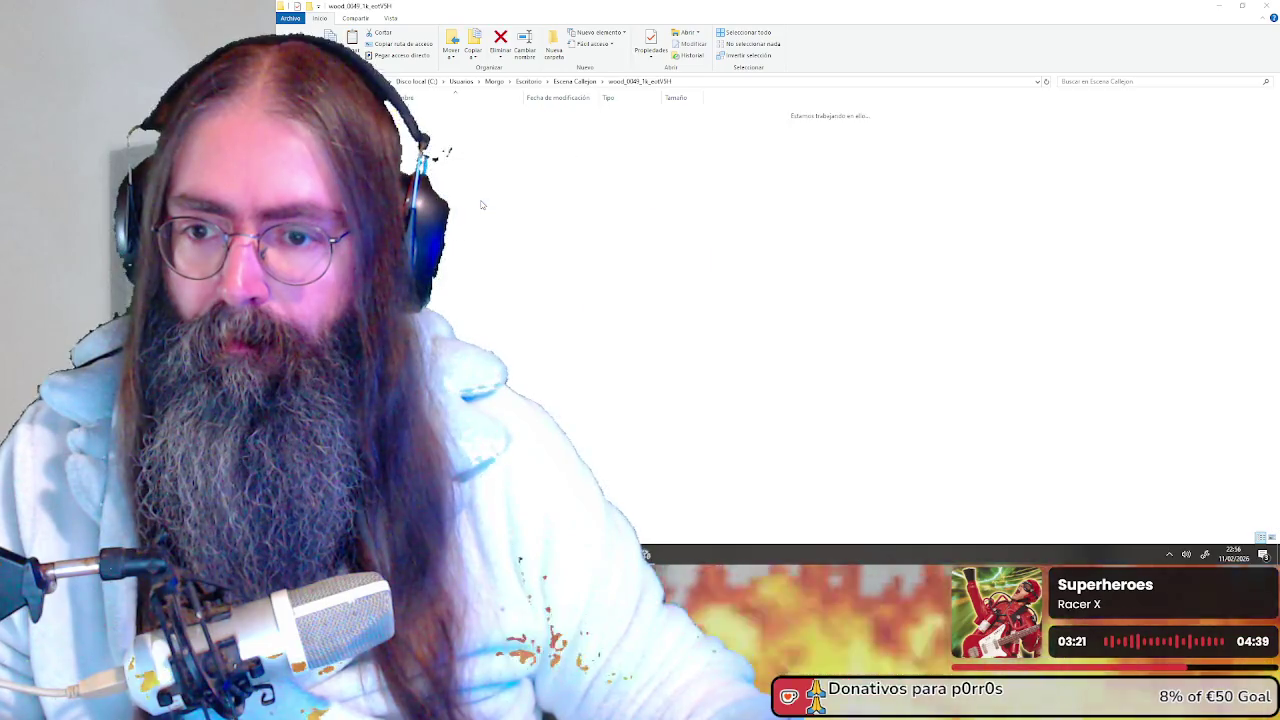
pyautogui.click(581, 82)
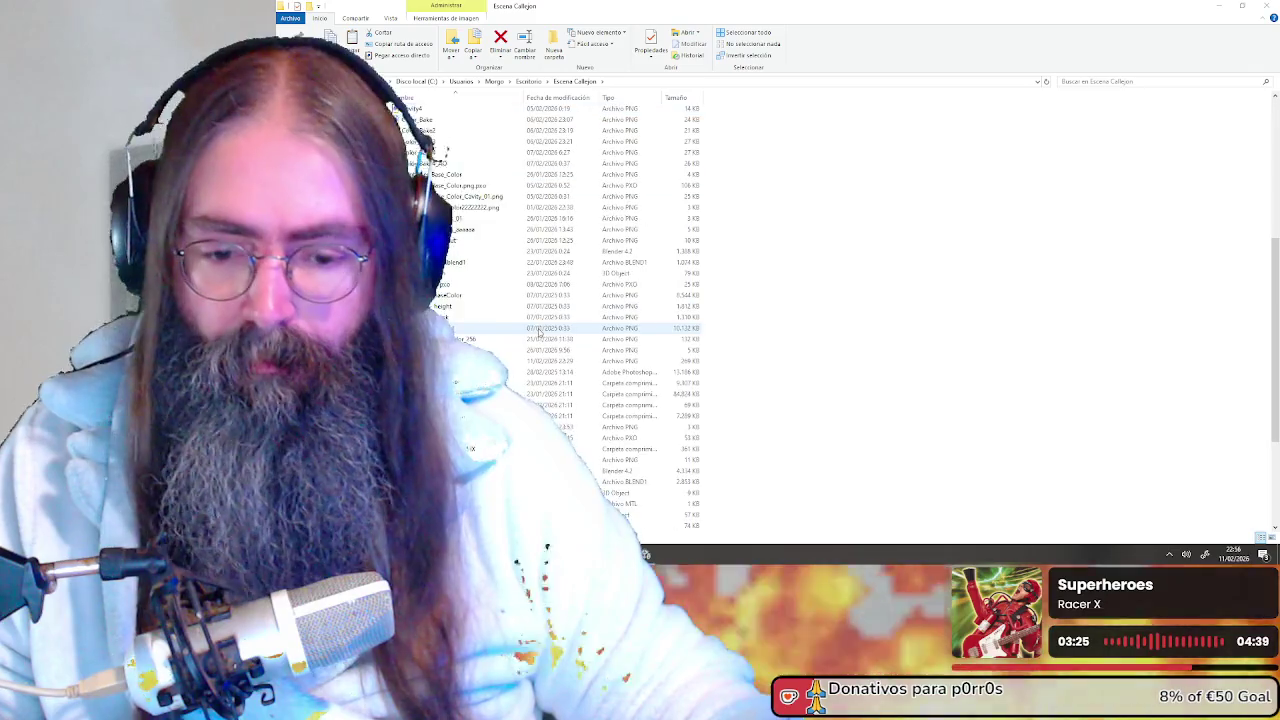
pyautogui.scroll(3, 460, 220)
pyautogui.scroll(2, 455, 203)
pyautogui.doubleClick(460, 189)
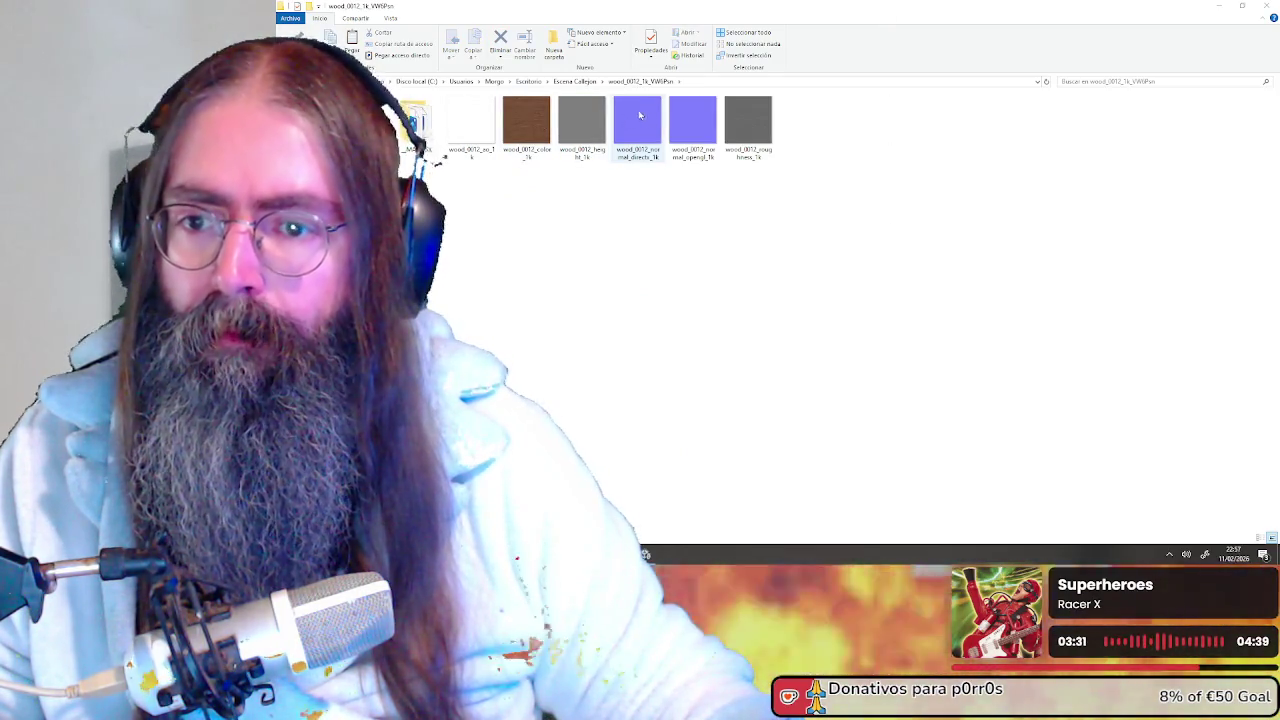
pyautogui.doubleClick(523, 128)
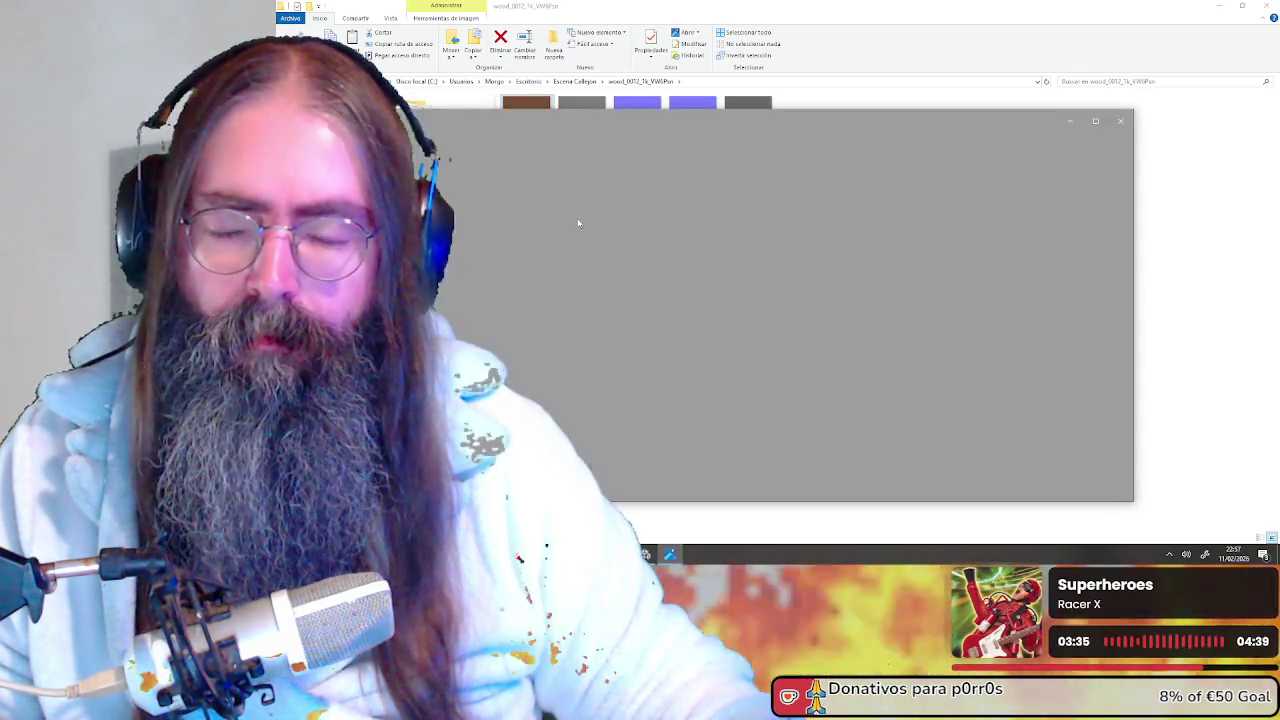
pyautogui.click(1120, 120)
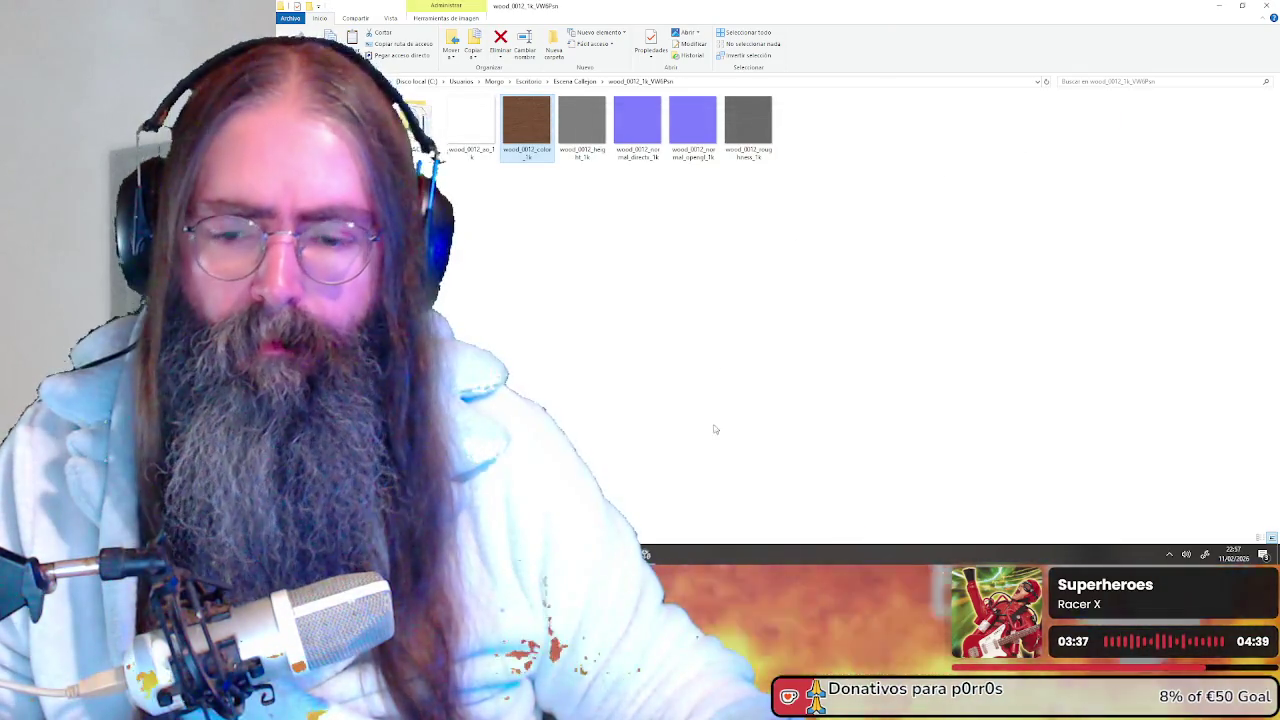
pyautogui.hotkey('alt', 'Tab')
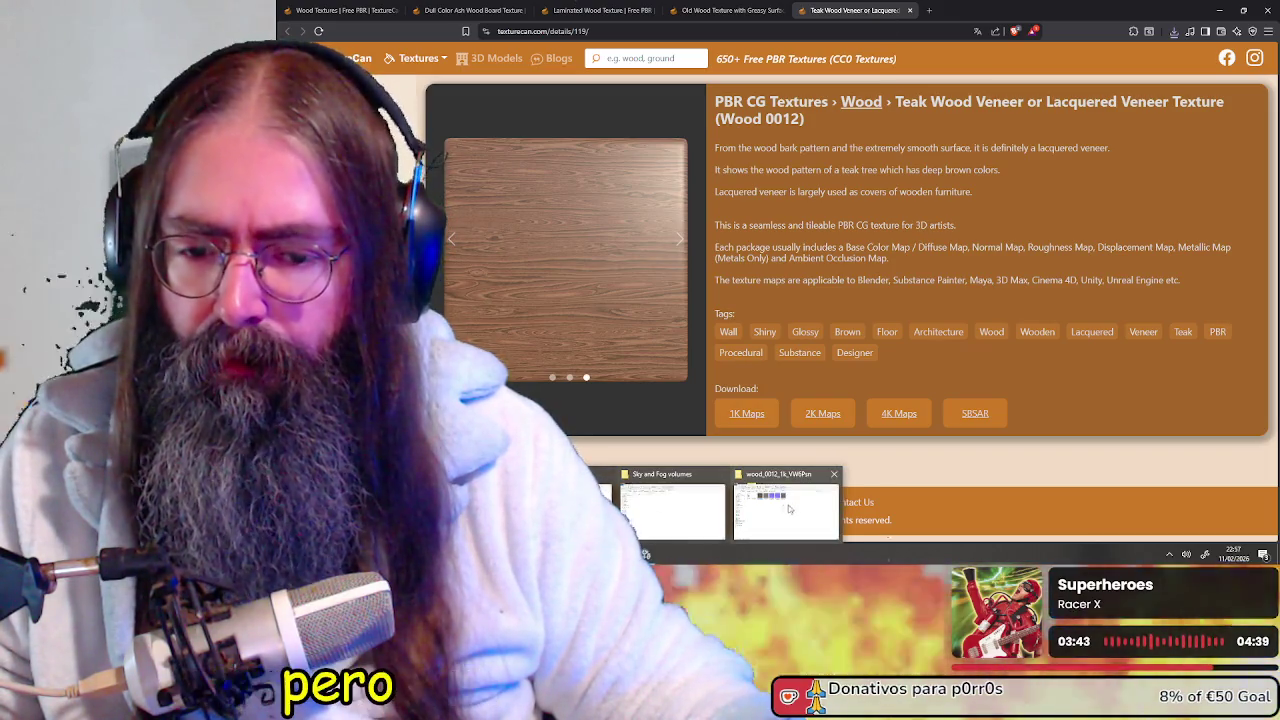
pyautogui.moveTo(646, 554)
pyautogui.click(771, 512)
pyautogui.moveTo(957, 5); pyautogui.dragTo(776, 165)
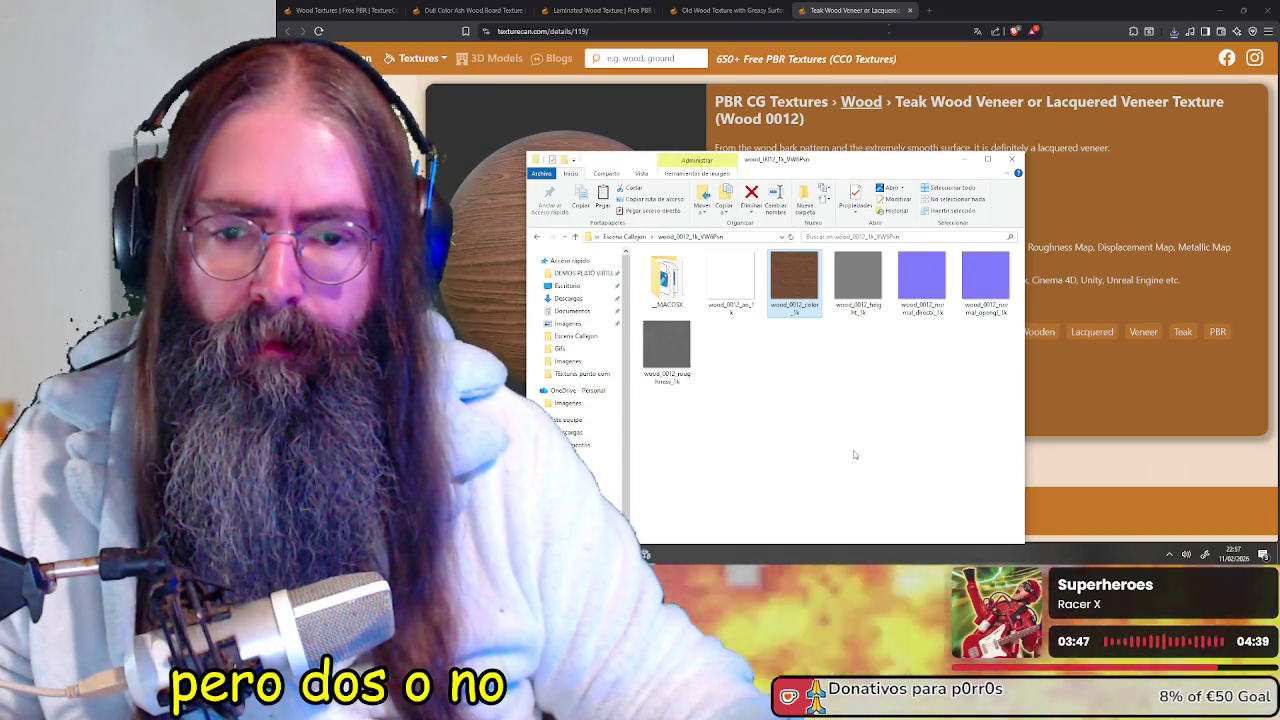
pyautogui.click(730, 10)
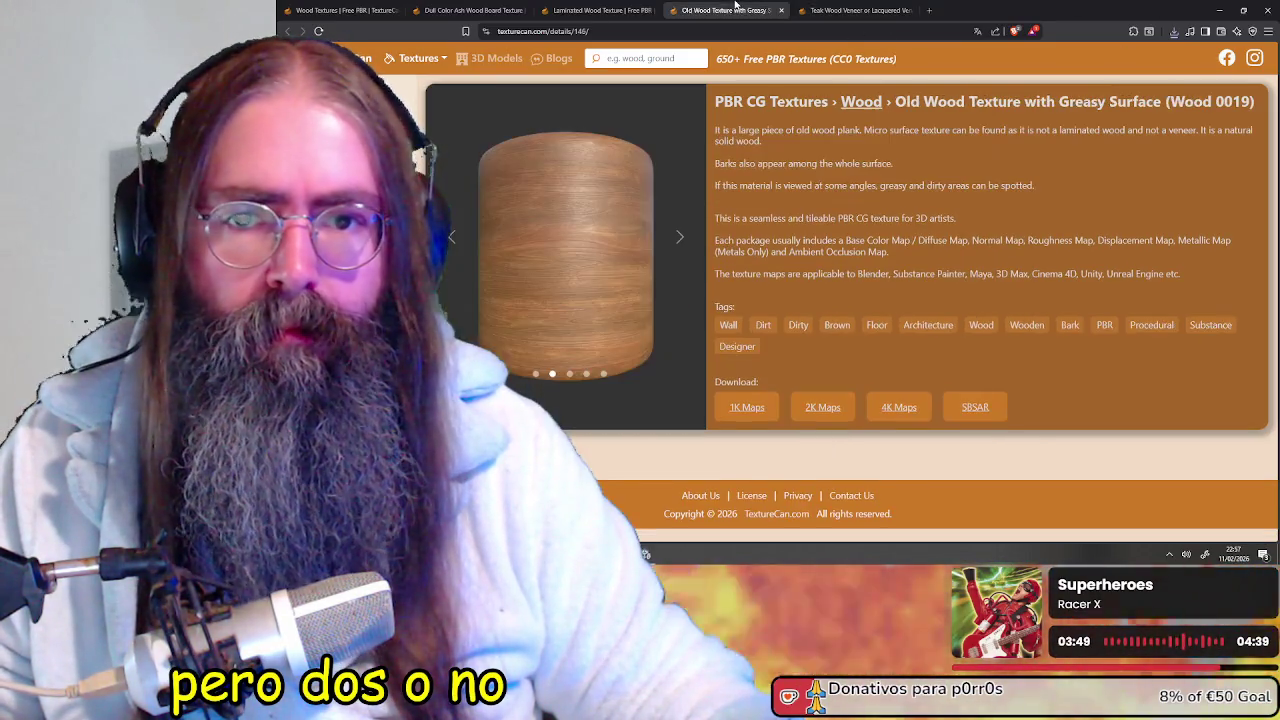
pyautogui.click(445, 8)
pyautogui.click(858, 10)
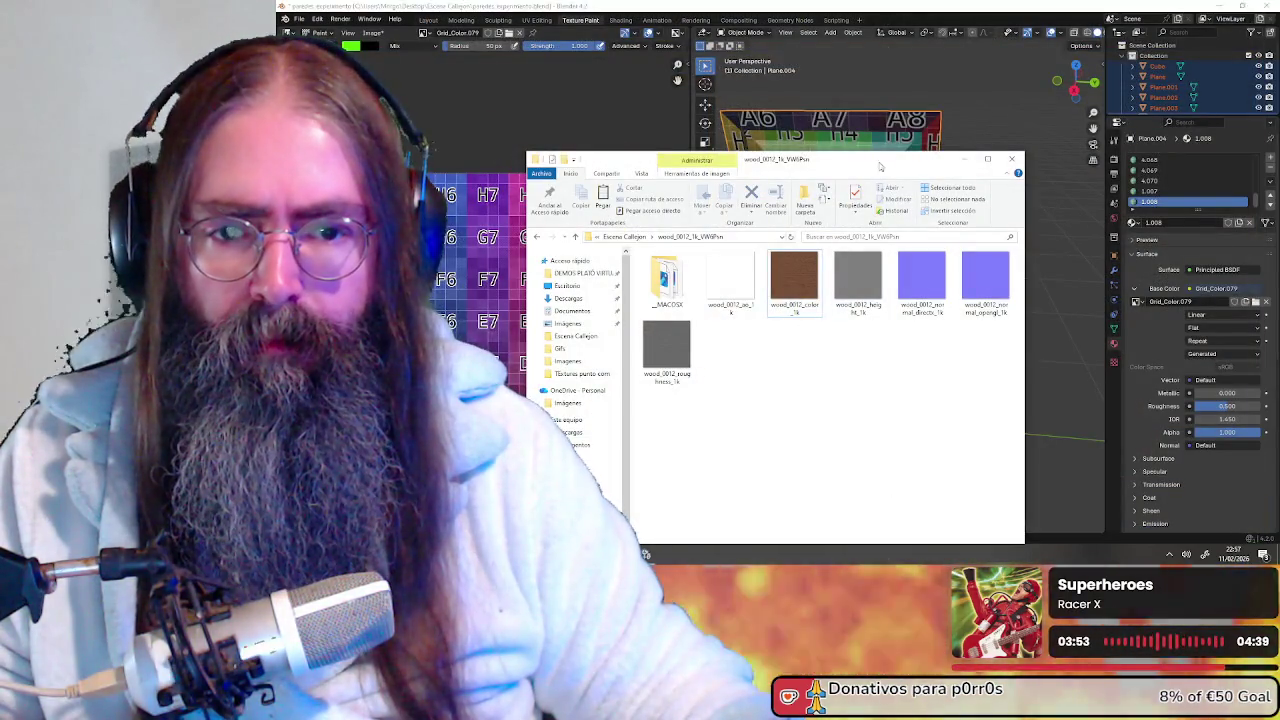
# Drop the wood texture into the 3D scene, then undo the accidental placement
pyautogui.moveTo(881, 168); pyautogui.dragTo(804, 385)
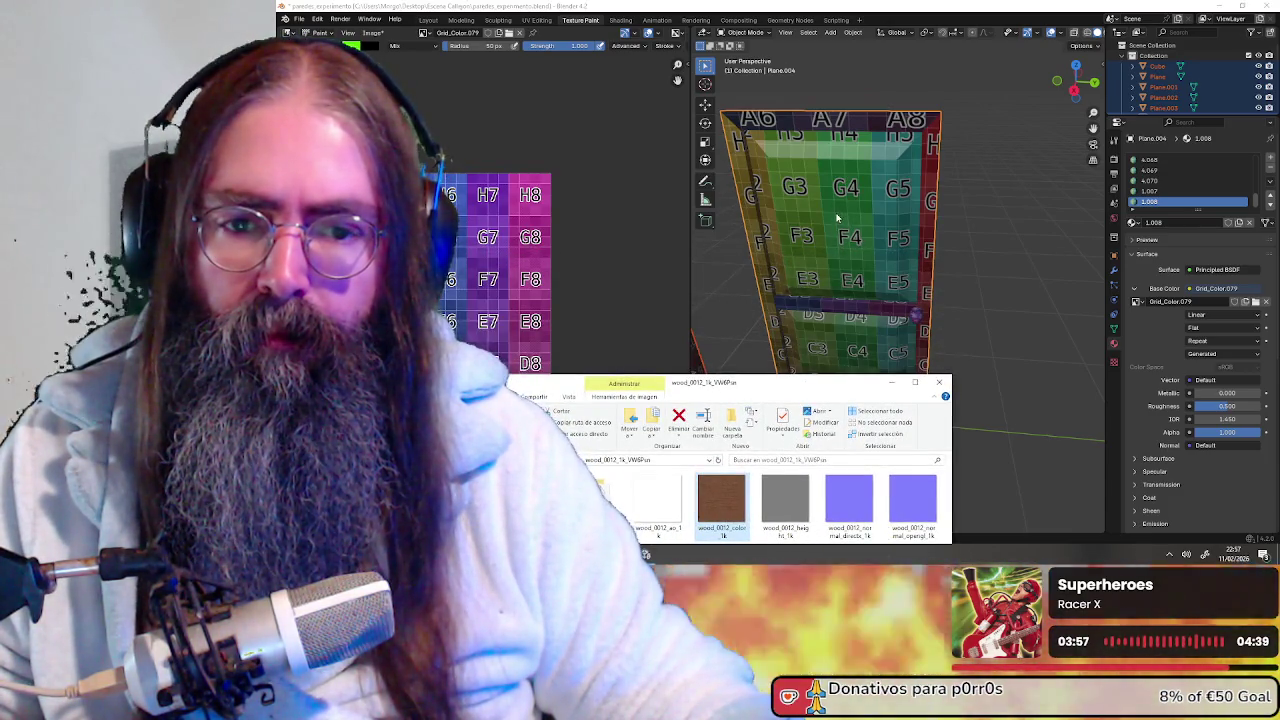
pyautogui.moveTo(837, 218); pyautogui.dragTo(838, 218)
pyautogui.moveTo(847, 222)
pyautogui.mouseDown(button='middle')
pyautogui.moveTo(951, 218)
pyautogui.moveTo(858, 225)
pyautogui.moveTo(948, 249)
pyautogui.mouseUp(button='middle')
pyautogui.scroll(-5, 951, 218)
pyautogui.hotkey('ctrl', 'z')
pyautogui.scroll(2, 948, 249)
pyautogui.scroll(2, 948, 249)
pyautogui.scroll(2, 877, 271)
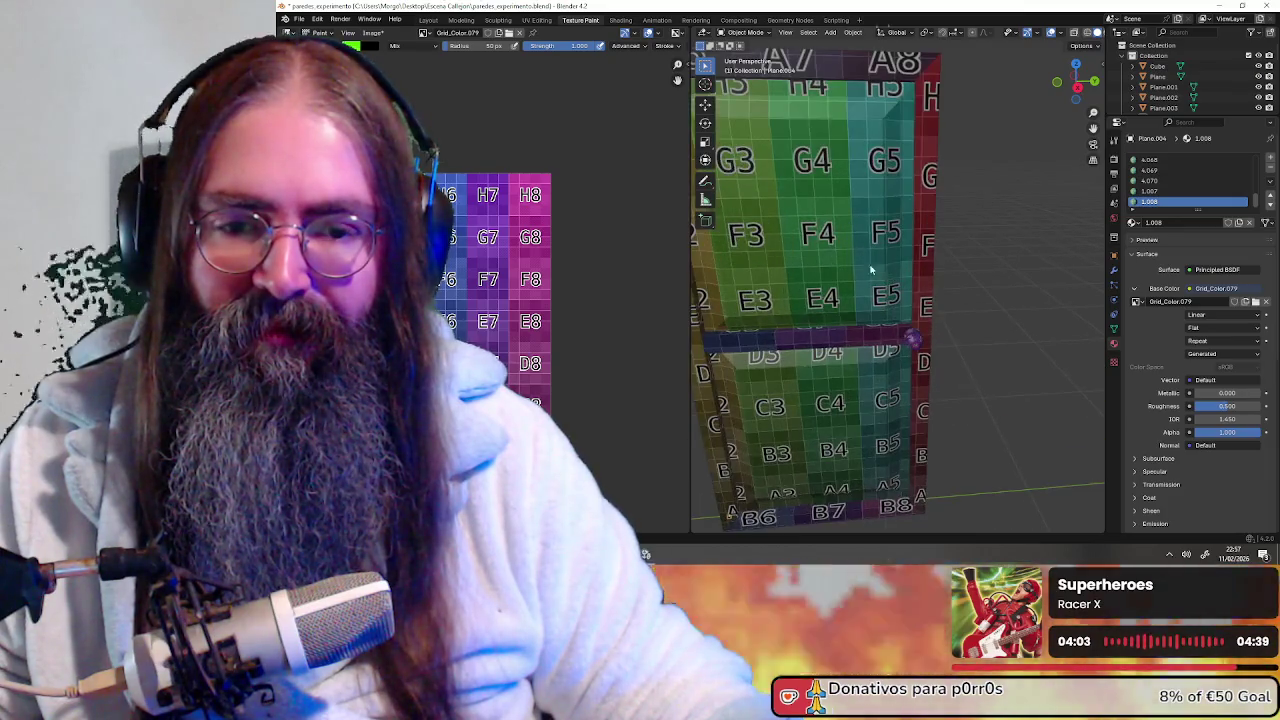
pyautogui.moveTo(877, 271); pyautogui.dragTo(907, 254, button='middle')
pyautogui.scroll(-2, 907, 254)
pyautogui.moveTo(666, 289)
pyautogui.mouseDown(button='middle')
pyautogui.moveTo(640, 280)
pyautogui.moveTo(652, 278)
pyautogui.mouseUp(button='middle')
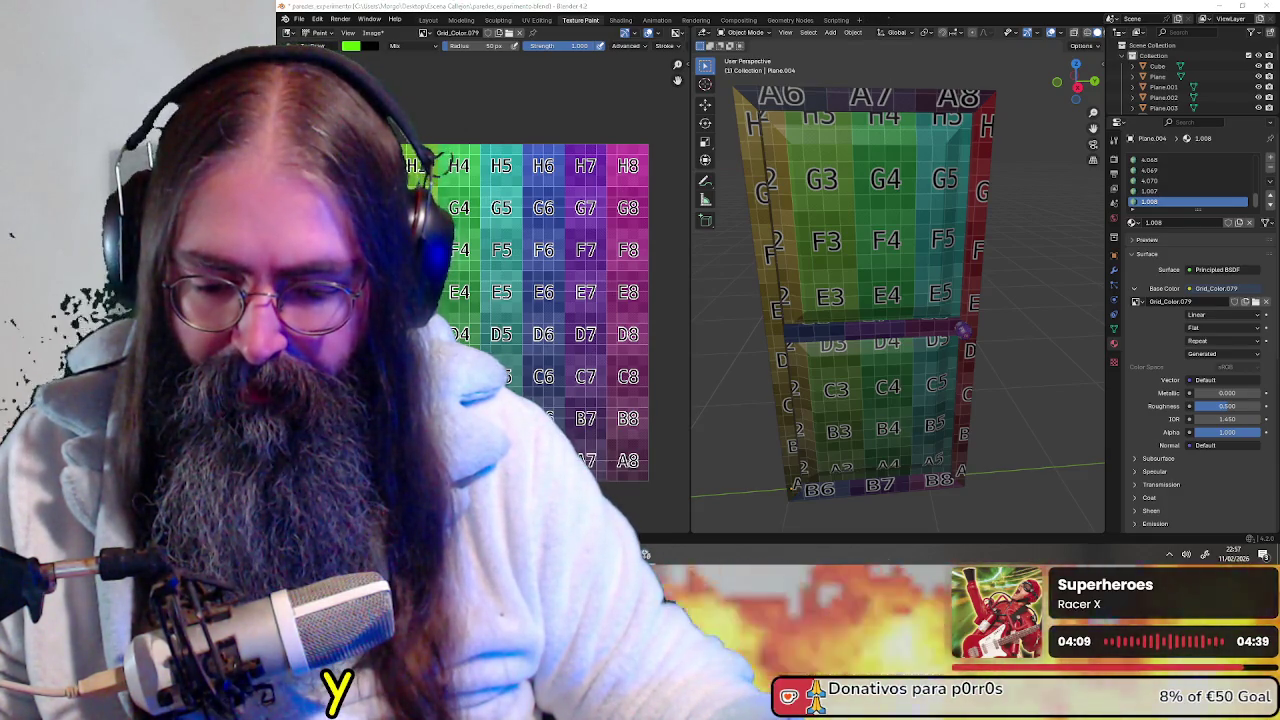
# Drop the teak colour map into the image editor and inspect the door's E and F cells
pyautogui.hotkey('alt', 'Tab')
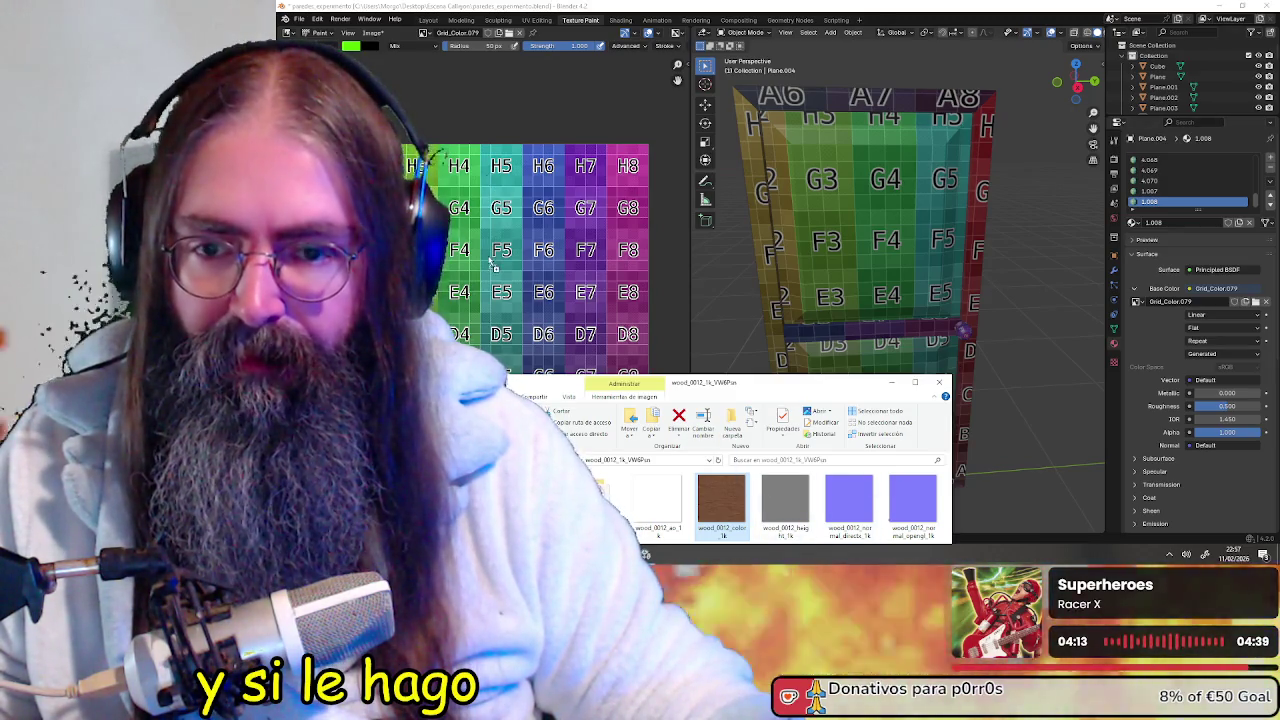
pyautogui.moveTo(491, 264); pyautogui.dragTo(488, 259)
pyautogui.scroll(-3, 825, 205)
pyautogui.moveTo(825, 205)
pyautogui.mouseDown(button='middle')
pyautogui.moveTo(763, 269)
pyautogui.moveTo(871, 277)
pyautogui.moveTo(997, 328)
pyautogui.mouseUp(button='middle')
pyautogui.scroll(3, 763, 269)
pyautogui.scroll(3, 997, 328)
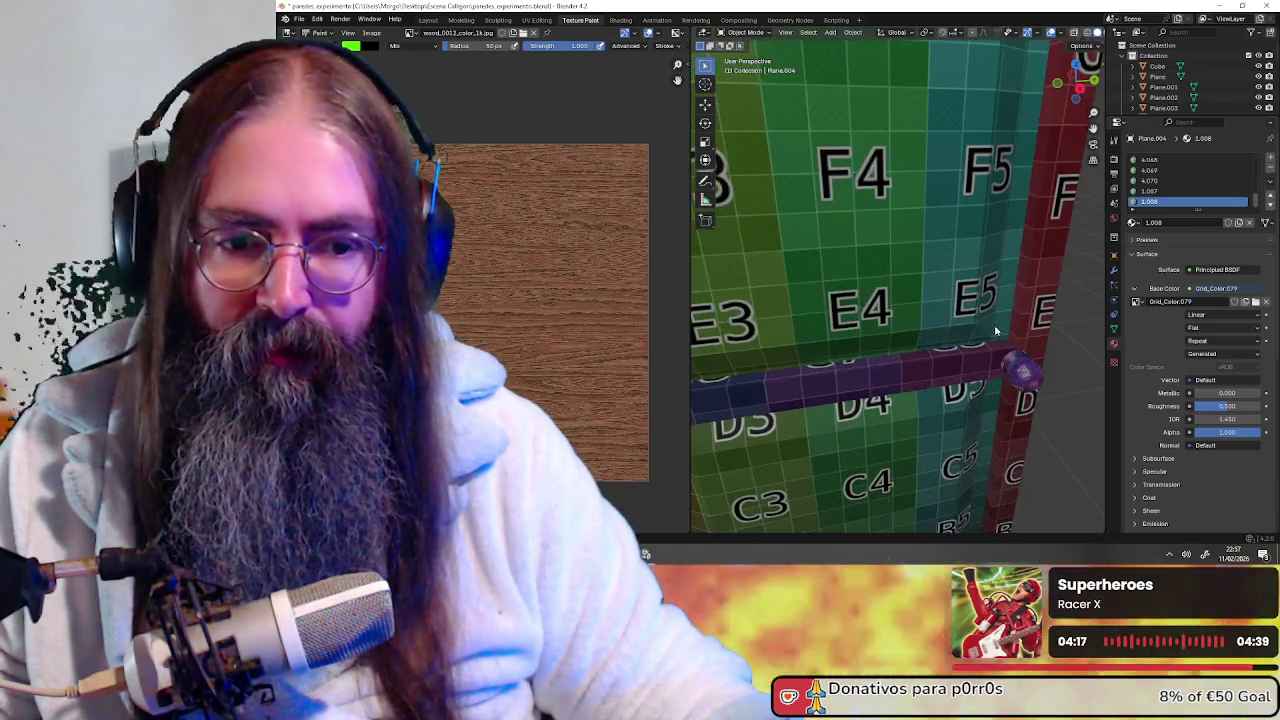
pyautogui.scroll(2, 916, 296)
pyautogui.scroll(2, 916, 296)
pyautogui.moveTo(916, 296)
pyautogui.mouseDown(button='middle')
pyautogui.moveTo(869, 288)
pyautogui.moveTo(920, 298)
pyautogui.moveTo(880, 292)
pyautogui.mouseUp(button='middle')
pyautogui.scroll(-1, 920, 299)
pyautogui.scroll(-1, 922, 300)
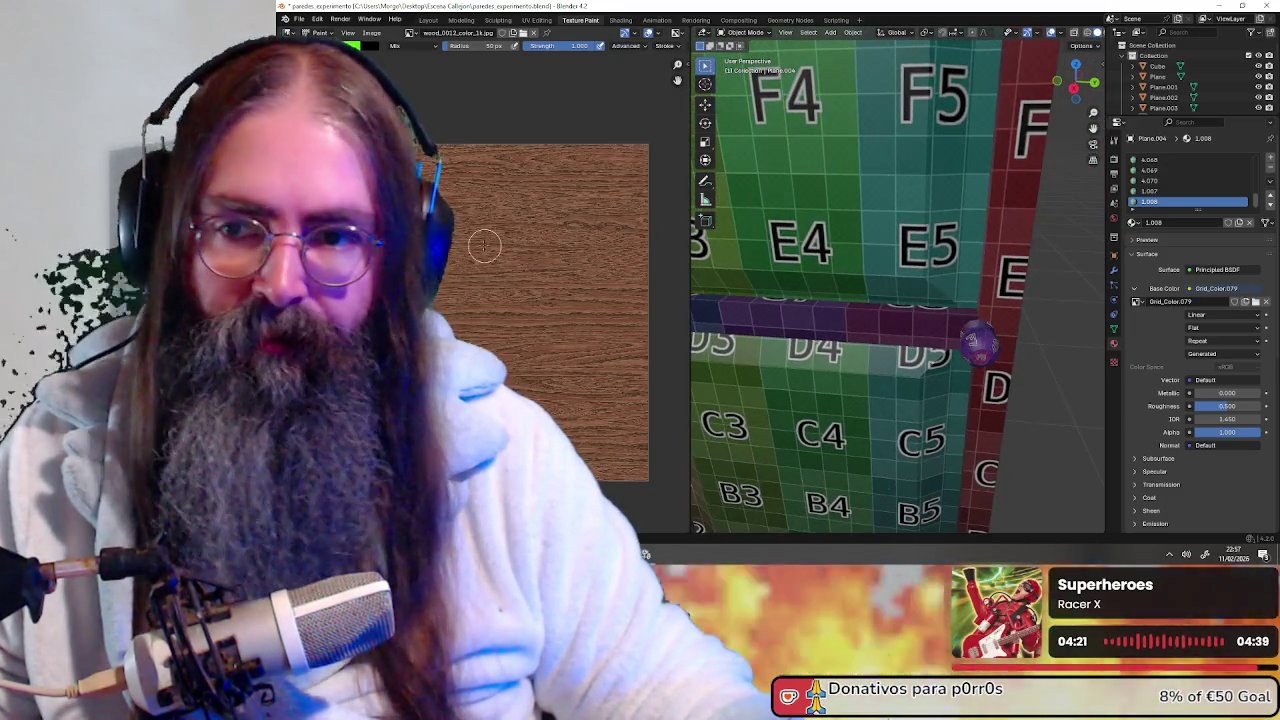
pyautogui.scroll(-2, 540, 300)
pyautogui.scroll(3, 560, 340)
# Switch the door mesh from Object Mode into Edit Mode
pyautogui.click(745, 32)
pyautogui.click(757, 47)
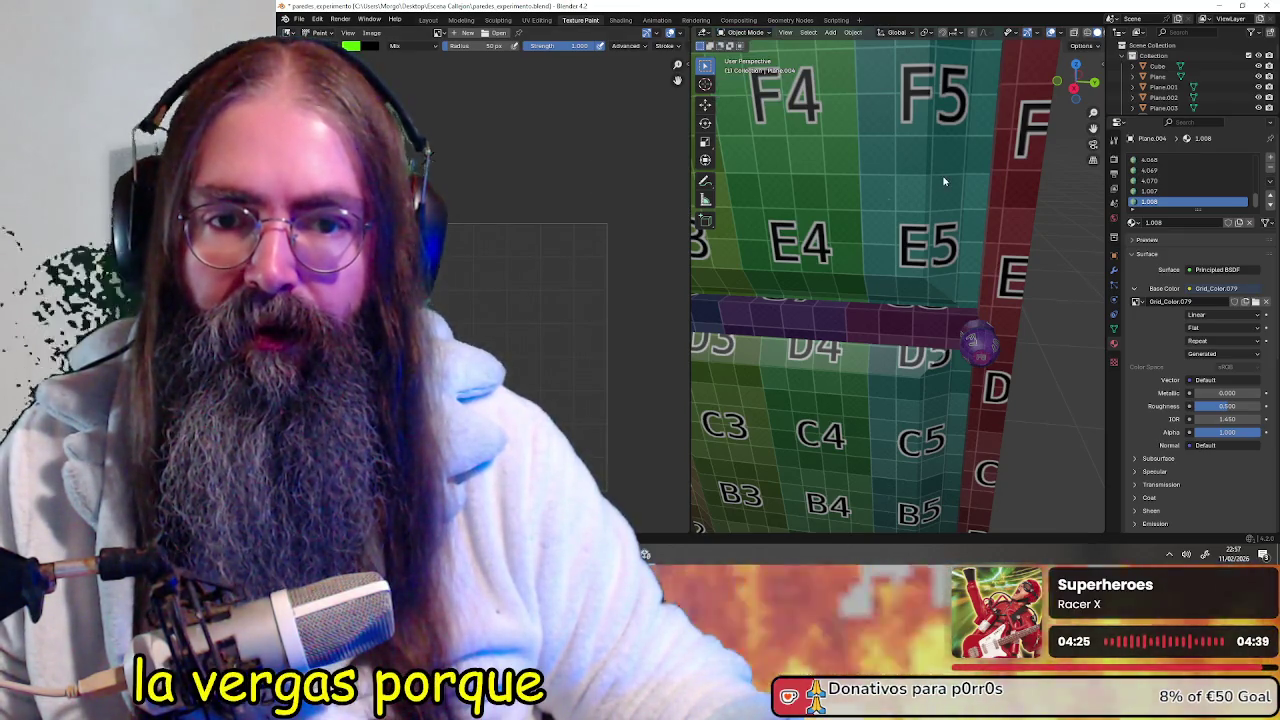
pyautogui.scroll(-1, 900, 260)
pyautogui.scroll(-2, 900, 260)
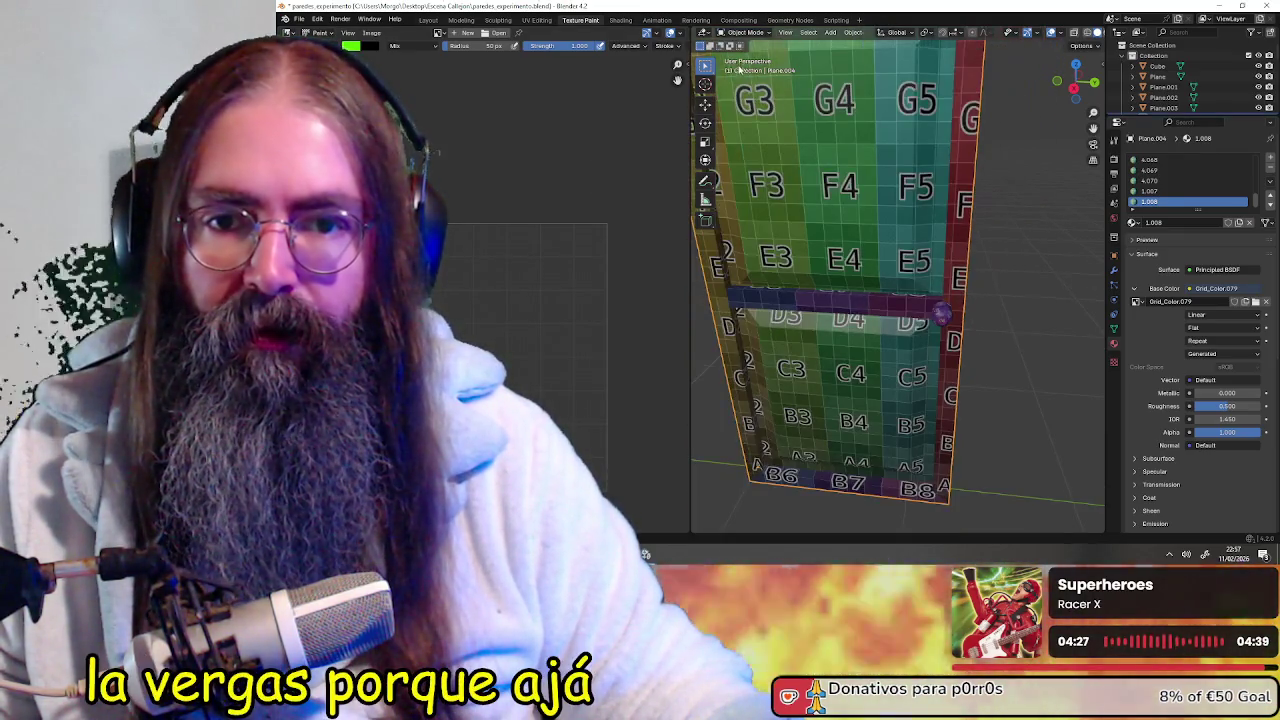
pyautogui.click(749, 33)
pyautogui.click(757, 56)
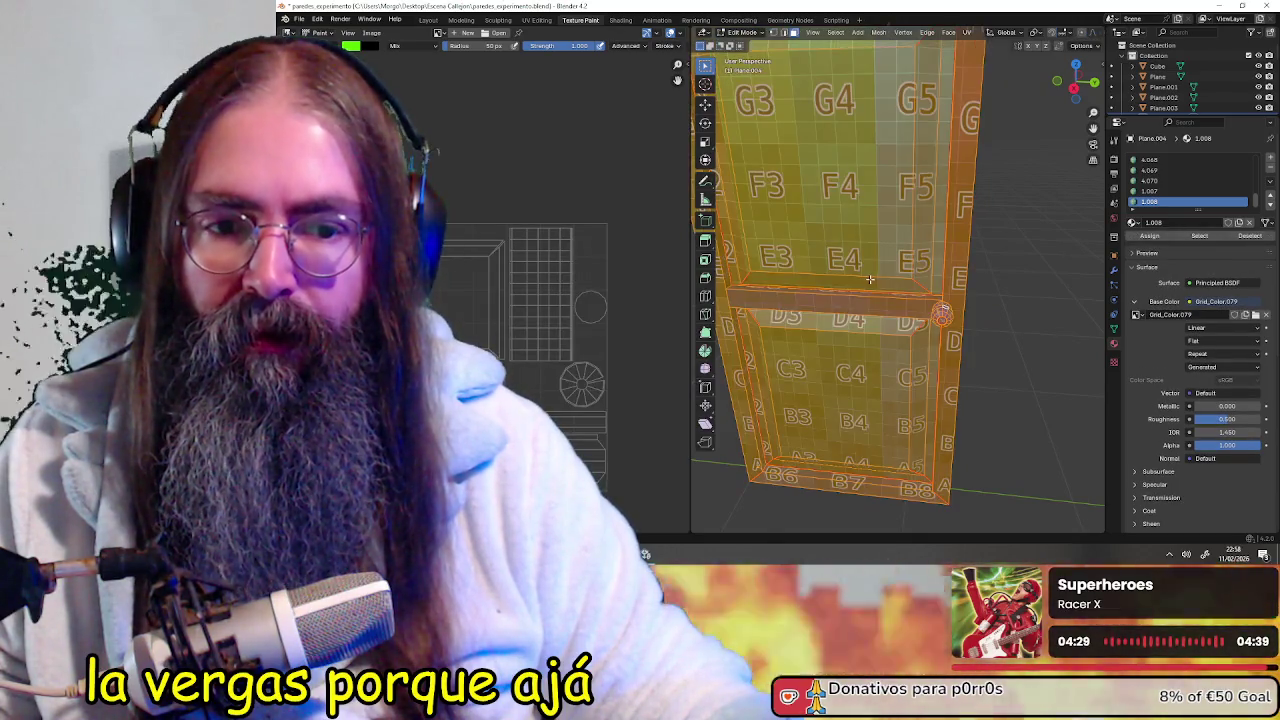
pyautogui.moveTo(870, 276)
pyautogui.mouseDown(button='middle')
pyautogui.moveTo(860, 279)
pyautogui.moveTo(880, 270)
pyautogui.mouseUp(button='middle')
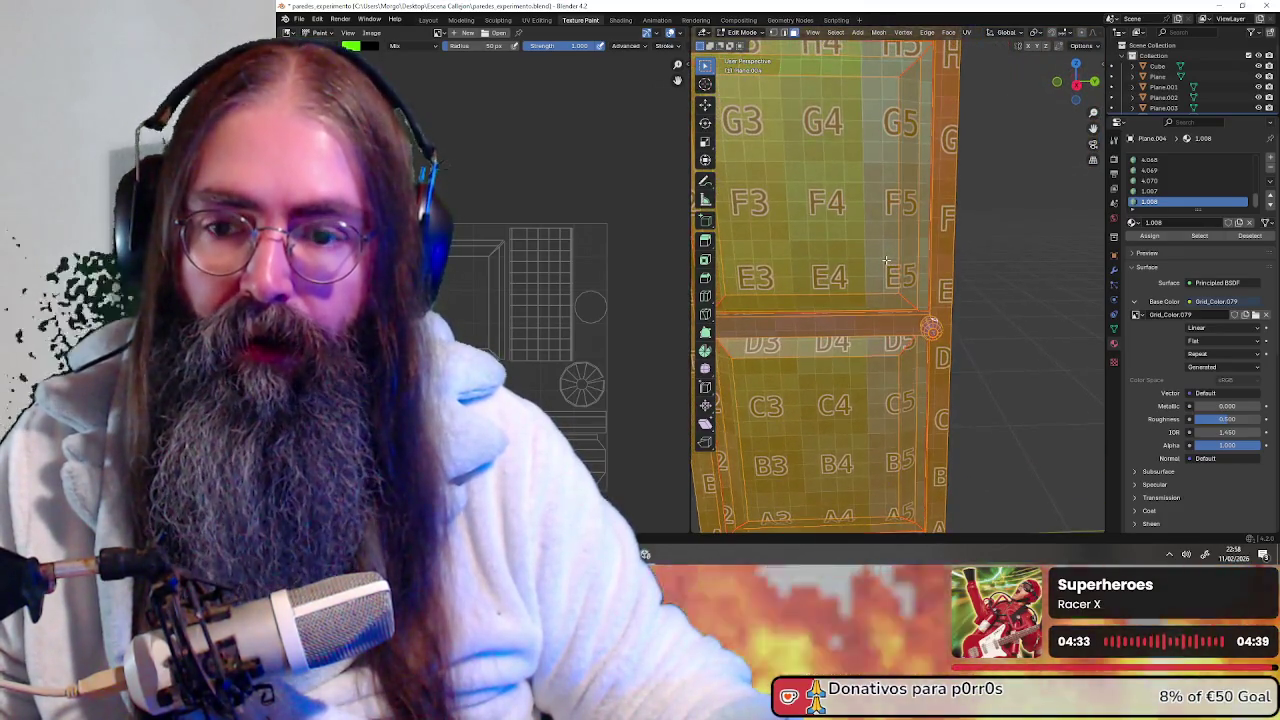
pyautogui.scroll(3, 459, 320)
pyautogui.scroll(-3, 532, 238)
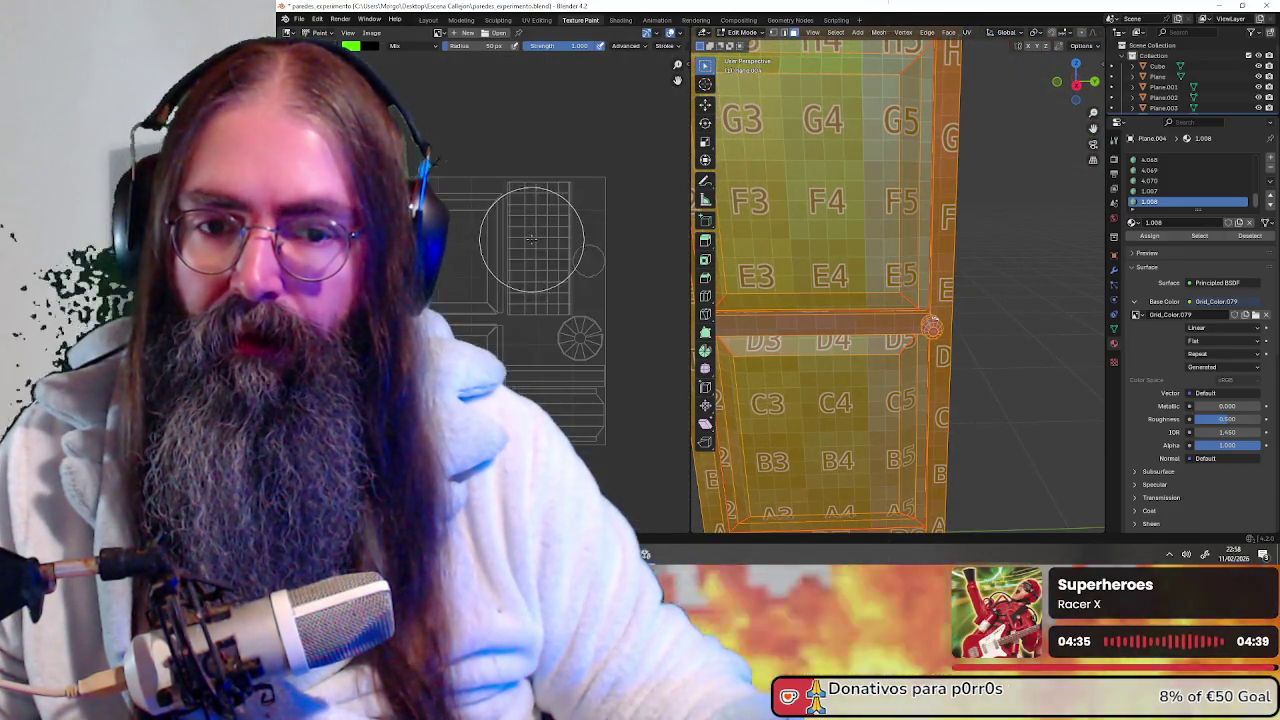
pyautogui.scroll(1, 540, 261)
pyautogui.scroll(-1, 540, 259)
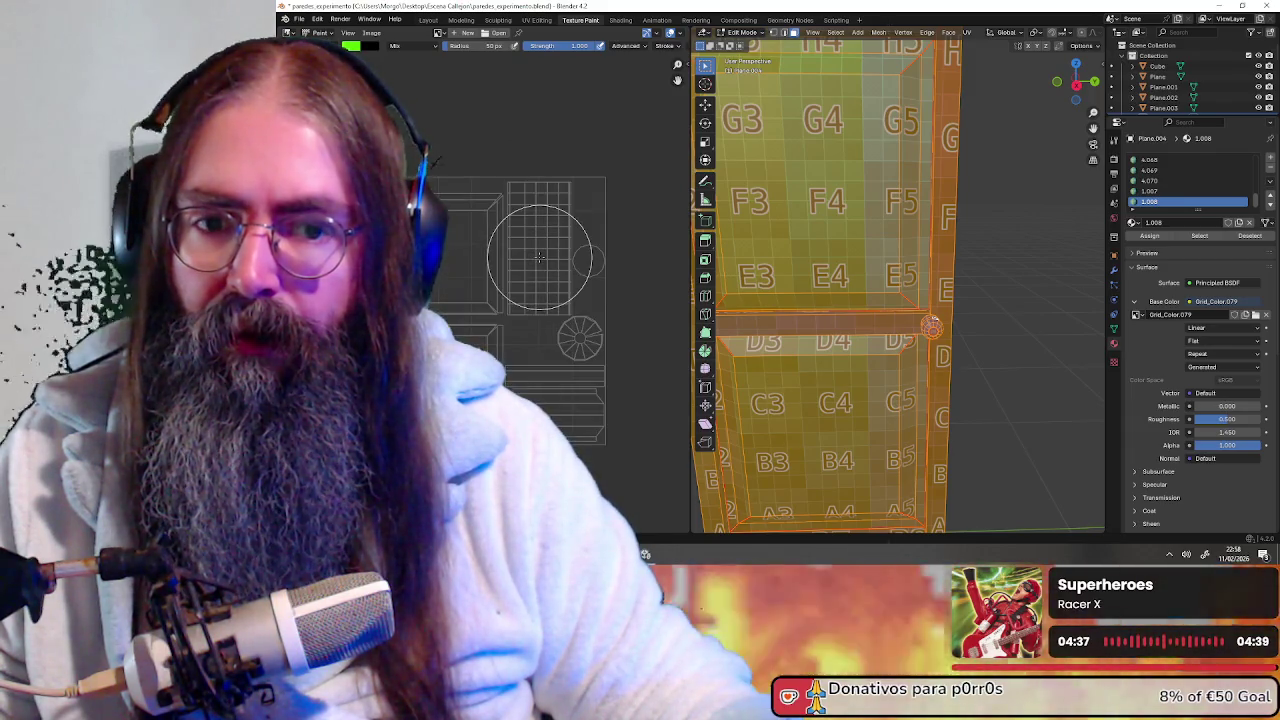
pyautogui.moveTo(535, 262); pyautogui.dragTo(546, 212, button='middle')
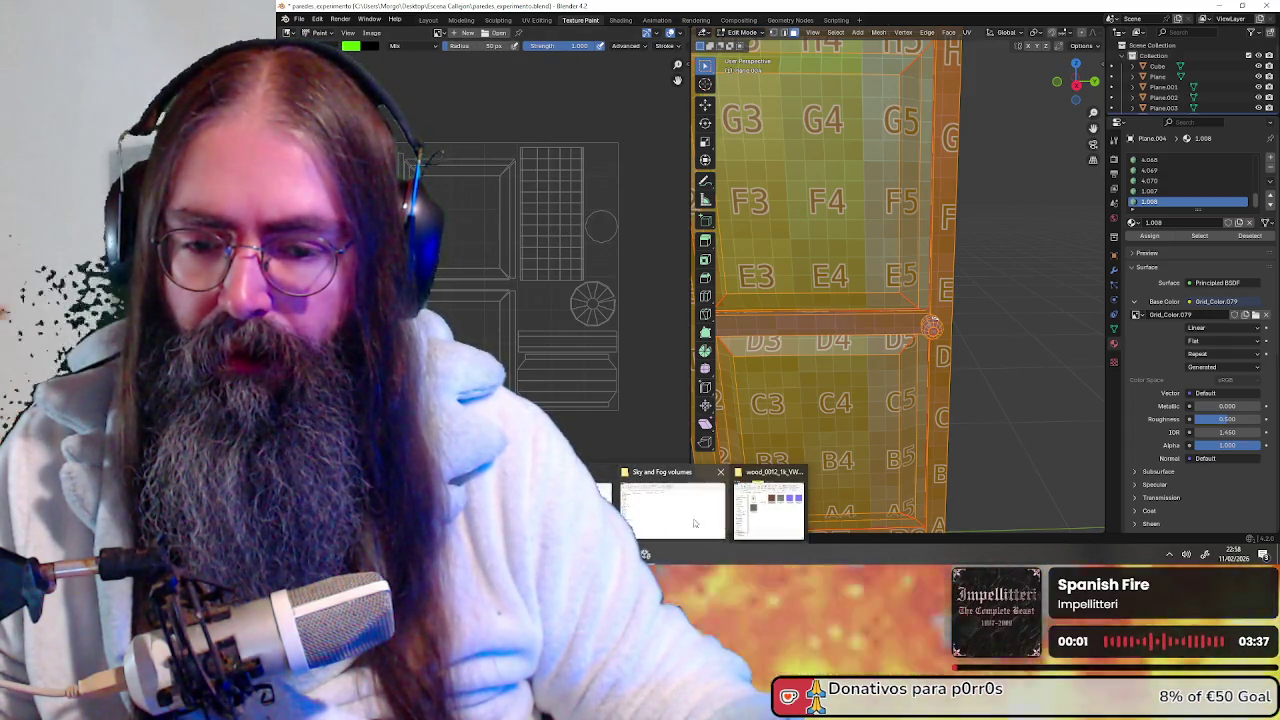
pyautogui.click(728, 485)
pyautogui.moveTo(538, 272); pyautogui.dragTo(505, 257)
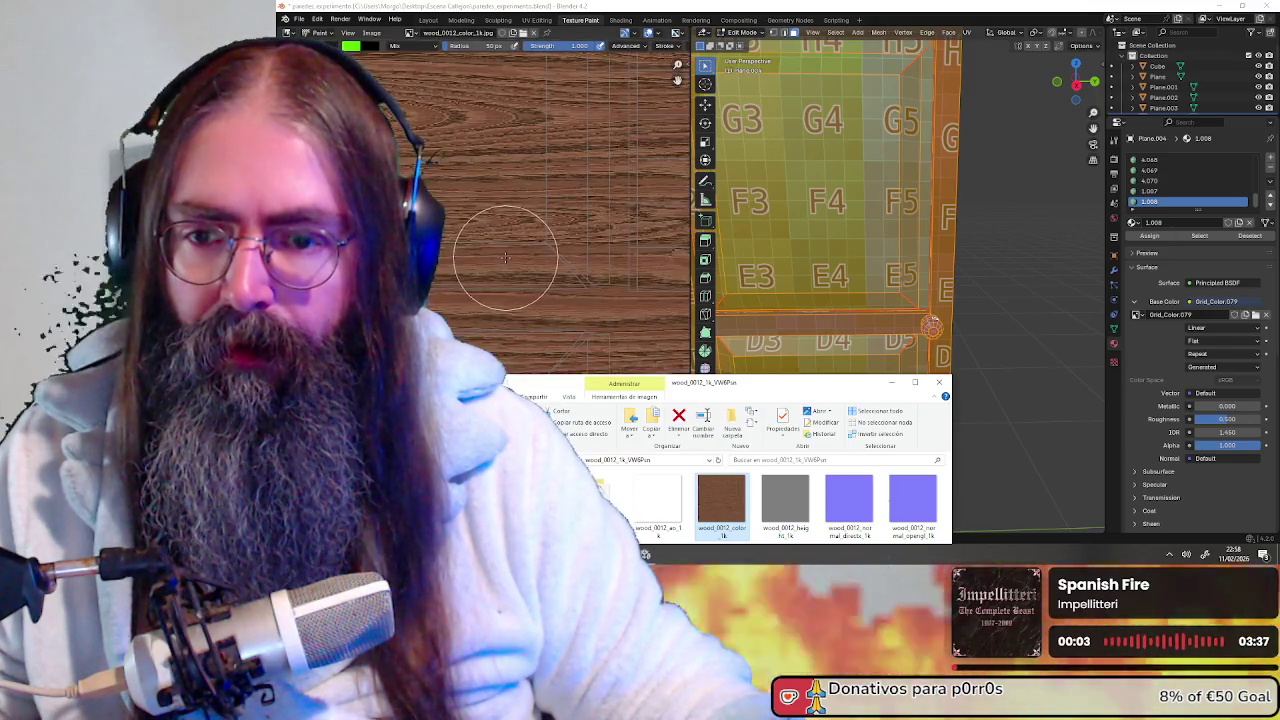
pyautogui.scroll(-5, 524, 262)
pyautogui.moveTo(996, 232)
pyautogui.mouseDown(button='middle')
pyautogui.moveTo(845, 236)
pyautogui.moveTo(983, 237)
pyautogui.mouseUp(button='middle')
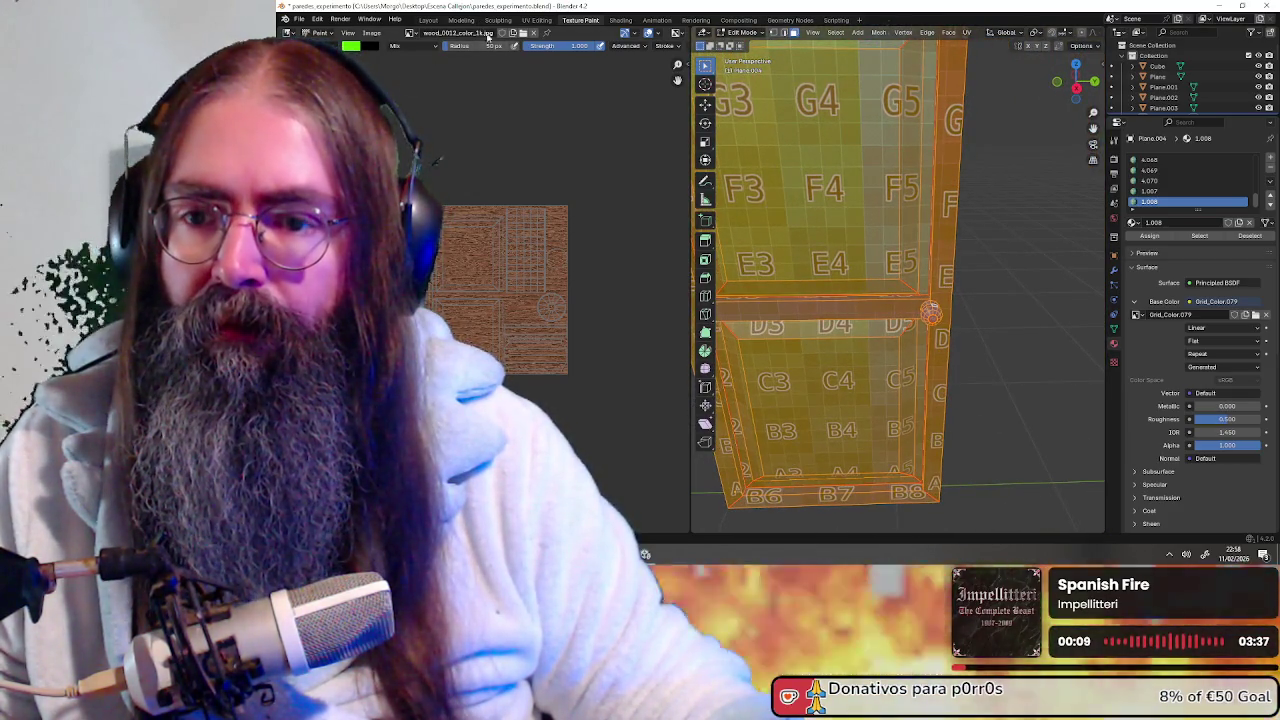
pyautogui.scroll(2, 540, 220)
pyautogui.scroll(1, 528, 306)
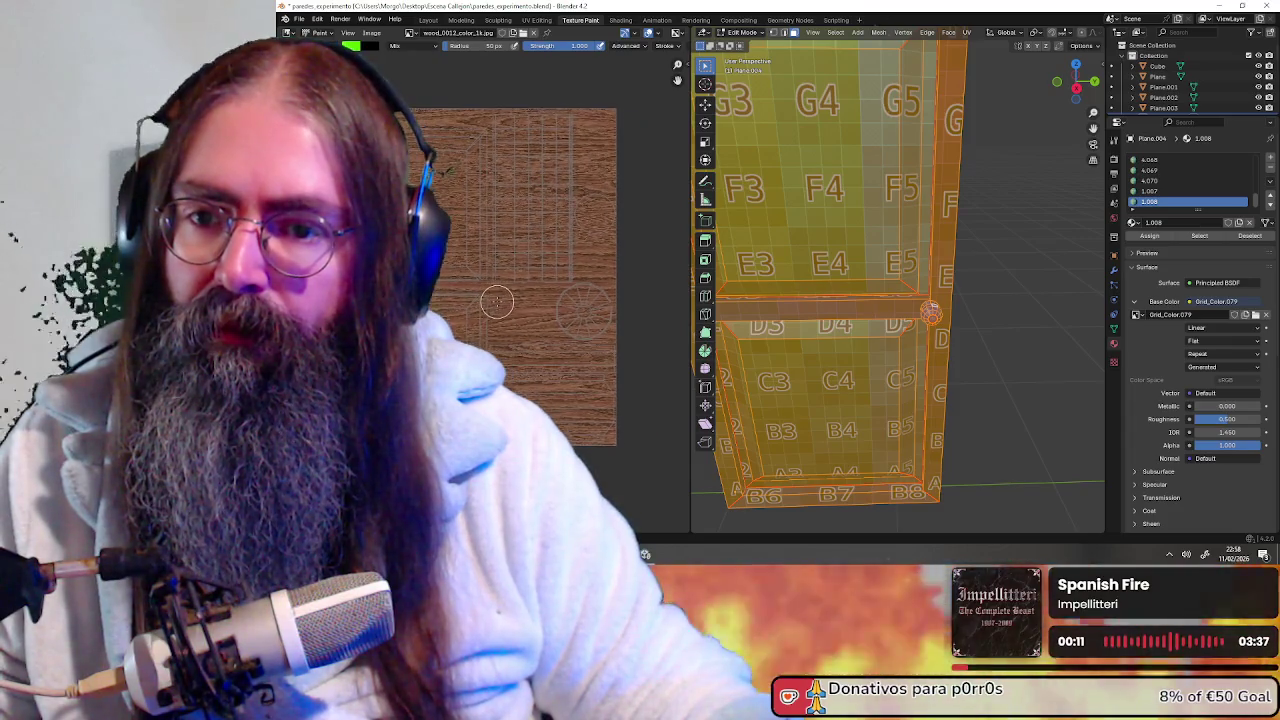
pyautogui.click(546, 195)
pyautogui.hotkey('ctrl', 'z')
pyautogui.scroll(-2, 575, 278)
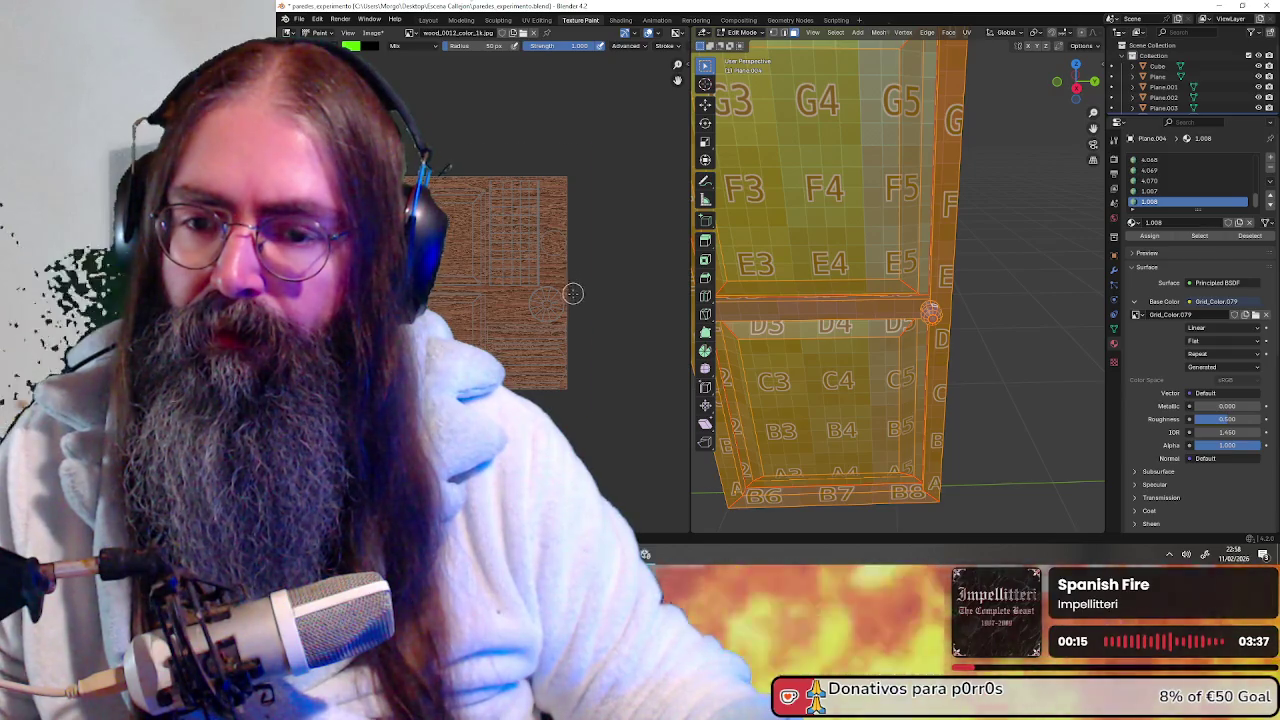
pyautogui.scroll(1, 573, 293)
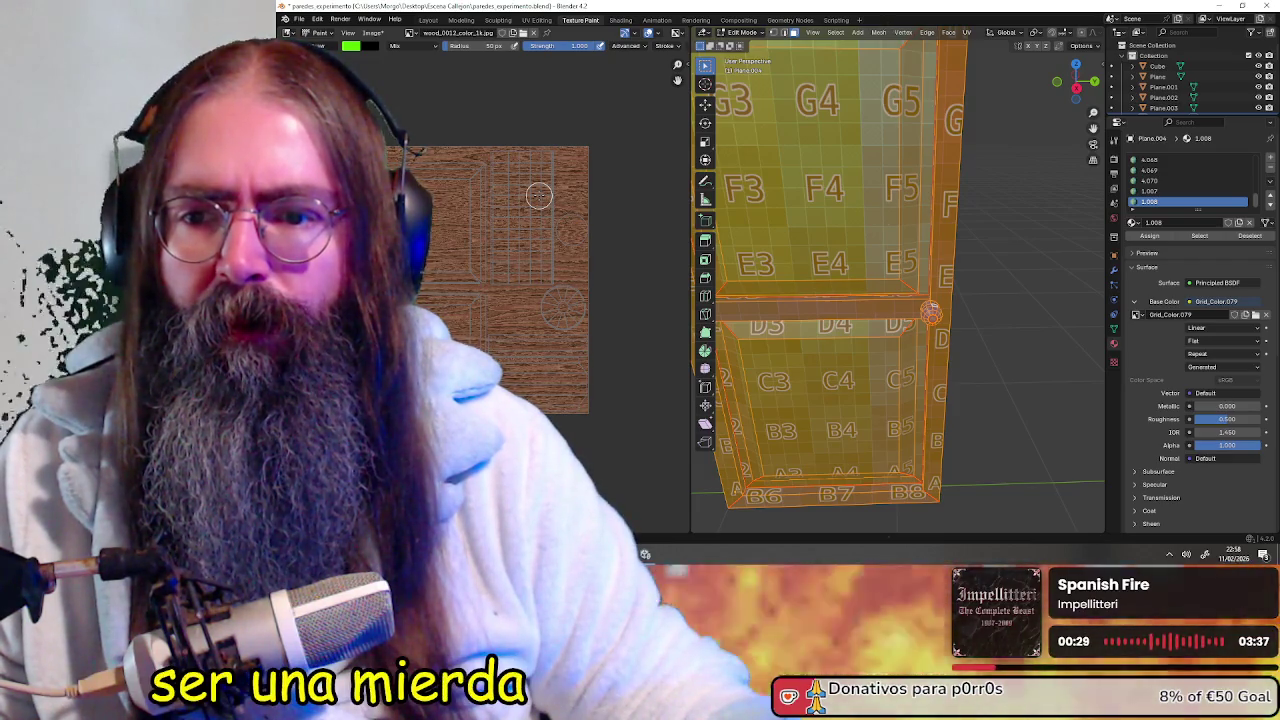
pyautogui.hotkey('ctrl', 'z')
pyautogui.scroll(1, 538, 202)
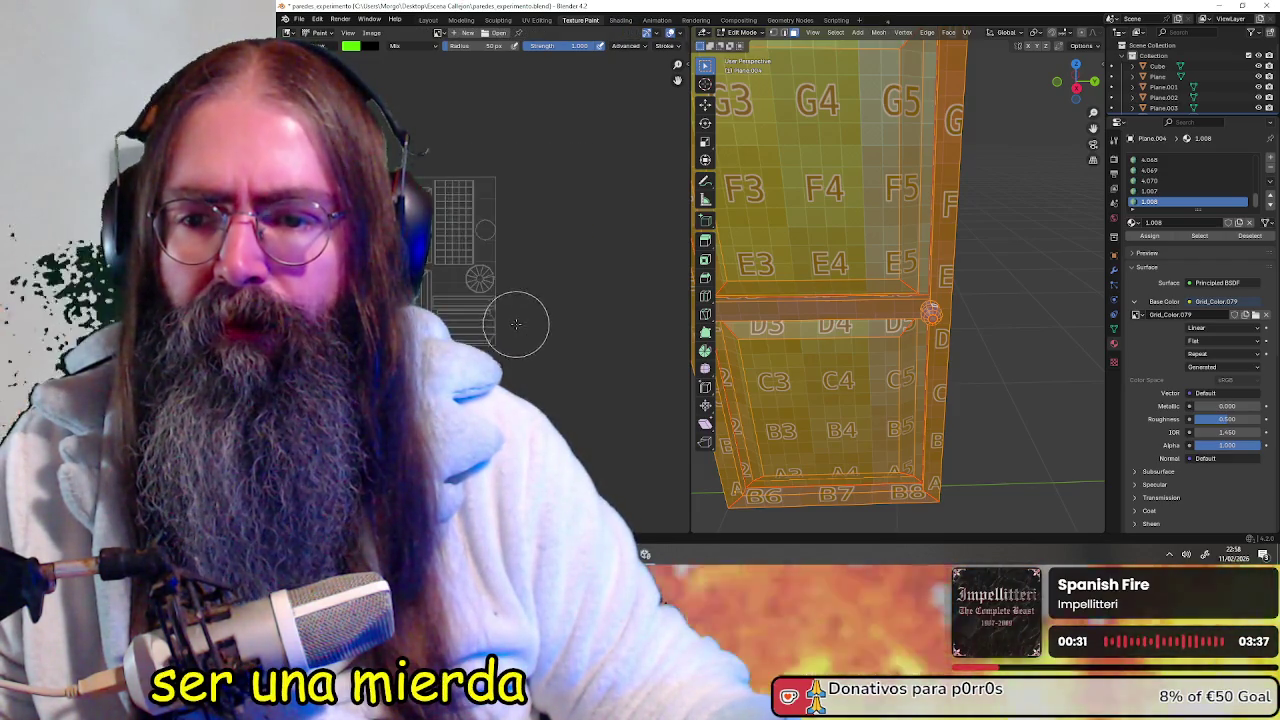
# Pan the UV layout and browse the existing images without picking one
pyautogui.scroll(2, 538, 230)
pyautogui.scroll(3, 538, 260)
pyautogui.moveTo(538, 269); pyautogui.dragTo(571, 274, button='middle')
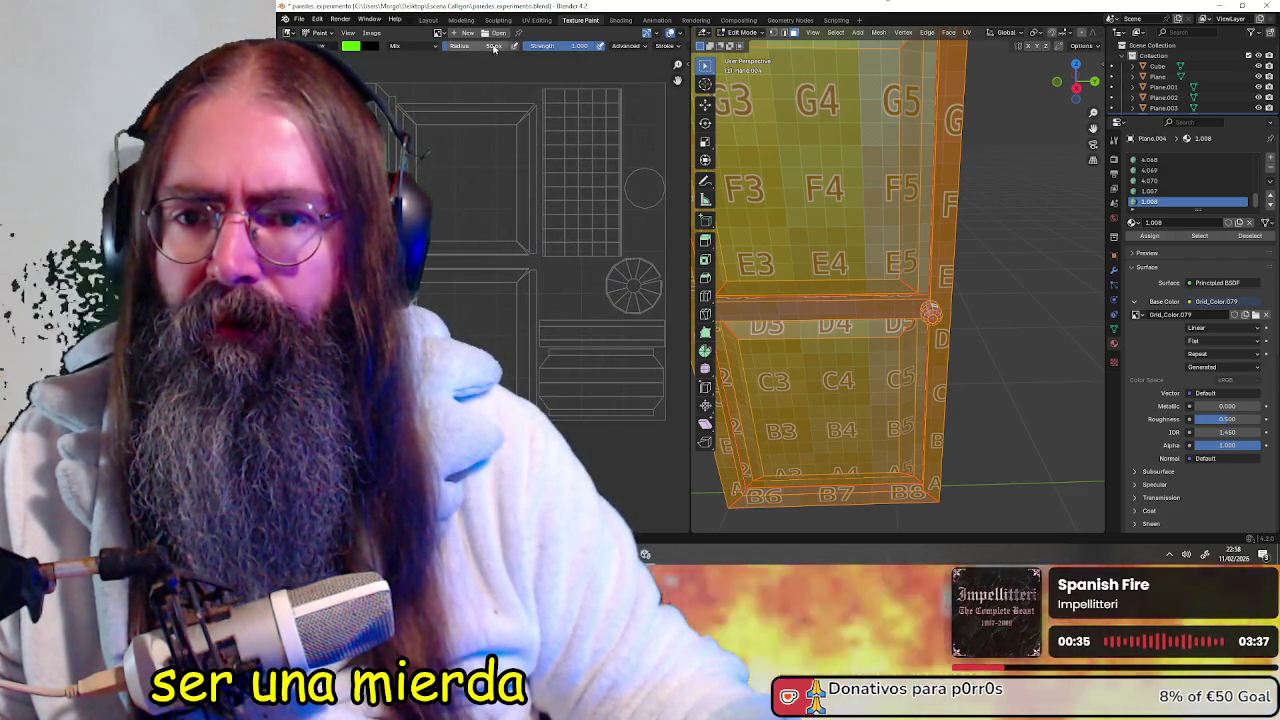
pyautogui.click(438, 34)
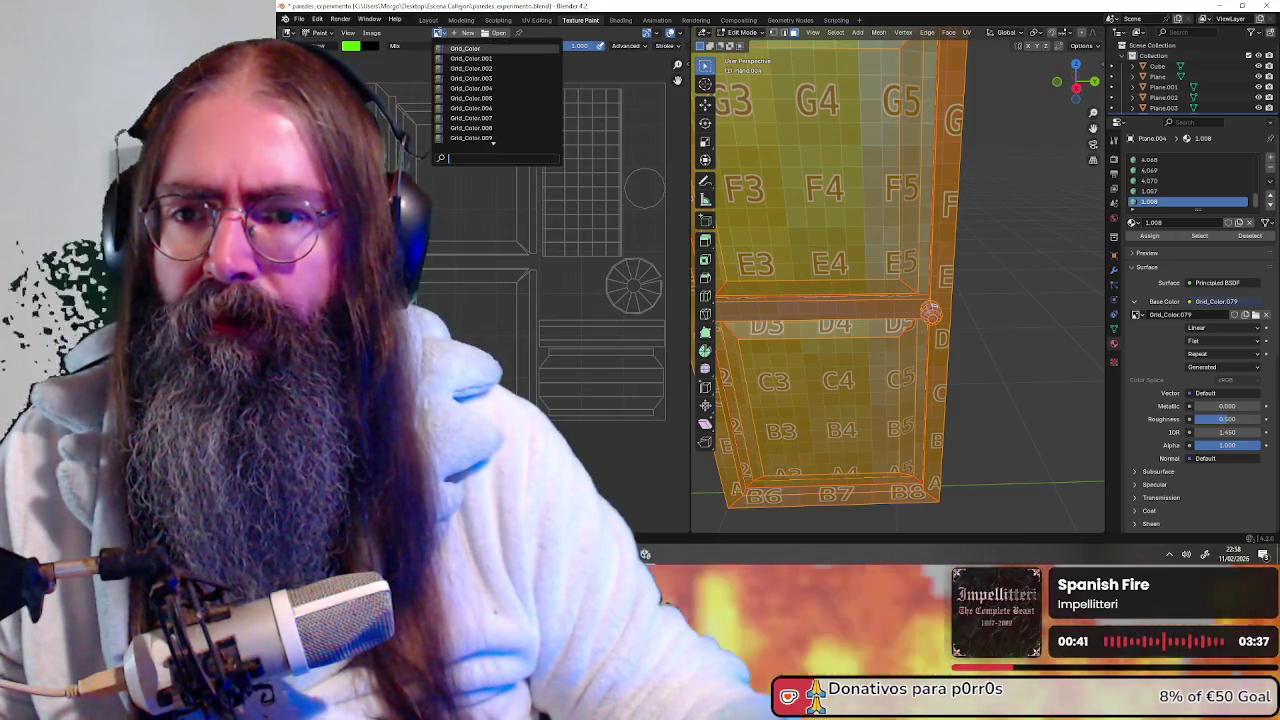
pyautogui.click(469, 36)
# Create a new 1024×1024 image named Untitled under the UV layout
pyautogui.click(468, 35)
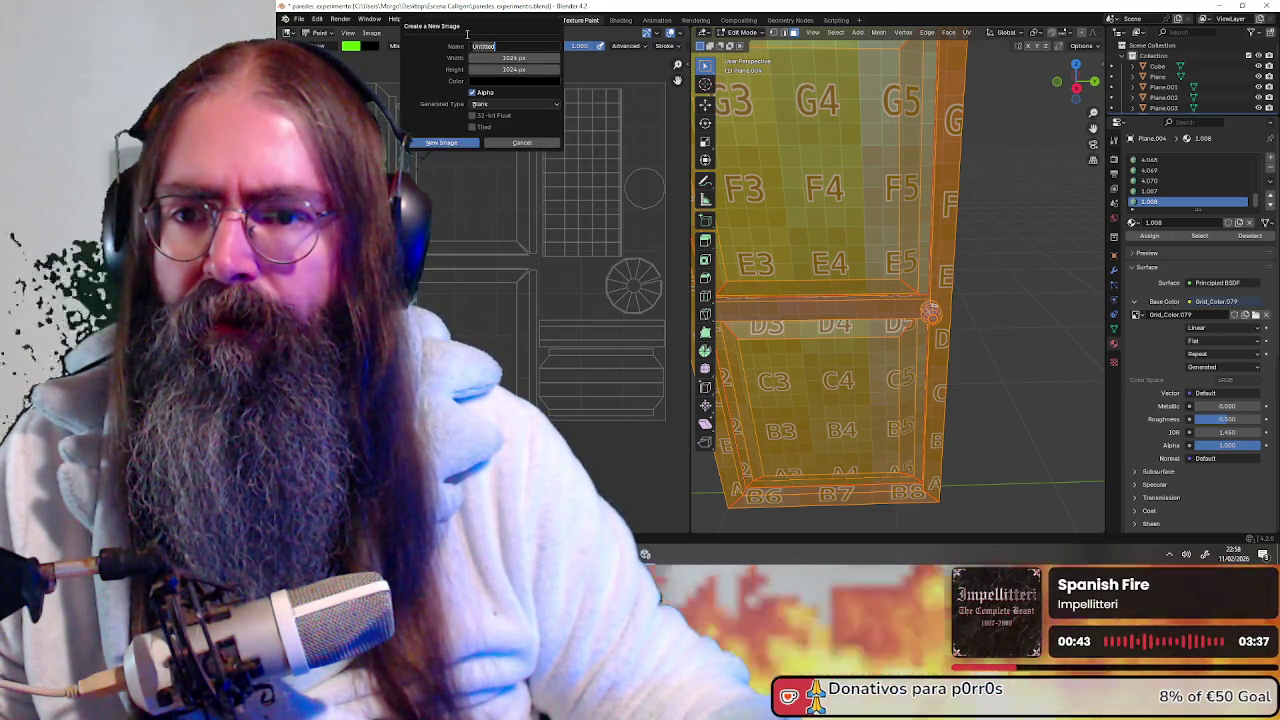
pyautogui.click(457, 143)
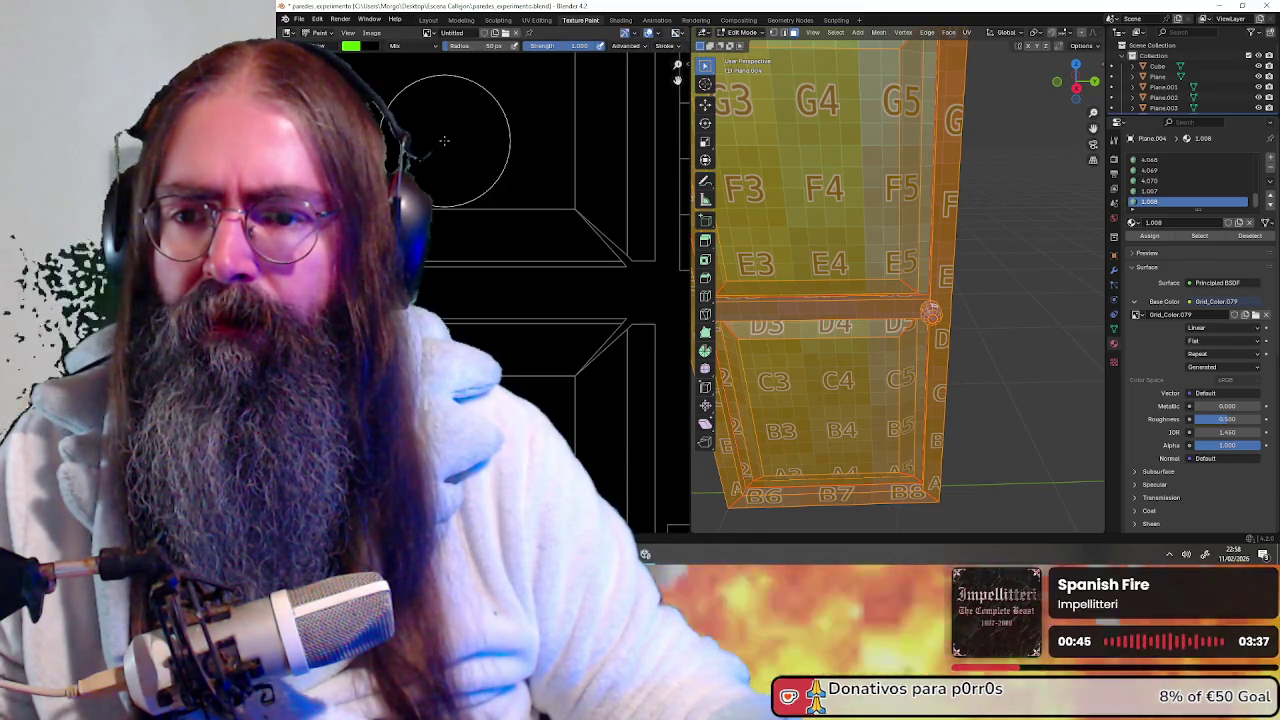
pyautogui.scroll(1, 535, 290)
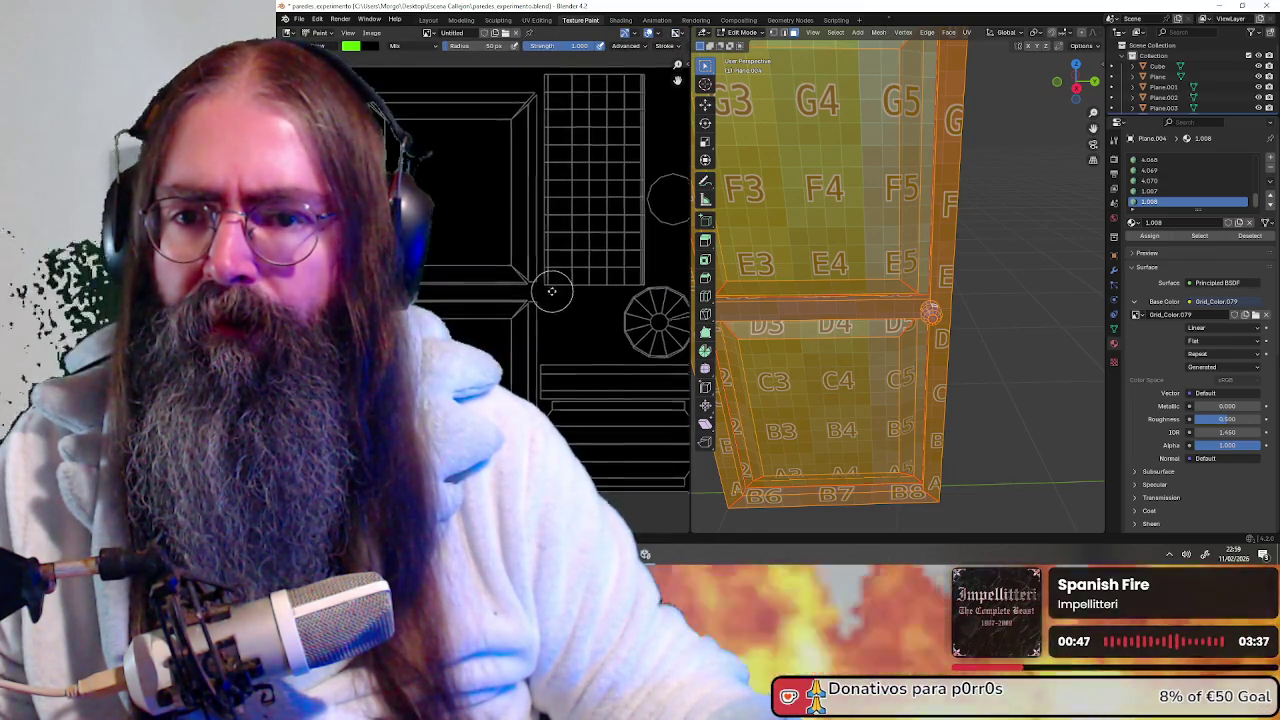
pyautogui.scroll(-2, 500, 275)
pyautogui.scroll(-1, 808, 280)
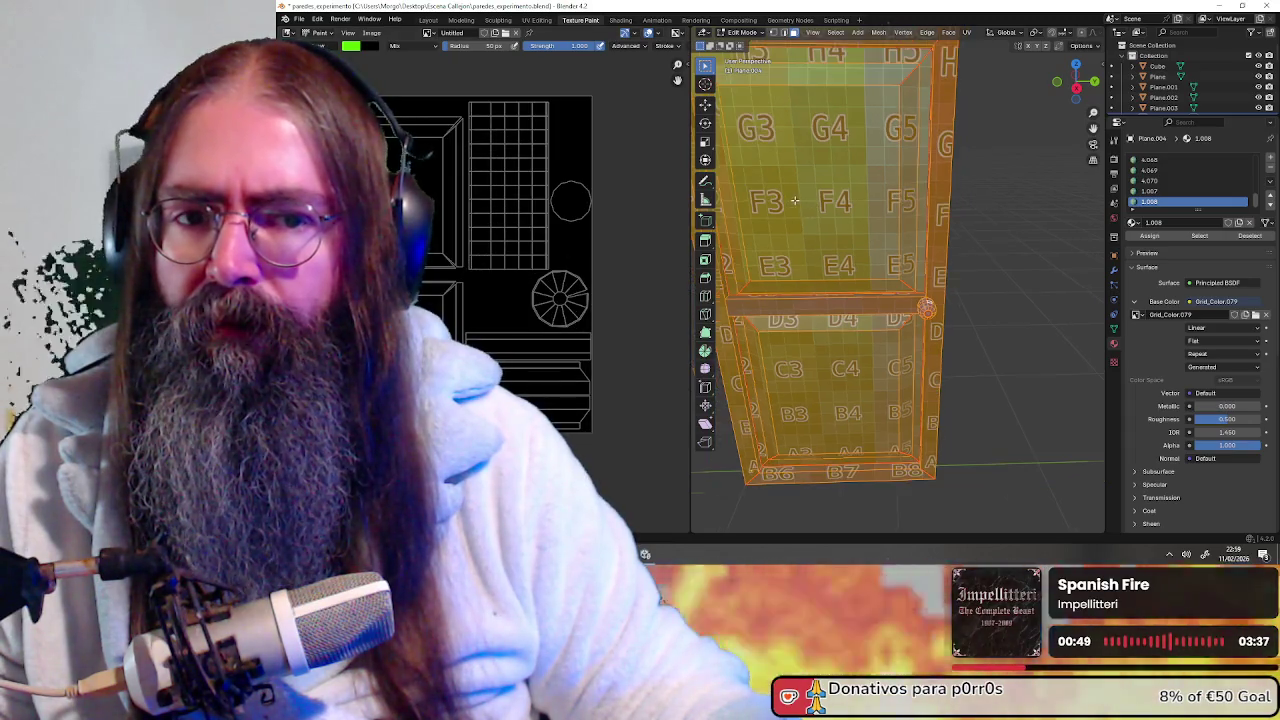
pyautogui.scroll(1, 811, 279)
pyautogui.scroll(1, 572, 268)
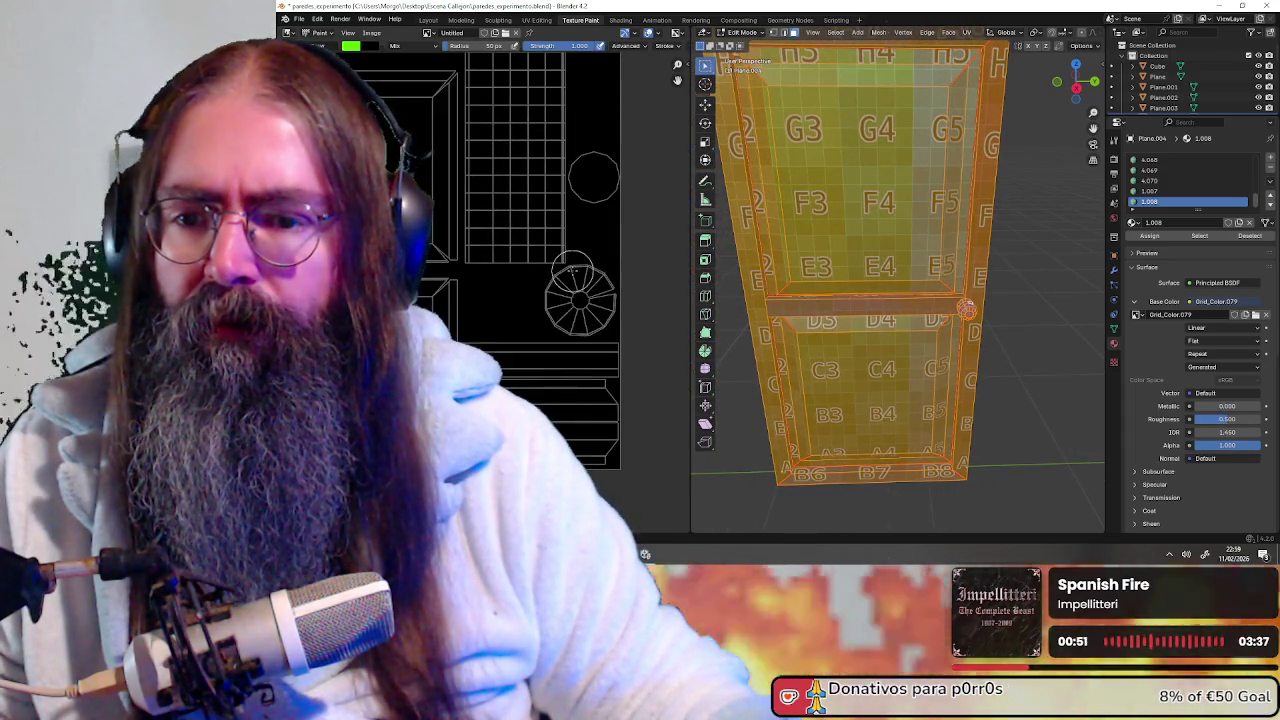
pyautogui.scroll(-2, 570, 270)
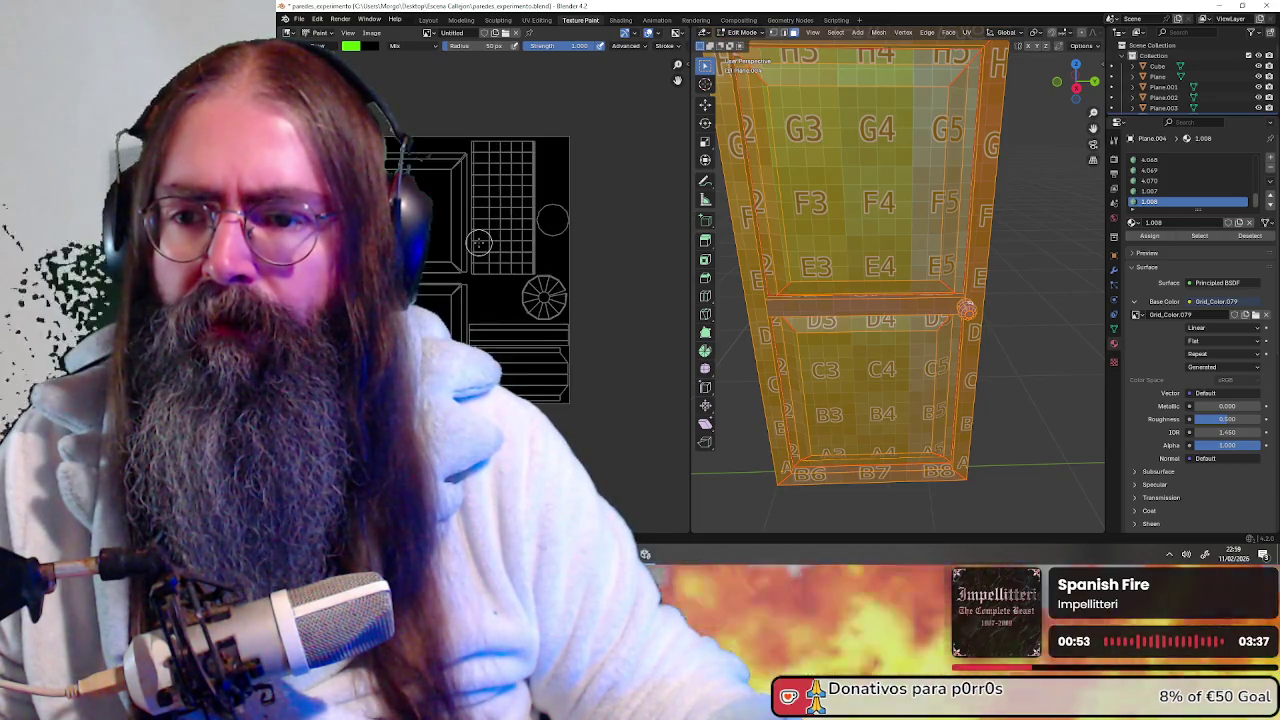
pyautogui.scroll(1, 472, 246)
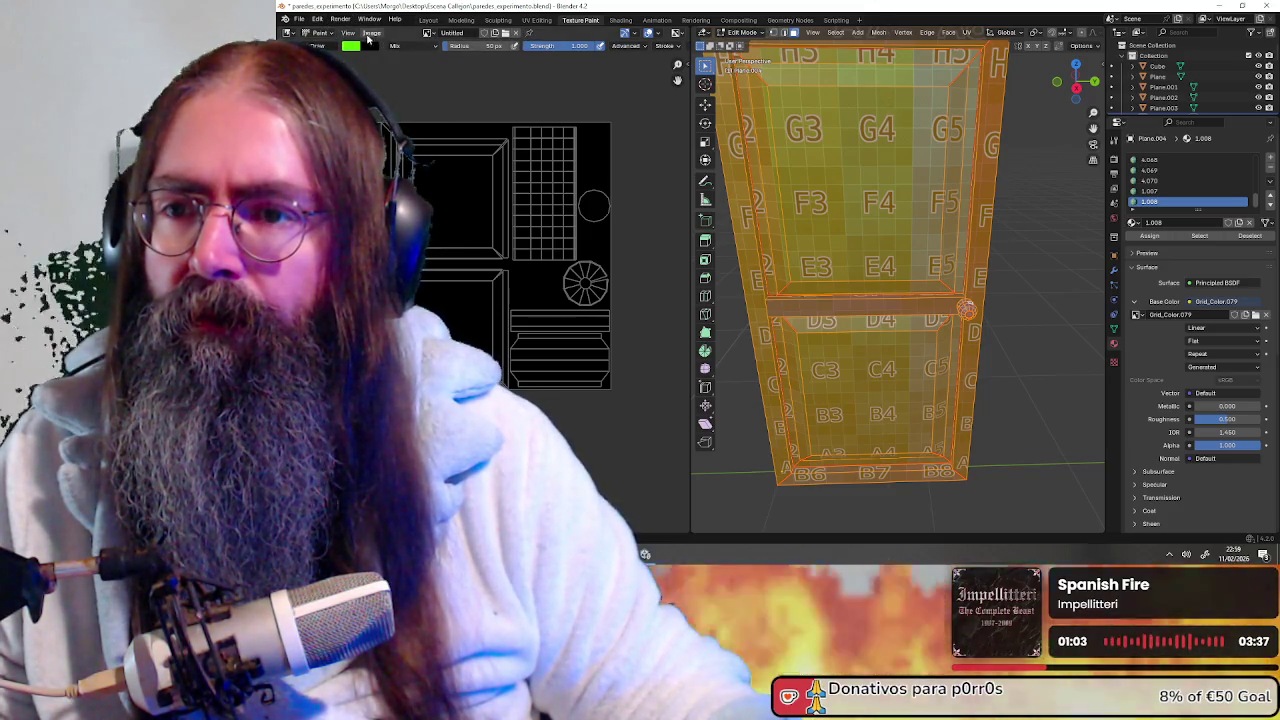
# Save the black Untitled image as a PNG in Escena Callejon, then open Windows search
pyautogui.click(370, 33)
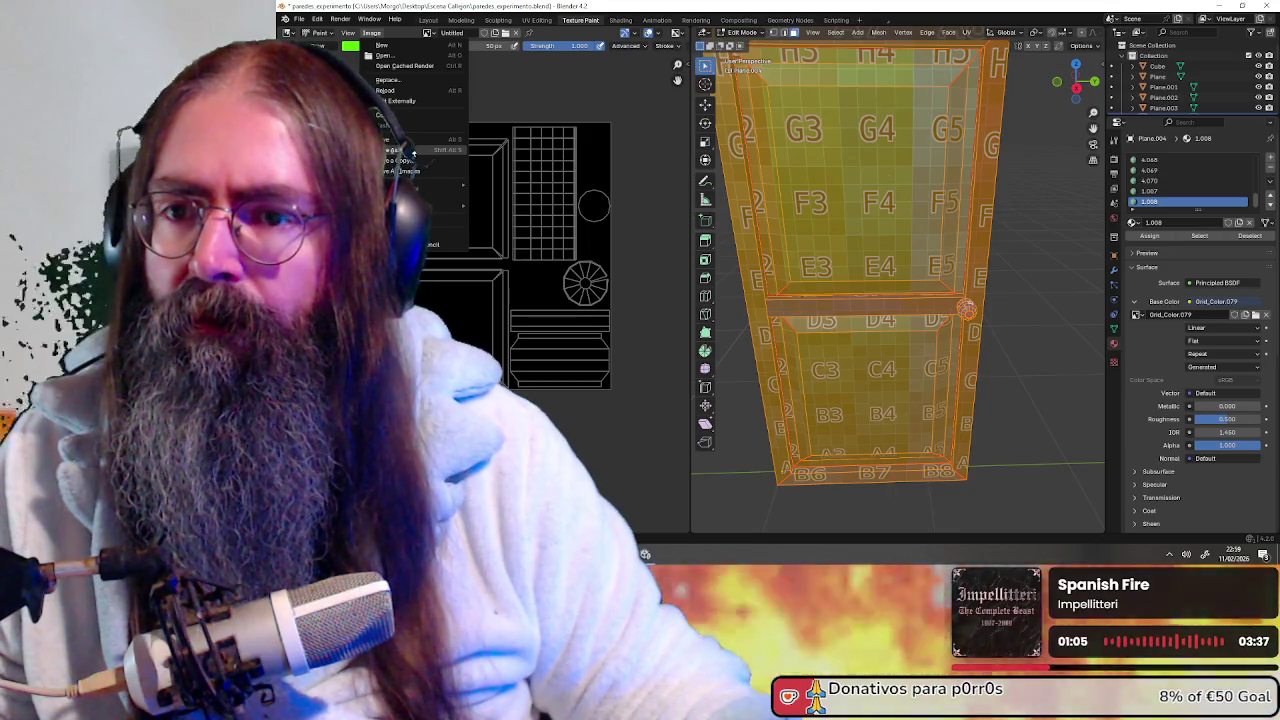
pyautogui.click(405, 150)
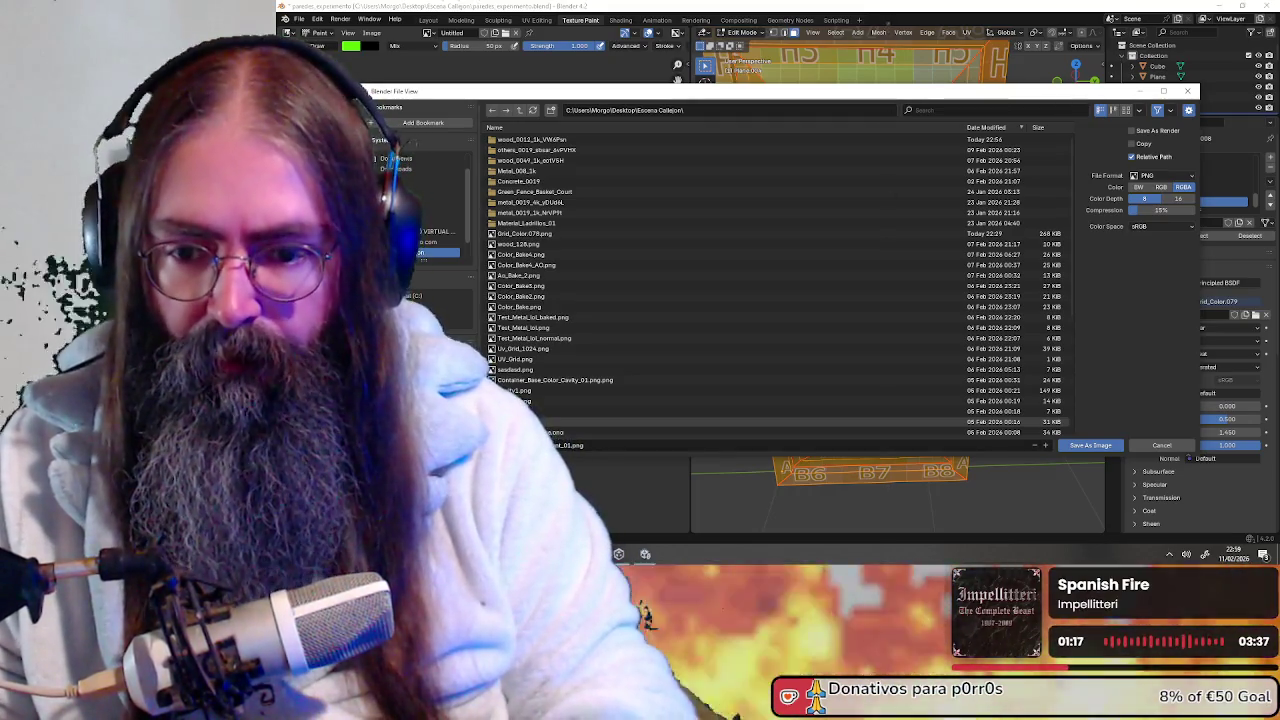
pyautogui.click(1101, 446)
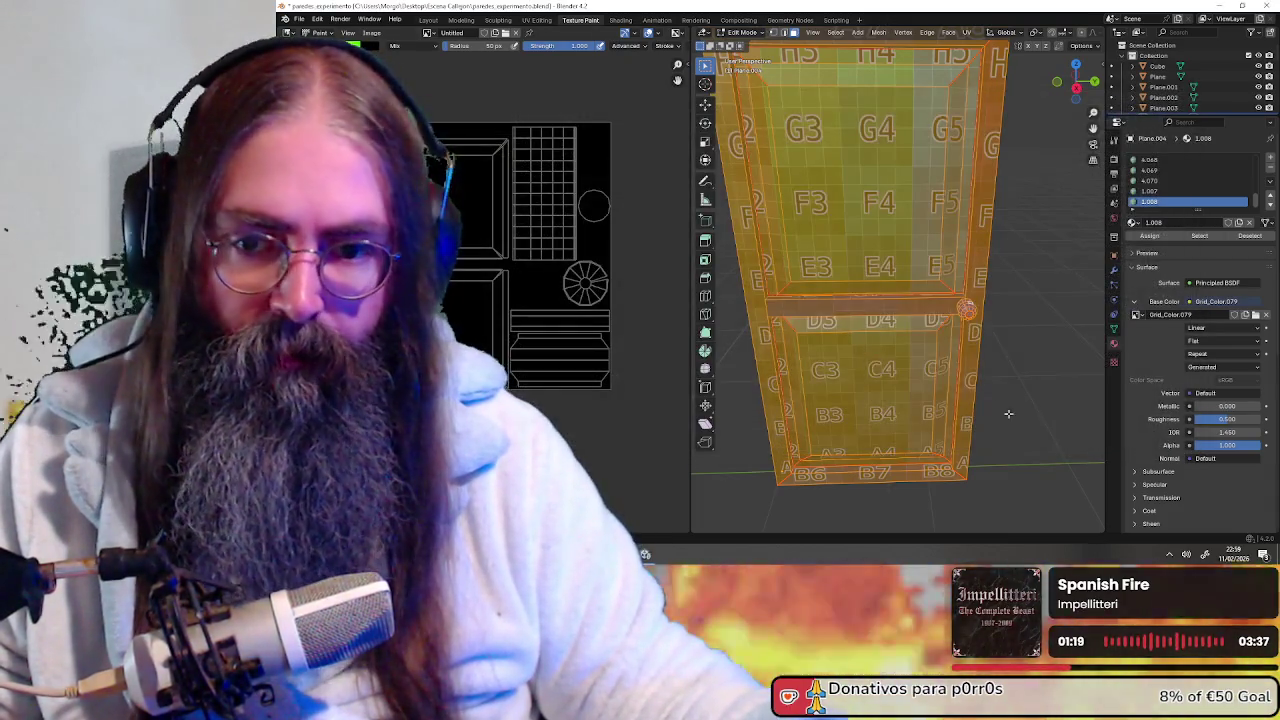
pyautogui.scroll(-2, 866, 321)
pyautogui.scroll(1, 880, 324)
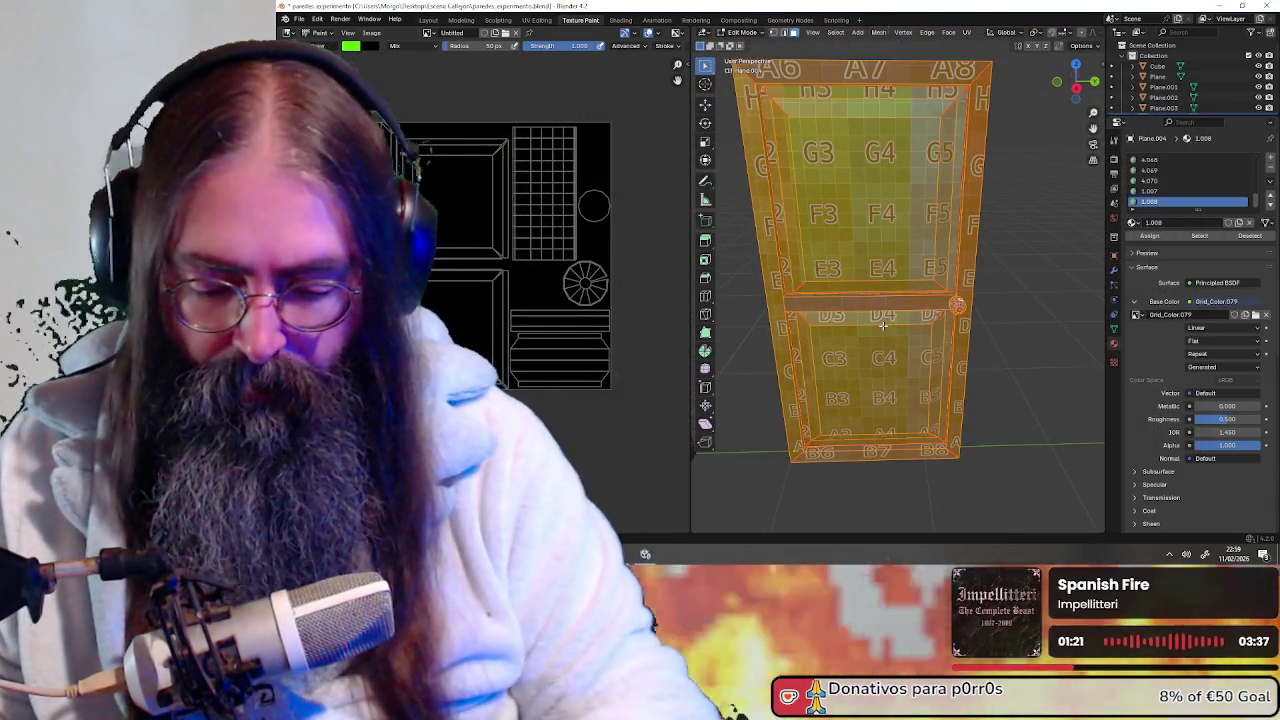
pyautogui.press('super')
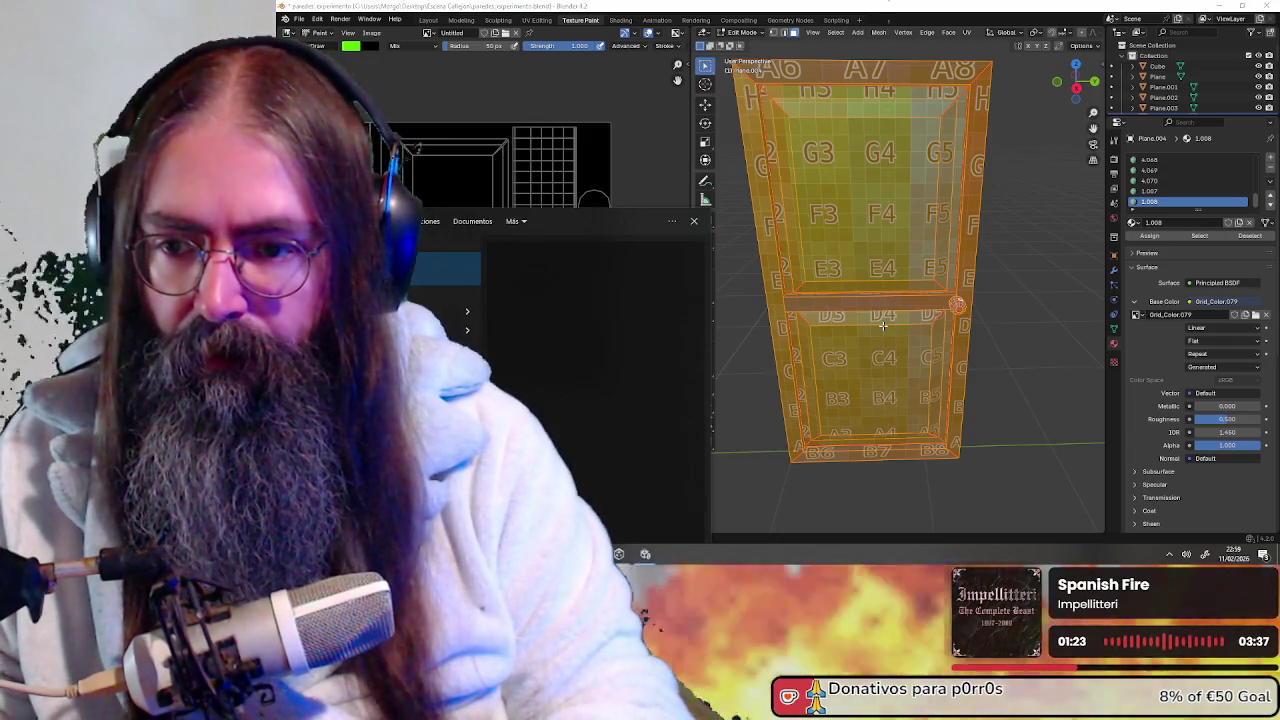
# Launch Pixelorama from Windows search with 'pixel' and dismiss its start-up dialog
pyautogui.write('pixel')
pyautogui.press('Return')
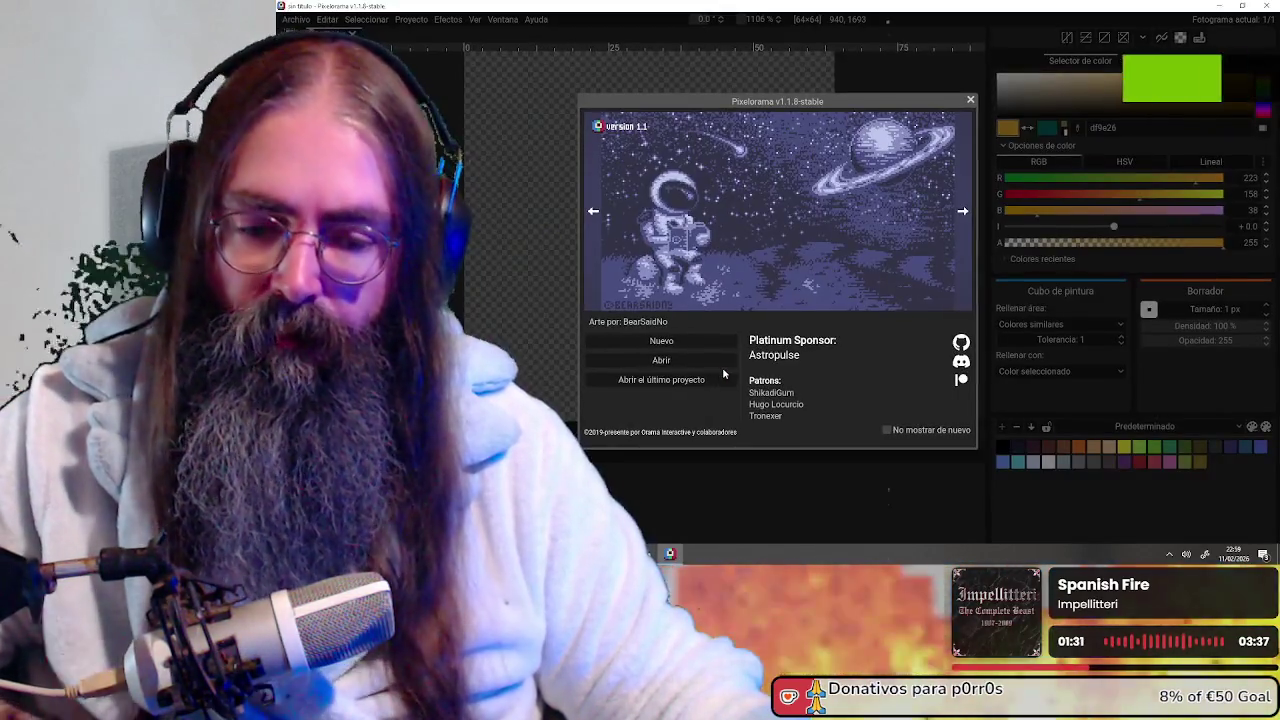
pyautogui.click(971, 101)
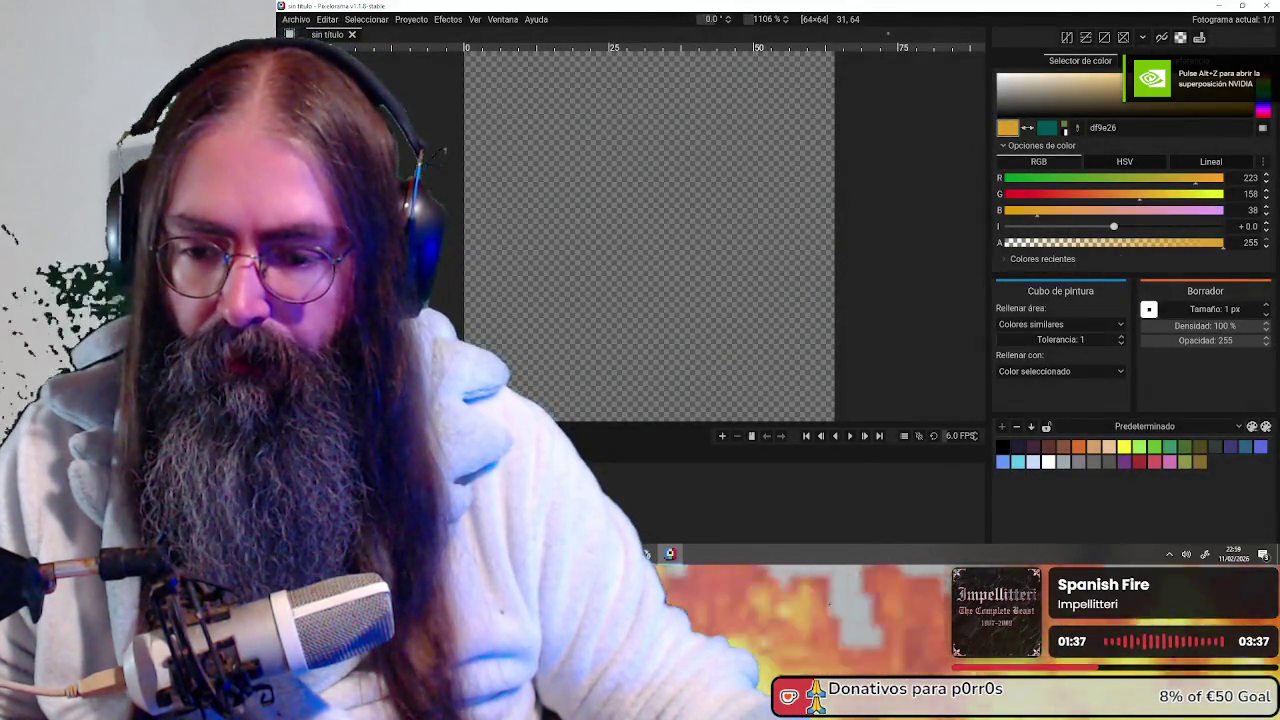
# Drag Door_Texture_Experiment_01.png from Escena Callejon in Explorer into Pixelorama
pyautogui.moveTo(647, 554)
pyautogui.click(780, 505)
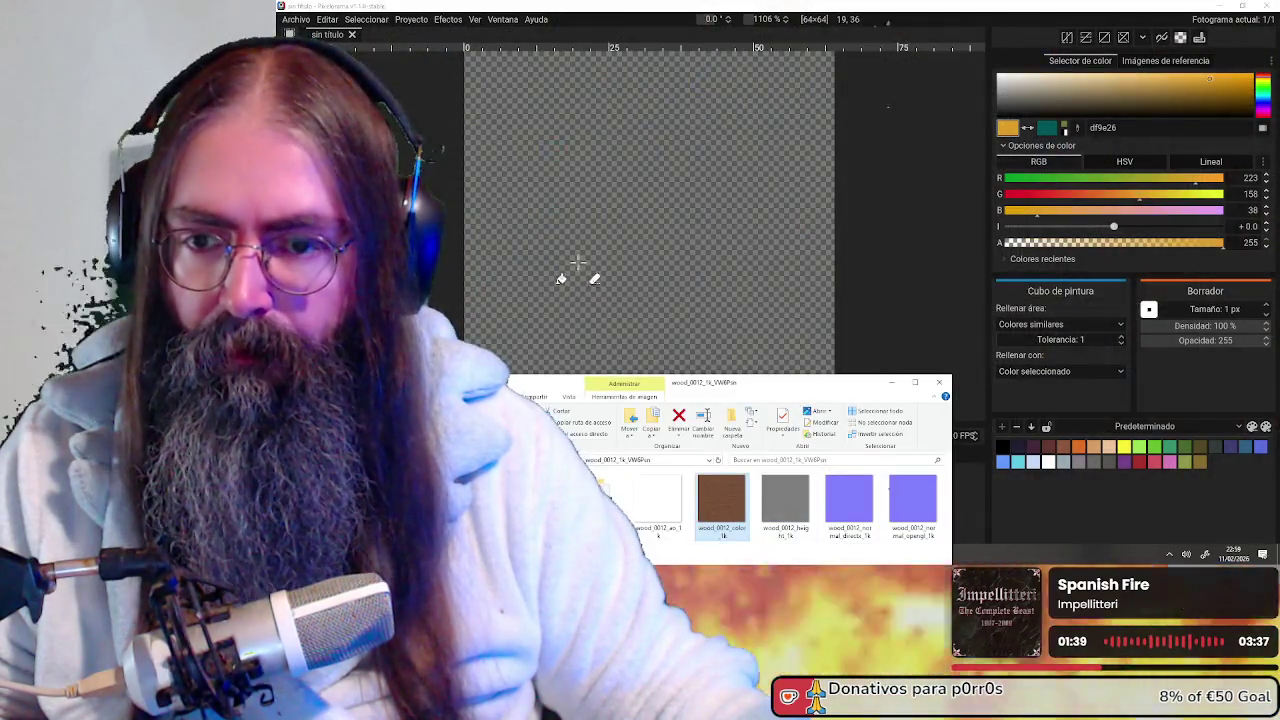
pyautogui.hotkey('alt', 'Up')
pyautogui.moveTo(508, 376); pyautogui.dragTo(527, 134)
pyautogui.moveTo(951, 450); pyautogui.dragTo(1022, 450)
pyautogui.scroll(-10, 714, 363)
pyautogui.scroll(1, 712, 375)
pyautogui.scroll(-1, 712, 395)
pyautogui.scroll(5, 712, 425)
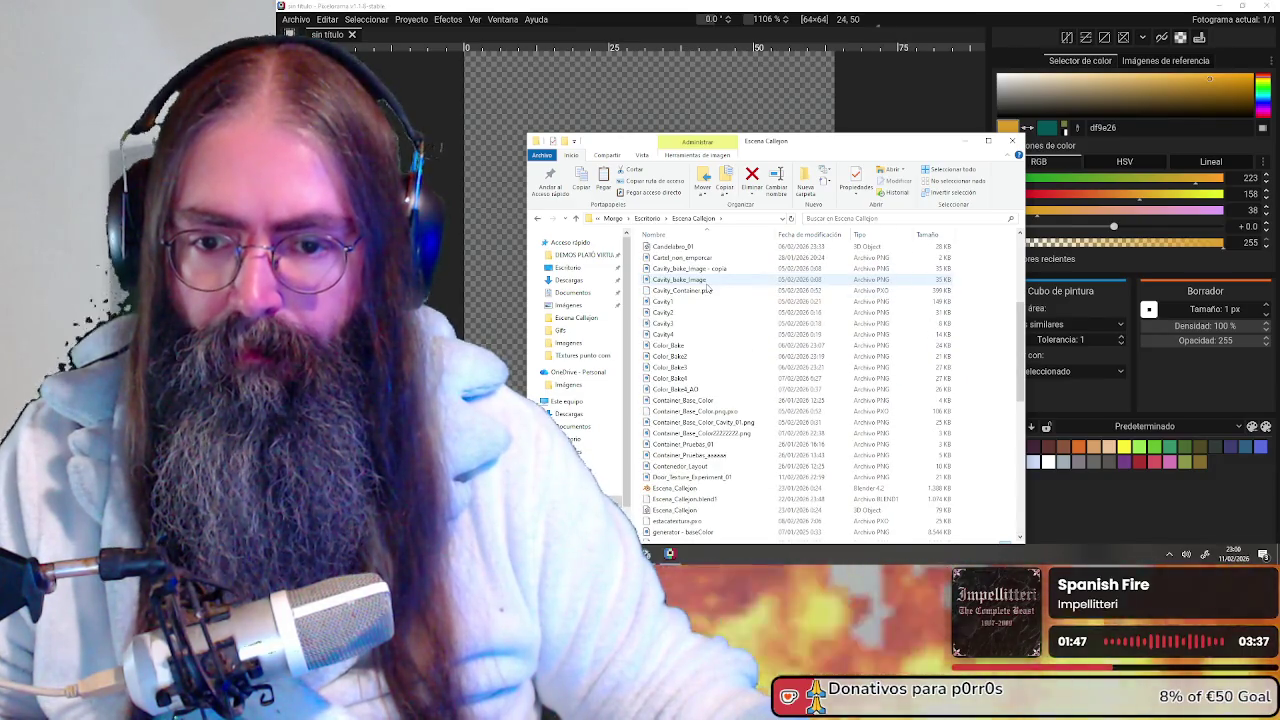
pyautogui.moveTo(700, 477); pyautogui.dragTo(517, 102)
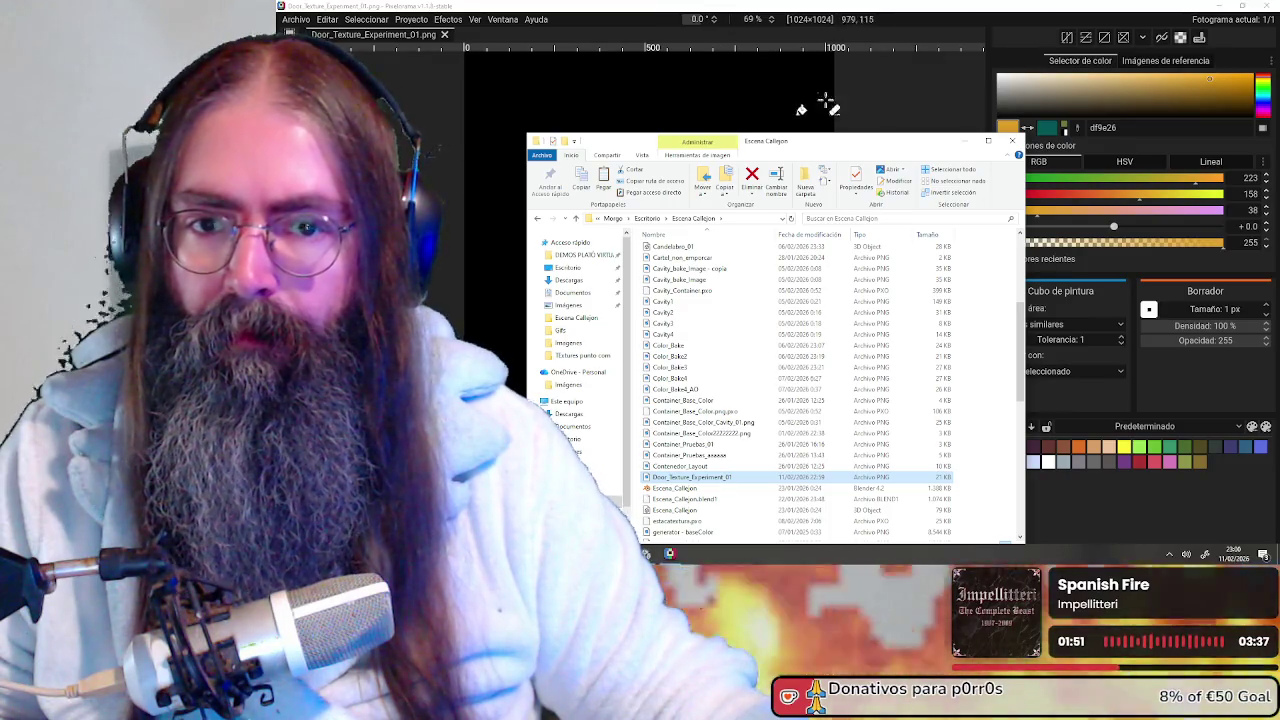
# Move Explorer aside to reveal the canvas, then minimise Pixelorama
pyautogui.moveTo(855, 143); pyautogui.dragTo(922, 188)
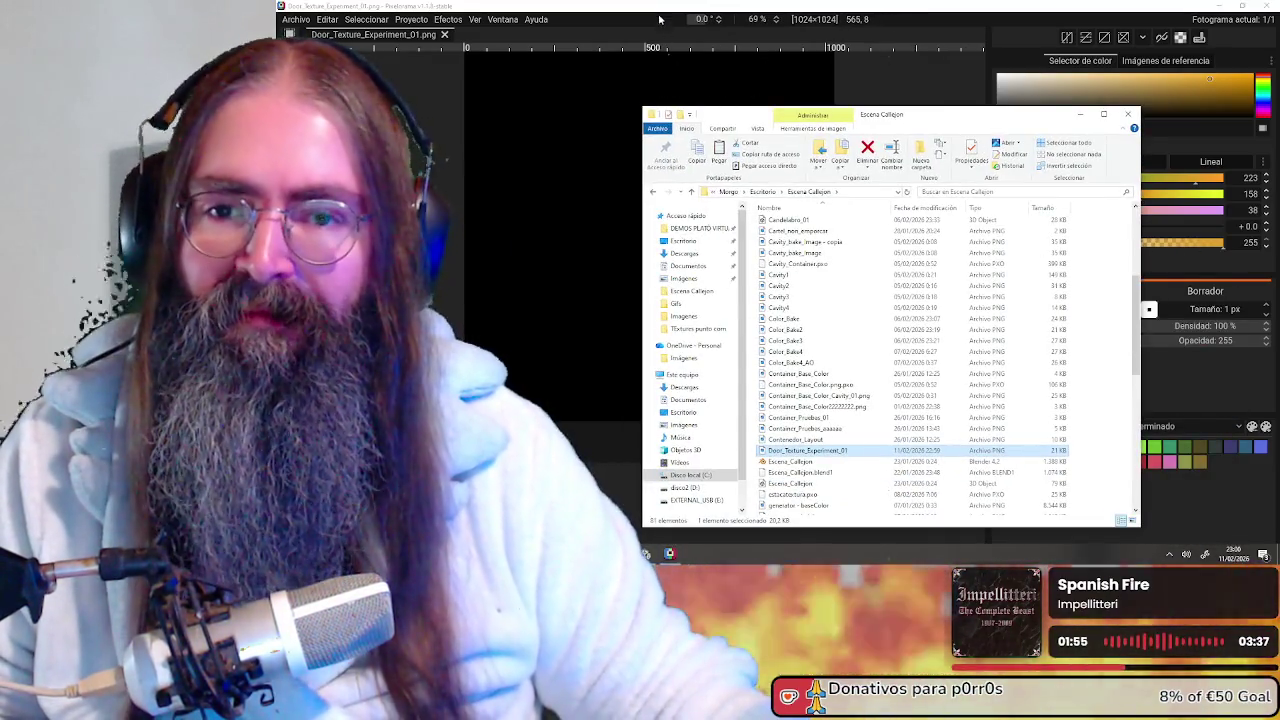
pyautogui.click(1021, 188)
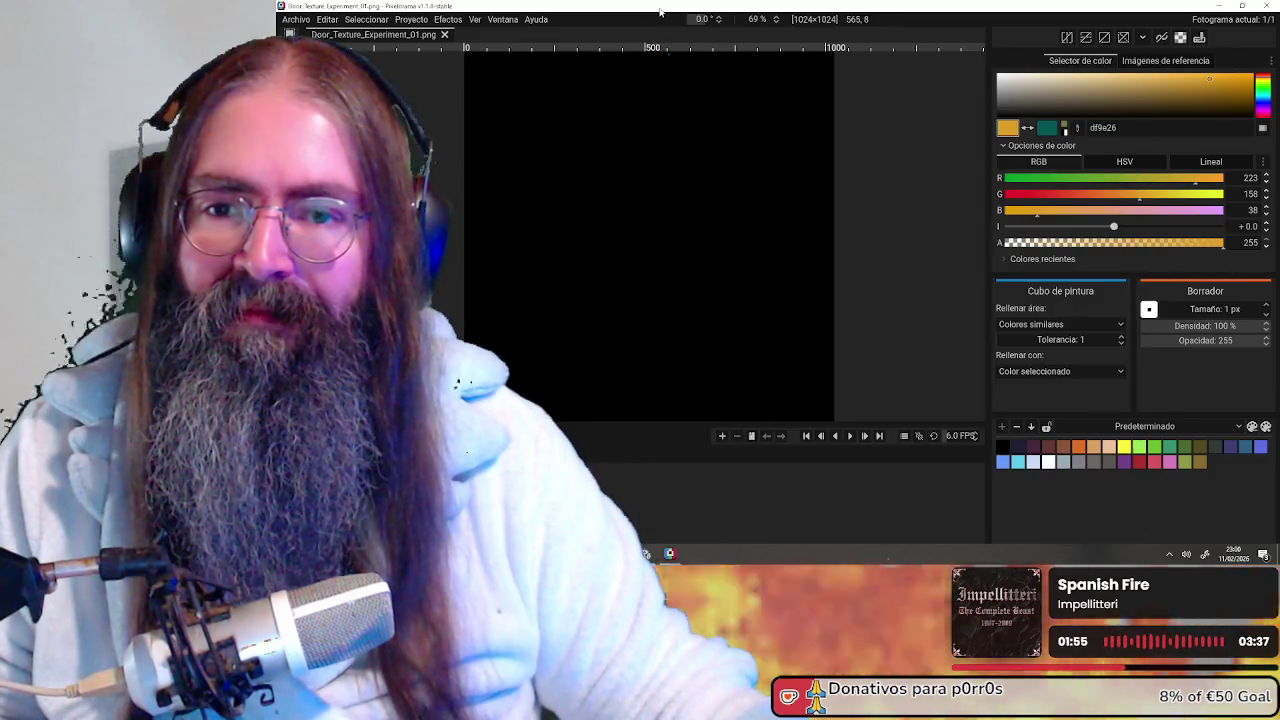
pyautogui.scroll(1, 670, 240)
pyautogui.scroll(-3, 674, 251)
pyautogui.scroll(1, 680, 254)
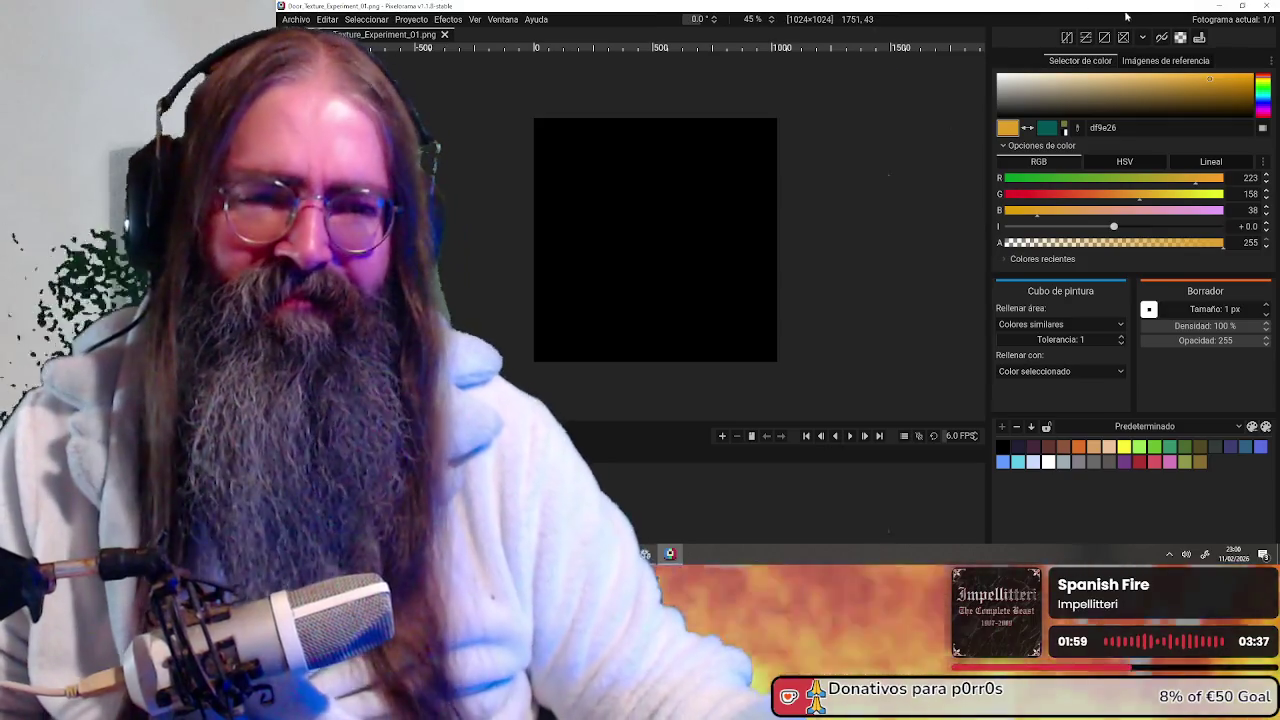
pyautogui.click(1217, 7)
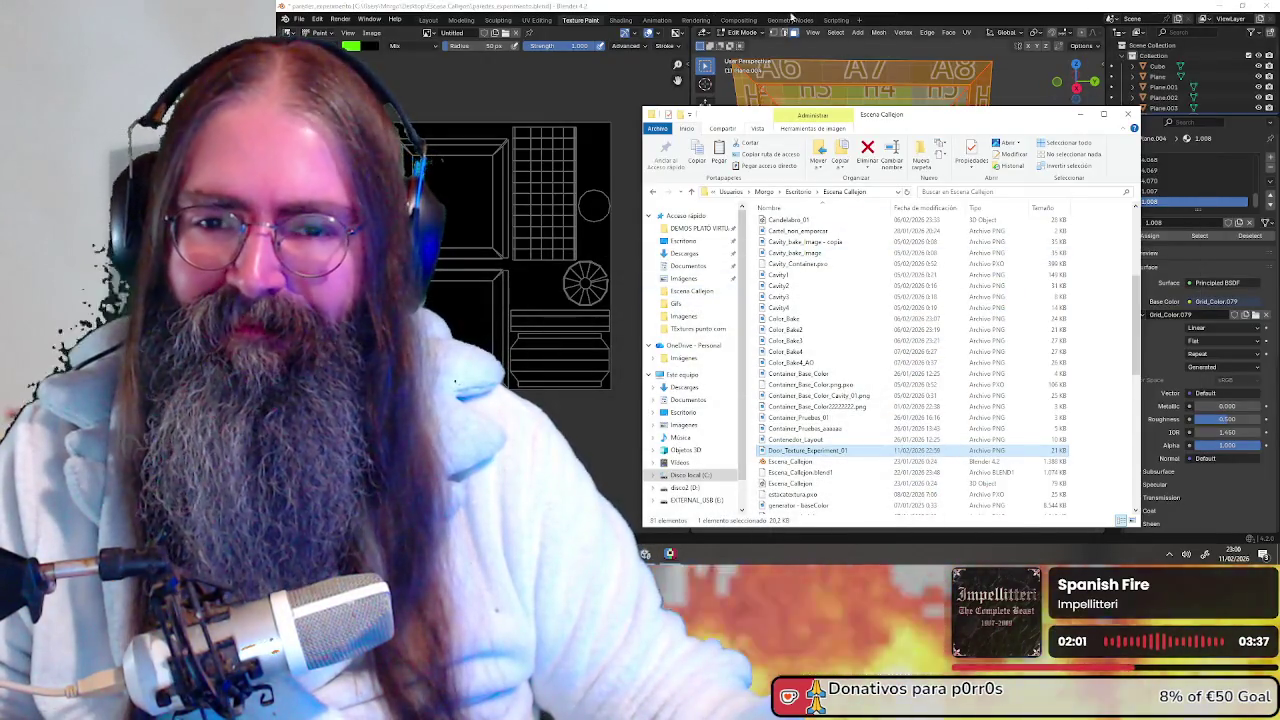
# Bring Blender forward, pan the view and select the entire door mesh
pyautogui.click(857, 8)
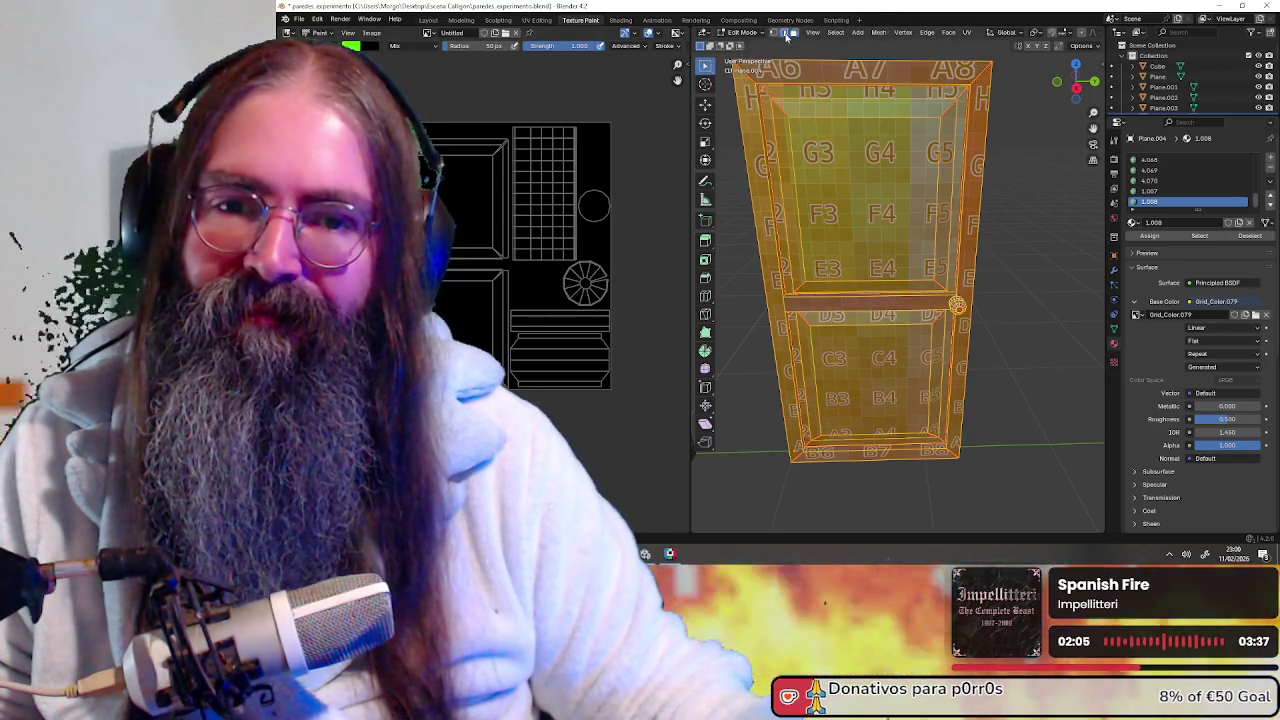
pyautogui.scroll(2, 493, 292)
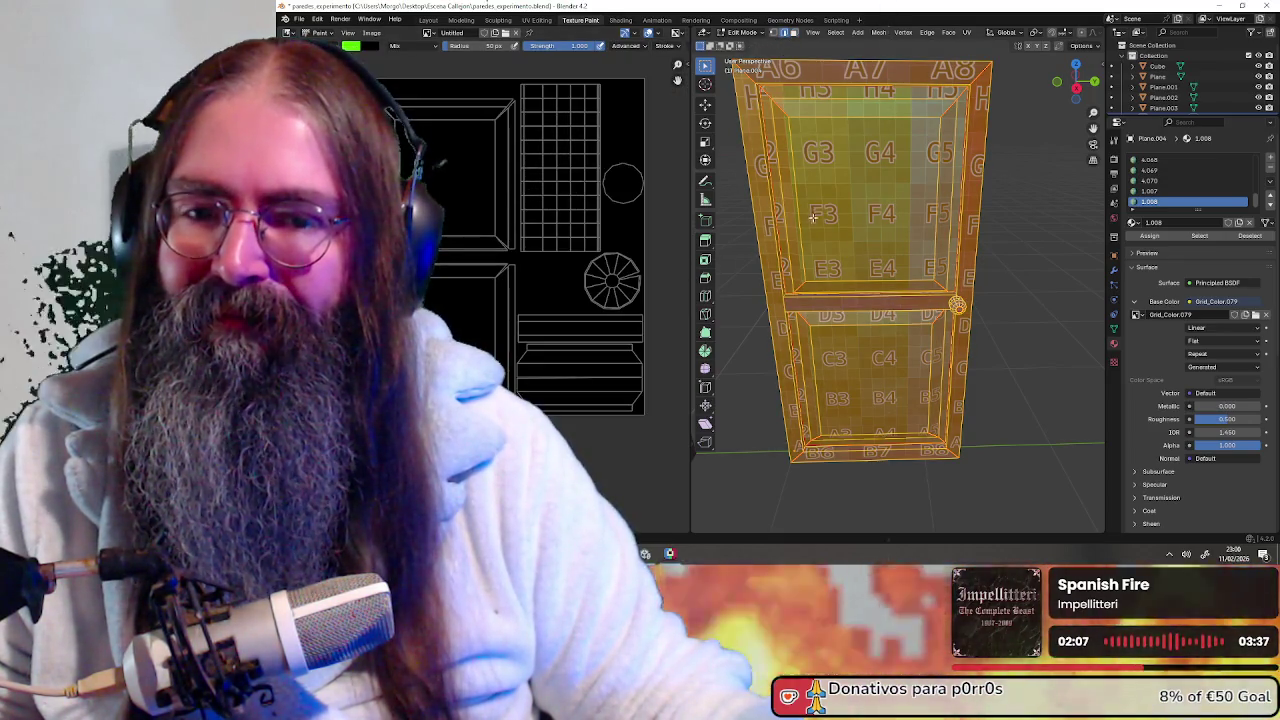
pyautogui.keyDown('shift'); pyautogui.moveTo(819, 200); pyautogui.dragTo(894, 275, button='middle'); pyautogui.keyUp('shift')
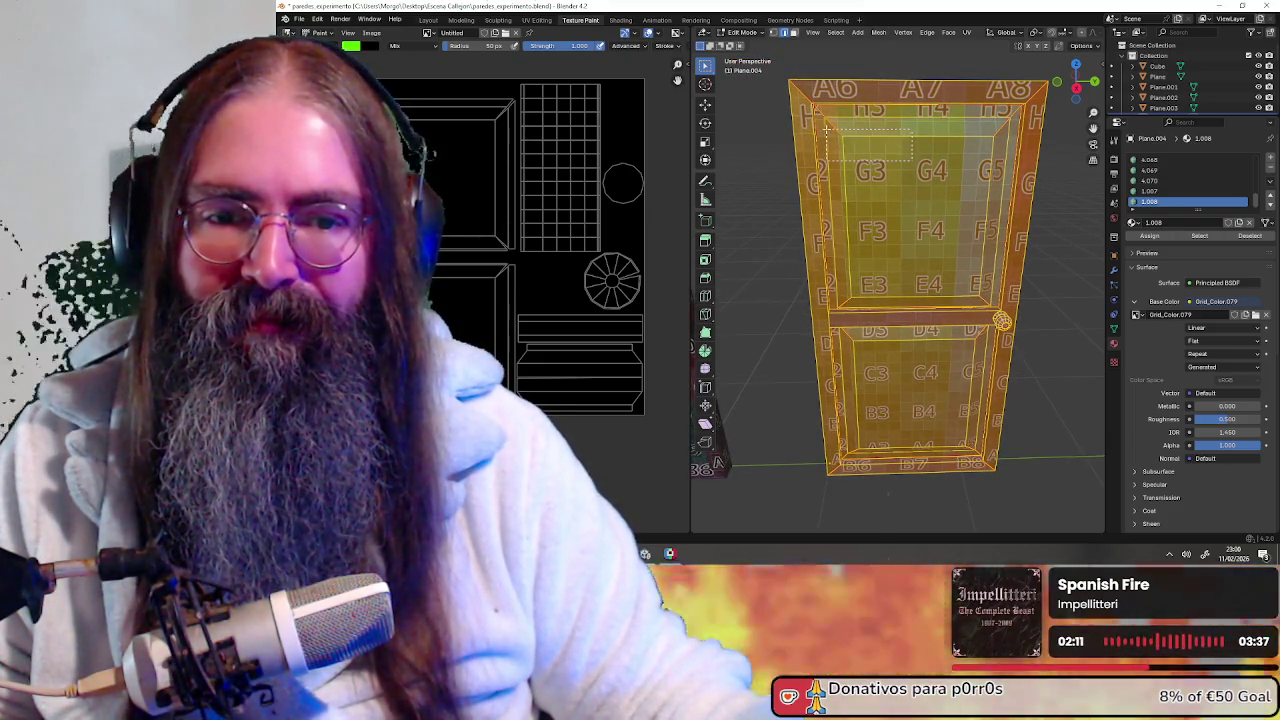
pyautogui.moveTo(826, 128); pyautogui.dragTo(856, 139)
pyautogui.press('a')
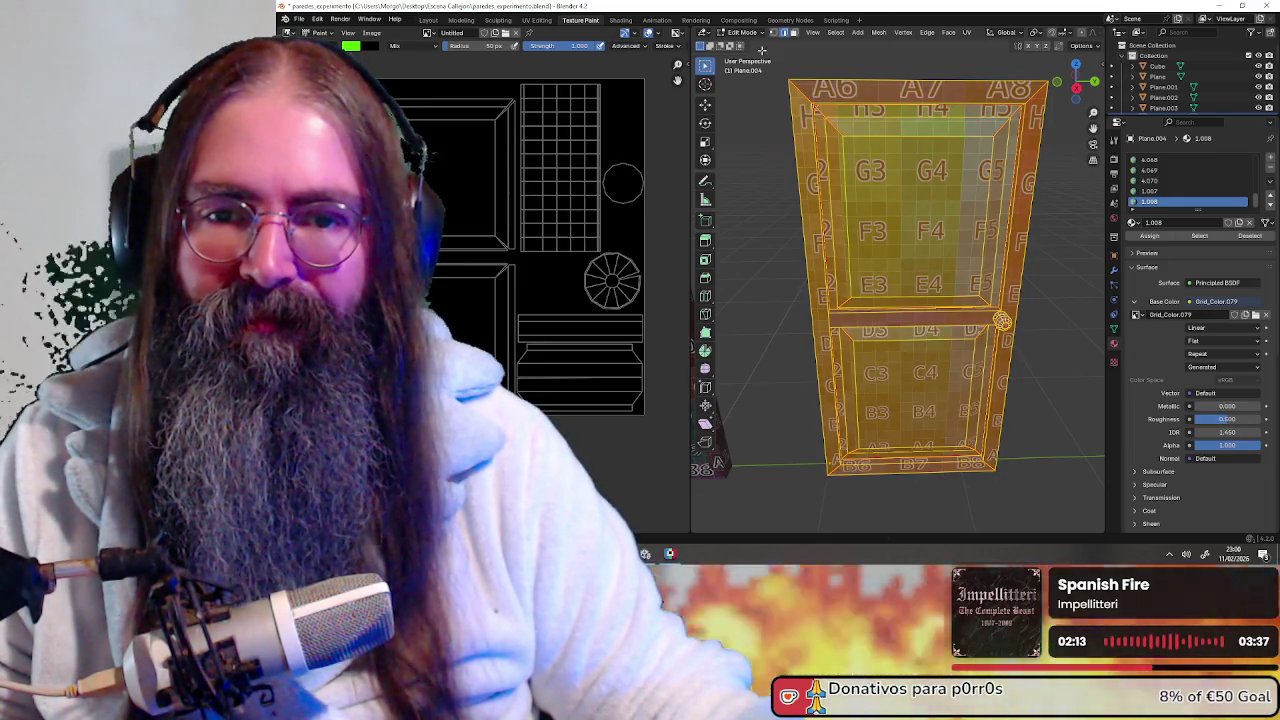
pyautogui.click(740, 33)
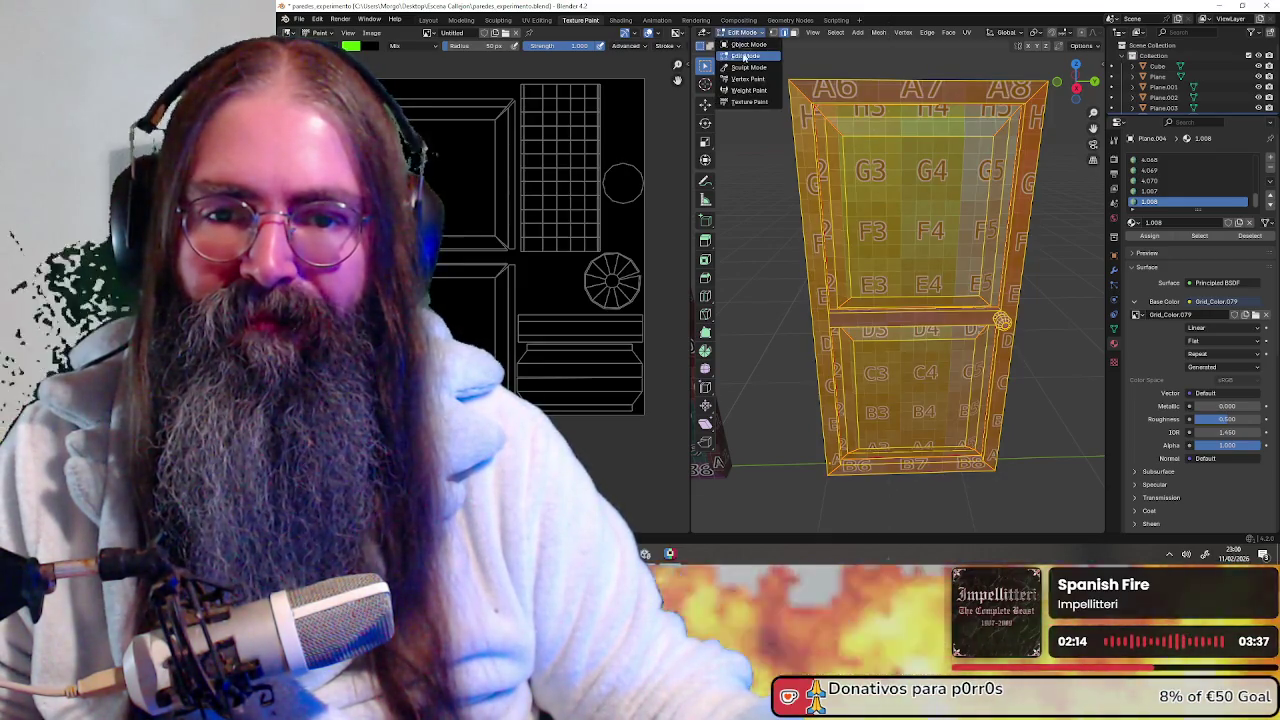
# Switch the door to Texture Paint mode and try a green test stroke
pyautogui.click(748, 101)
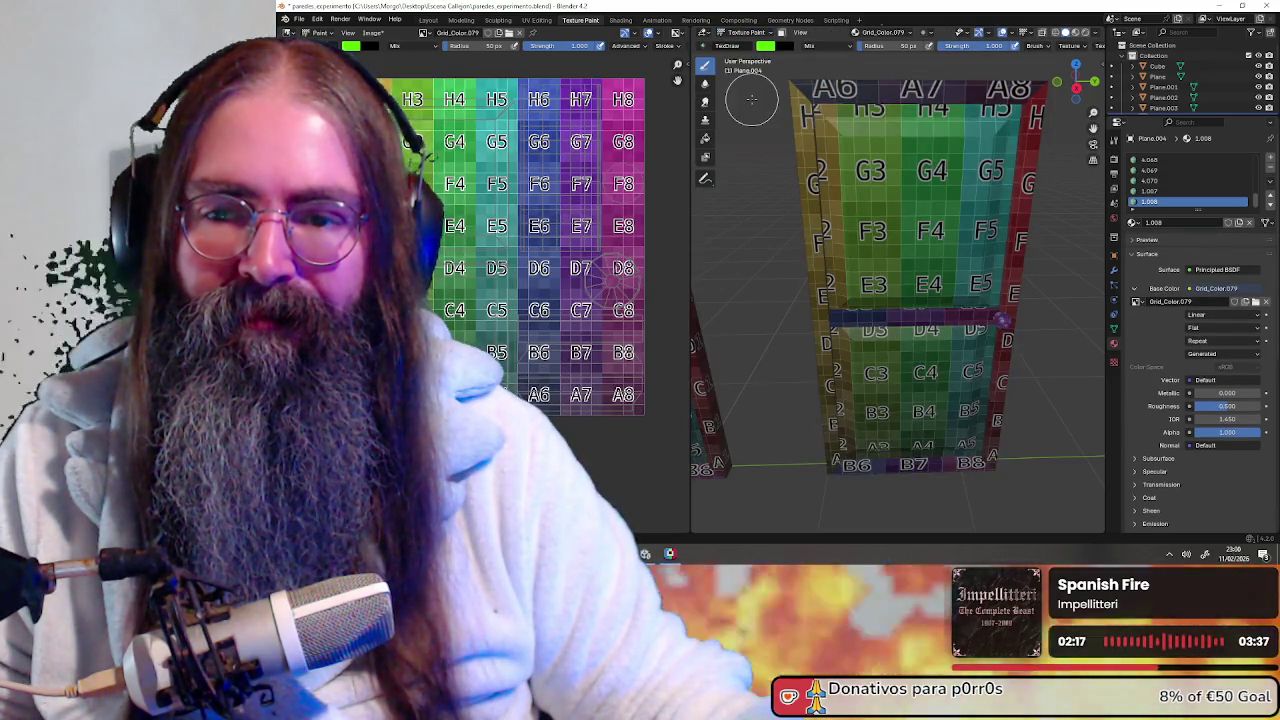
pyautogui.scroll(2, 540, 155)
pyautogui.scroll(-3, 540, 152)
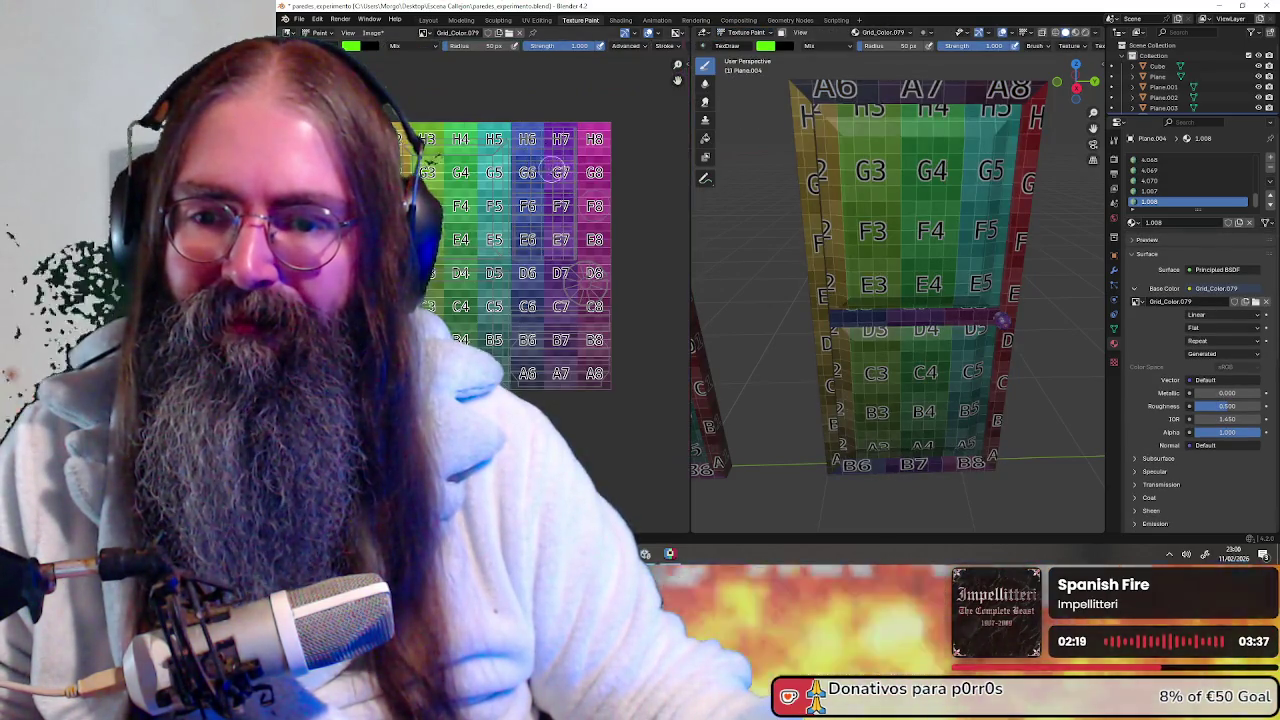
pyautogui.moveTo(855, 356); pyautogui.dragTo(900, 320, button='middle')
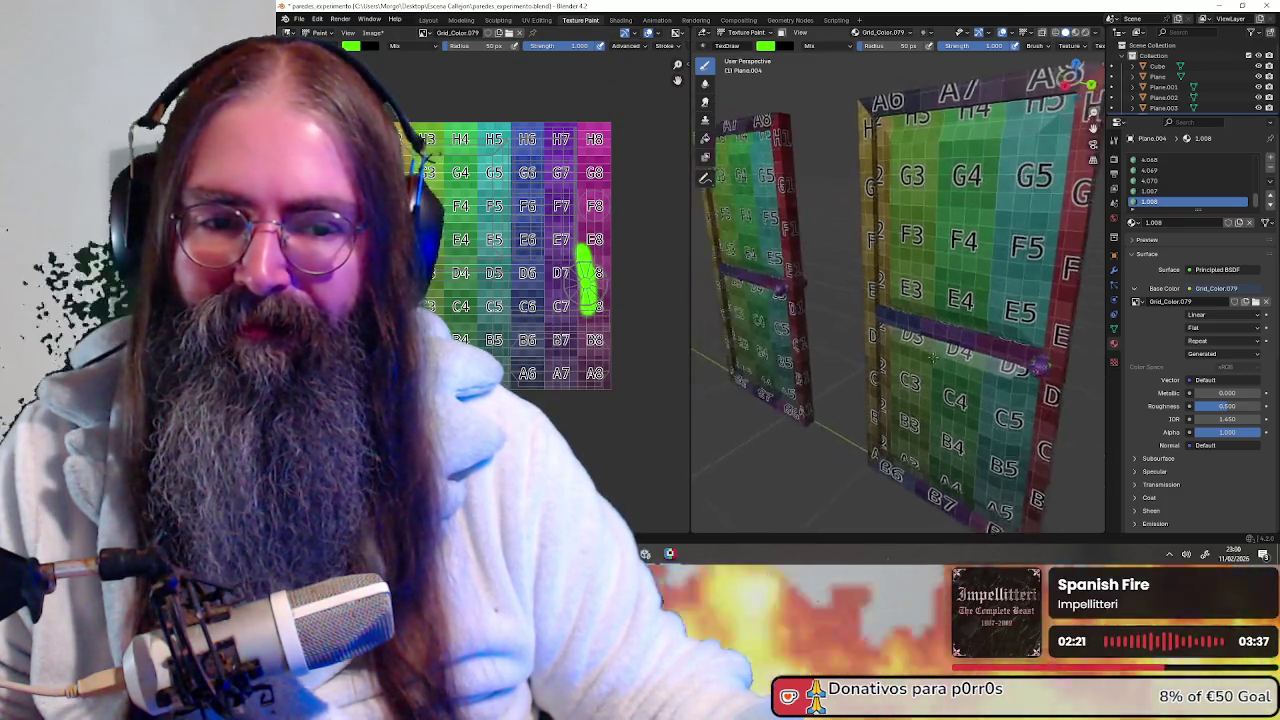
pyautogui.hotkey('ctrl', 'z')
pyautogui.moveTo(482, 196); pyautogui.dragTo(440, 232)
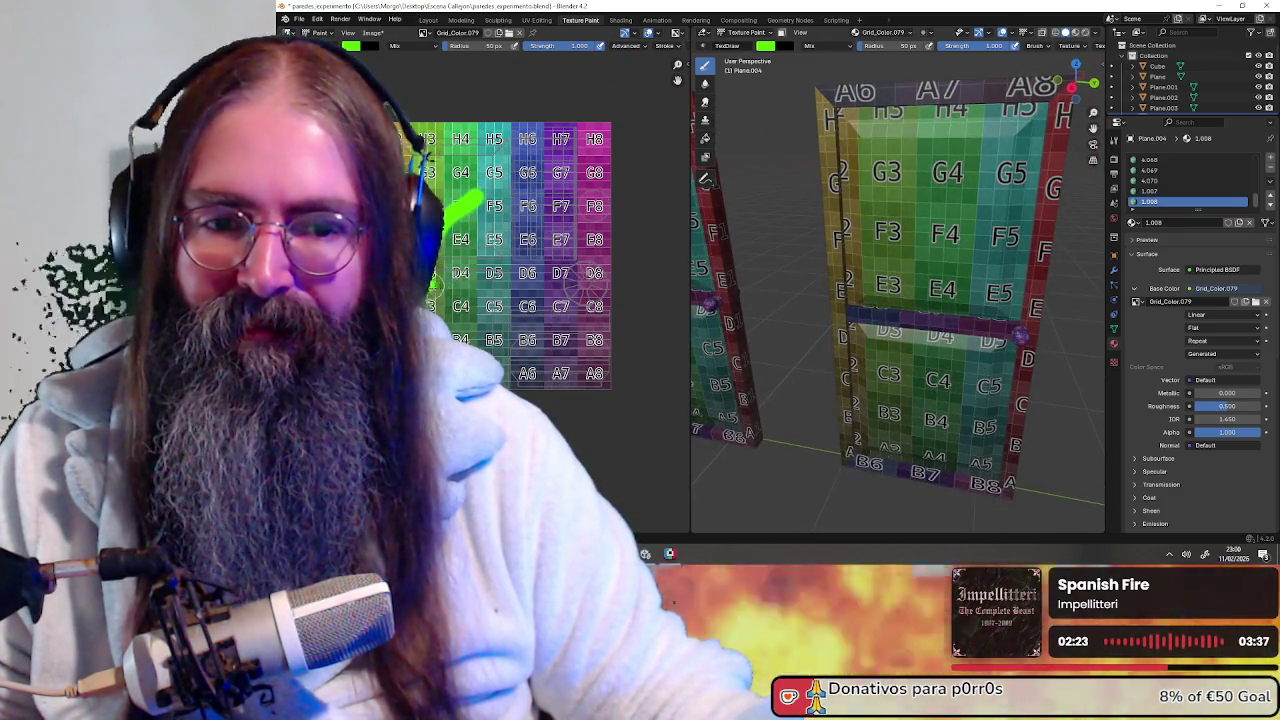
pyautogui.moveTo(758, 297)
pyautogui.mouseDown(button='middle')
pyautogui.moveTo(998, 318)
pyautogui.moveTo(930, 307)
pyautogui.mouseUp(button='middle')
pyautogui.hotkey('ctrl', 'z')
# Paint green strokes diagonally across E6–C8 and up column 7 to G7
pyautogui.moveTo(593, 320)
pyautogui.mouseDown()
pyautogui.moveTo(535, 208)
pyautogui.moveTo(560, 375)
pyautogui.mouseUp()
pyautogui.moveTo(900, 330)
pyautogui.mouseDown(button='middle')
pyautogui.moveTo(981, 335)
pyautogui.moveTo(960, 330)
pyautogui.mouseUp(button='middle')
pyautogui.scroll(3, 482, 292)
pyautogui.moveTo(605, 85)
pyautogui.mouseDown()
pyautogui.moveTo(612, 412)
pyautogui.moveTo(612, 125)
pyautogui.moveTo(460, 210)
pyautogui.moveTo(612, 275)
pyautogui.mouseUp()
pyautogui.scroll(-2, 615, 390)
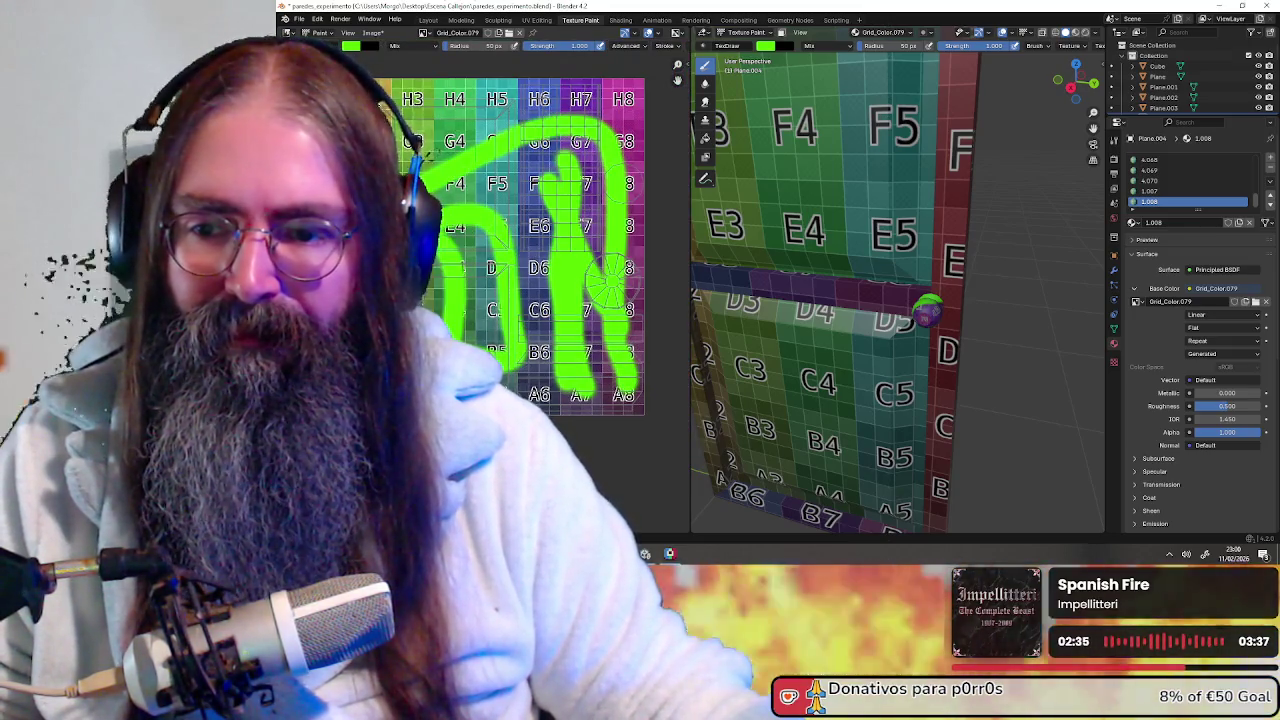
# Orbit around the painted door to inspect it, then undo all green strokes
pyautogui.moveTo(866, 278)
pyautogui.mouseDown(button='middle')
pyautogui.moveTo(955, 250)
pyautogui.moveTo(908, 189)
pyautogui.moveTo(963, 306)
pyautogui.moveTo(826, 304)
pyautogui.moveTo(980, 305)
pyautogui.mouseUp(button='middle')
pyautogui.moveTo(893, 330); pyautogui.dragTo(914, 329, button='middle')
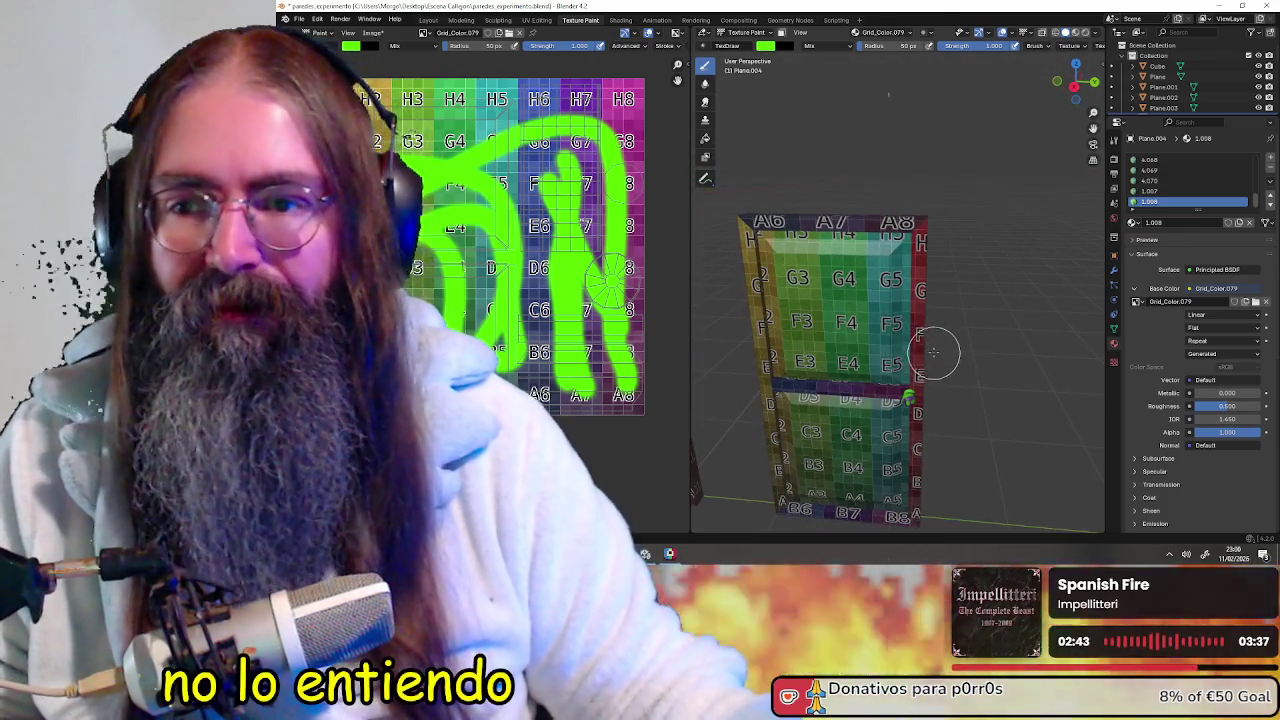
pyautogui.scroll(2, 935, 375)
pyautogui.moveTo(974, 437)
pyautogui.mouseDown(button='middle')
pyautogui.moveTo(949, 209)
pyautogui.moveTo(880, 257)
pyautogui.moveTo(795, 227)
pyautogui.moveTo(960, 258)
pyautogui.mouseUp(button='middle')
pyautogui.moveTo(913, 218)
pyautogui.mouseDown(button='middle')
pyautogui.moveTo(870, 300)
pyautogui.moveTo(971, 338)
pyautogui.moveTo(957, 329)
pyautogui.mouseUp(button='middle')
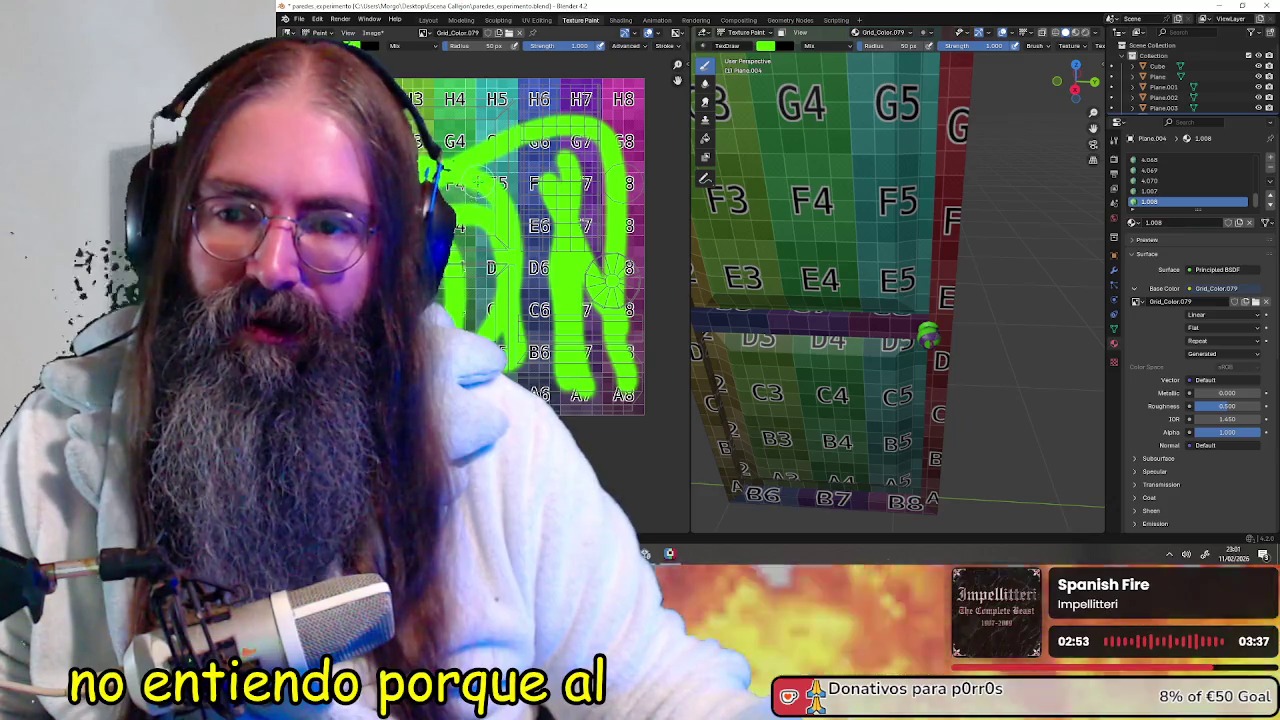
pyautogui.hotkey('ctrl', 'z')
pyautogui.hotkey('ctrl', 'z')
pyautogui.hotkey('ctrl', 'z')
pyautogui.hotkey('ctrl', 'z')
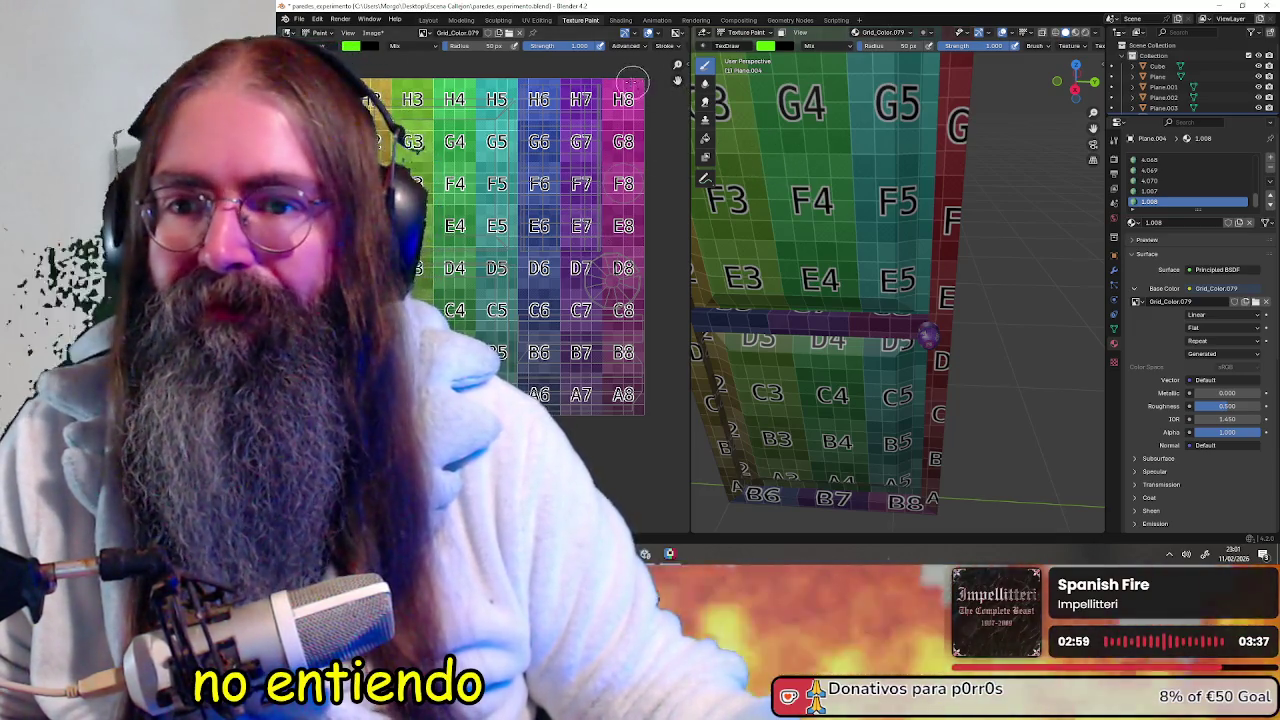
# Switch to UV Editing and widen the UV editor to enlarge the door's UV islands
pyautogui.click(537, 20)
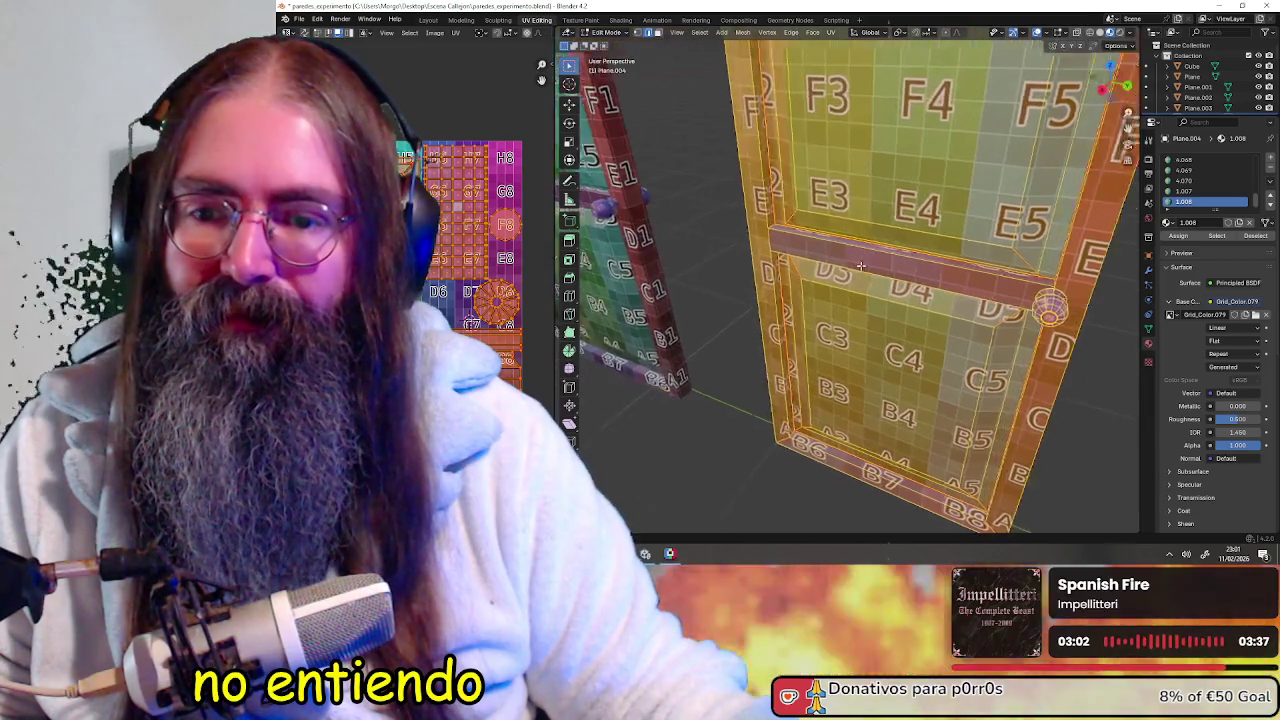
pyautogui.moveTo(631, 233); pyautogui.dragTo(1110, 80, button='middle')
pyautogui.scroll(-1, 460, 320)
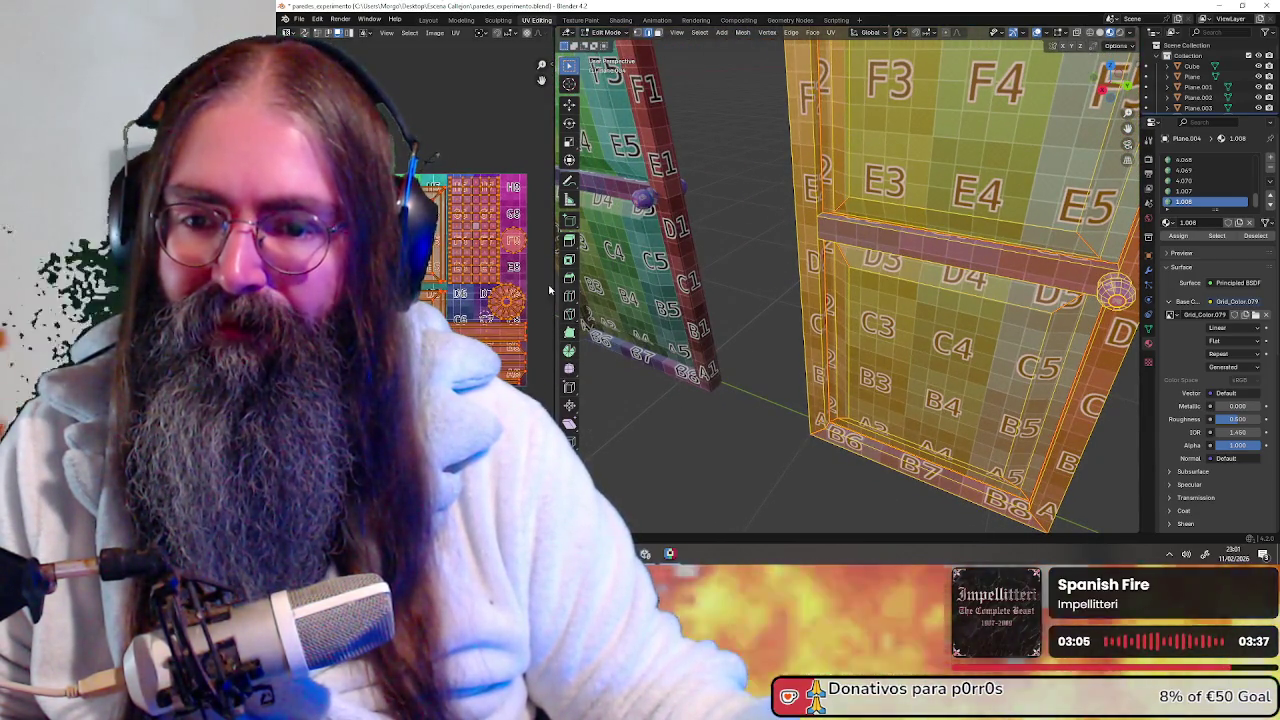
pyautogui.moveTo(551, 286); pyautogui.dragTo(654, 284)
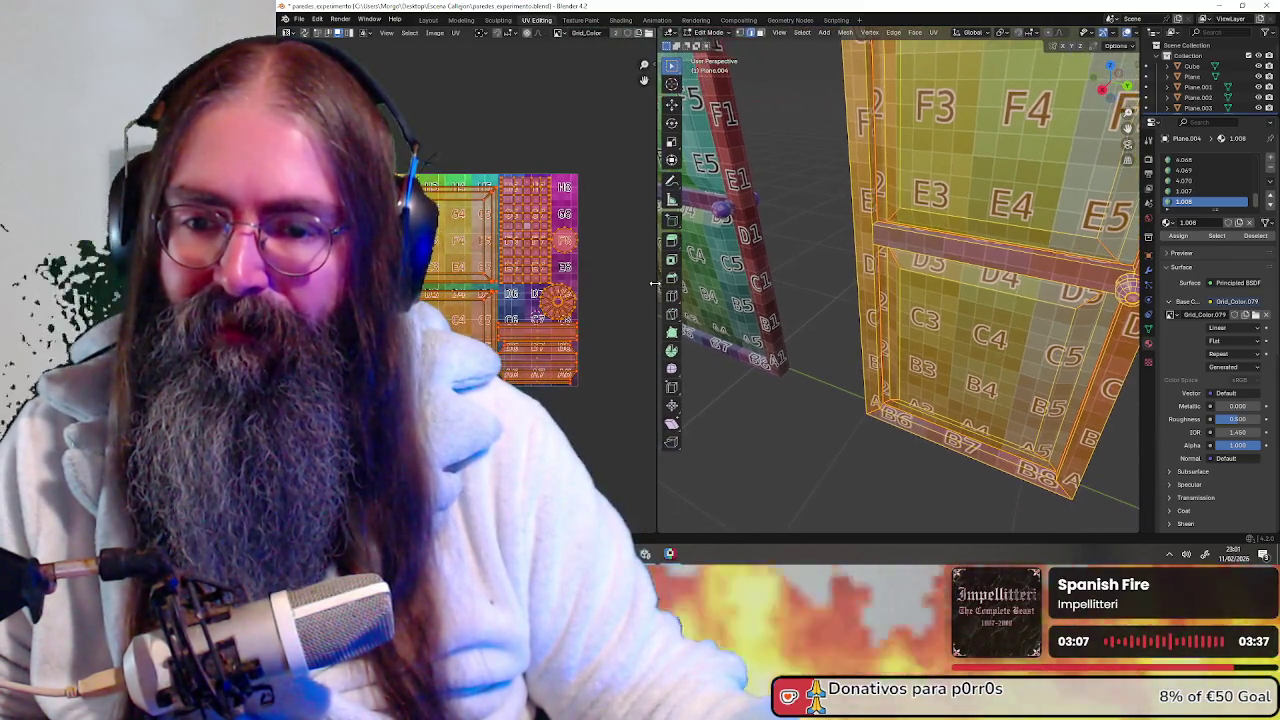
pyautogui.scroll(2, 600, 285)
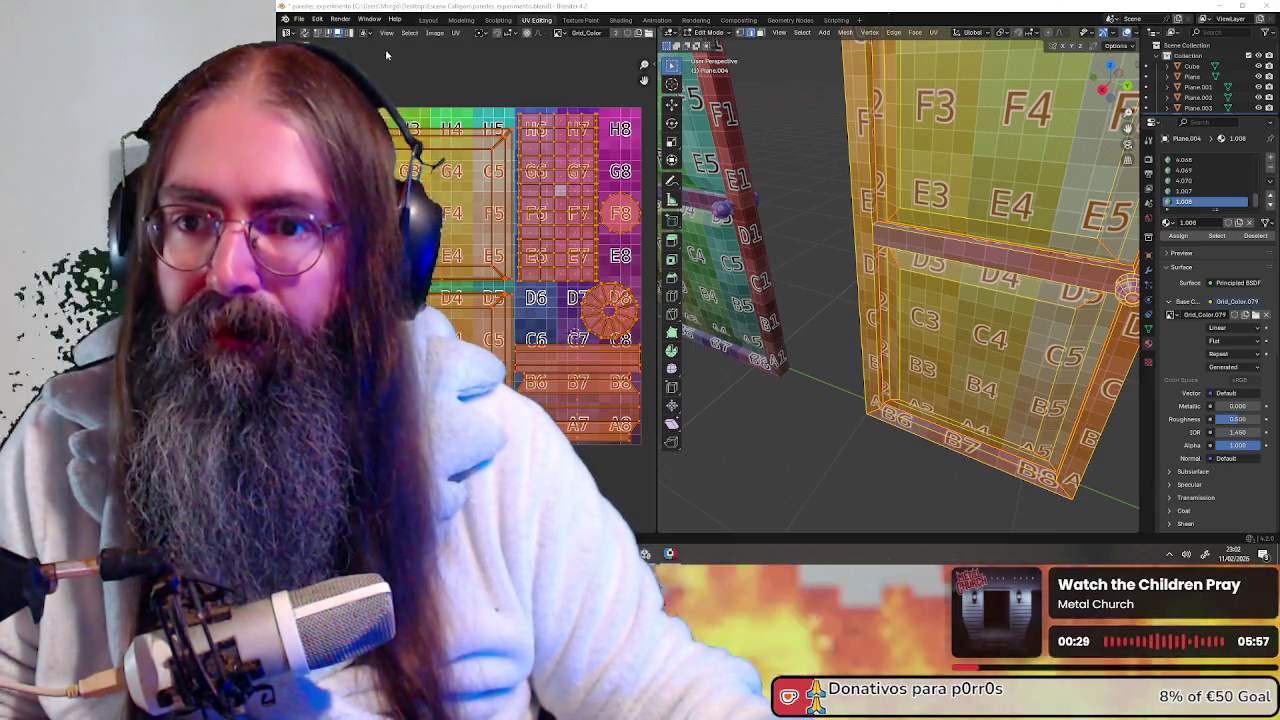
pyautogui.click(455, 33)
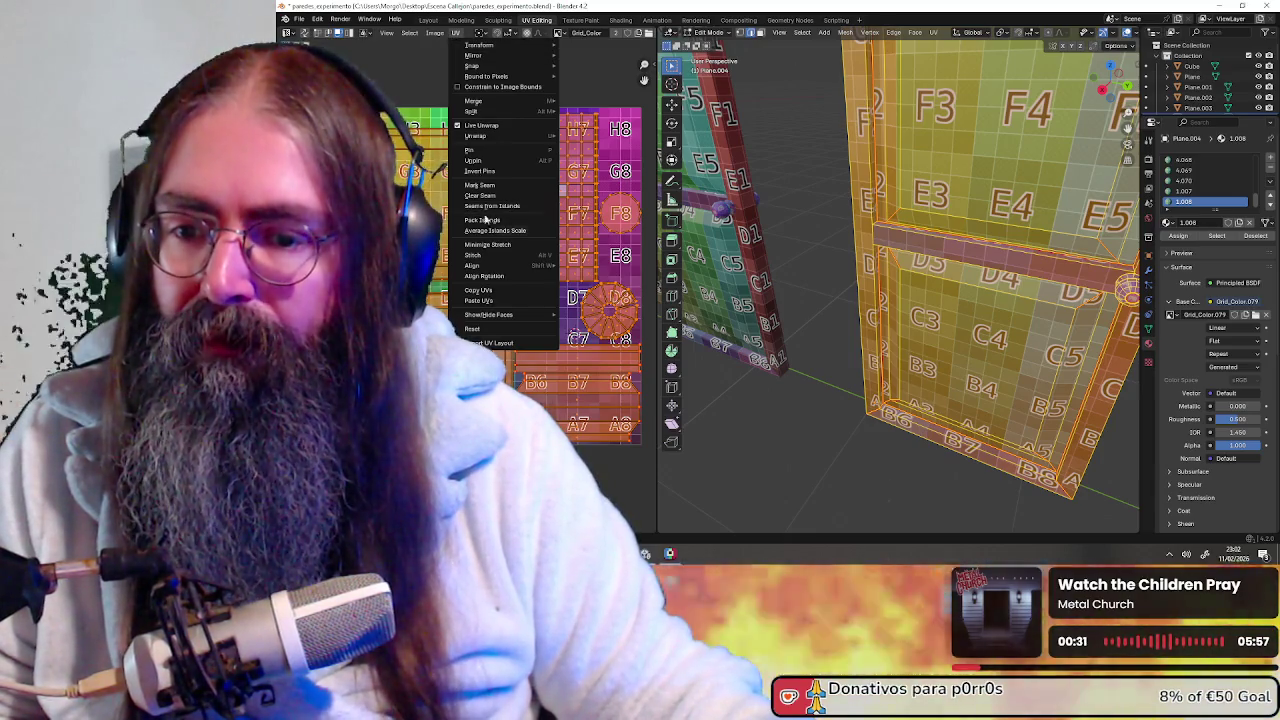
# Export the door's UV layout as a 256×256 PNG image
pyautogui.click(519, 343)
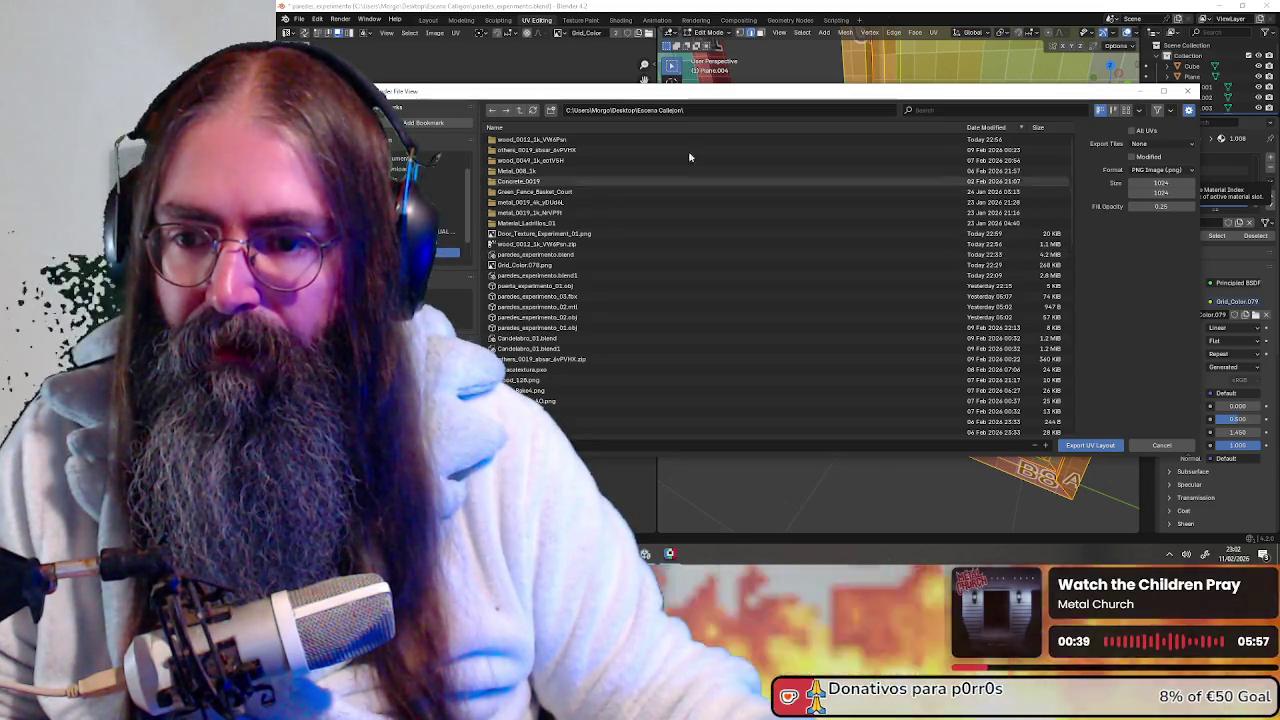
pyautogui.moveTo(802, 92); pyautogui.dragTo(793, 87)
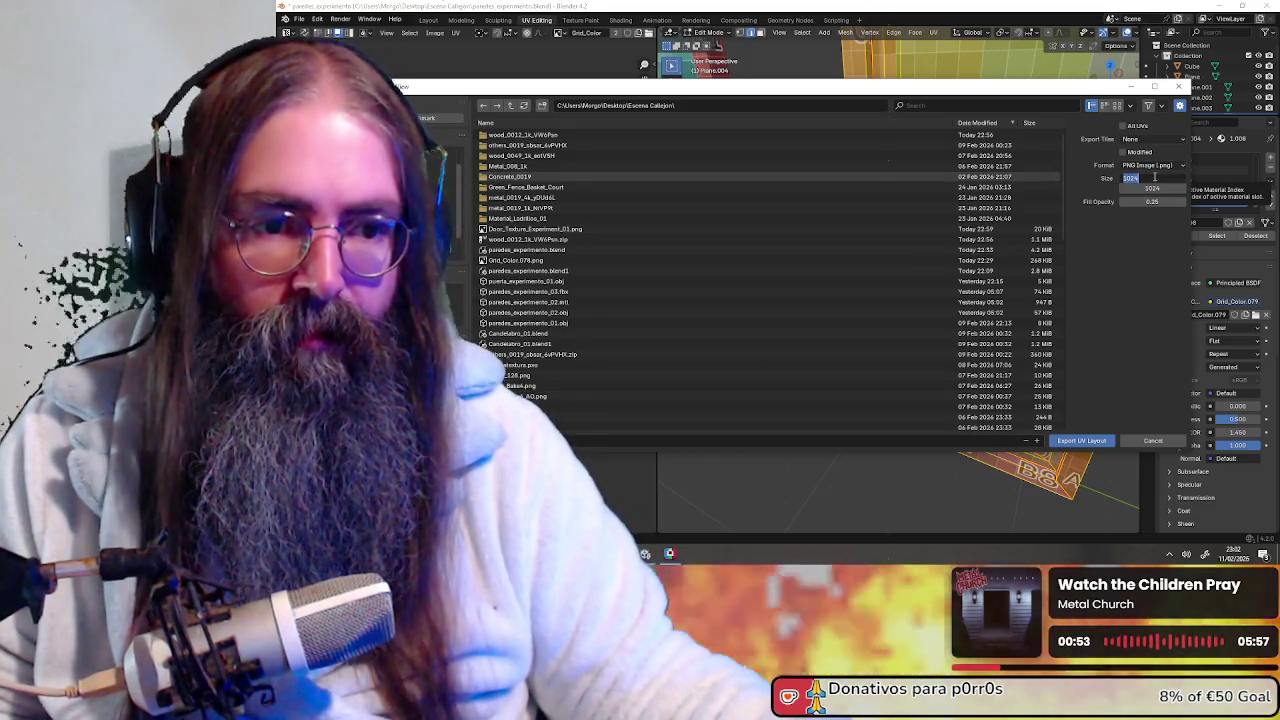
pyautogui.write('256')
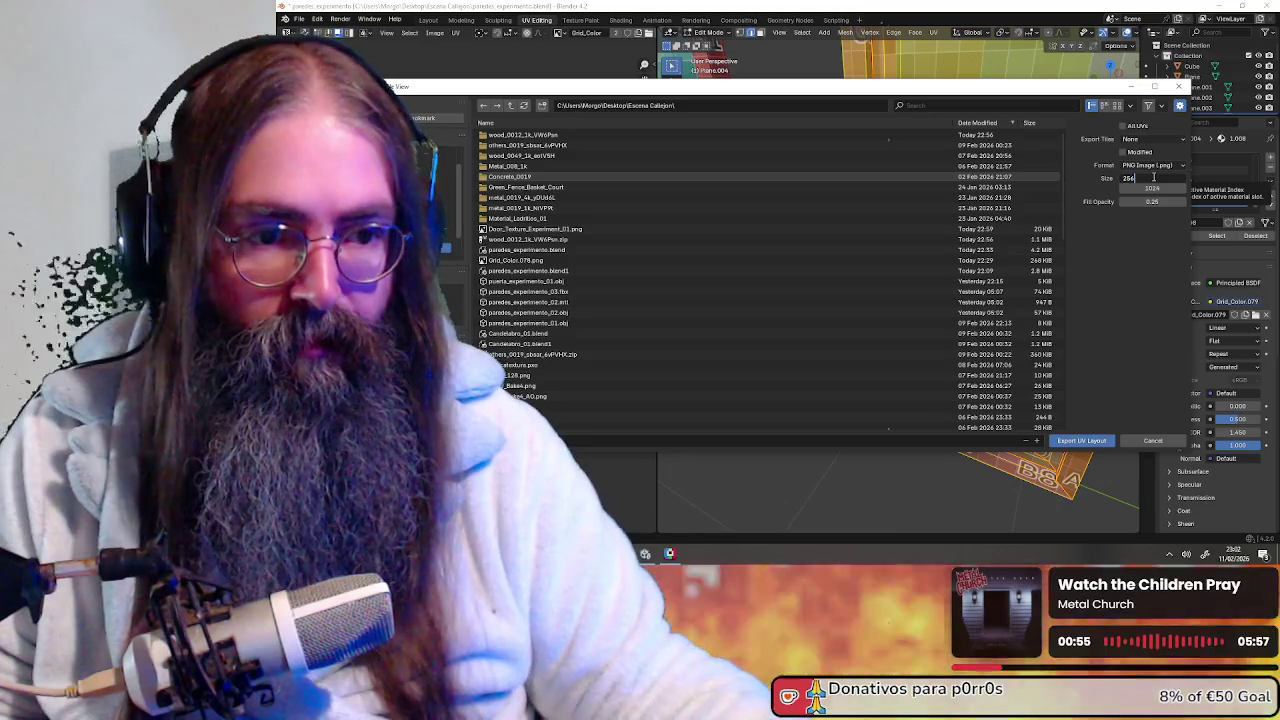
pyautogui.write('256')
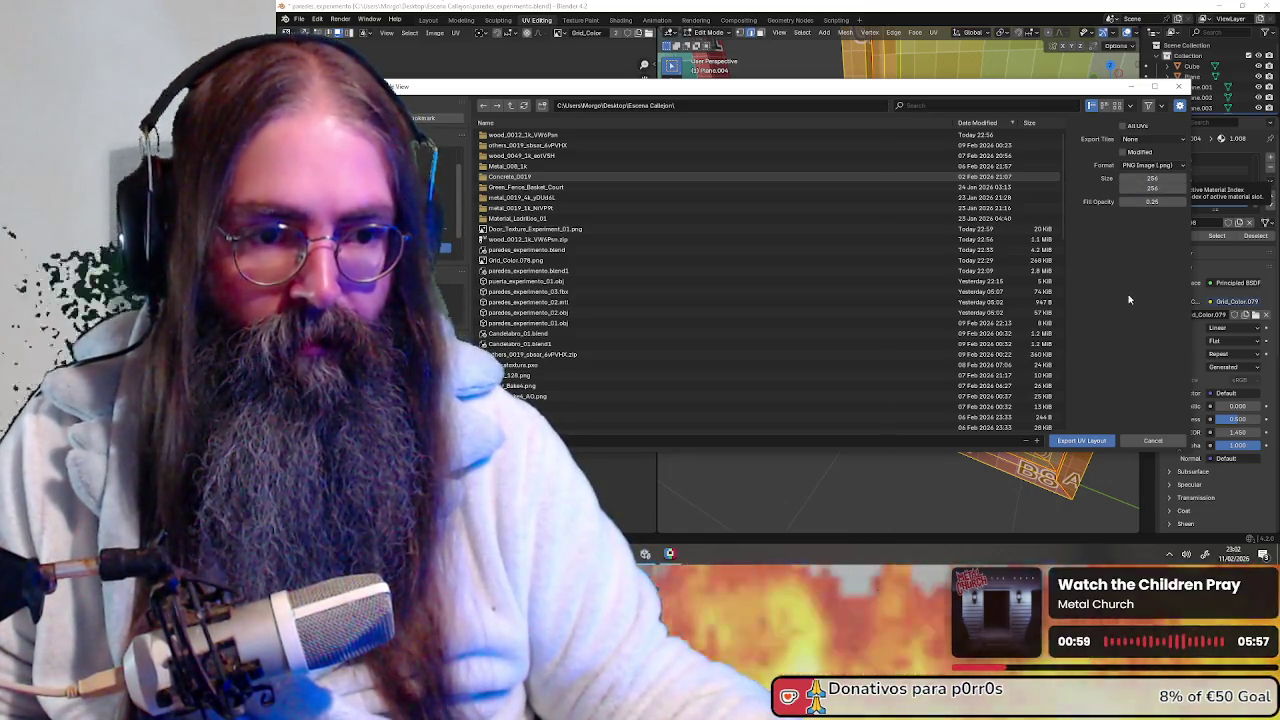
pyautogui.click(1097, 442)
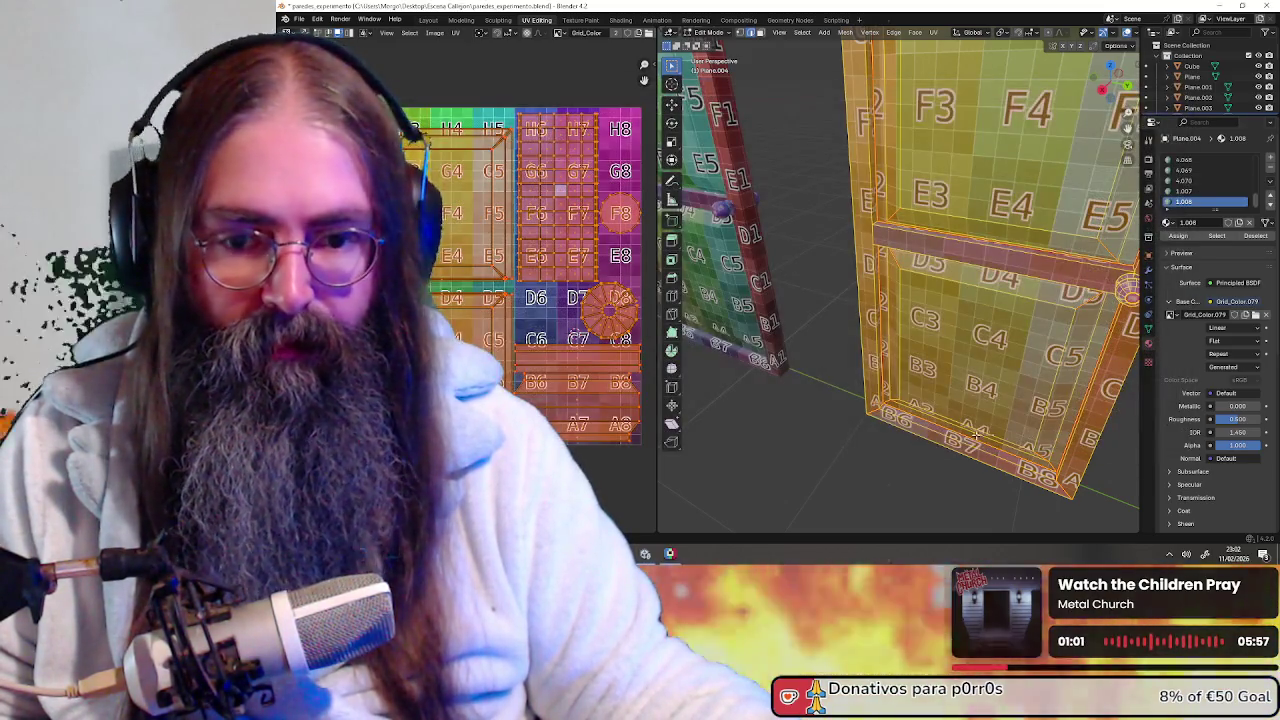
# Drag Door_Experiment_02.png from Explorer into Pixelorama and open it as a new project
pyautogui.click(671, 555)
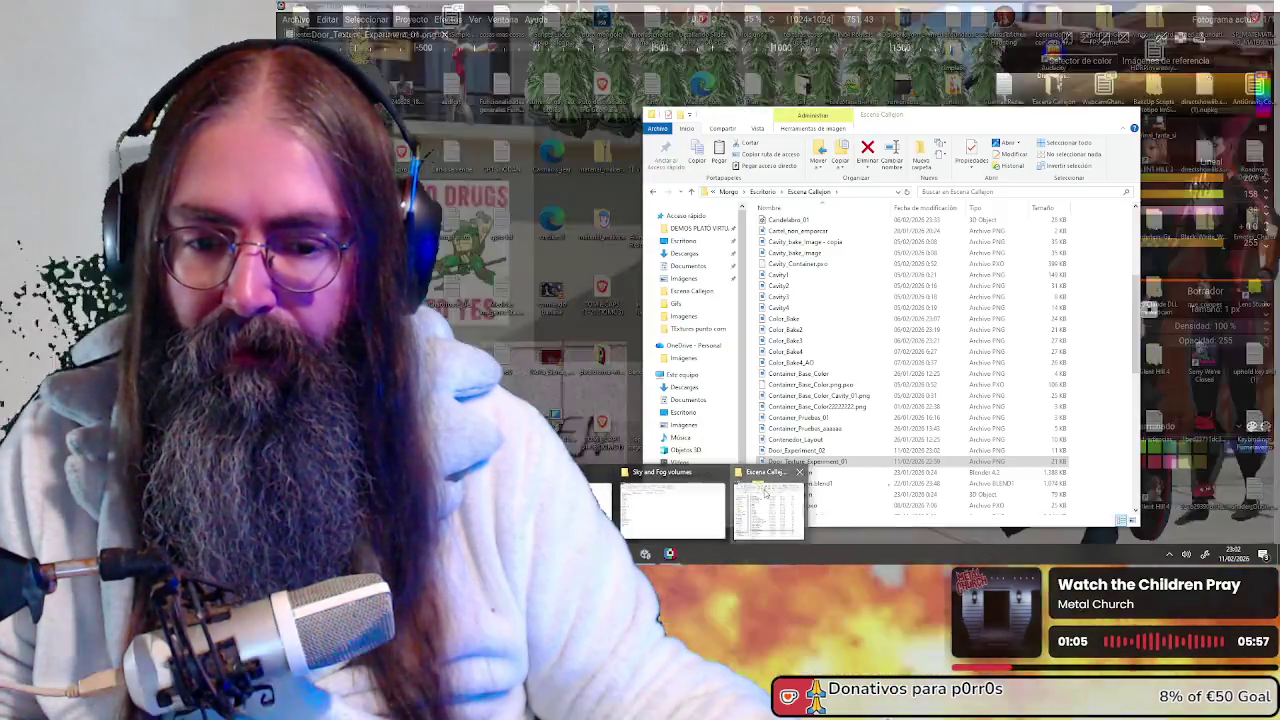
pyautogui.click(665, 510)
pyautogui.click(834, 451)
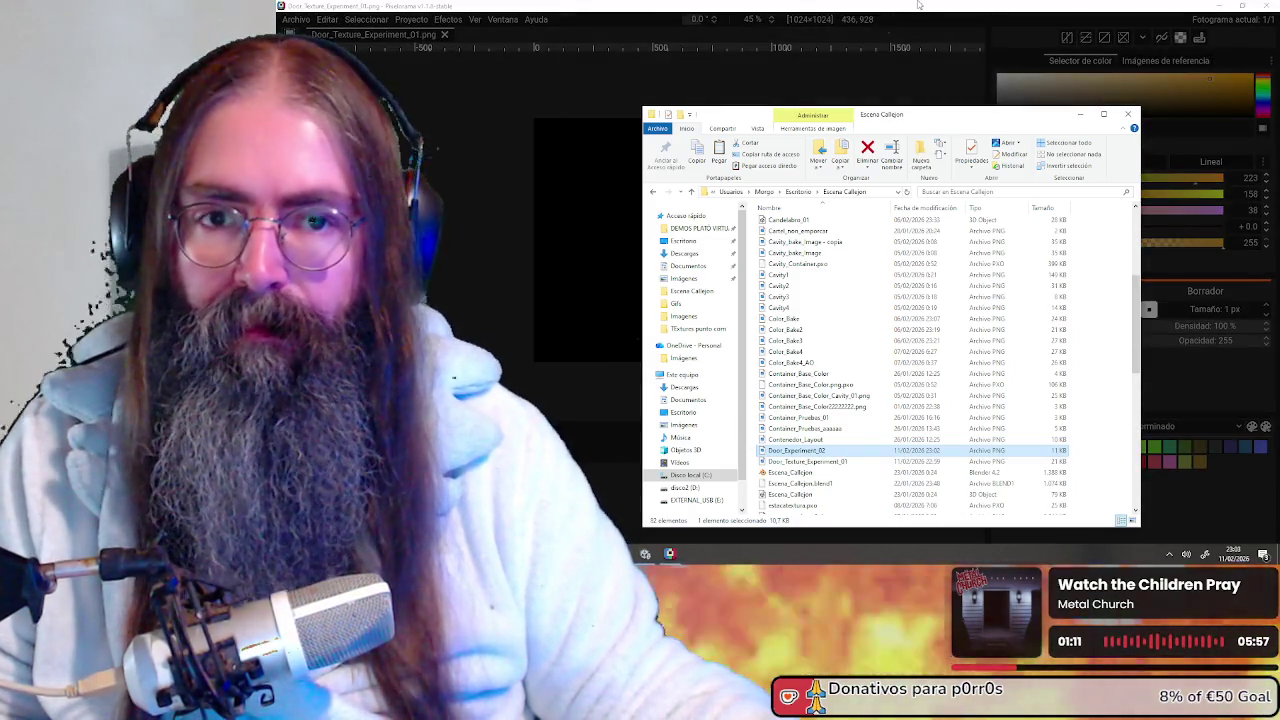
pyautogui.moveTo(481, 92); pyautogui.dragTo(529, 97)
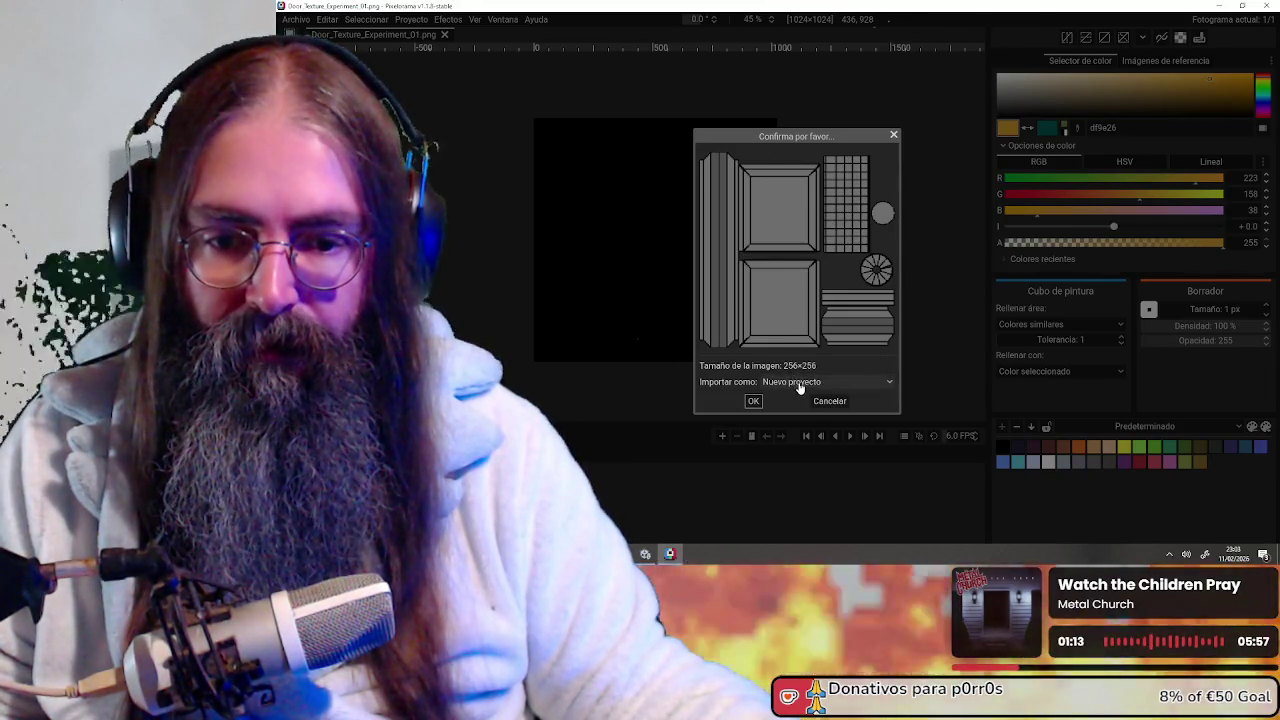
pyautogui.click(756, 402)
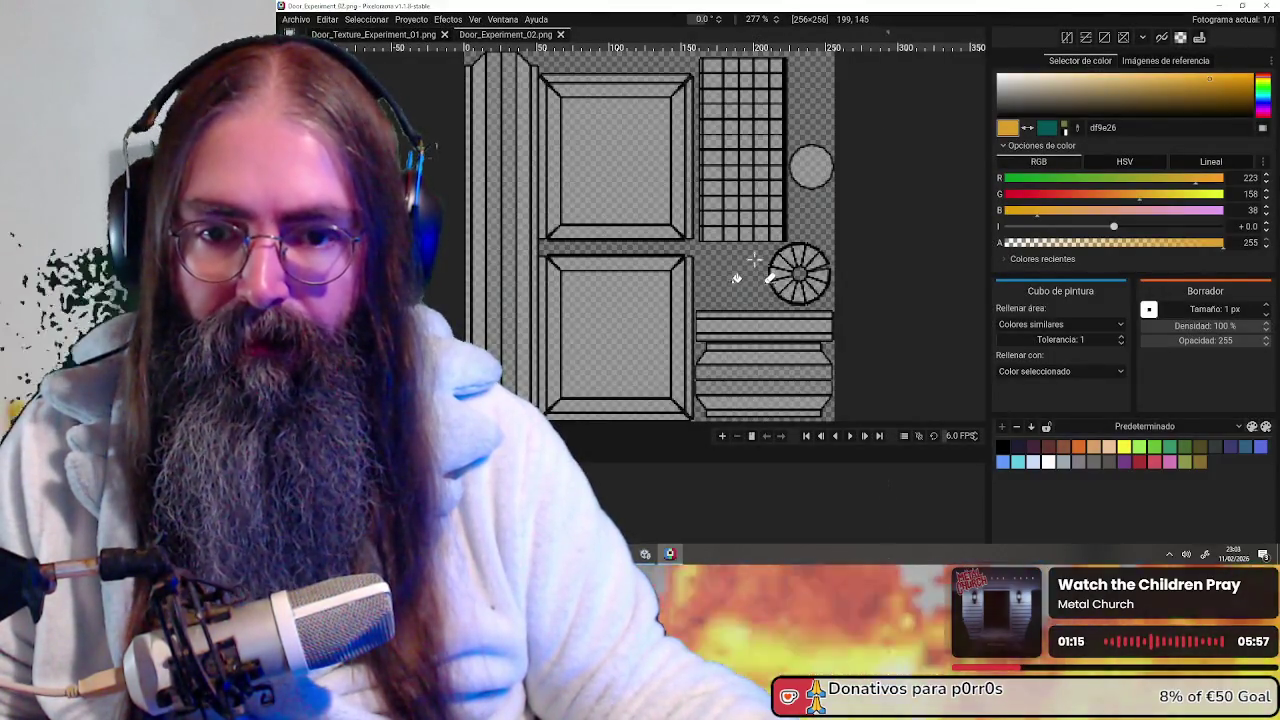
pyautogui.scroll(-3, 795, 268)
pyautogui.scroll(2, 795, 268)
pyautogui.scroll(3, 795, 268)
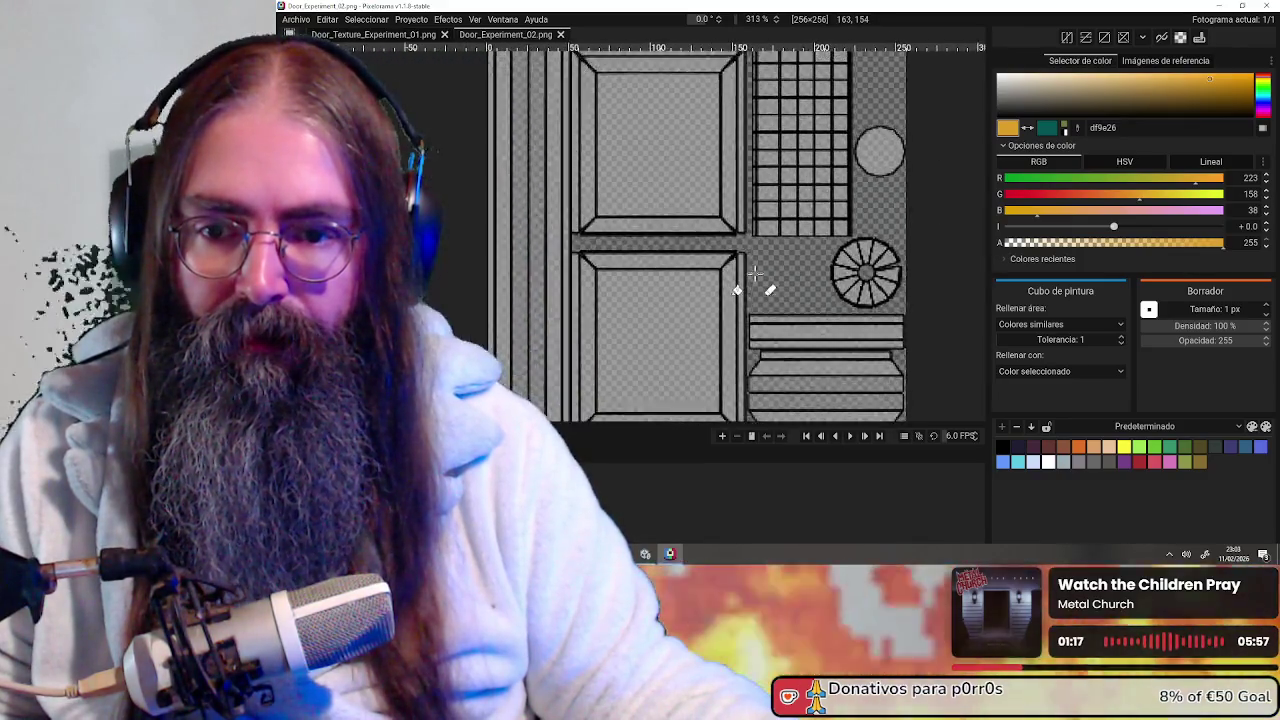
pyautogui.moveTo(720, 325)
pyautogui.mouseDown(button='middle')
pyautogui.moveTo(674, 331)
pyautogui.moveTo(743, 328)
pyautogui.moveTo(695, 311)
pyautogui.mouseUp(button='middle')
pyautogui.scroll(-2, 695, 311)
pyautogui.scroll(-1, 695, 311)
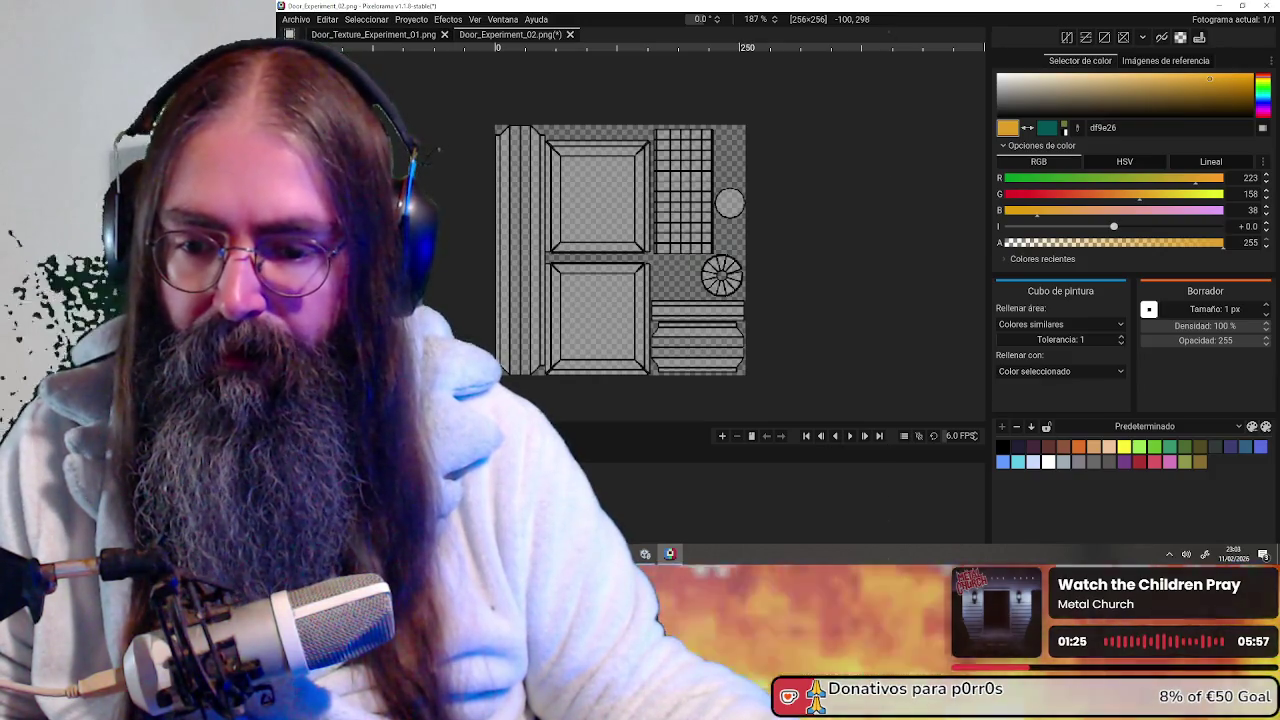
# Drag wood_0012_color from the wood_0012_1k_VWEPsn folder into Pixelorama as a new 1024×1024 project
pyautogui.click(787, 513)
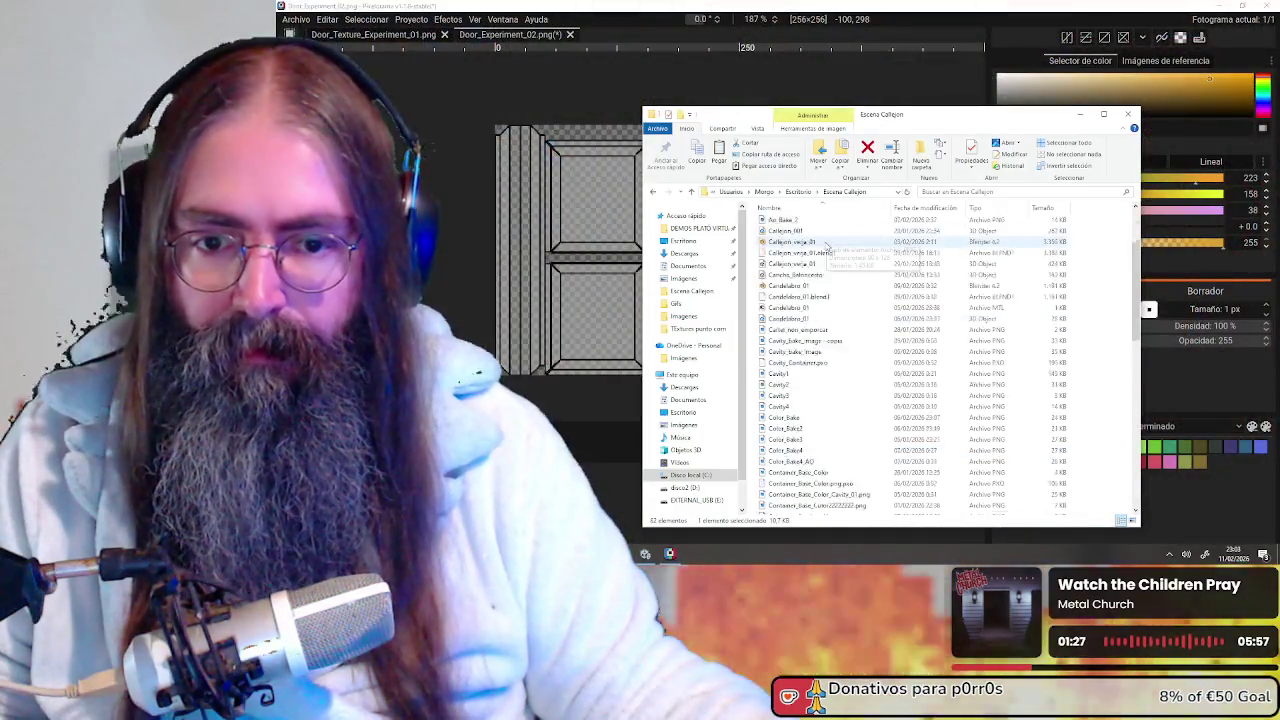
pyautogui.doubleClick(800, 300)
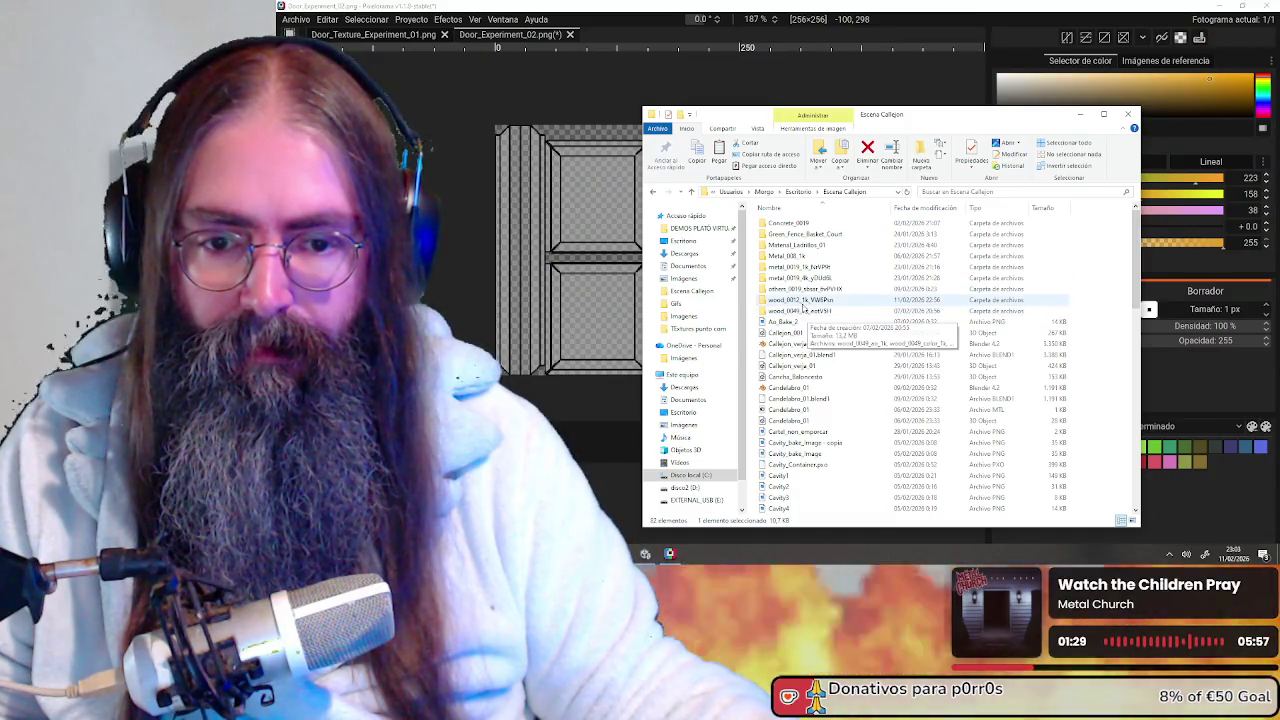
pyautogui.click(910, 259)
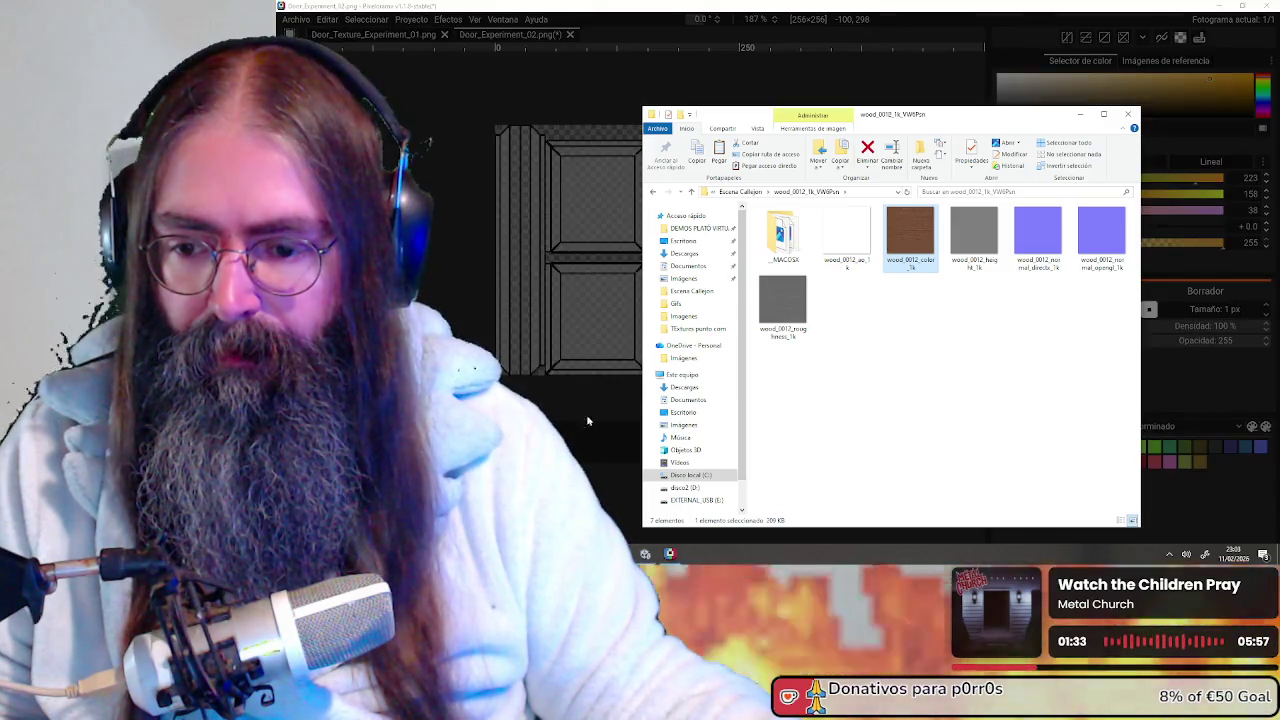
pyautogui.moveTo(910, 235); pyautogui.dragTo(779, 314)
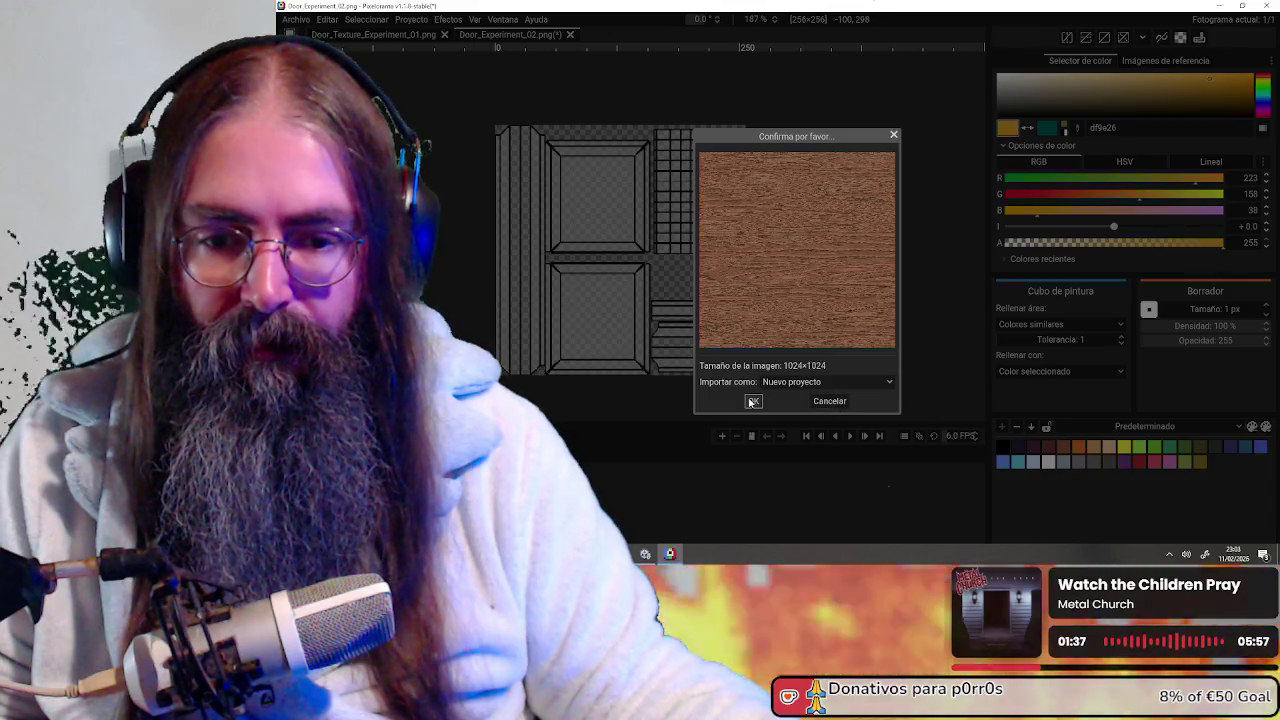
pyautogui.click(752, 401)
# Rectangle-select a square at the wood texture's top-left corner, growing it toward 256 pixels
pyautogui.scroll(-3, 694, 310)
pyautogui.scroll(1, 694, 310)
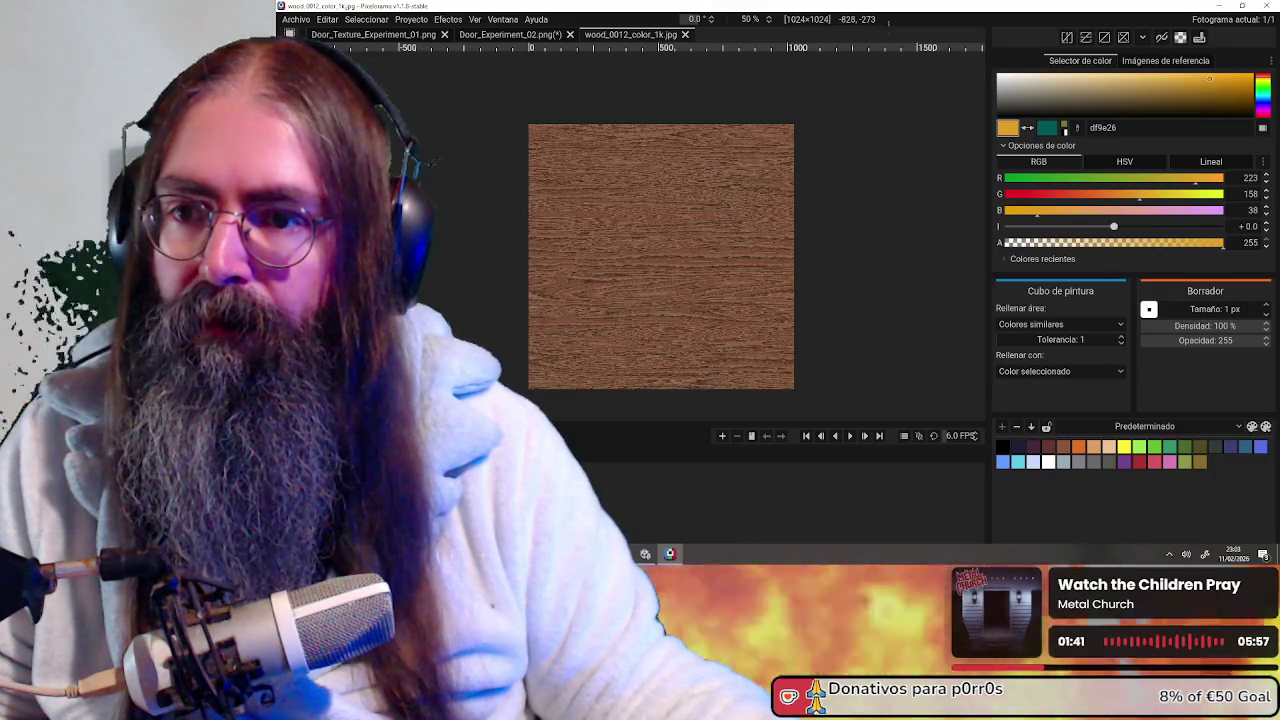
pyautogui.click(290, 30)
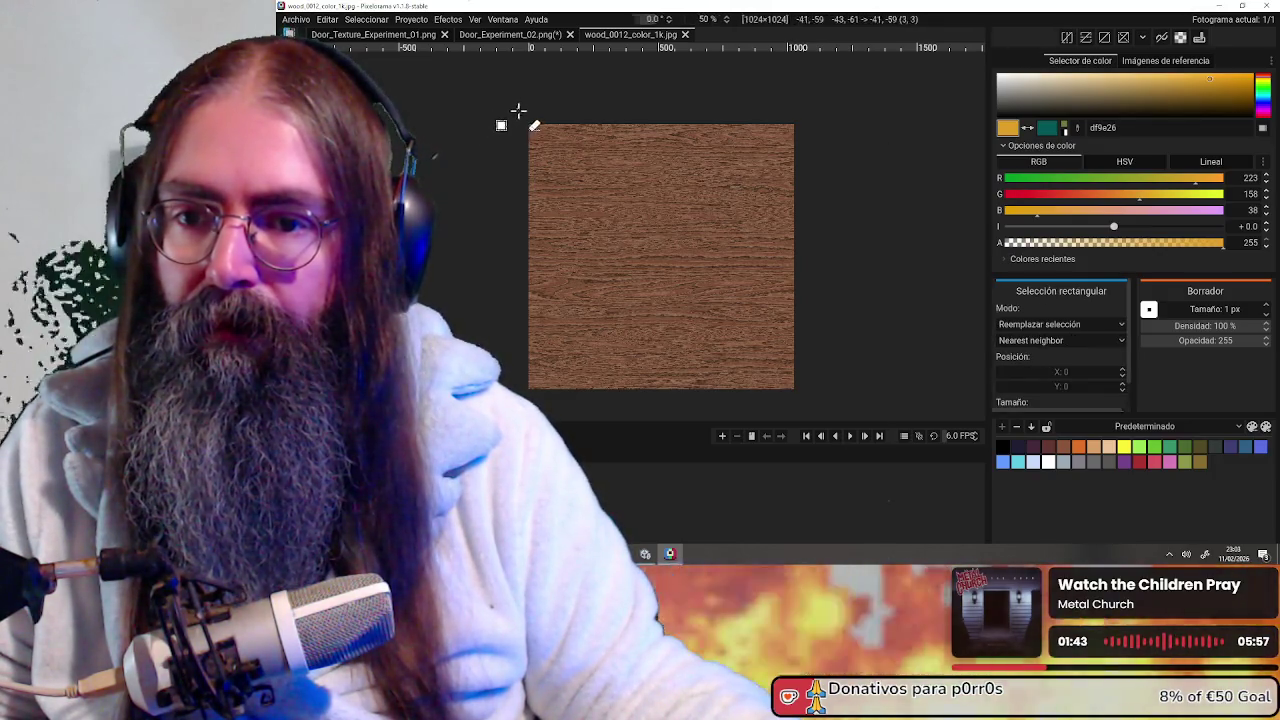
pyautogui.moveTo(587, 203); pyautogui.dragTo(586, 206)
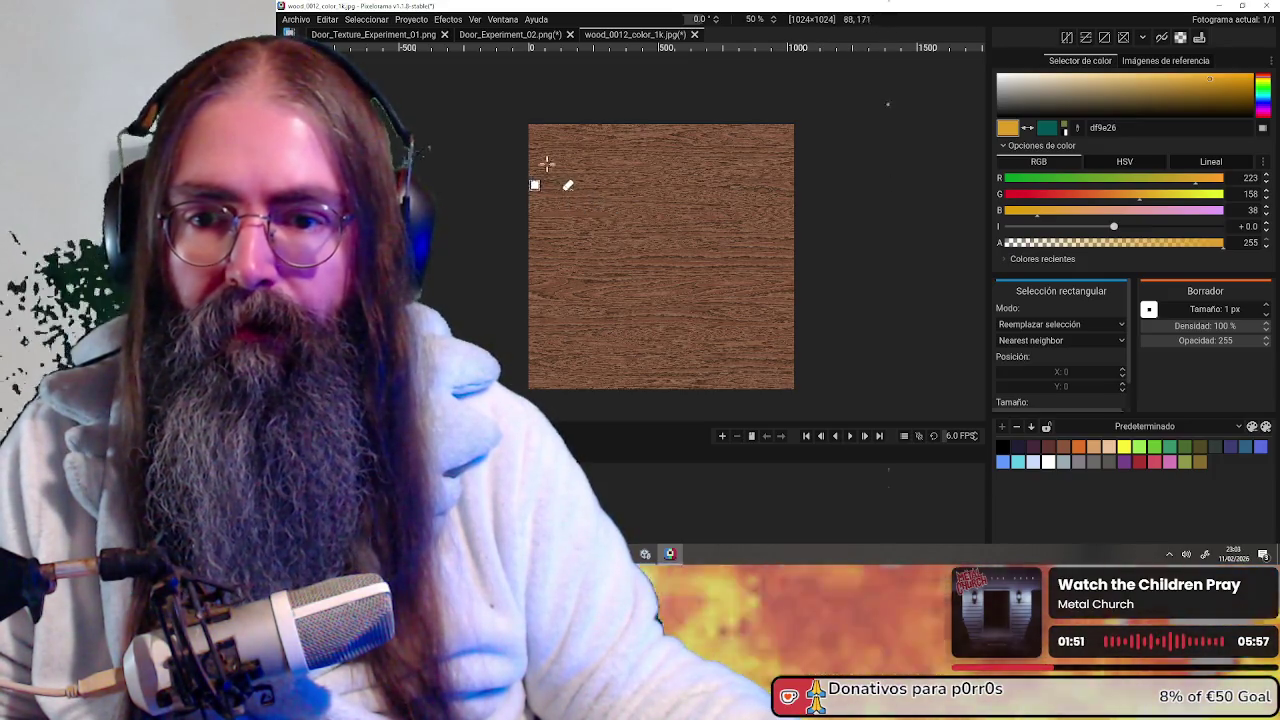
pyautogui.scroll(3, 551, 170)
pyautogui.scroll(4, 540, 140)
pyautogui.scroll(5, 529, 116)
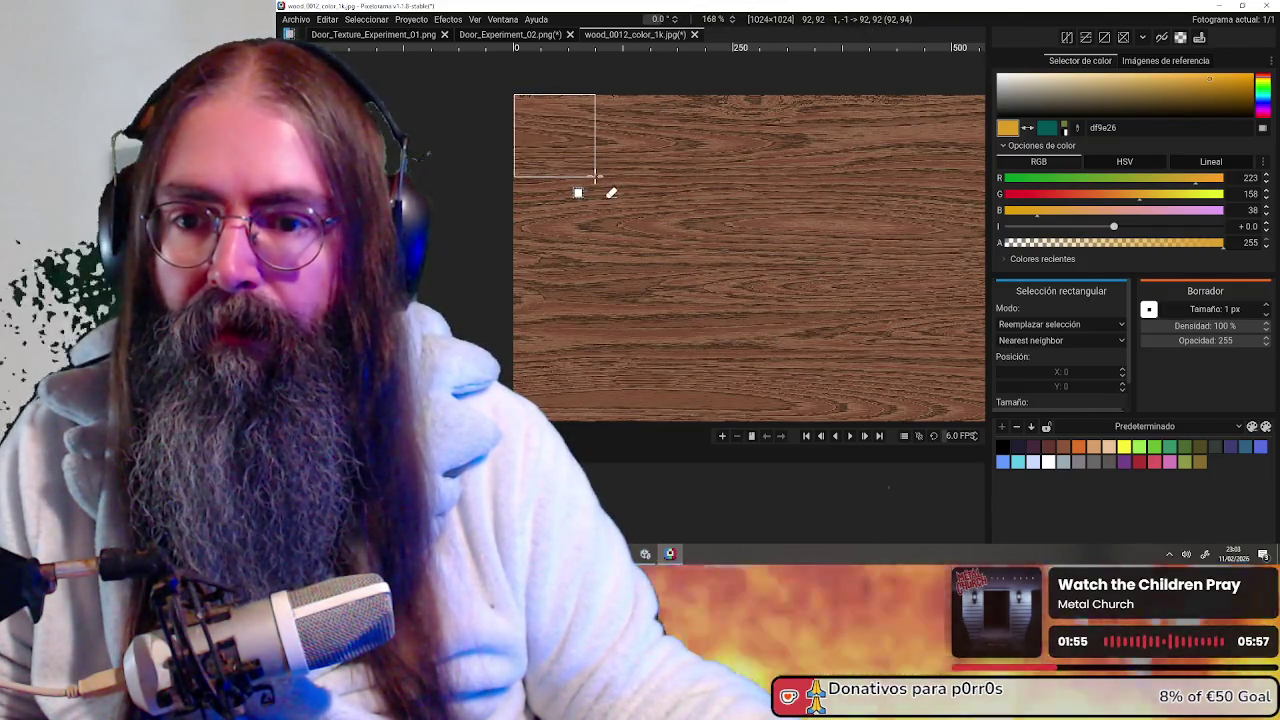
pyautogui.moveTo(591, 154)
pyautogui.mouseDown()
pyautogui.moveTo(527, 132)
pyautogui.moveTo(514, 103)
pyautogui.mouseUp()
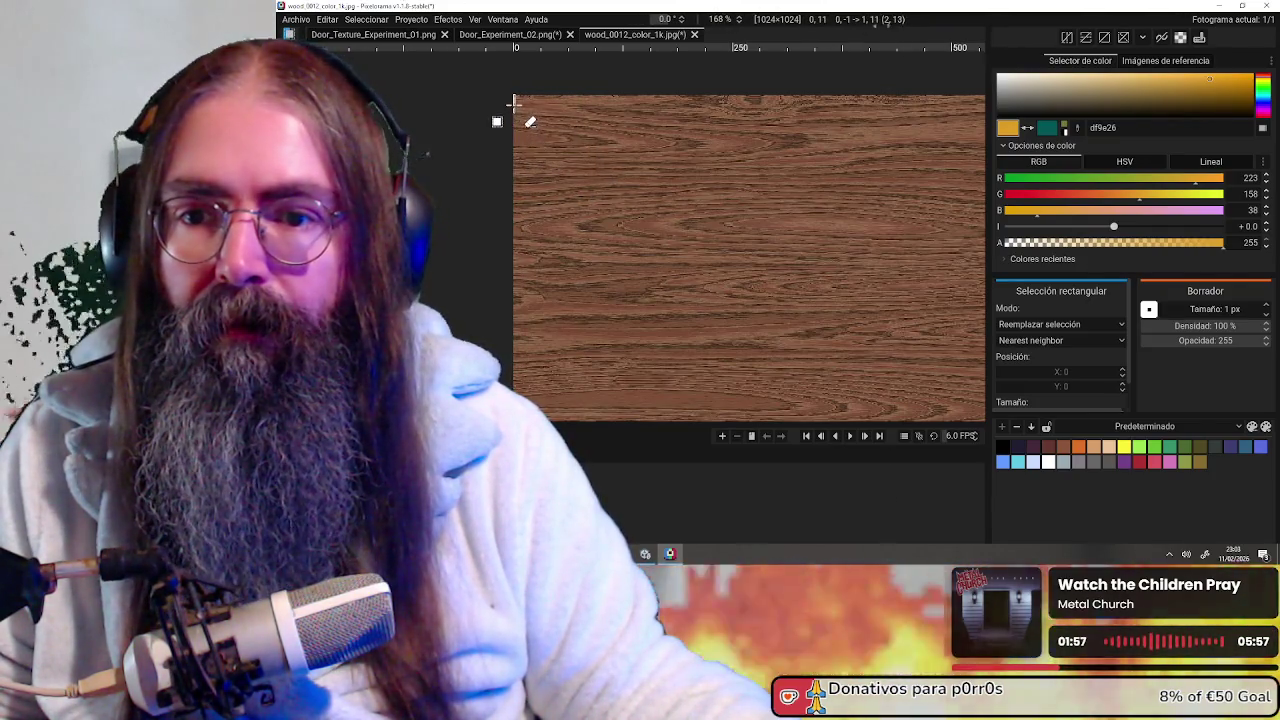
pyautogui.scroll(3, 580, 170)
pyautogui.scroll(3, 624, 234)
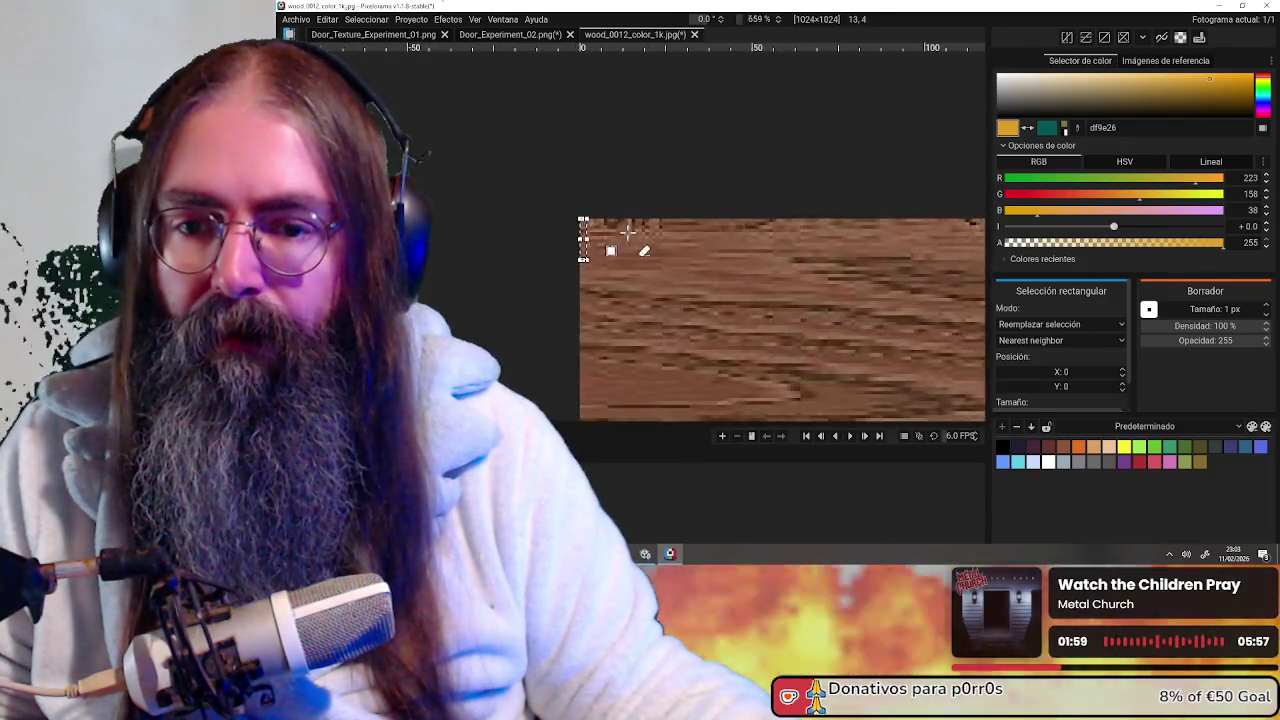
pyautogui.scroll(2, 615, 200)
pyautogui.scroll(1, 564, 240)
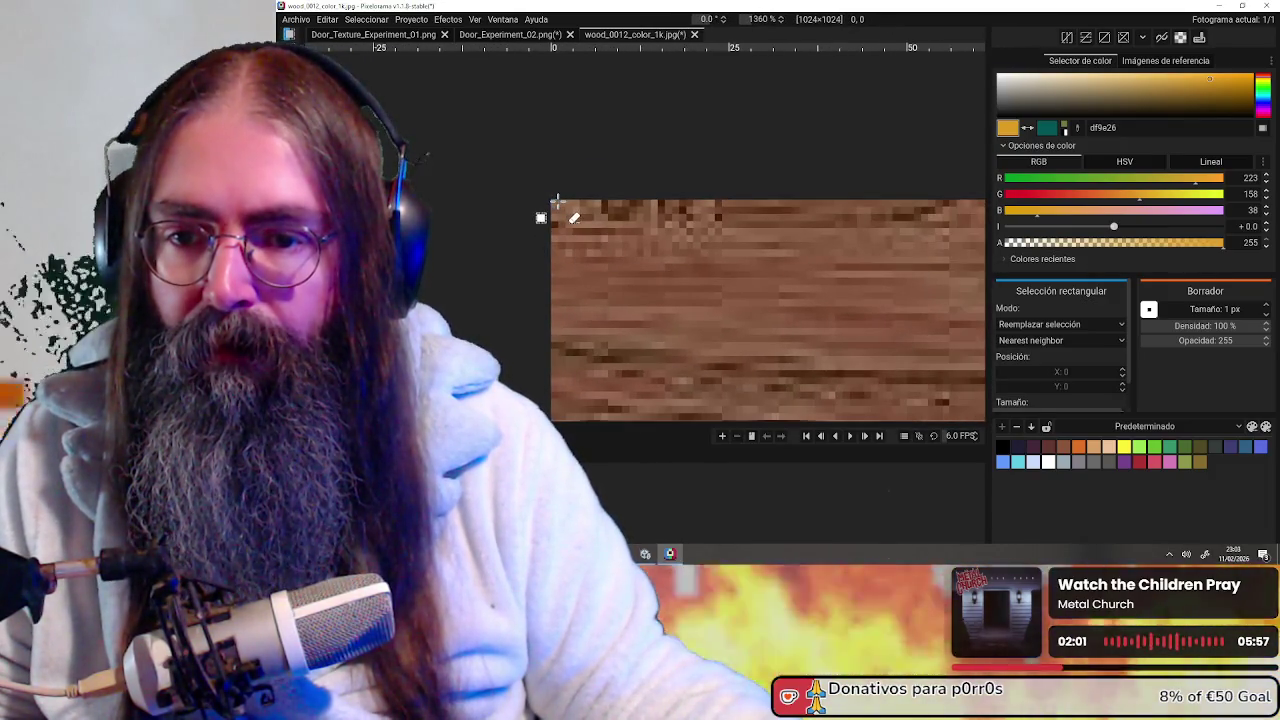
pyautogui.scroll(-3, 930, 350)
pyautogui.scroll(-3, 871, 337)
pyautogui.scroll(-2, 880, 345)
pyautogui.moveTo(865, 326)
pyautogui.mouseDown()
pyautogui.moveTo(655, 256)
pyautogui.moveTo(811, 343)
pyautogui.moveTo(740, 294)
pyautogui.moveTo(780, 268)
pyautogui.moveTo(718, 270)
pyautogui.moveTo(723, 371)
pyautogui.moveTo(738, 343)
pyautogui.mouseUp()
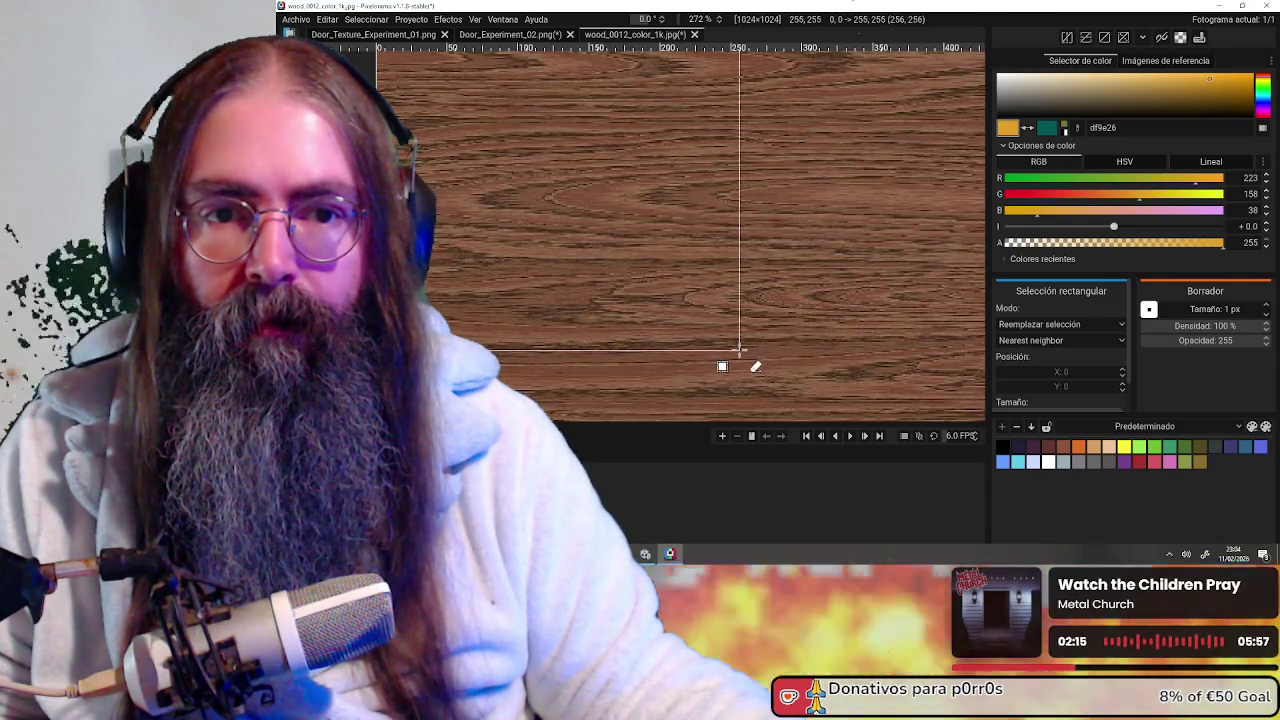
# Inspect the selected wood region, then return to the Door_Experiment_02.png door layout
pyautogui.scroll(-3, 739, 350)
pyautogui.scroll(-2, 757, 300)
pyautogui.scroll(-2, 757, 300)
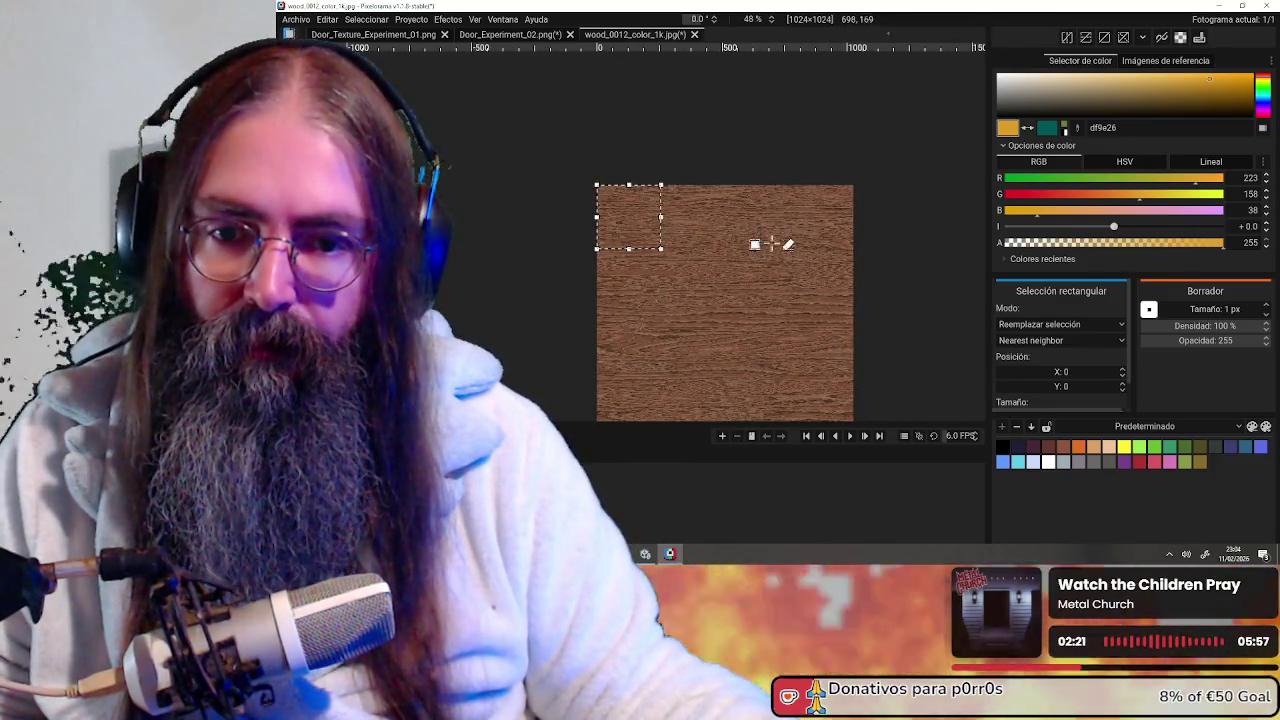
pyautogui.moveTo(735, 338); pyautogui.dragTo(766, 217, button='middle')
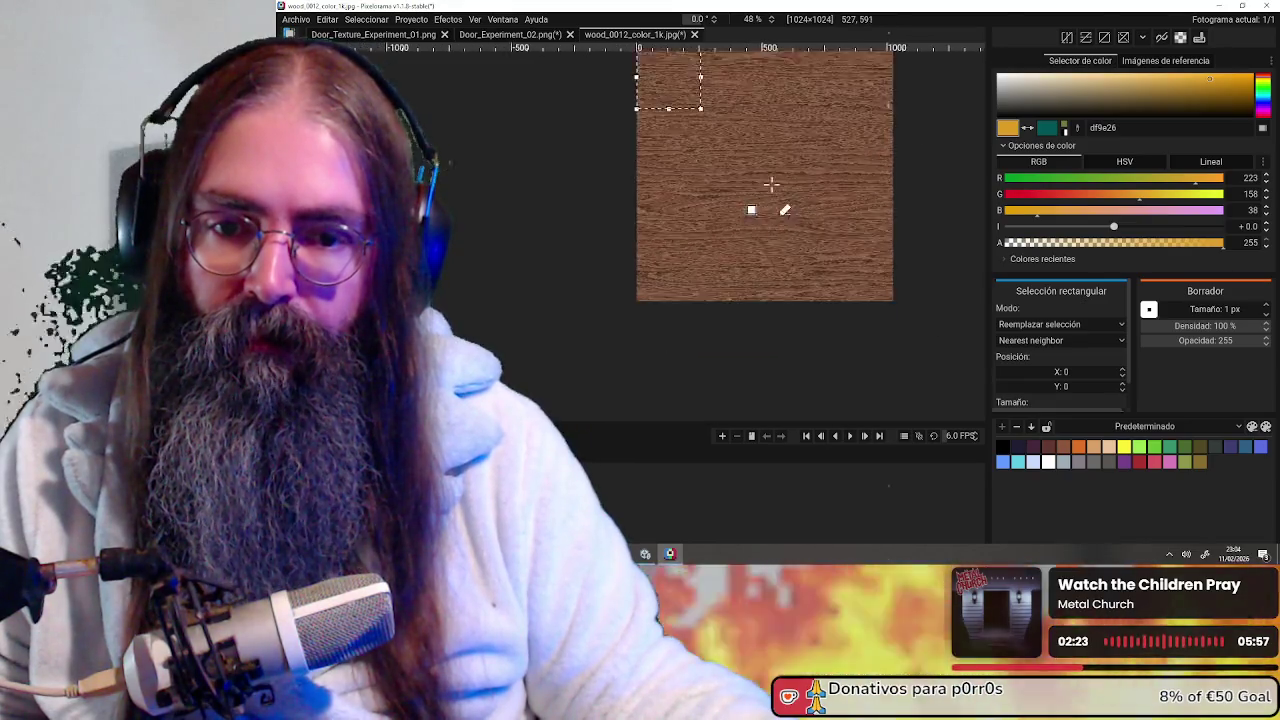
pyautogui.scroll(3, 691, 177)
pyautogui.scroll(3, 691, 177)
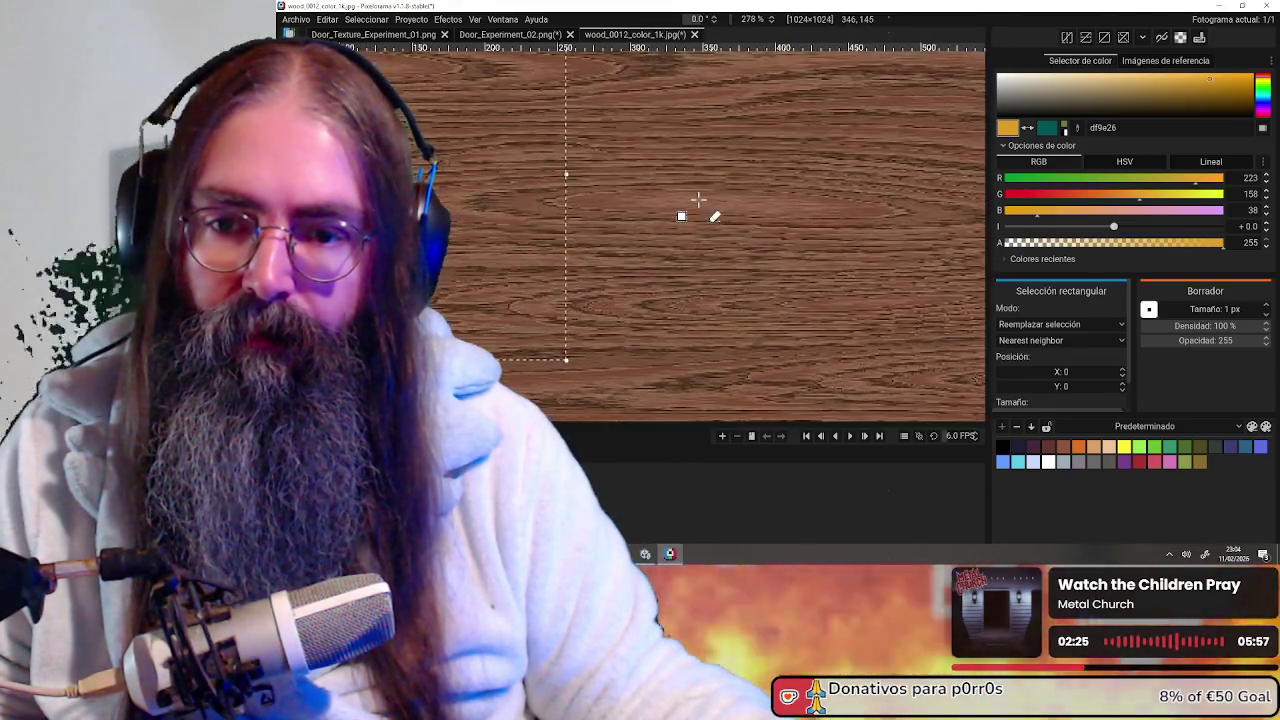
pyautogui.scroll(-2, 697, 200)
pyautogui.scroll(-2, 694, 206)
pyautogui.scroll(3, 686, 223)
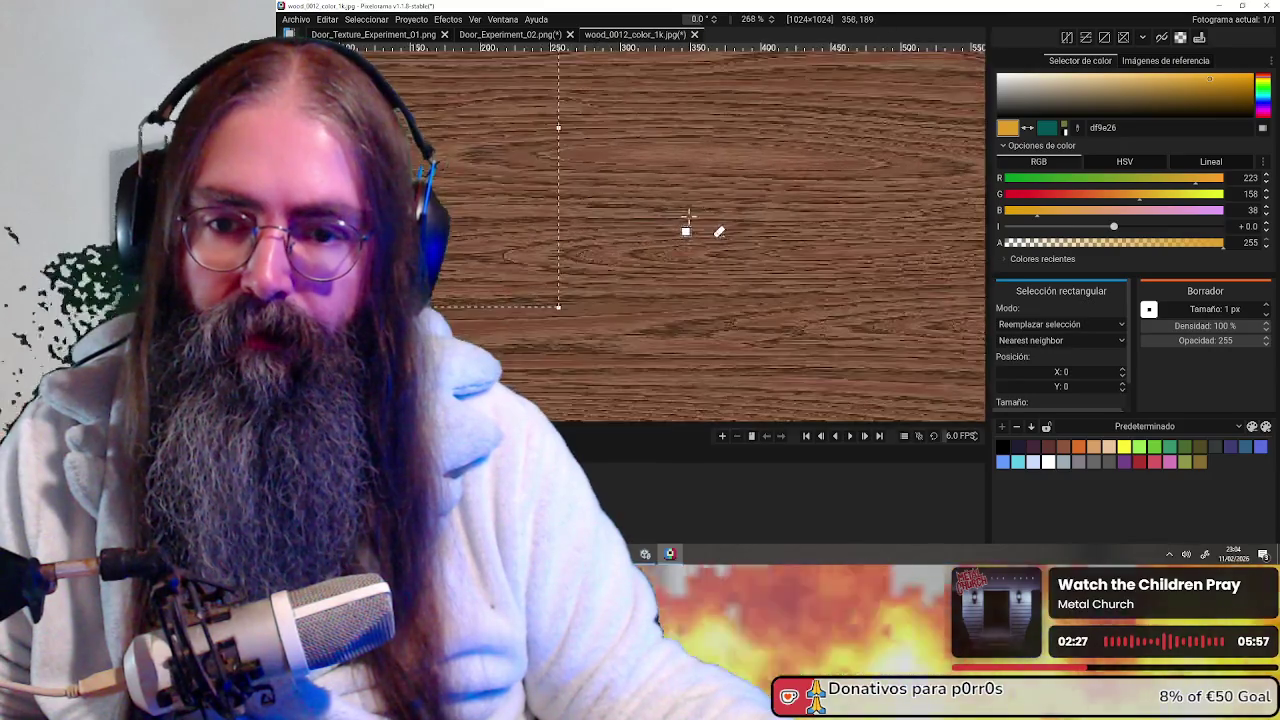
pyautogui.scroll(3, 689, 223)
pyautogui.moveTo(593, 220); pyautogui.dragTo(833, 280, button='middle')
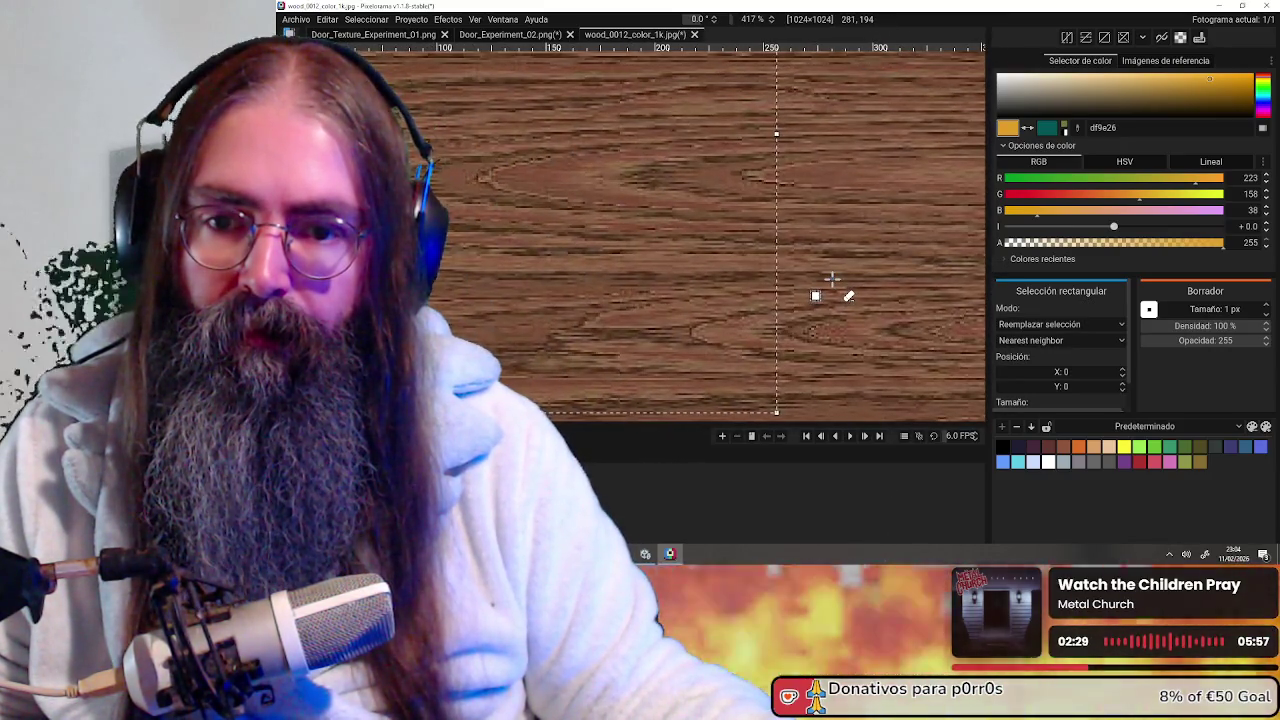
pyautogui.scroll(-3, 830, 285)
pyautogui.scroll(-3, 823, 300)
pyautogui.moveTo(823, 306); pyautogui.dragTo(614, 200, button='middle')
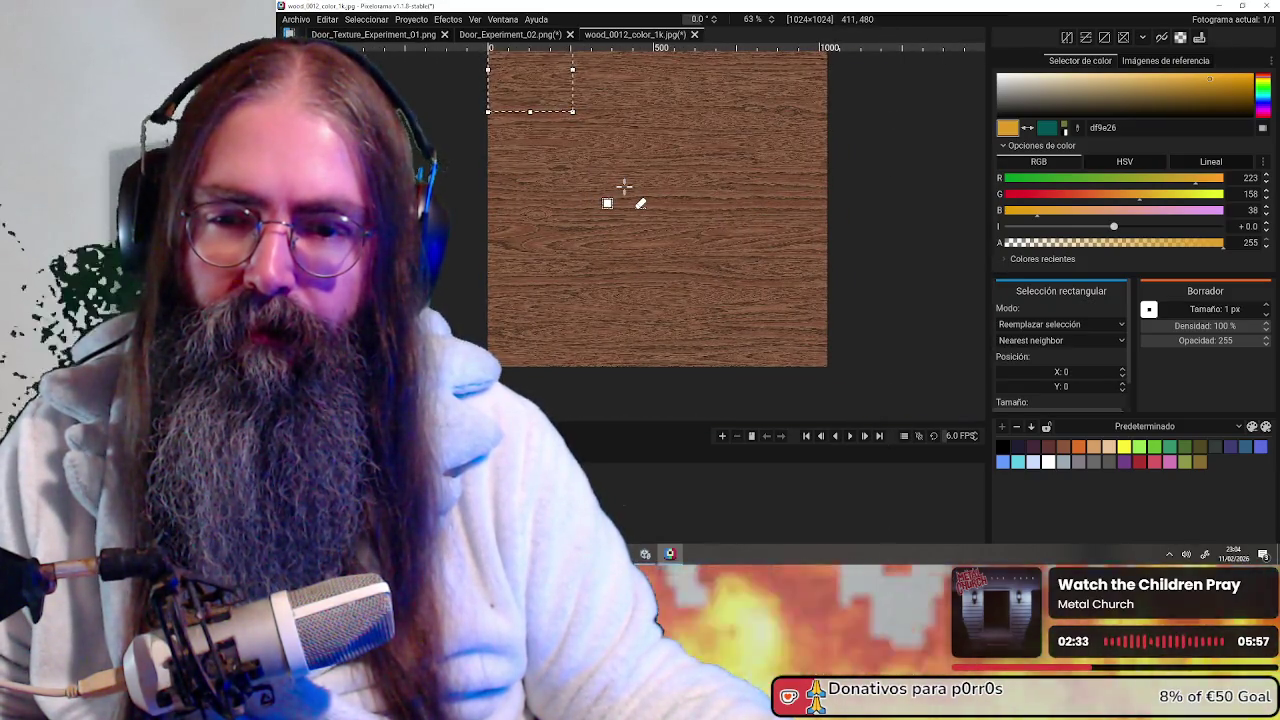
pyautogui.moveTo(624, 185); pyautogui.dragTo(679, 237, button='middle')
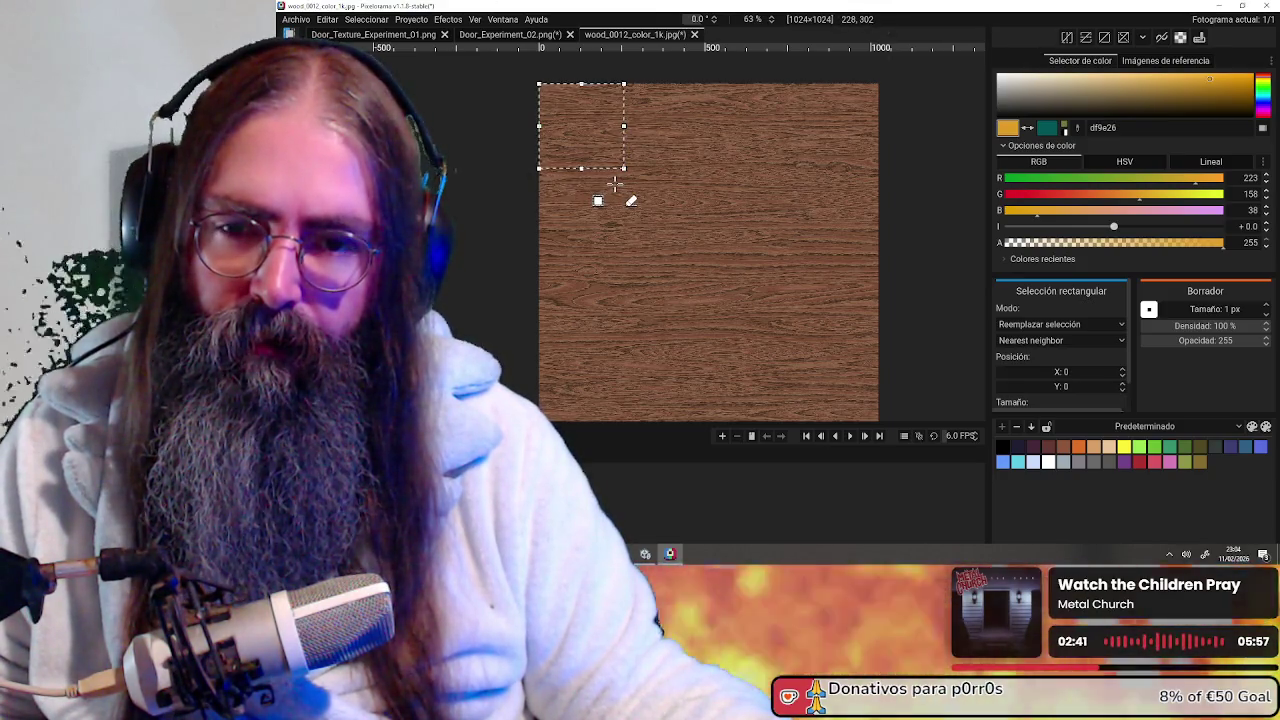
pyautogui.hotkey('ctrl', 'shift', 'Tab')
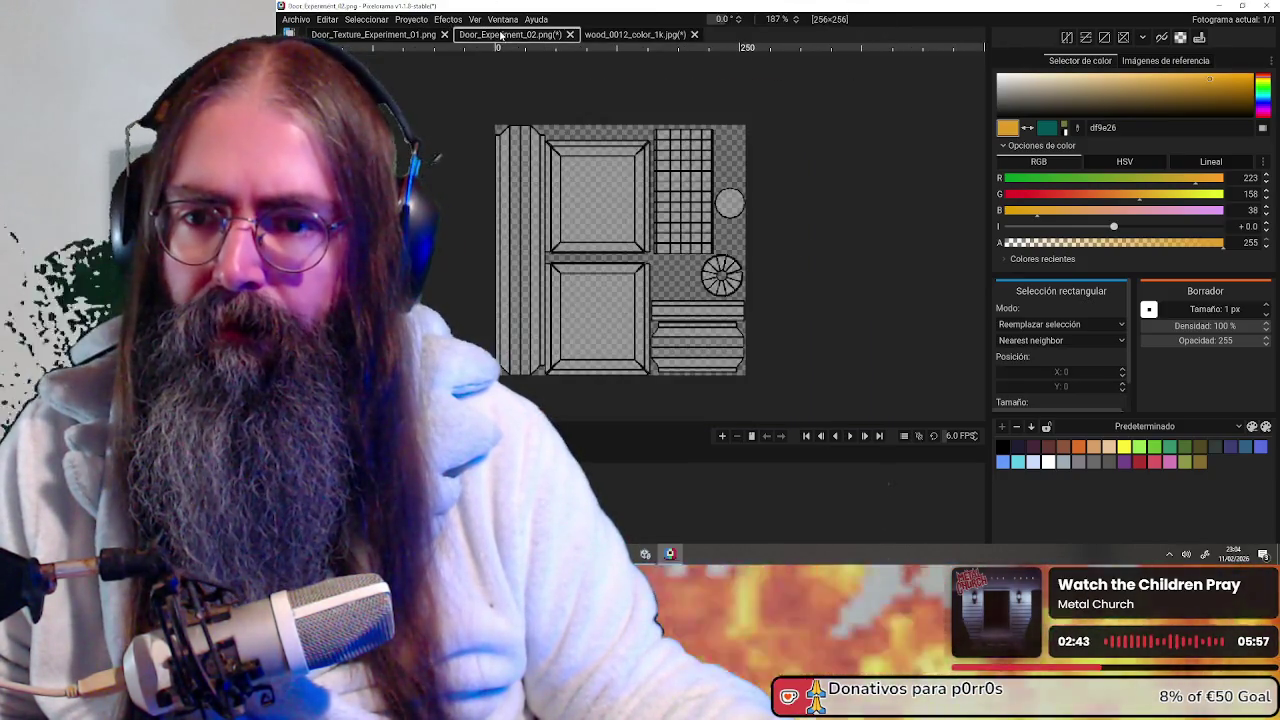
# Paste the copied wood onto the door layout beneath its black outline lines
pyautogui.hotkey('ctrl', 'v')
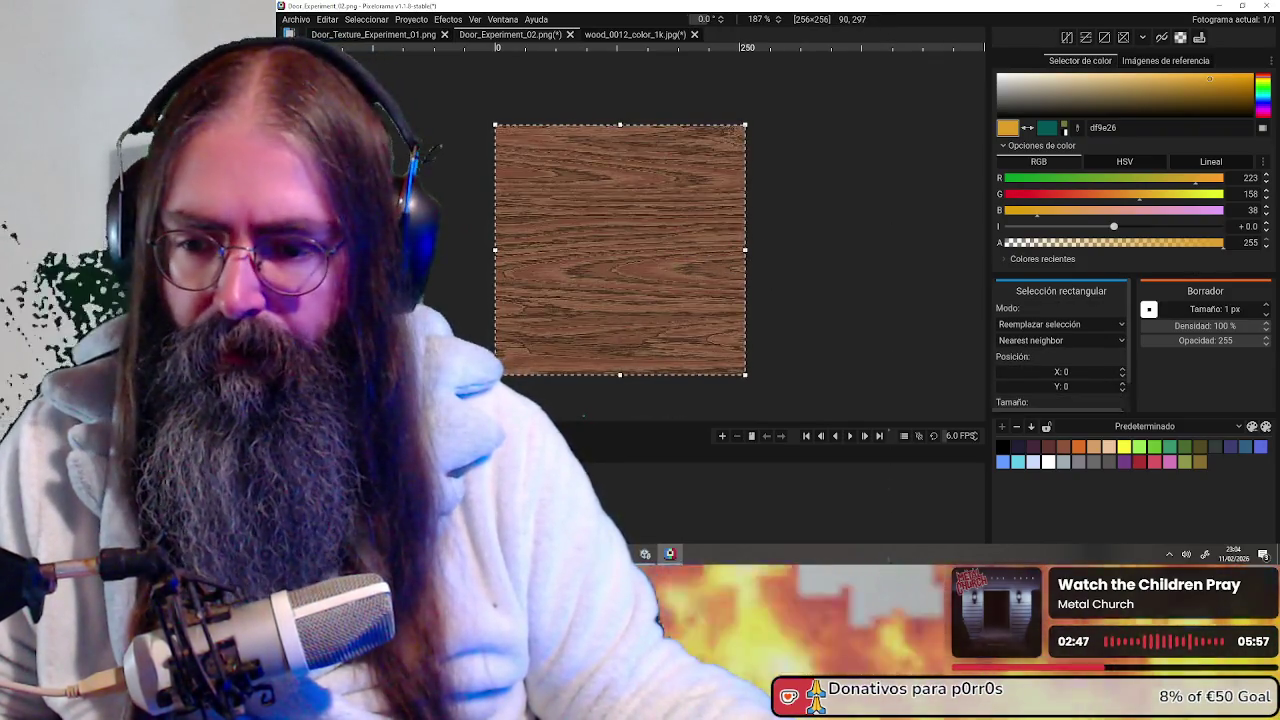
pyautogui.press('Return')
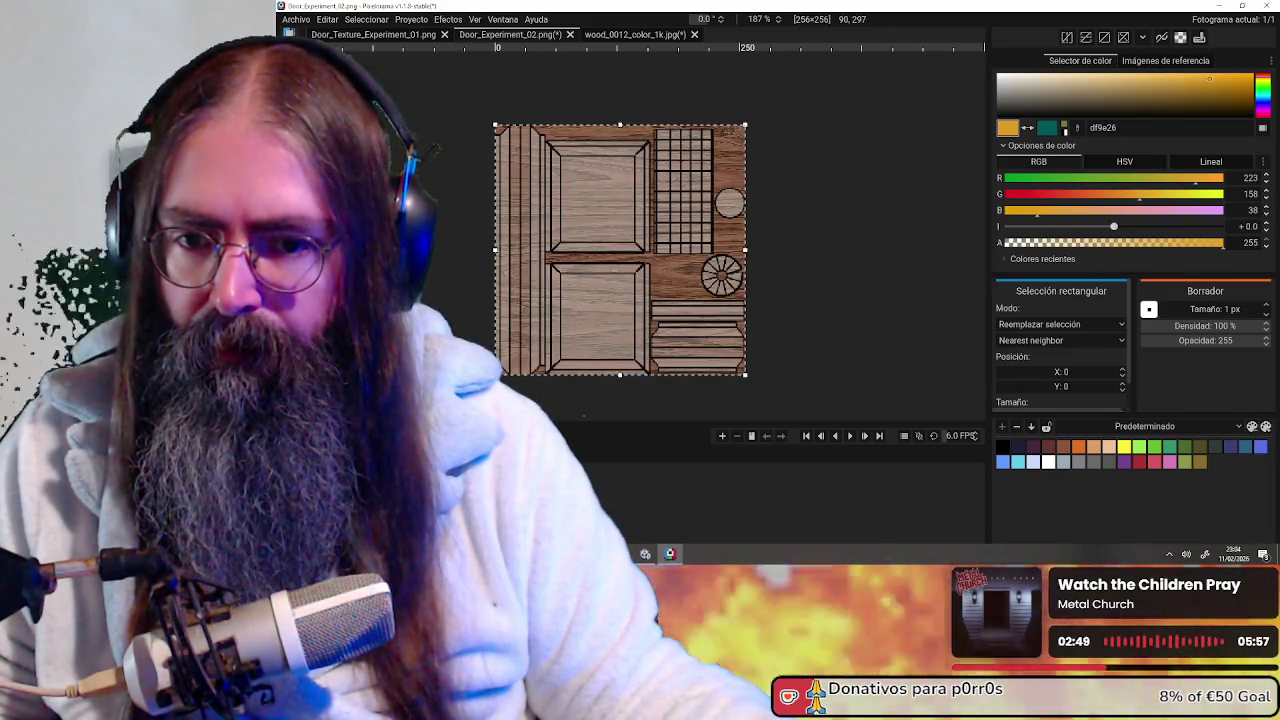
pyautogui.scroll(1, 750, 262)
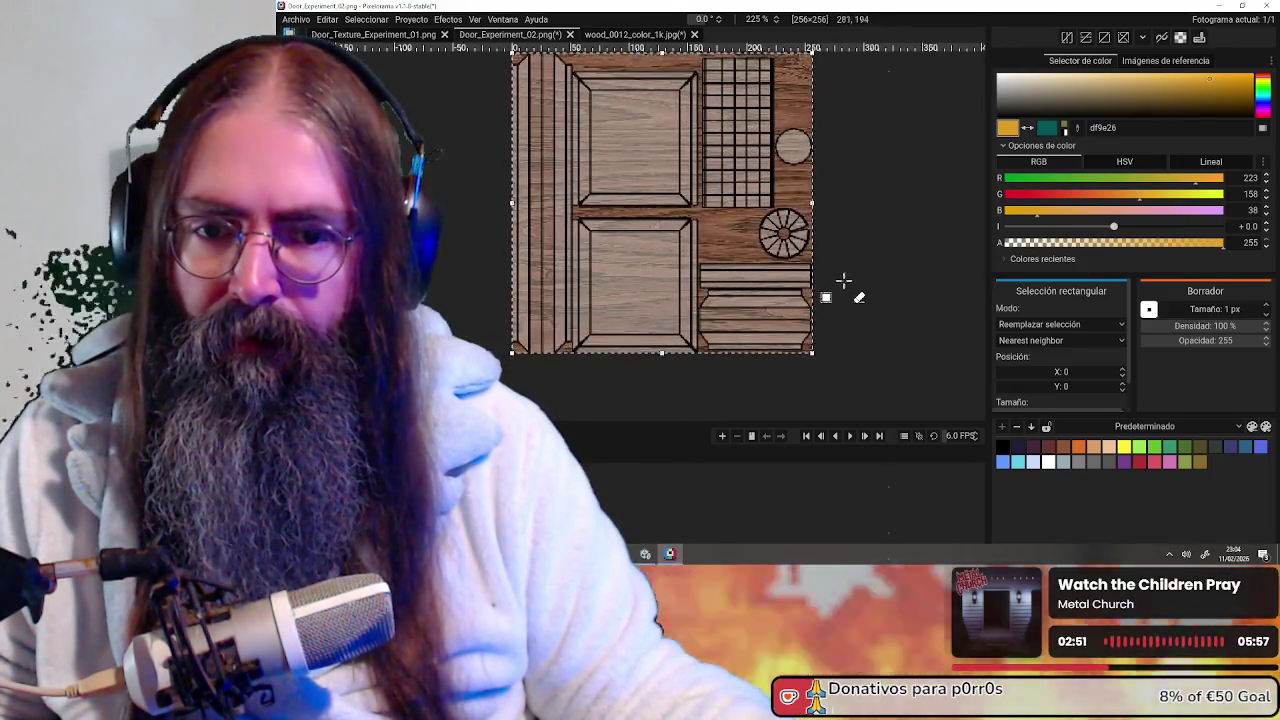
pyautogui.scroll(1, 843, 286)
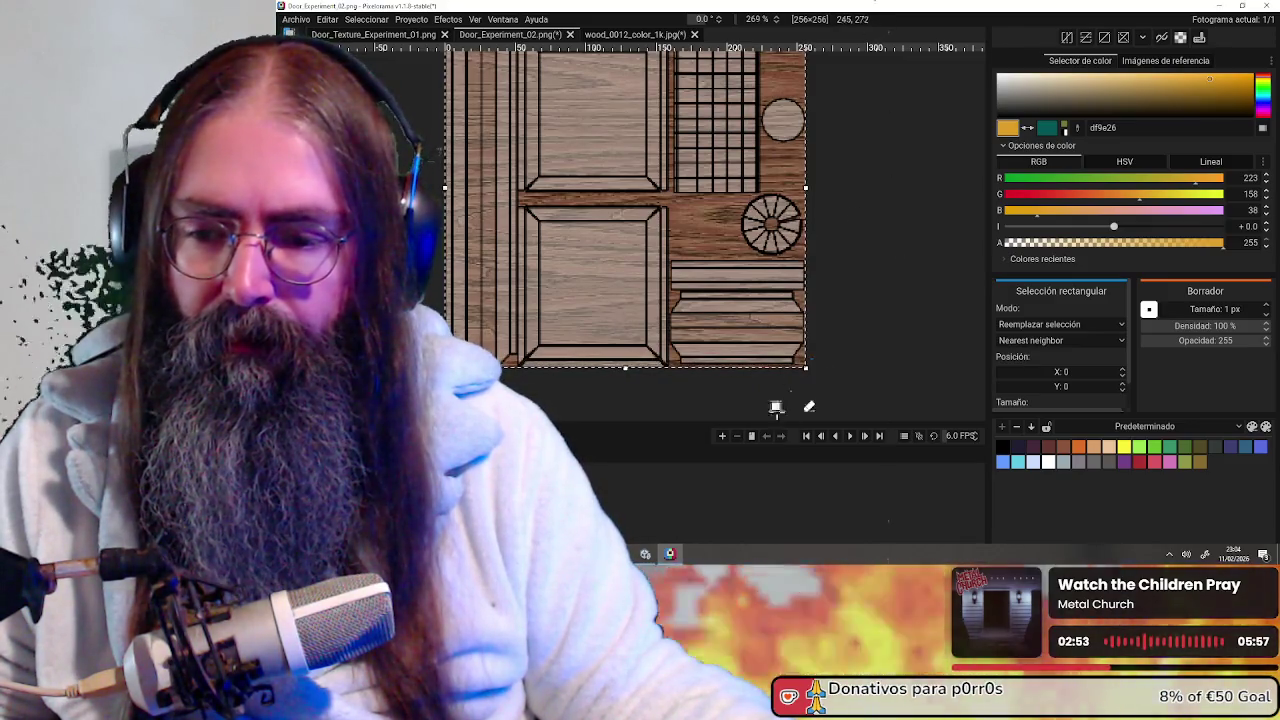
pyautogui.scroll(-2, 829, 286)
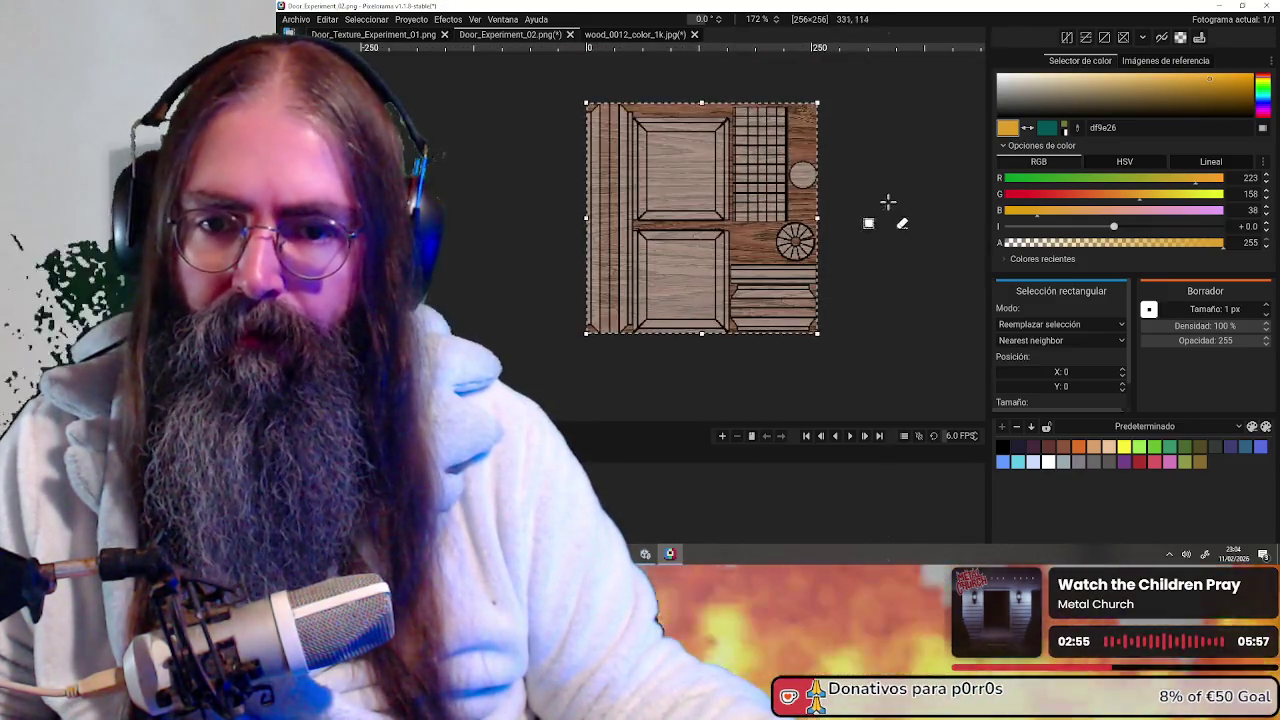
pyautogui.scroll(2, 818, 221)
pyautogui.scroll(-1, 843, 275)
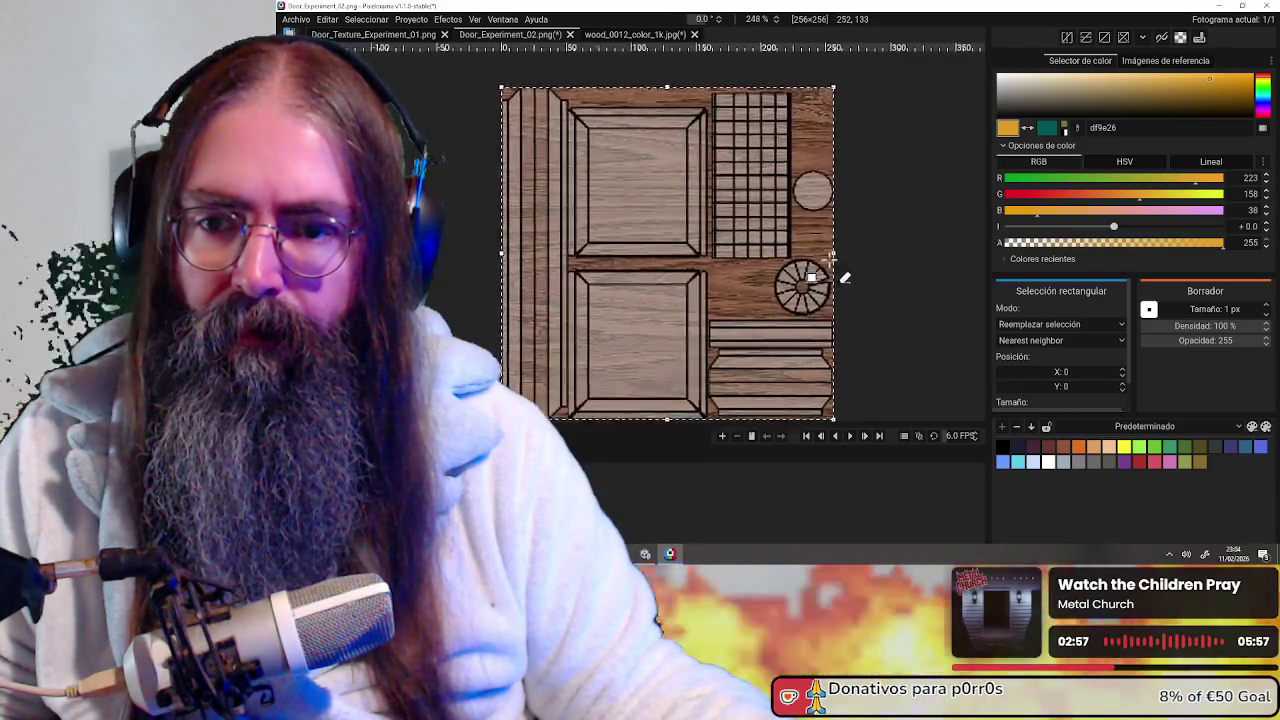
pyautogui.moveTo(843, 267); pyautogui.dragTo(840, 266, button='middle')
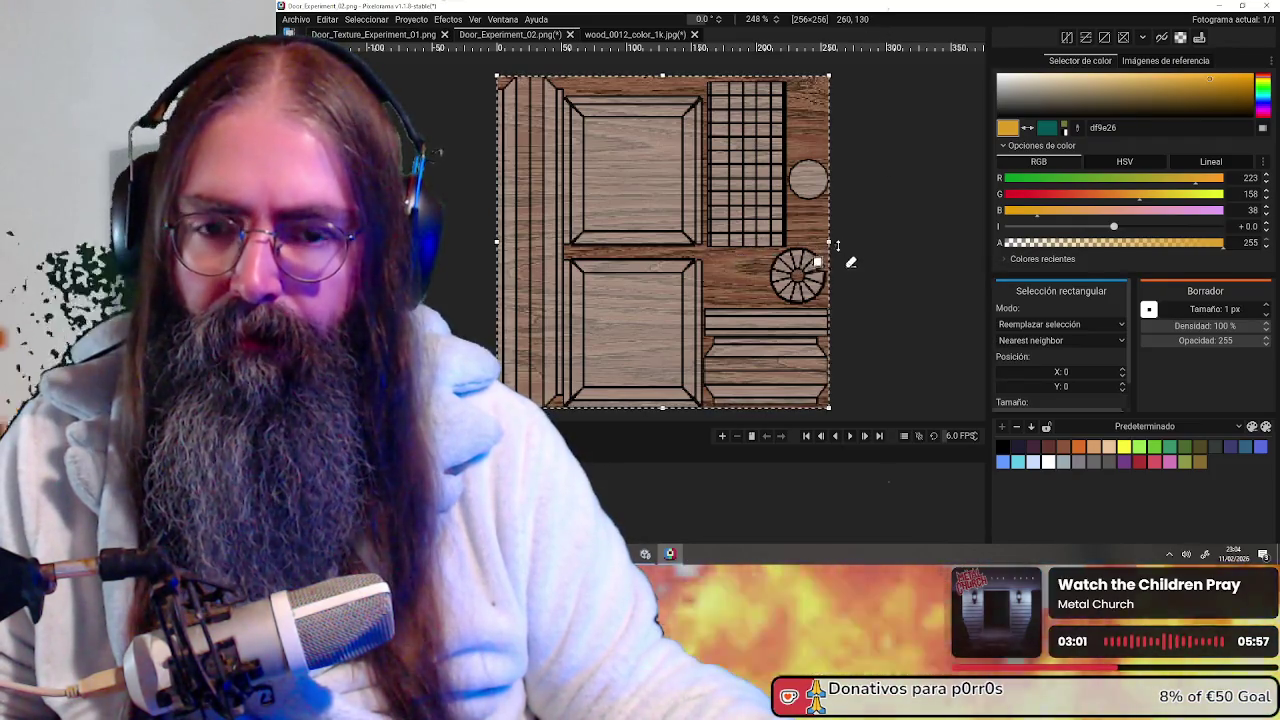
pyautogui.scroll(-2, 855, 252)
pyautogui.scroll(2, 862, 252)
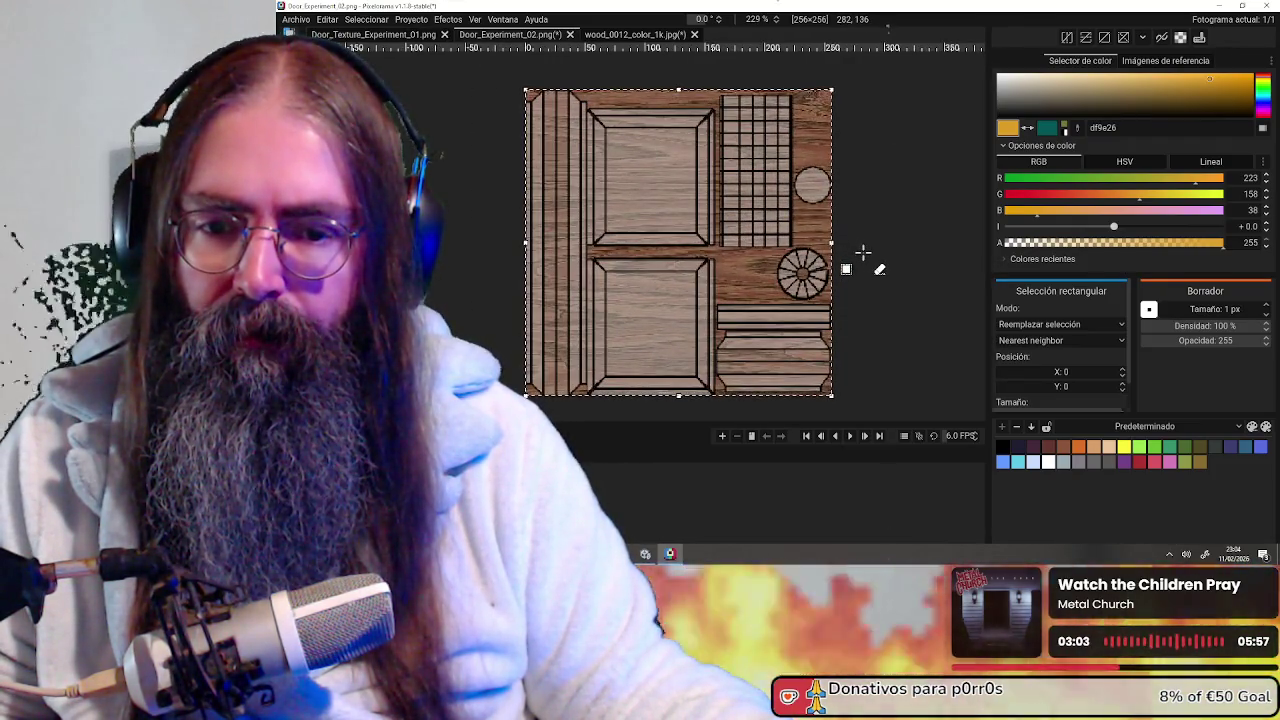
# Start rotating the pasted wood around its centre with a corner handle
pyautogui.press('e')
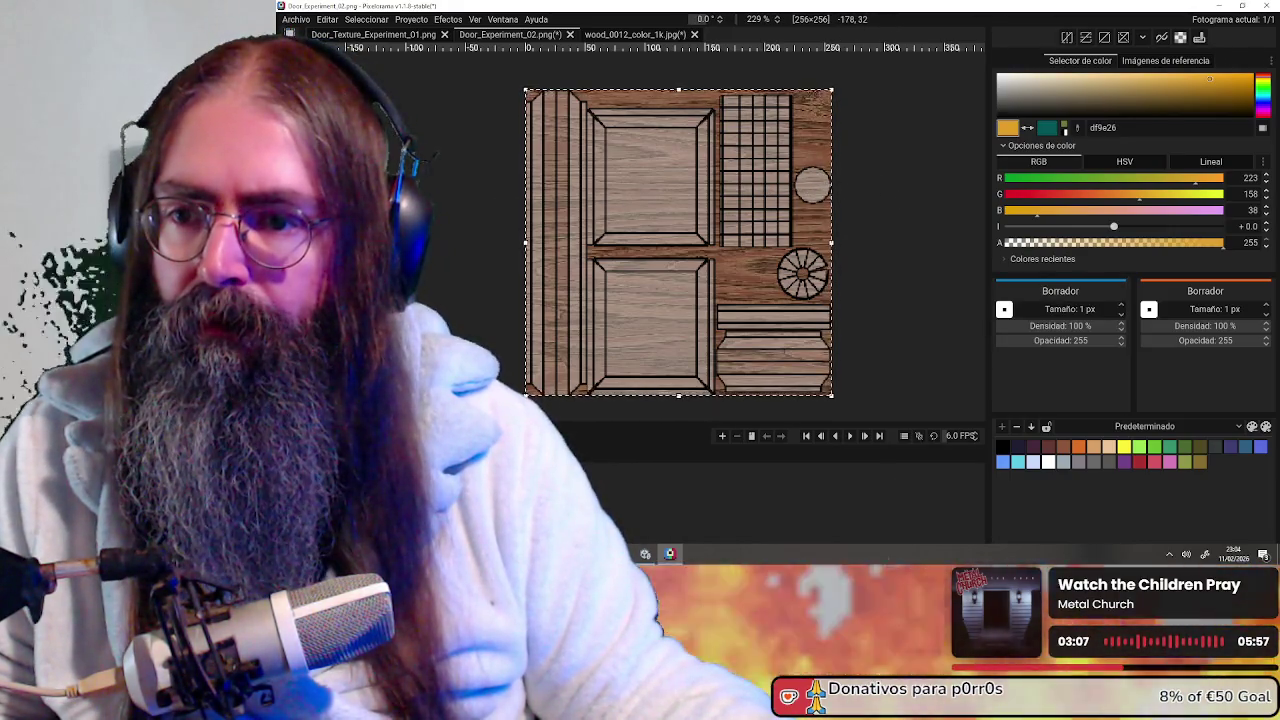
pyautogui.press('r')
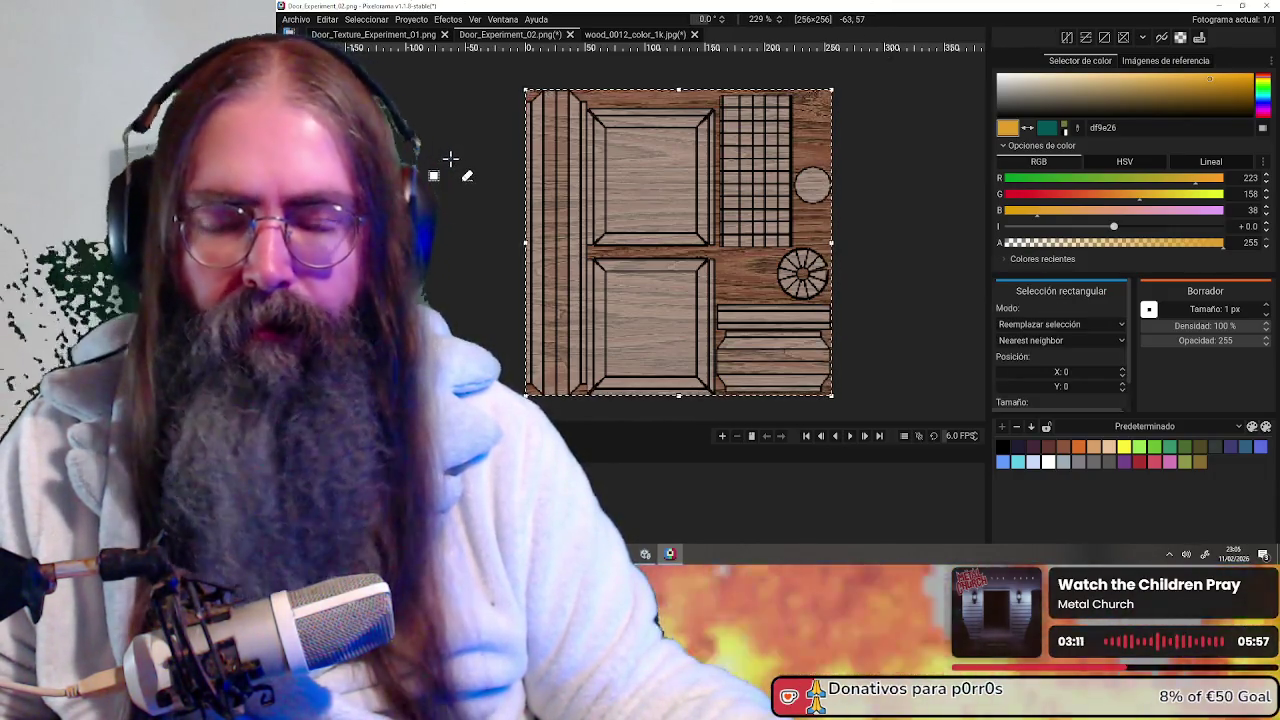
pyautogui.scroll(-1, 450, 158)
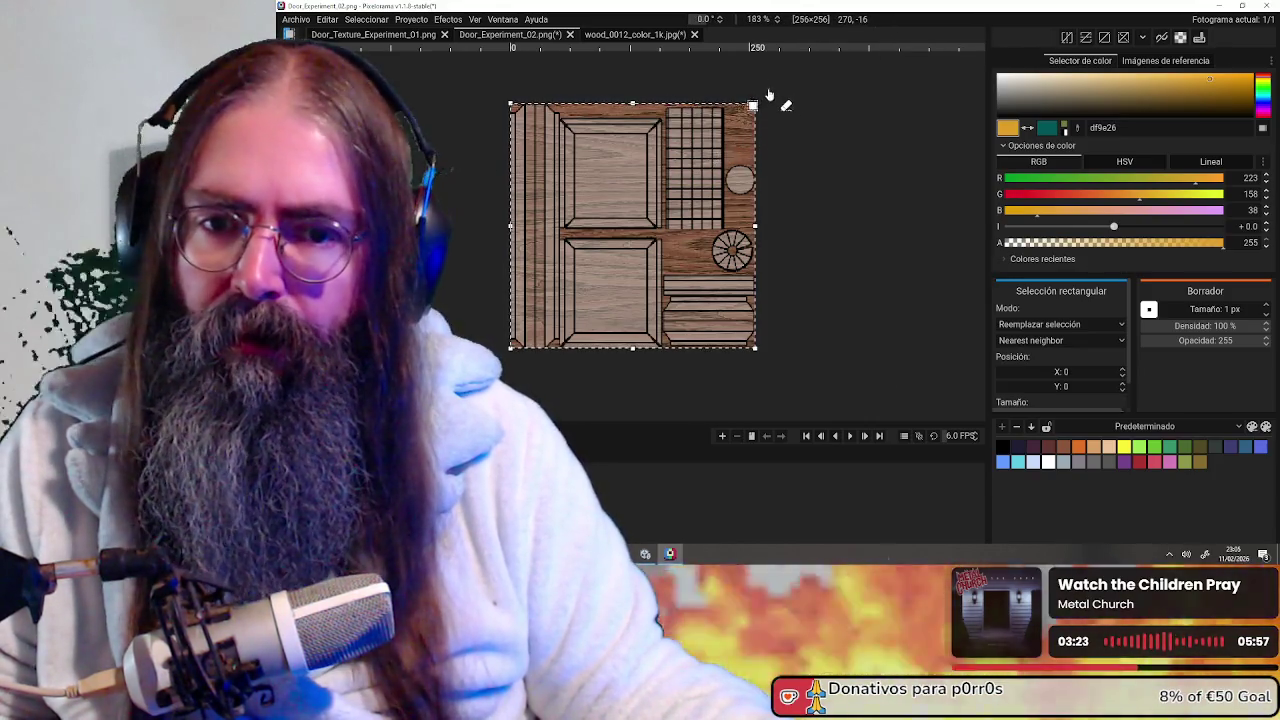
pyautogui.moveTo(757, 103)
pyautogui.mouseDown()
pyautogui.moveTo(467, 85)
pyautogui.moveTo(747, 97)
pyautogui.mouseUp()
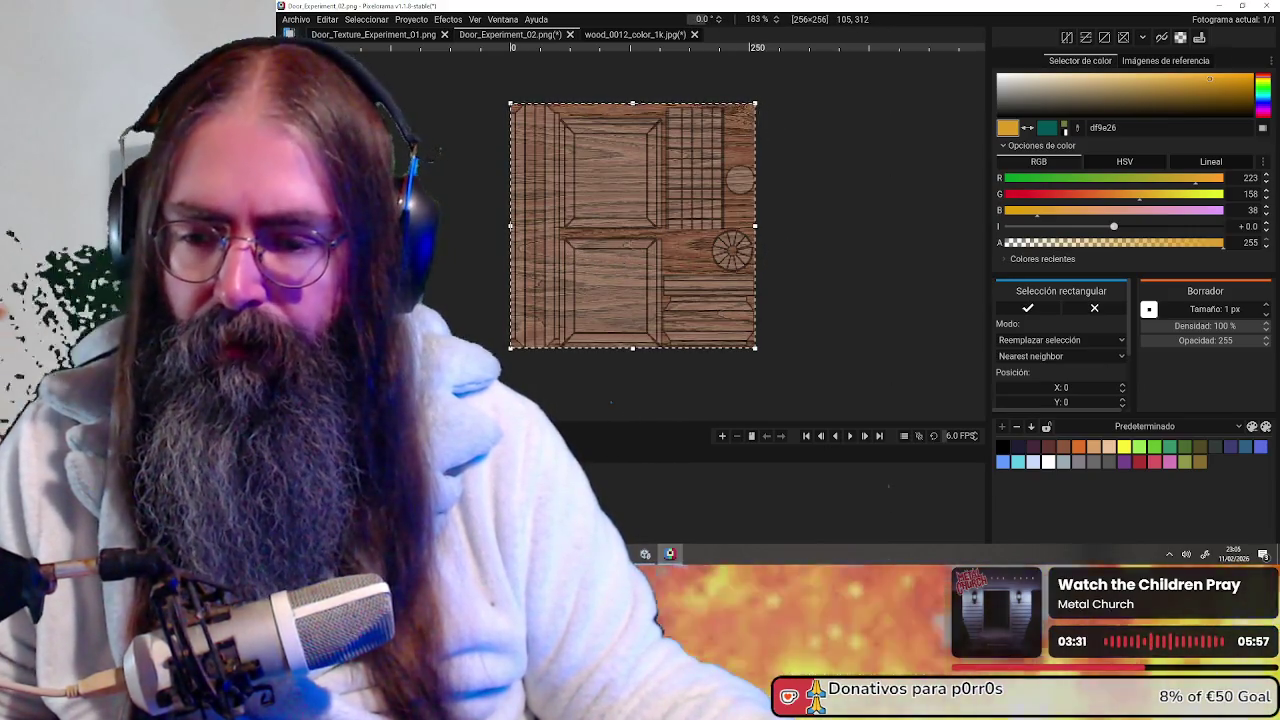
# Cancel both rotation attempts, keeping the wood as pasted, and zoom toward the window grid
pyautogui.press('Escape')
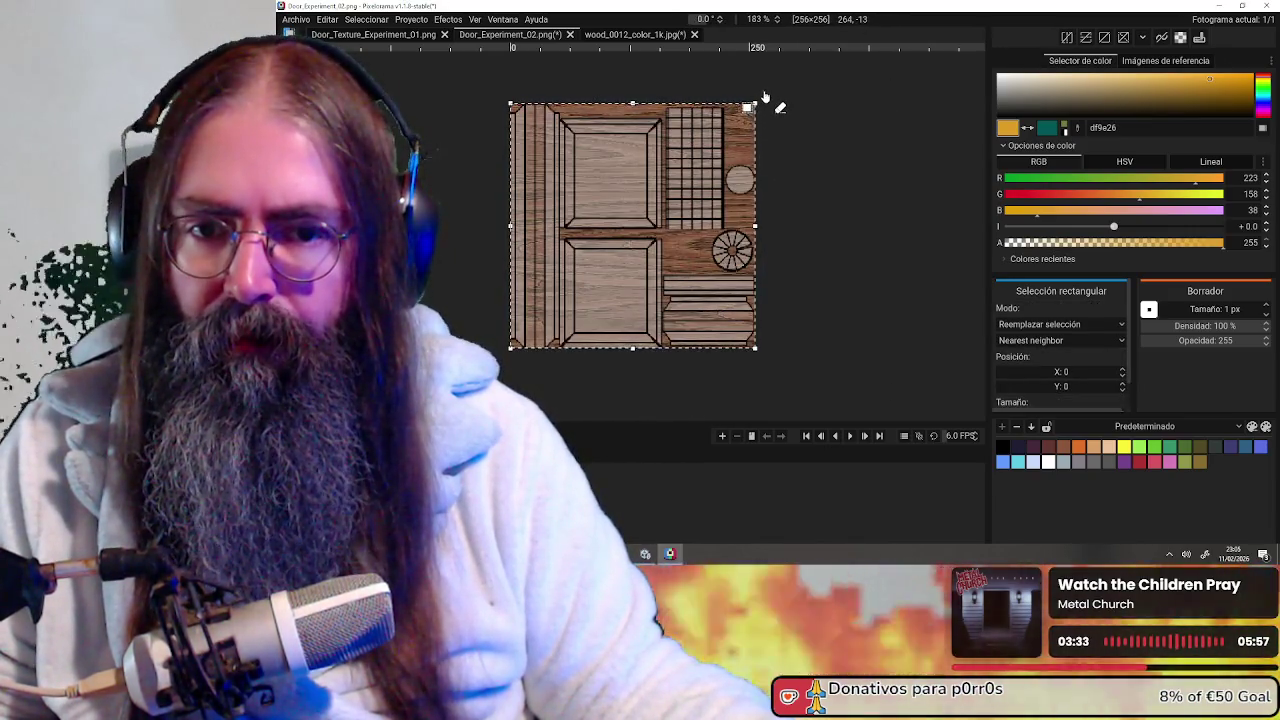
pyautogui.moveTo(765, 97); pyautogui.dragTo(443, 86)
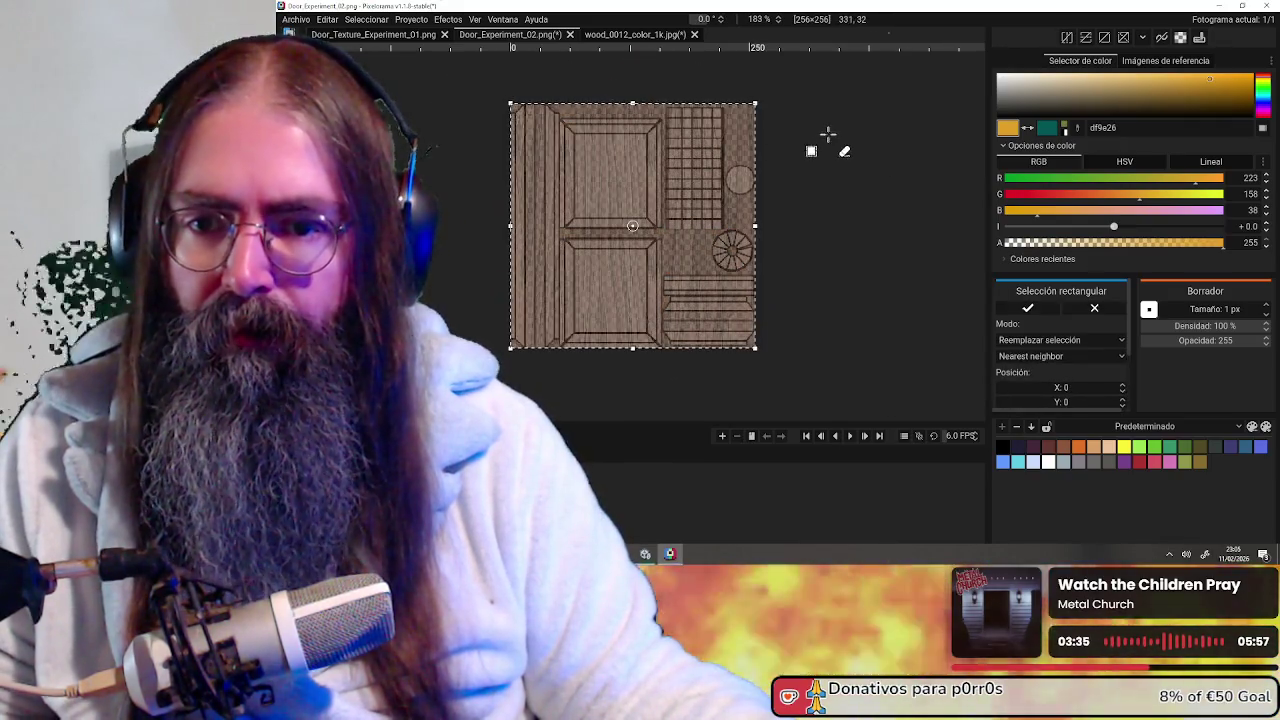
pyautogui.press('Return')
pyautogui.scroll(2, 818, 137)
pyautogui.moveTo(737, 342)
pyautogui.mouseDown(button='middle')
pyautogui.moveTo(823, 206)
pyautogui.moveTo(805, 349)
pyautogui.moveTo(749, 294)
pyautogui.moveTo(714, 291)
pyautogui.moveTo(674, 323)
pyautogui.moveTo(667, 366)
pyautogui.moveTo(714, 330)
pyautogui.mouseUp(button='middle')
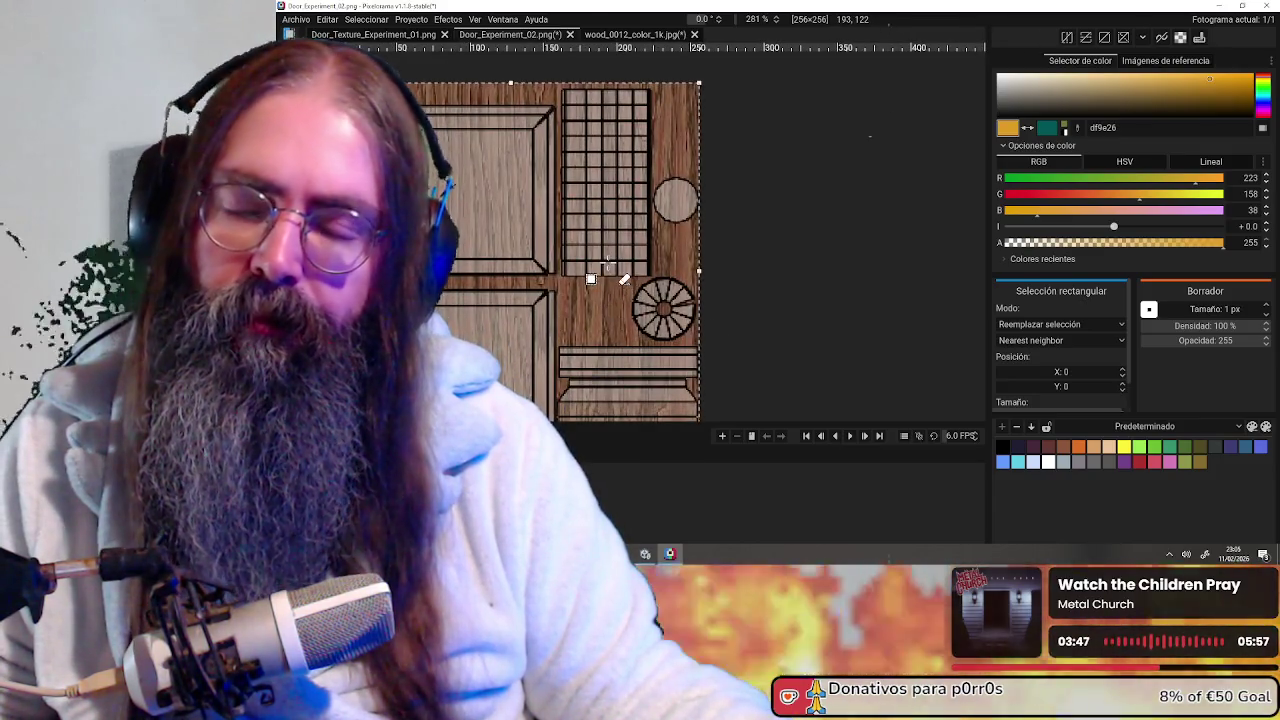
pyautogui.scroll(1, 665, 268)
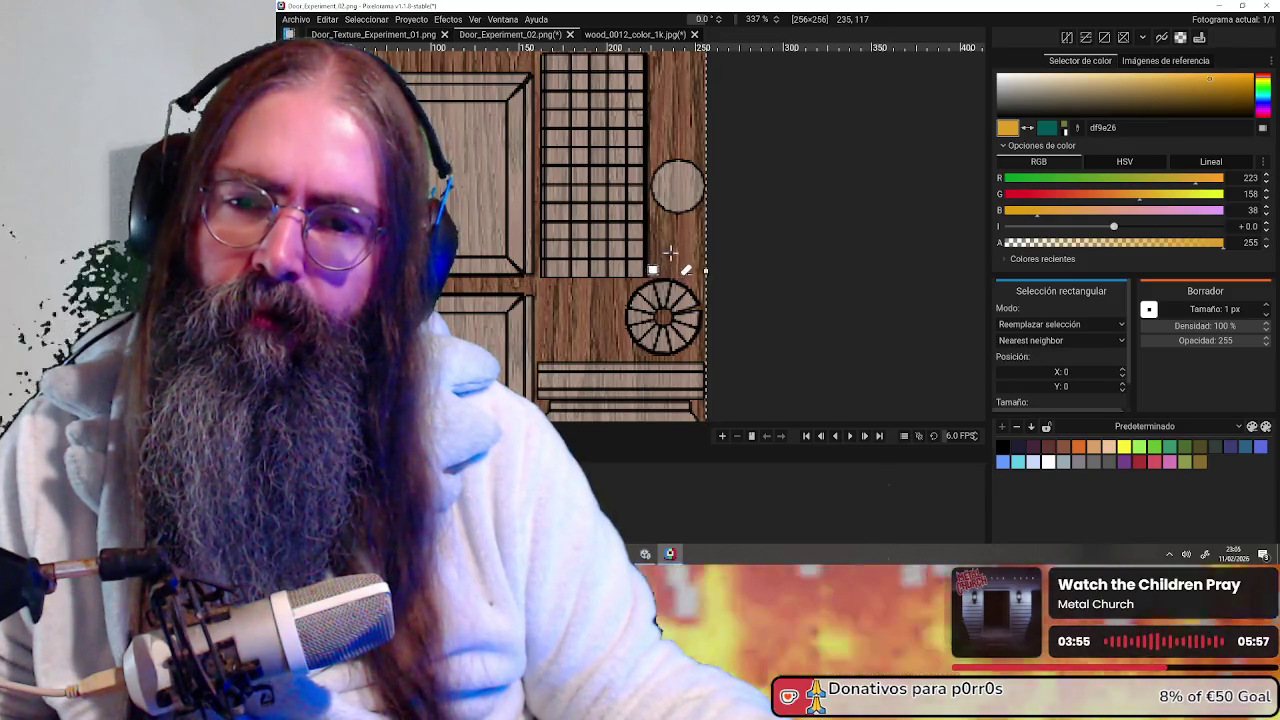
pyautogui.moveTo(670, 253); pyautogui.dragTo(648, 258, button='middle')
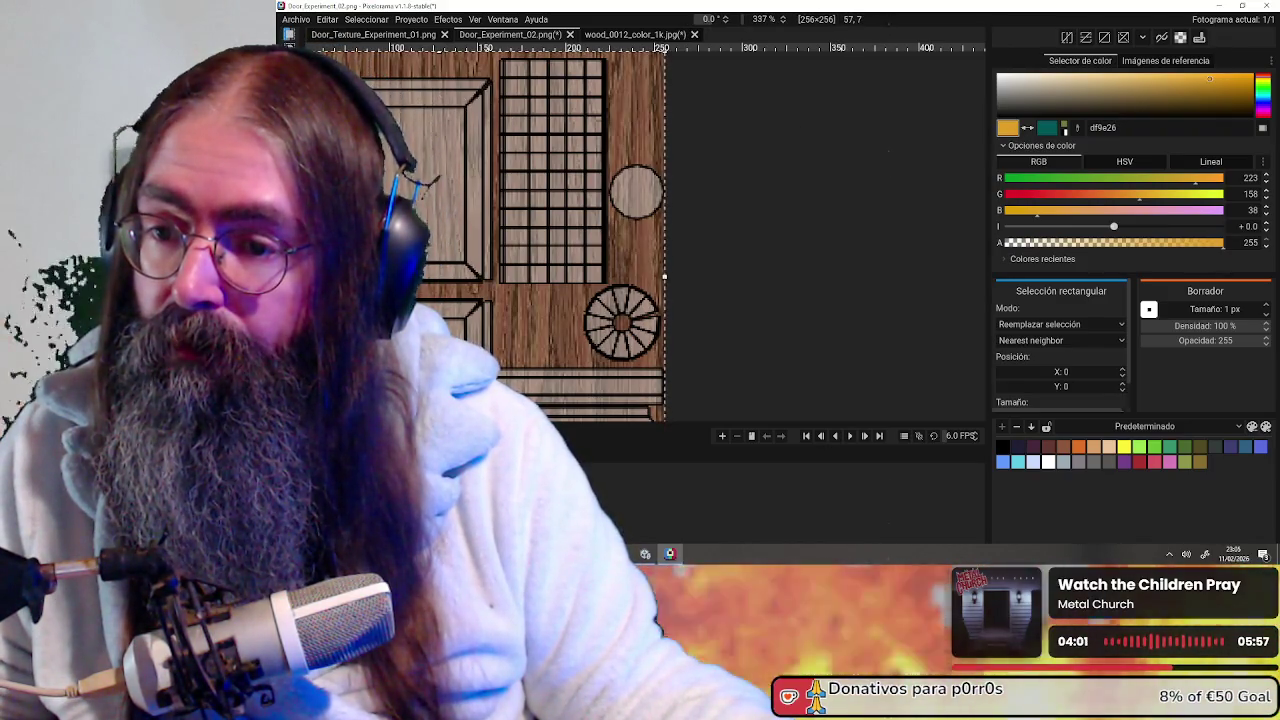
pyautogui.hotkey('shift', 'r')
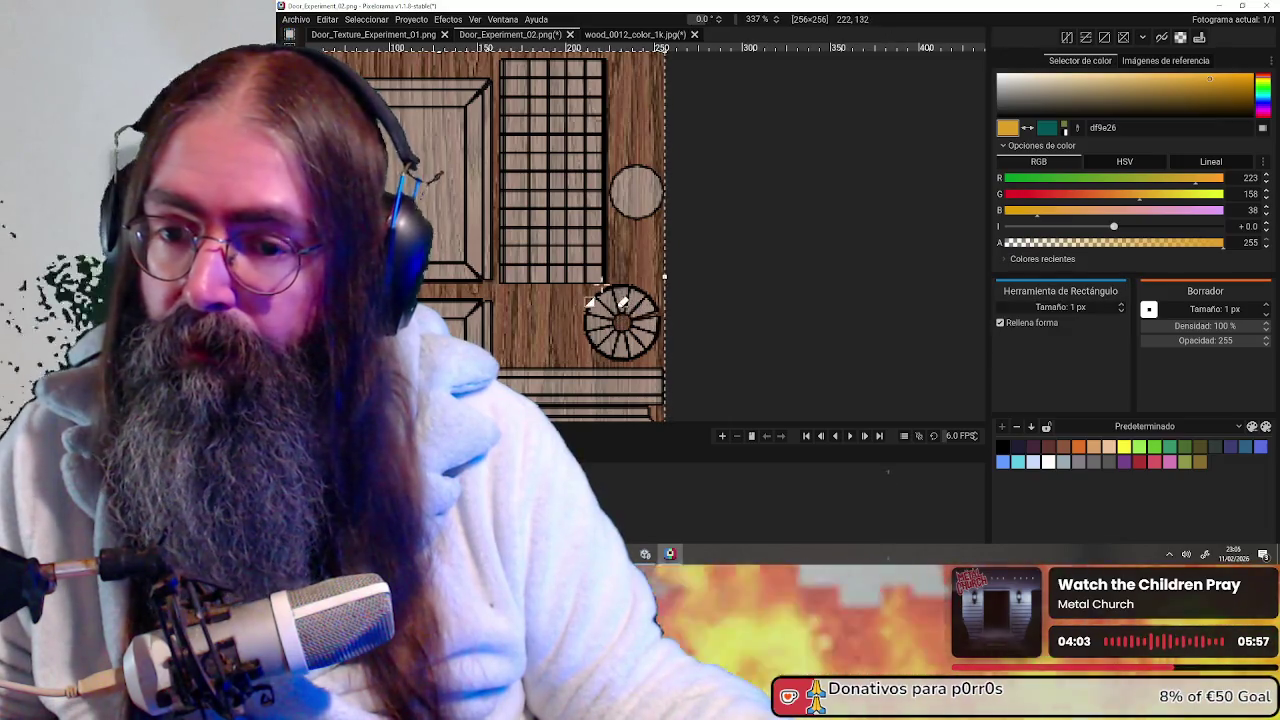
pyautogui.moveTo(501, 270); pyautogui.dragTo(557, 290, button='middle')
pyautogui.scroll(3, 557, 290)
pyautogui.scroll(3, 557, 295)
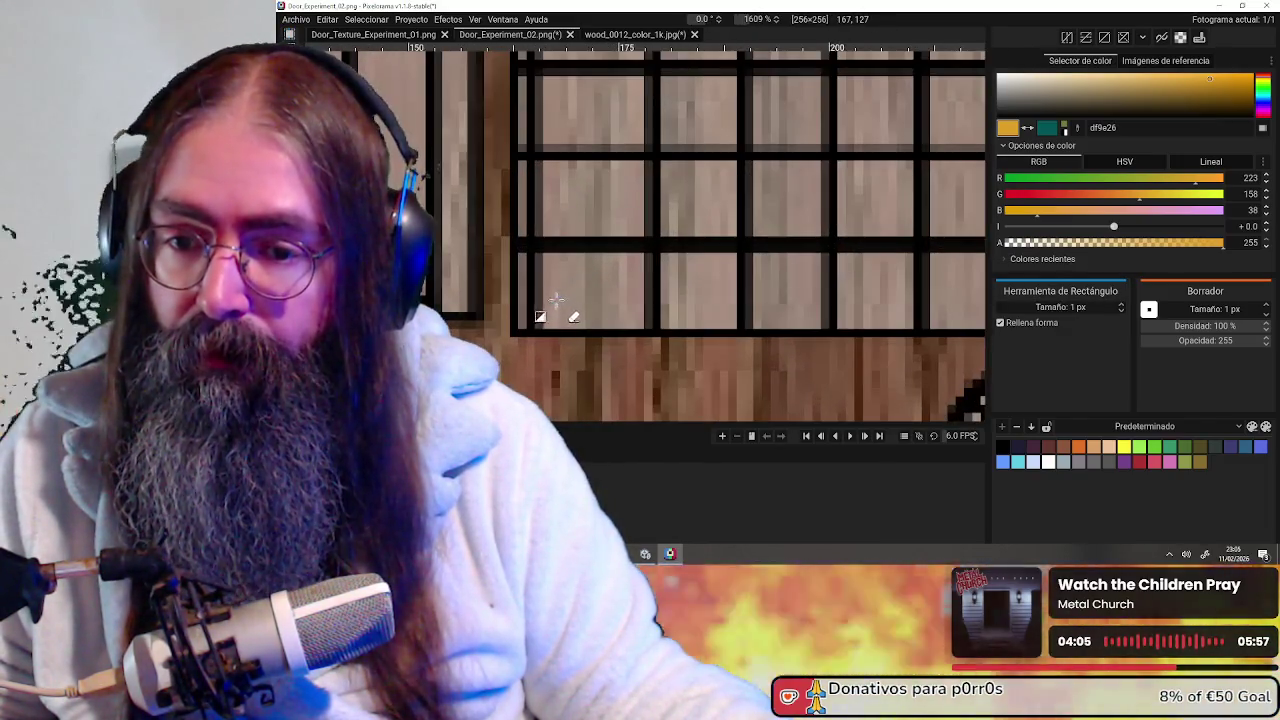
pyautogui.moveTo(516, 331)
pyautogui.mouseDown()
pyautogui.moveTo(703, 307)
pyautogui.moveTo(716, 84)
pyautogui.moveTo(730, 98)
pyautogui.mouseUp()
pyautogui.scroll(-5, 757, 189)
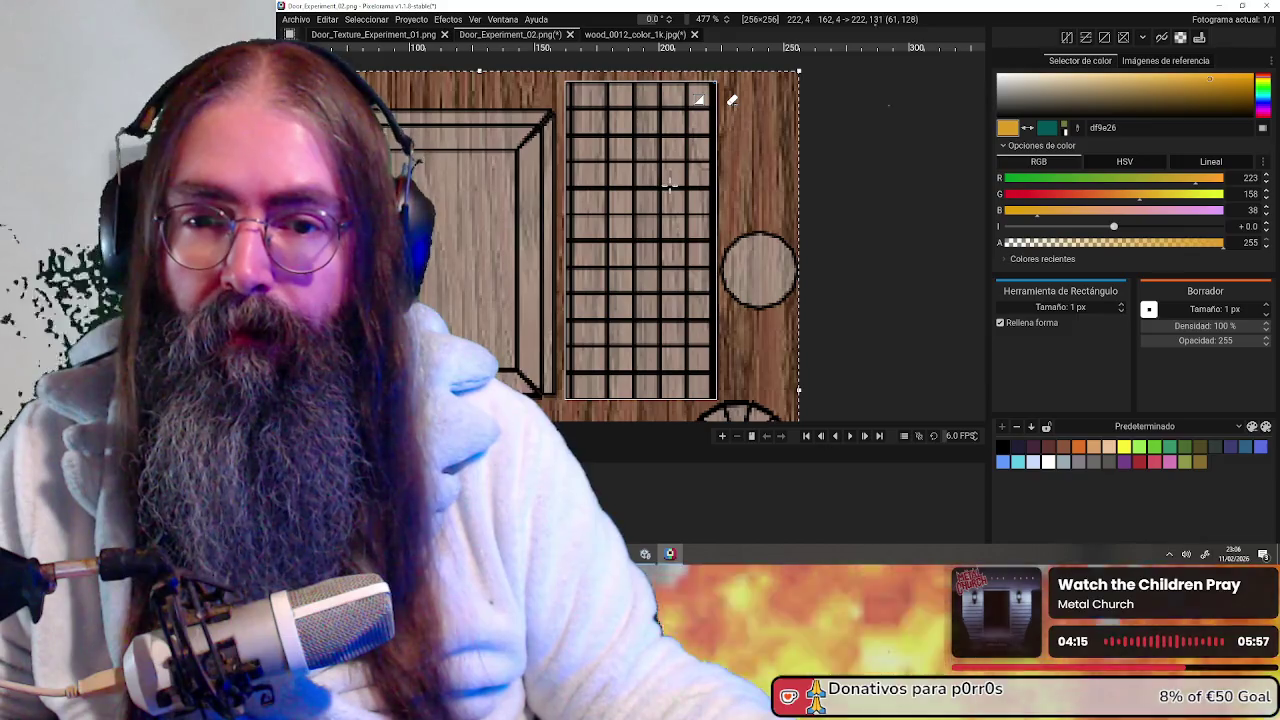
pyautogui.moveTo(720, 82); pyautogui.dragTo(721, 83)
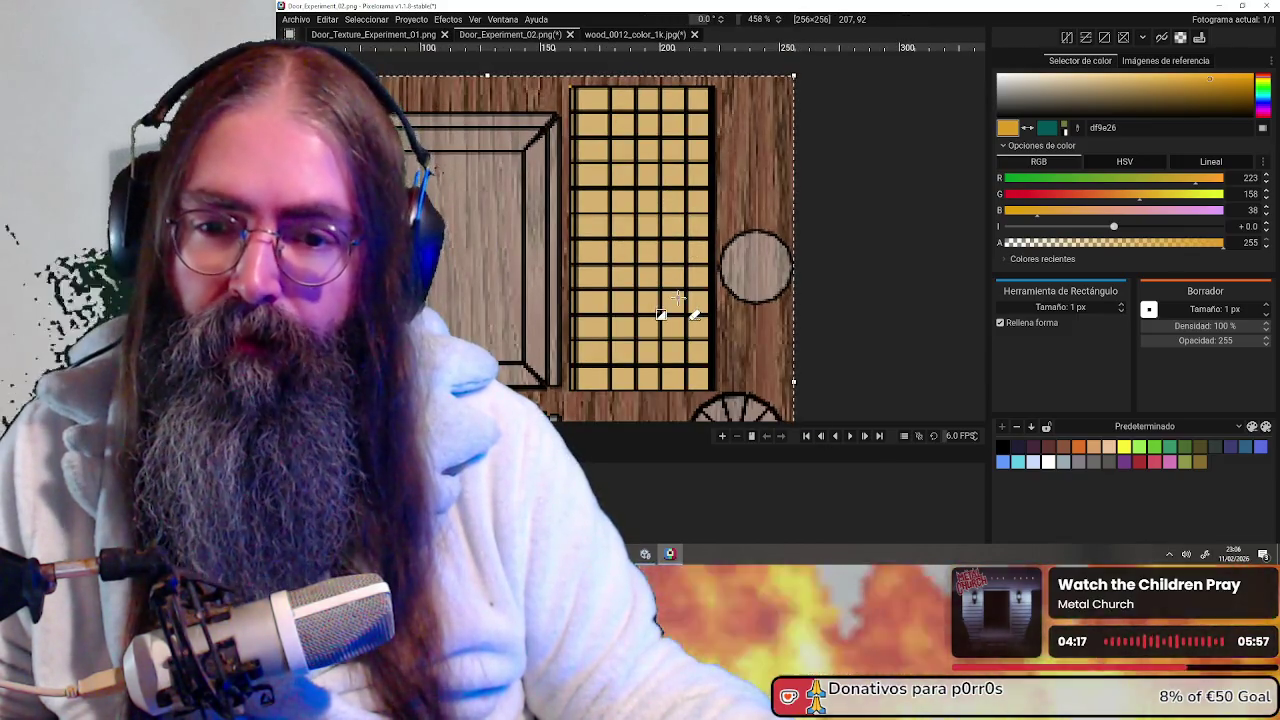
pyautogui.scroll(-1, 714, 291)
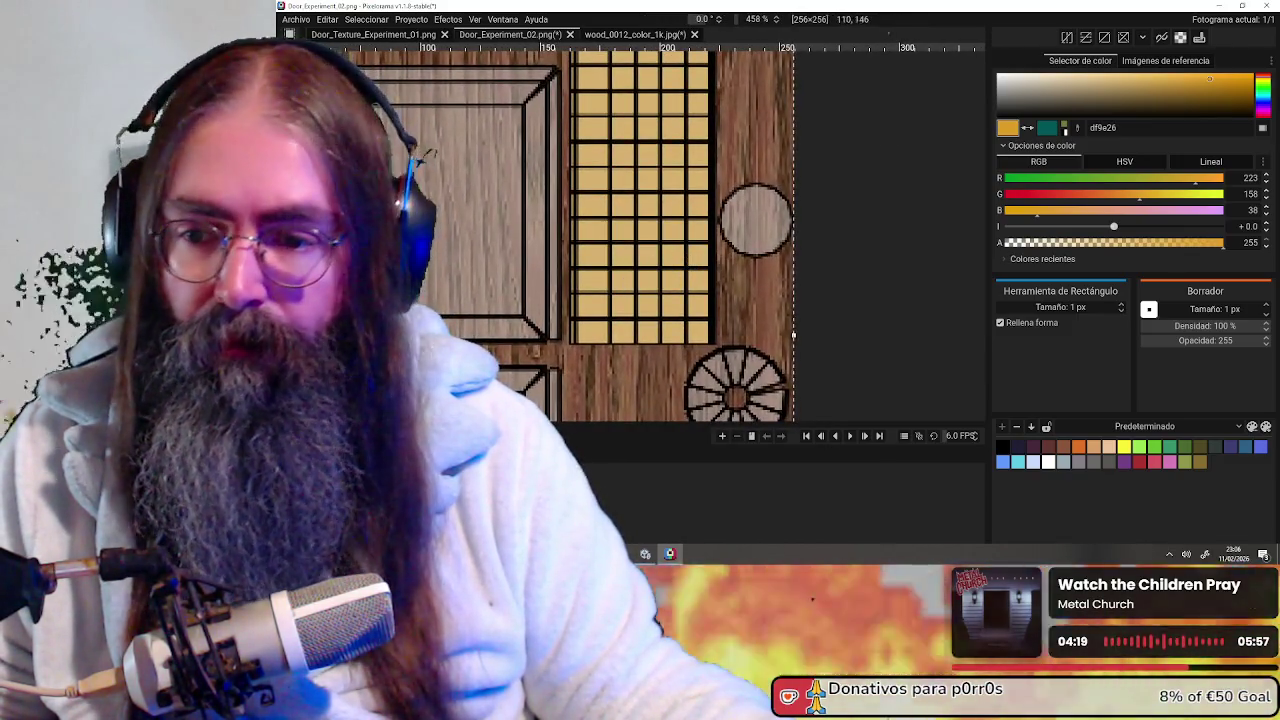
pyautogui.hotkey('ctrl', 'z')
pyautogui.hotkey('ctrl', 'y')
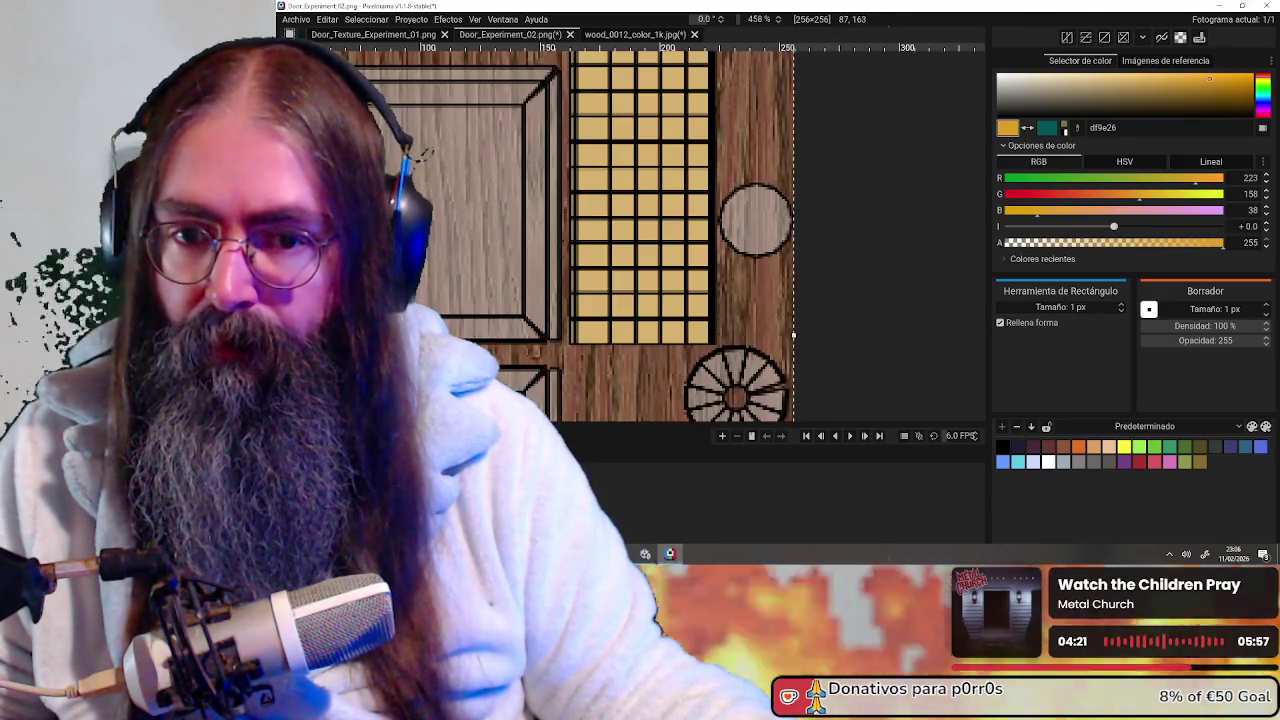
pyautogui.scroll(-1, 678, 218)
pyautogui.scroll(1, 700, 250)
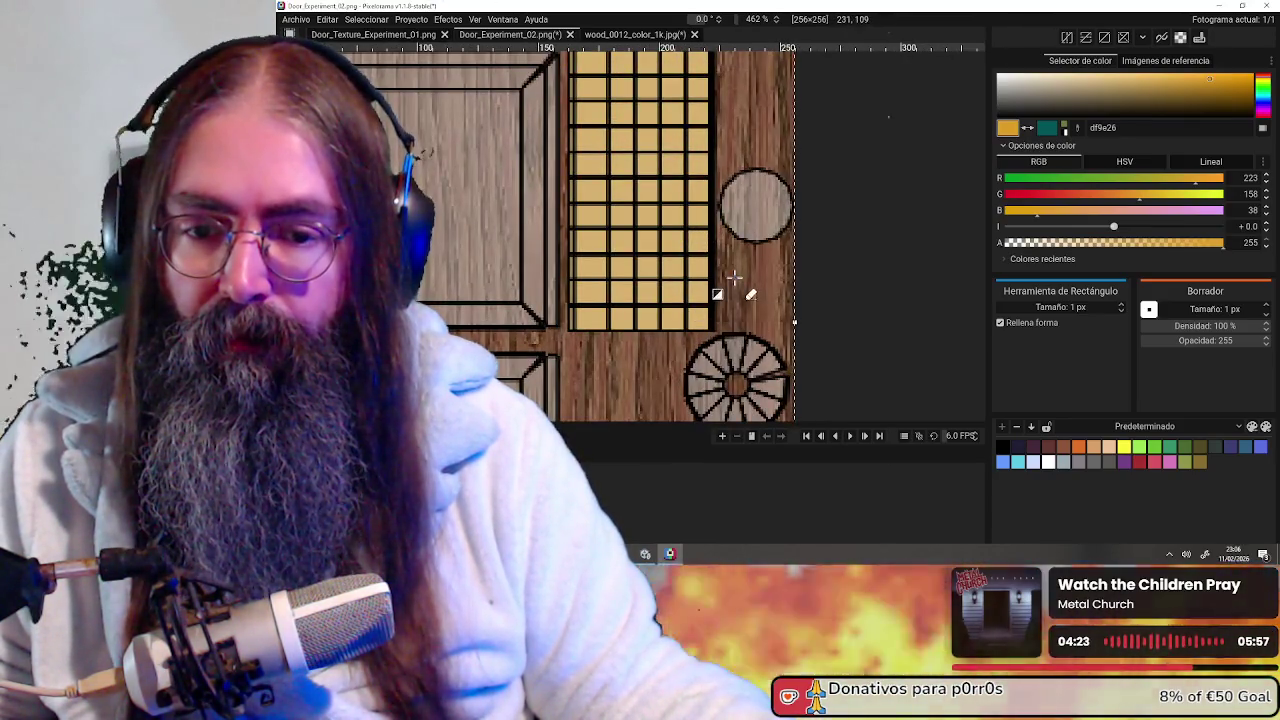
pyautogui.moveTo(748, 286); pyautogui.dragTo(678, 206, button='middle')
pyautogui.scroll(-2, 676, 205)
pyautogui.scroll(-2, 676, 195)
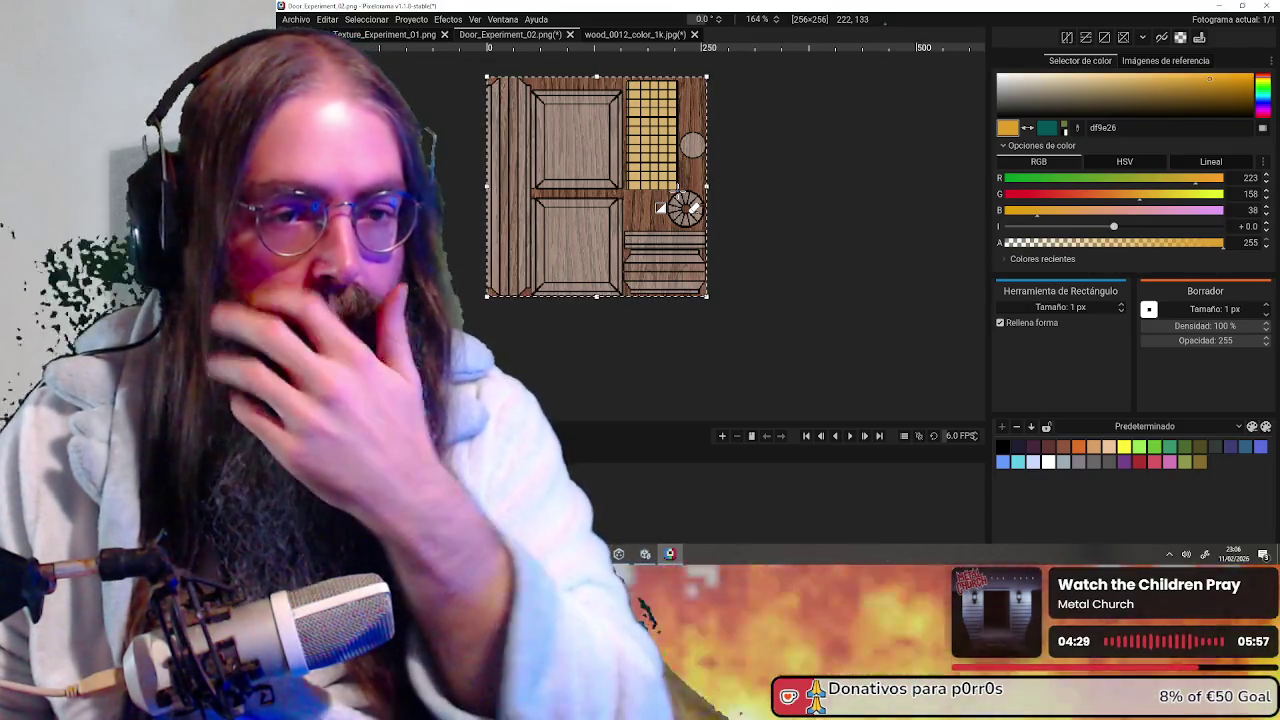
pyautogui.scroll(3, 676, 193)
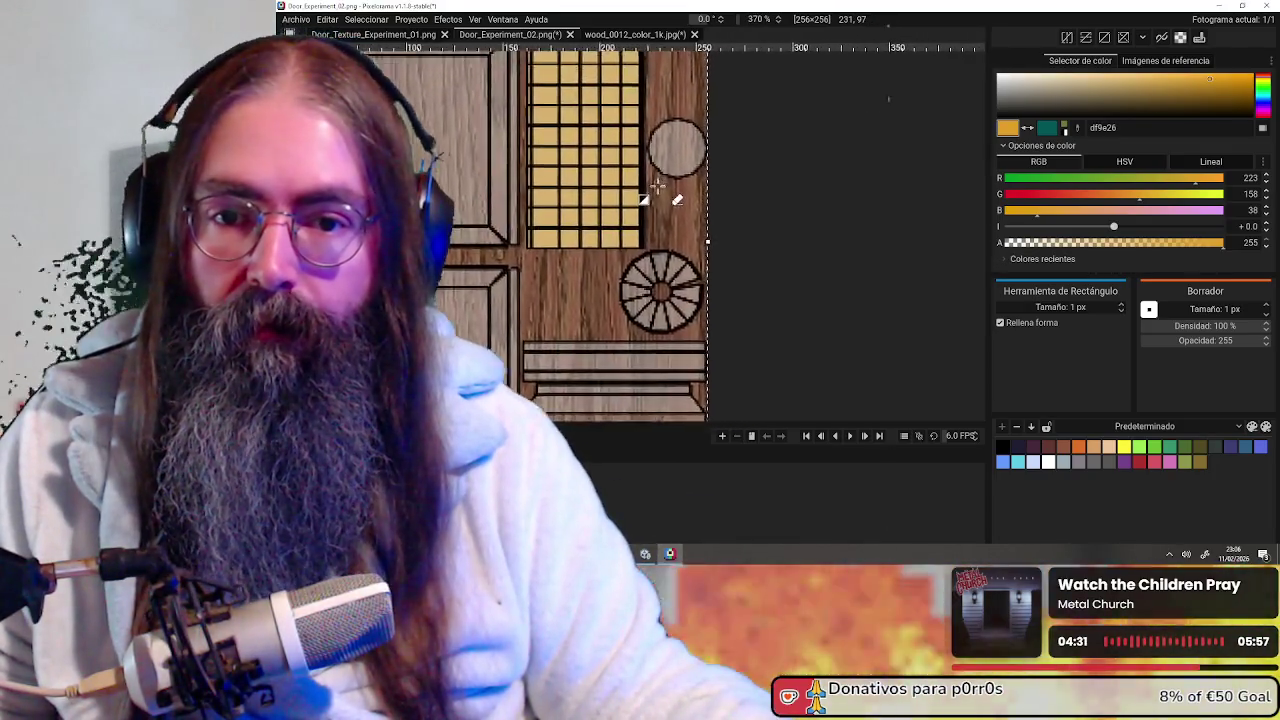
pyautogui.scroll(2, 583, 253)
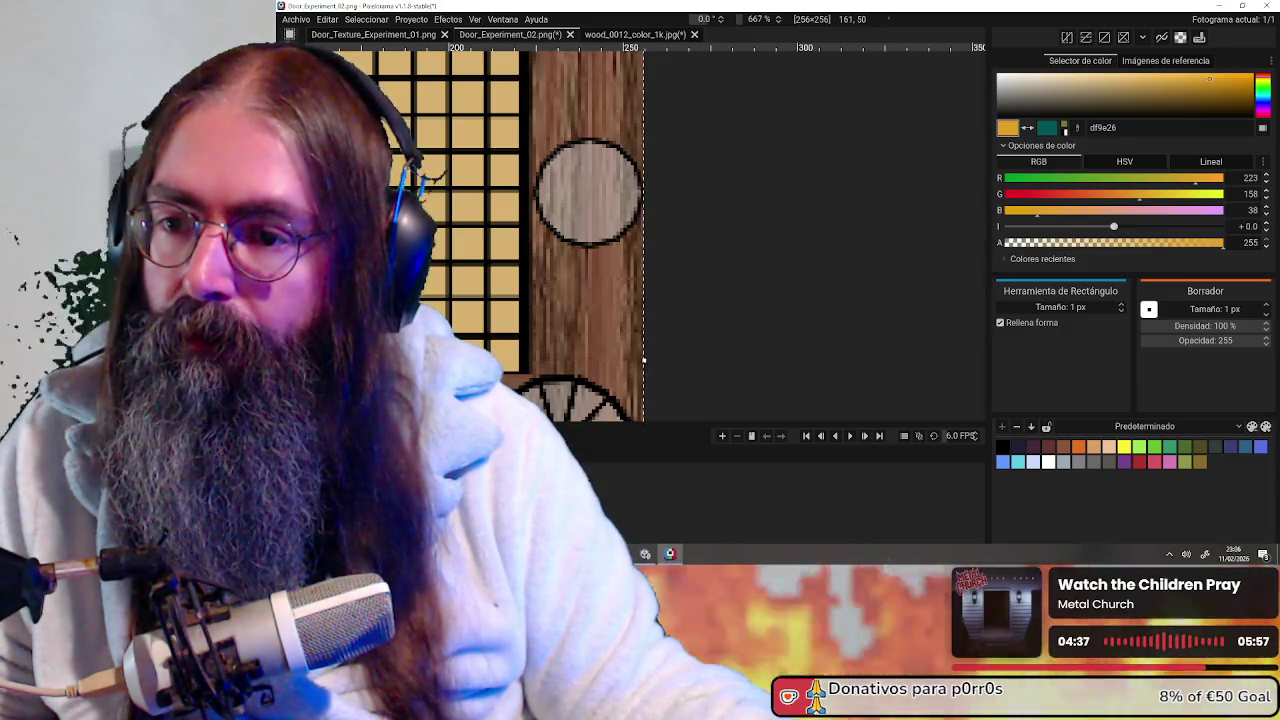
pyautogui.press('w')
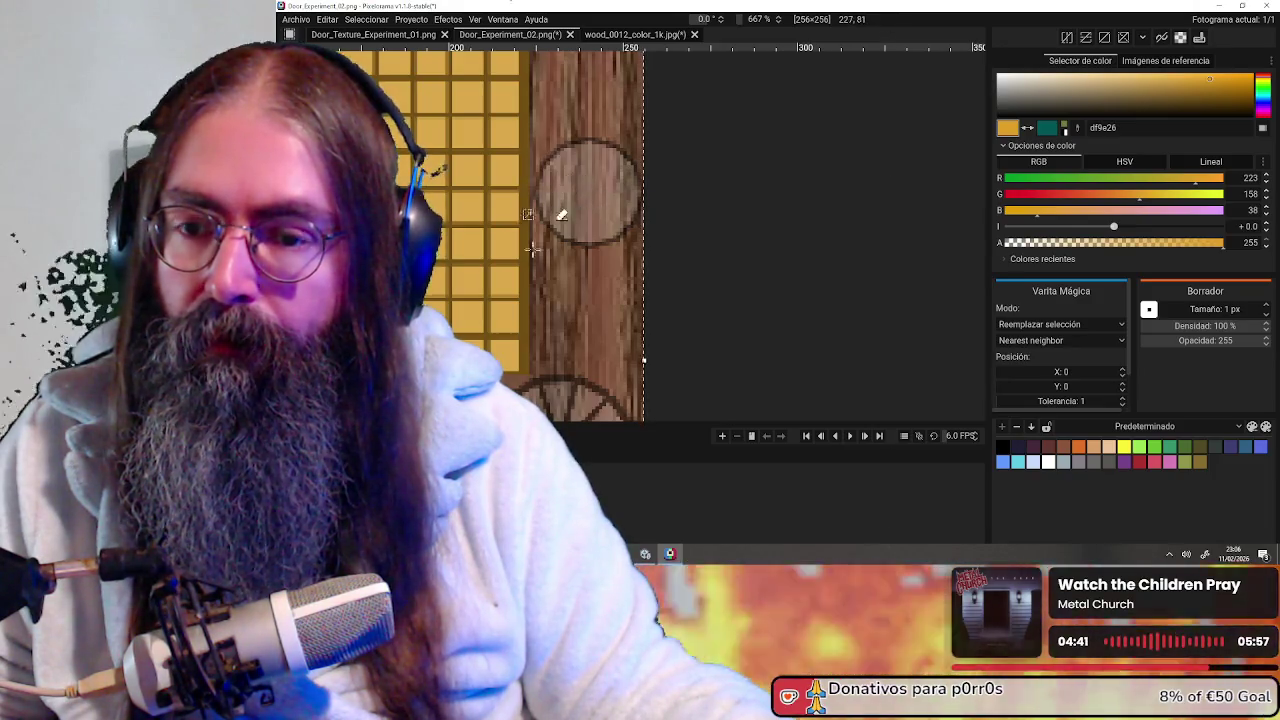
pyautogui.hotkey('ctrl', 'z')
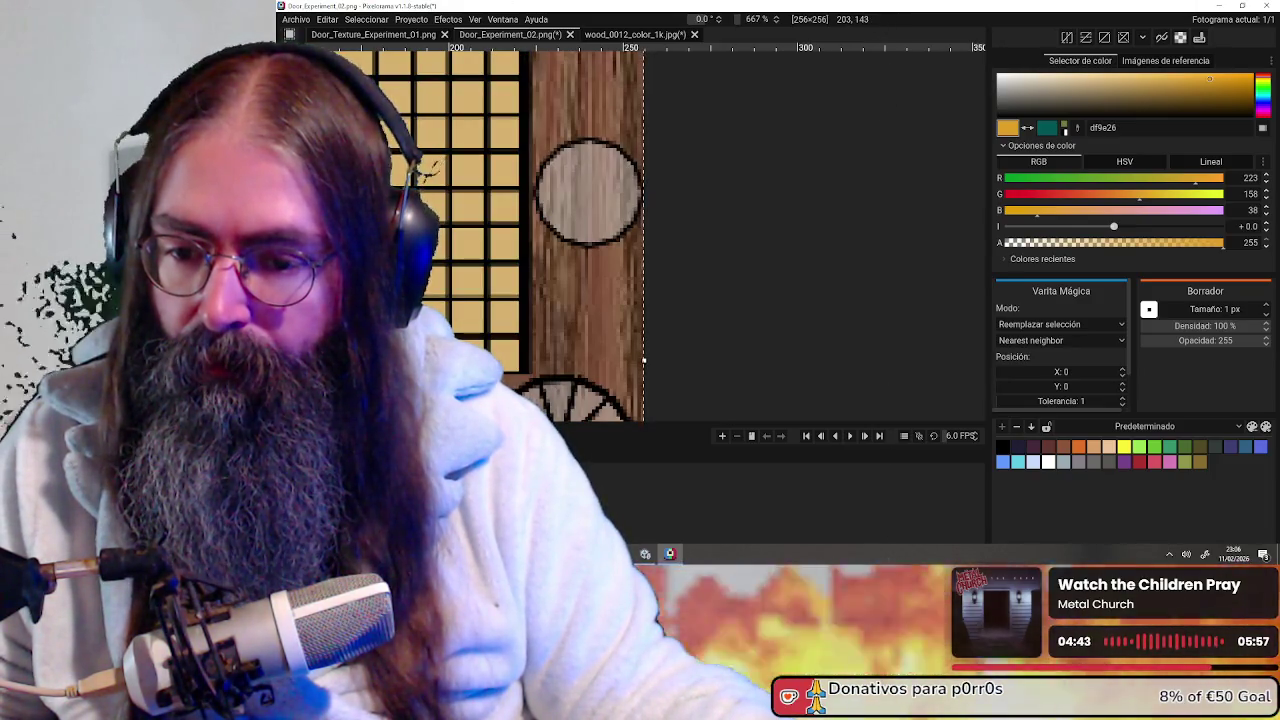
pyautogui.scroll(-2, 640, 265)
pyautogui.scroll(-2, 714, 263)
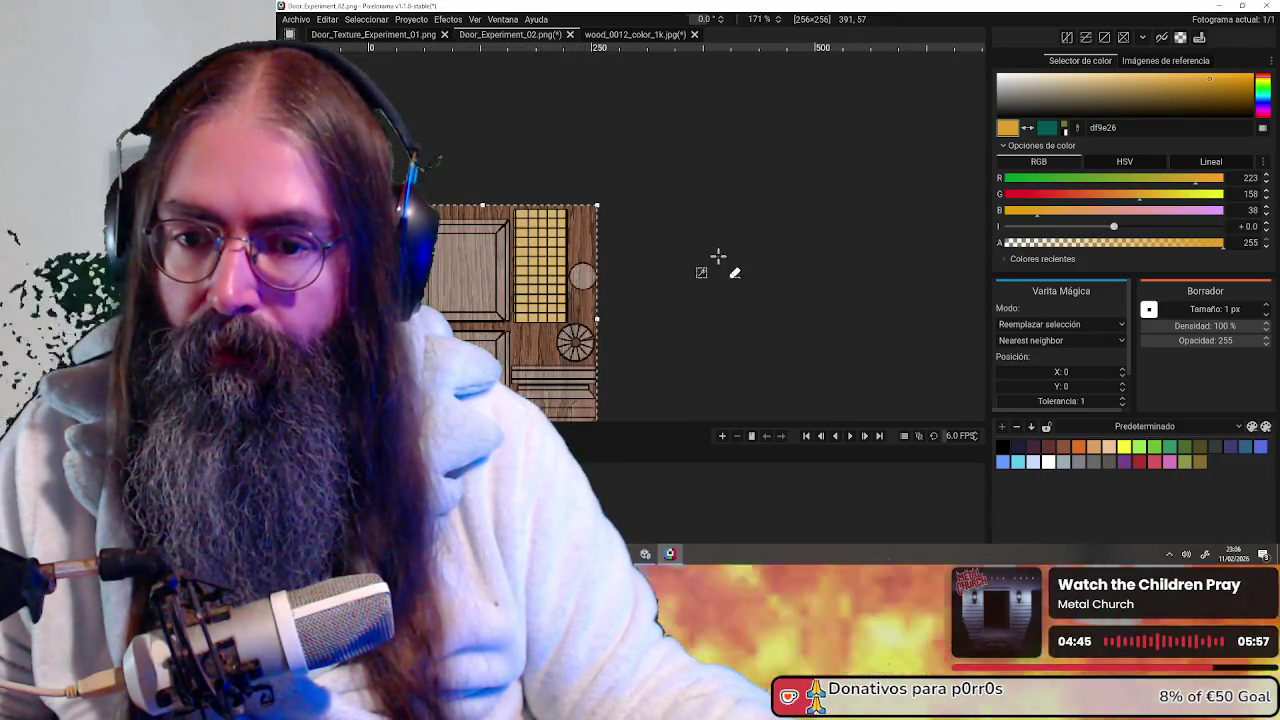
pyautogui.scroll(-2, 598, 330)
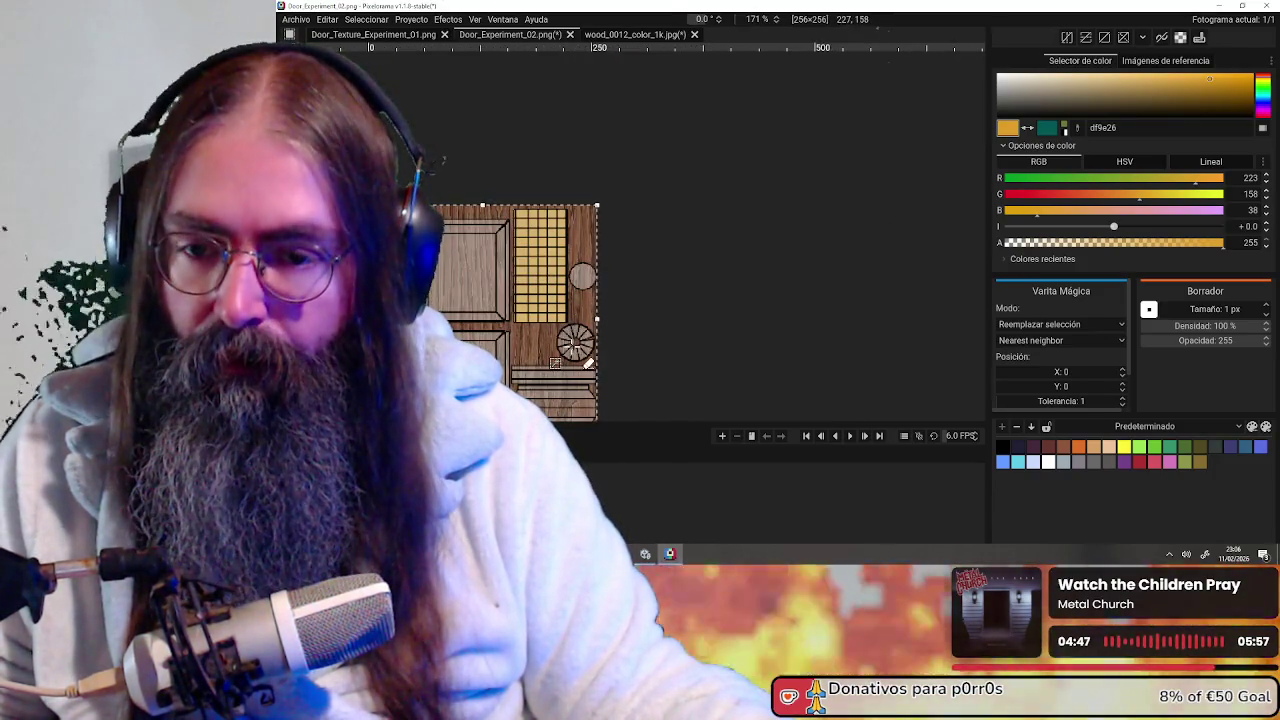
pyautogui.click(567, 345)
pyautogui.press('Escape')
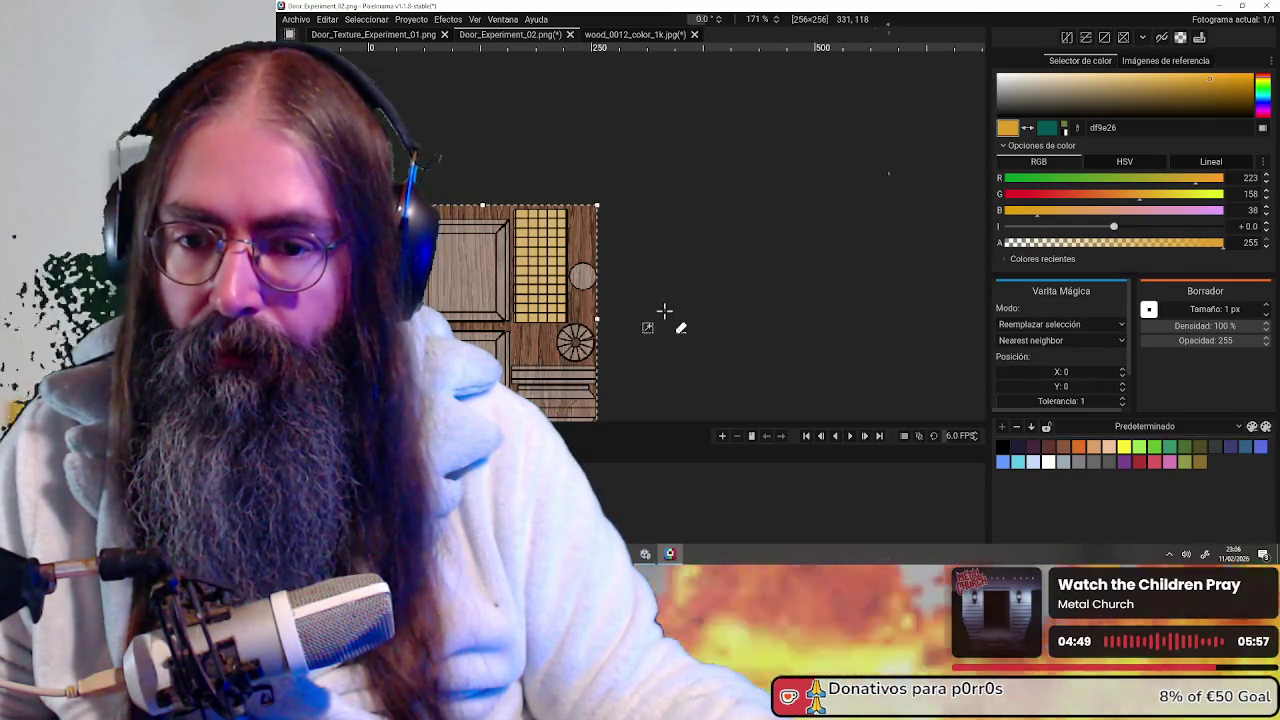
pyautogui.scroll(1, 686, 294)
pyautogui.scroll(1, 674, 269)
pyautogui.scroll(1, 651, 280)
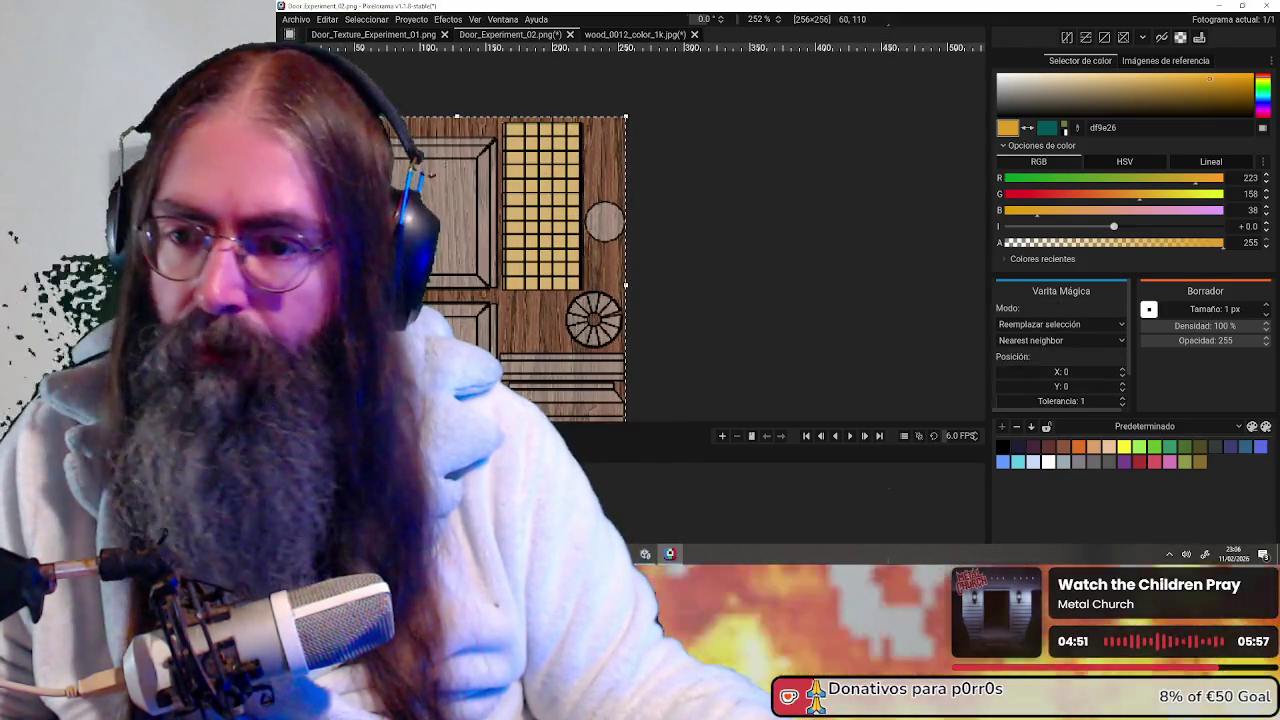
pyautogui.moveTo(615, 300); pyautogui.dragTo(718, 268)
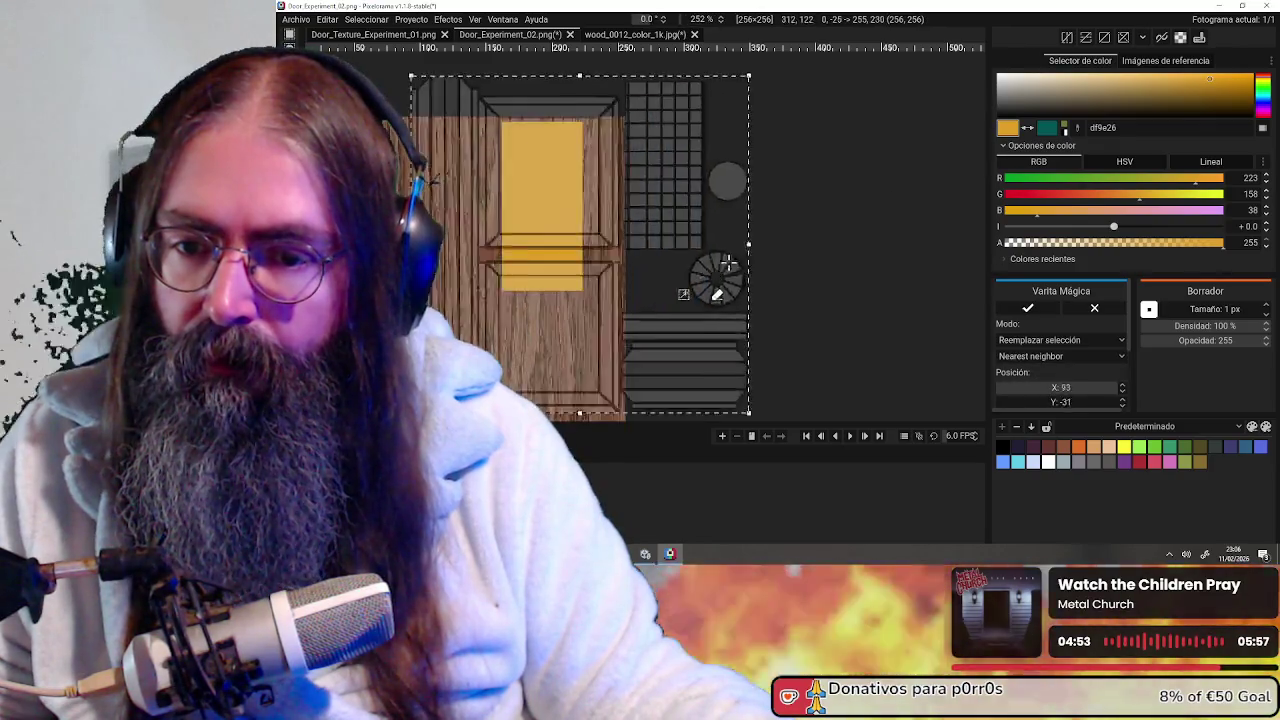
pyautogui.press('Return')
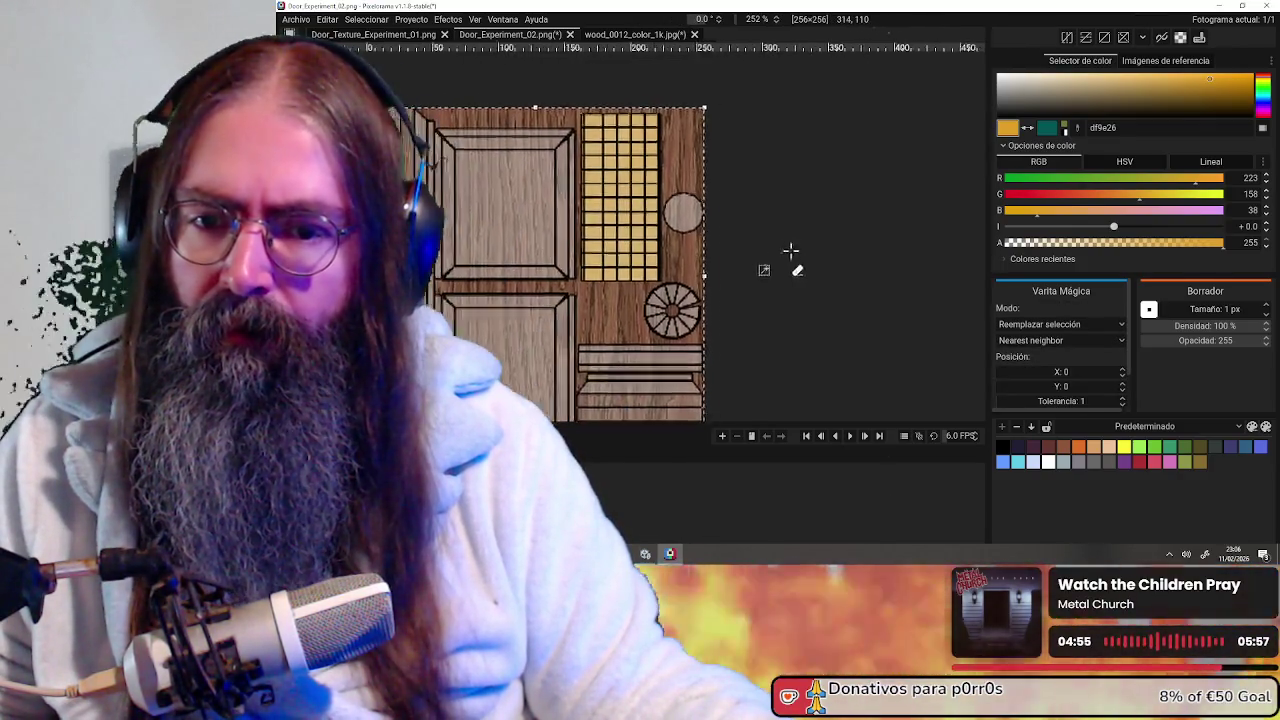
pyautogui.scroll(1, 560, 190)
pyautogui.scroll(1, 315, 112)
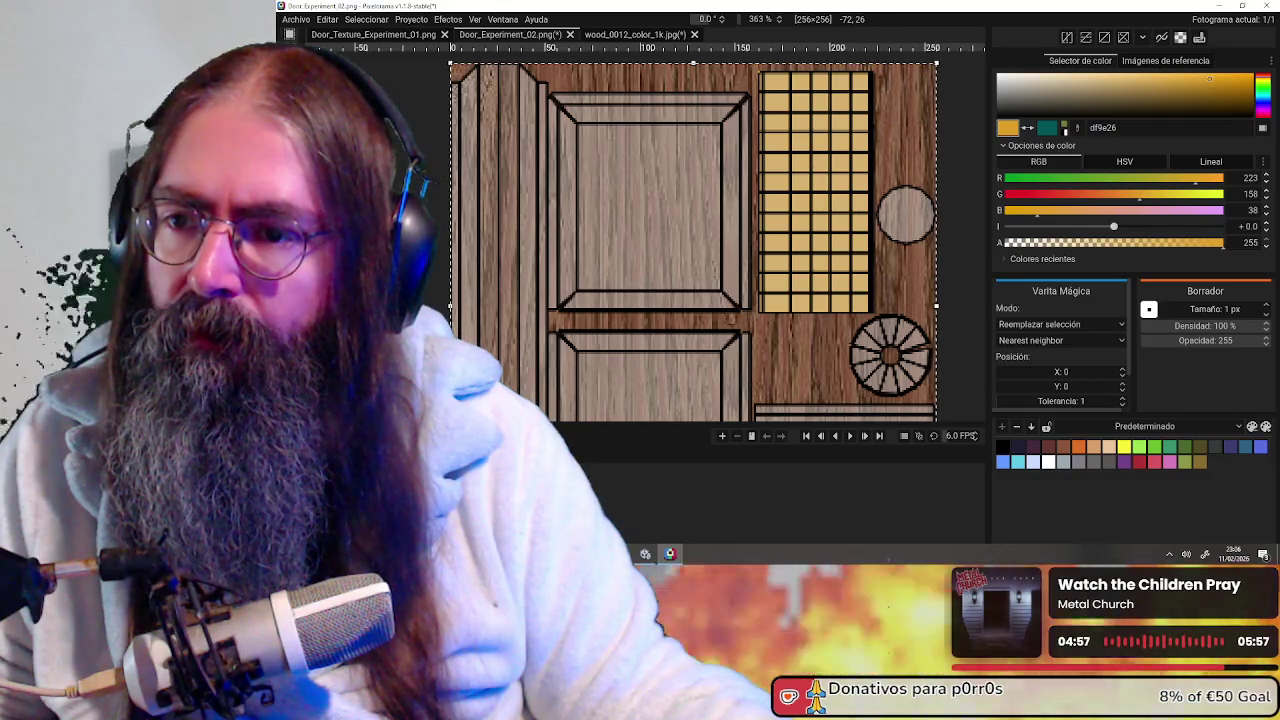
pyautogui.hotkey('ctrl', 'z')
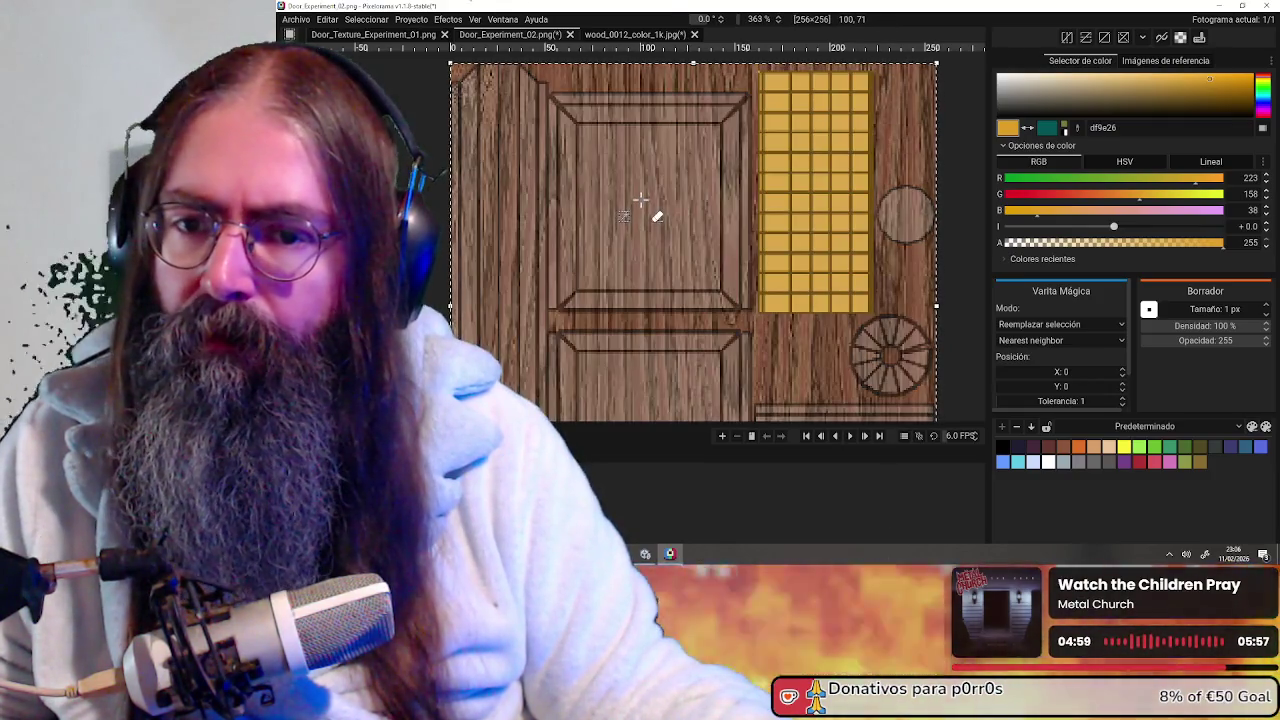
pyautogui.scroll(-1, 690, 215)
pyautogui.scroll(-2, 700, 218)
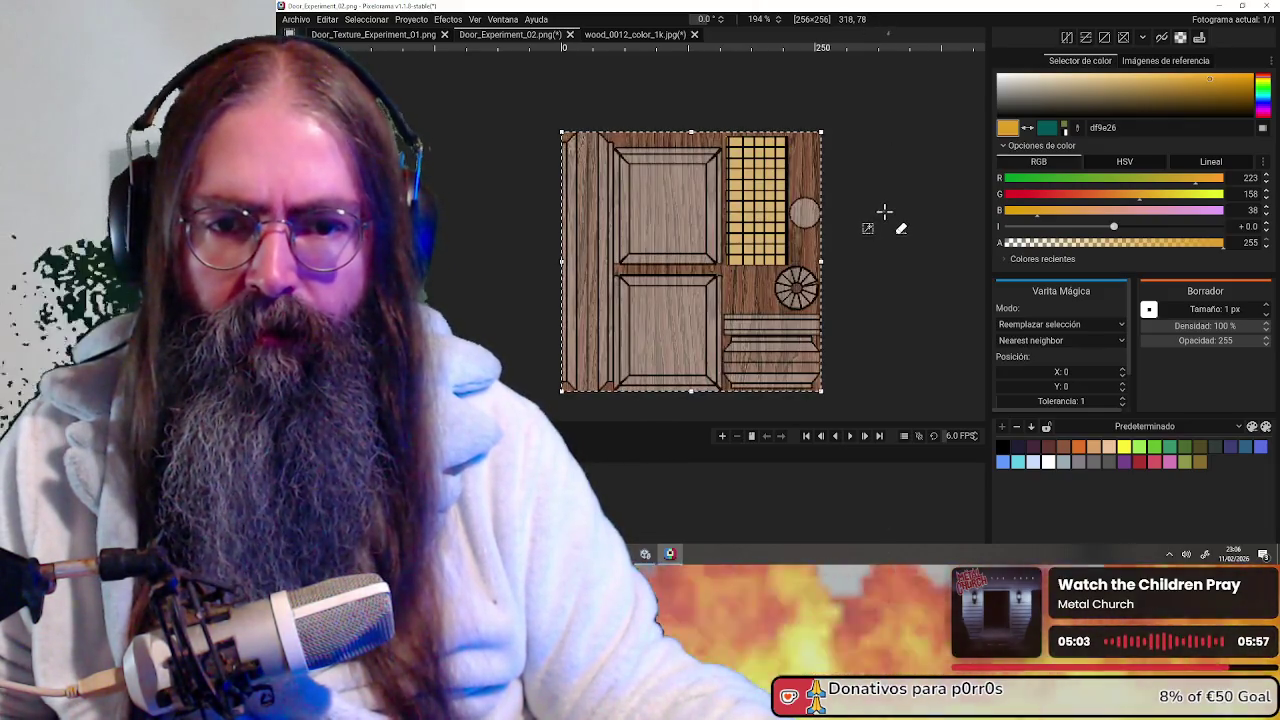
pyautogui.scroll(2, 884, 214)
pyautogui.scroll(1, 786, 206)
pyautogui.scroll(1, 768, 212)
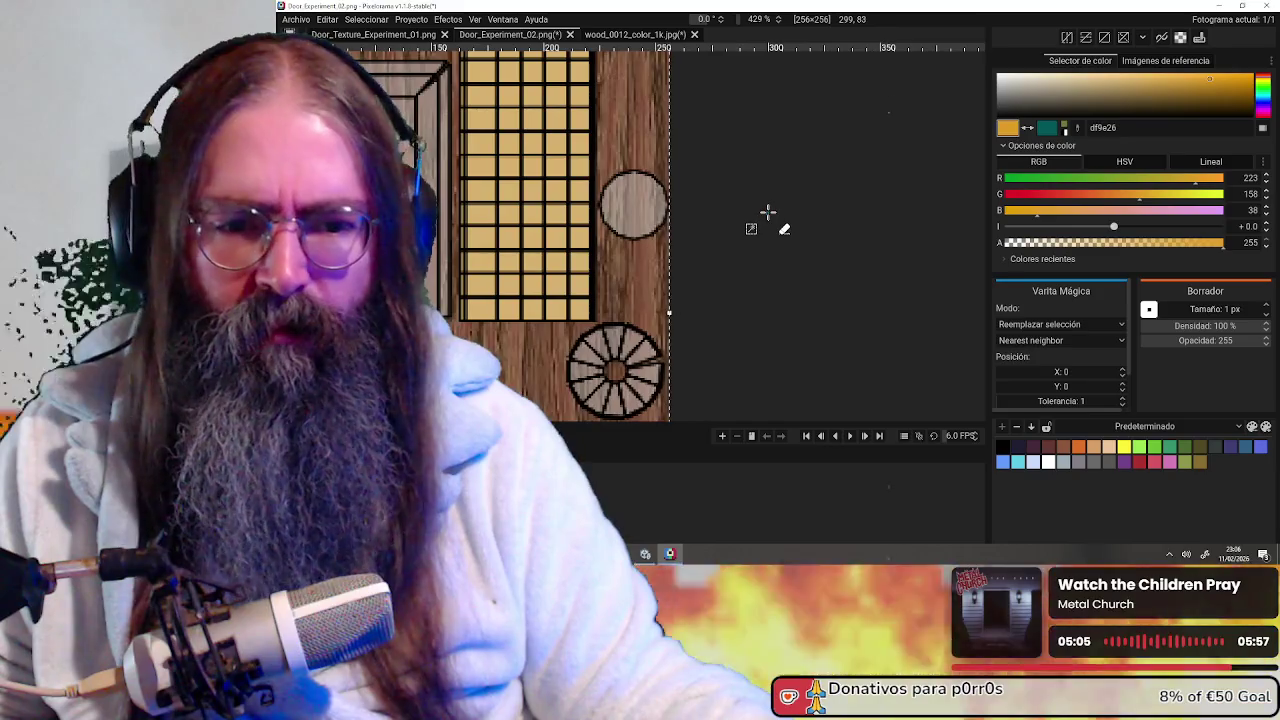
pyautogui.moveTo(768, 212); pyautogui.dragTo(858, 215, button='middle')
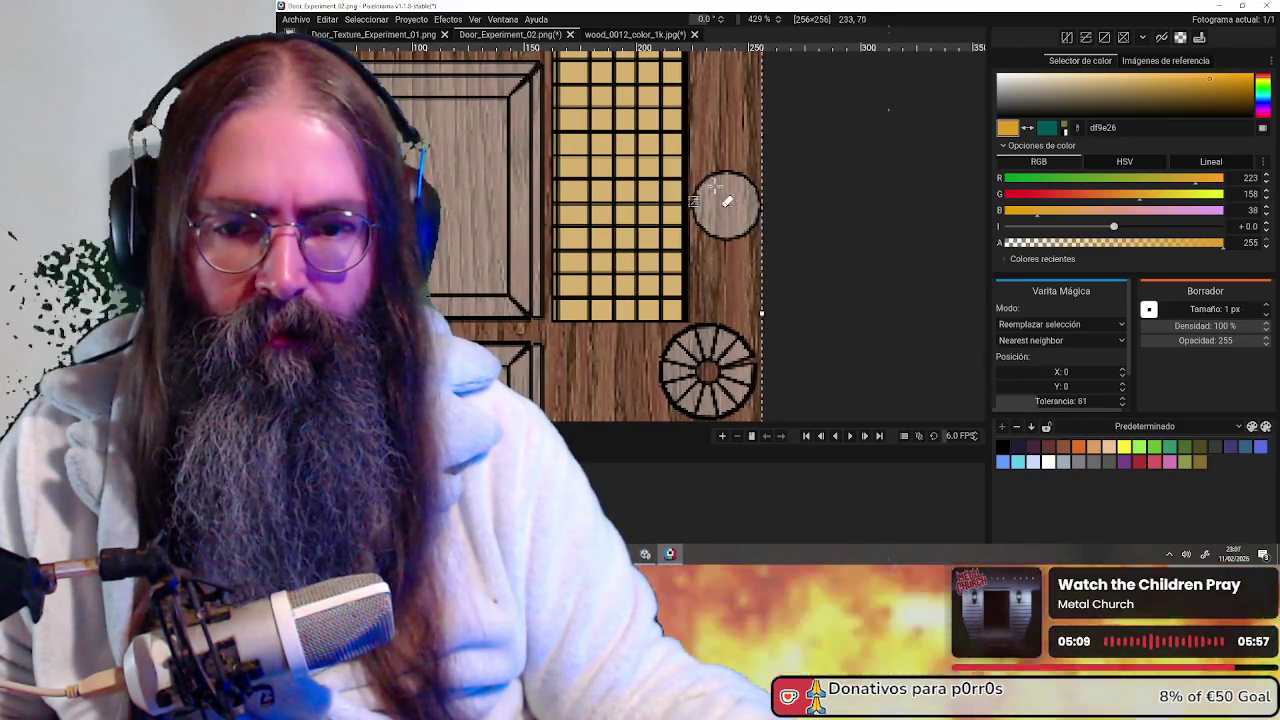
pyautogui.hotkey('ctrl', 'z')
pyautogui.hotkey('ctrl', 'shift', 'z')
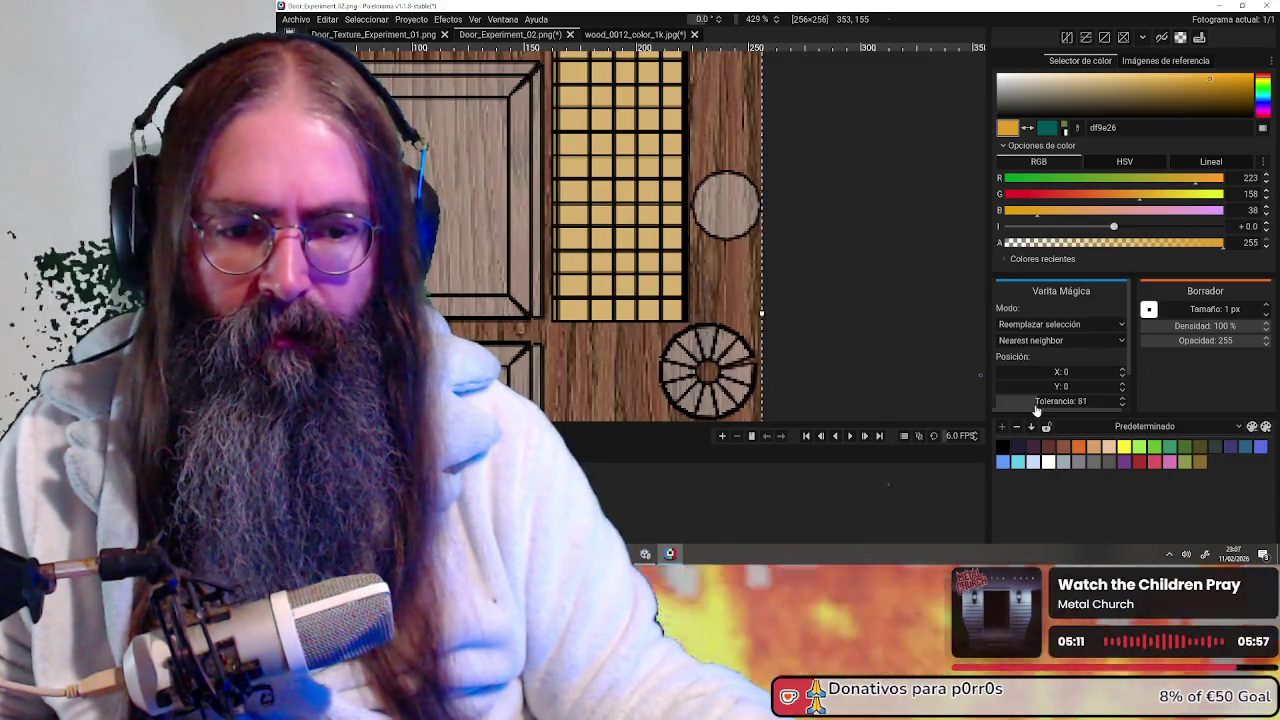
pyautogui.moveTo(1037, 401); pyautogui.dragTo(980, 405)
pyautogui.click(1078, 325)
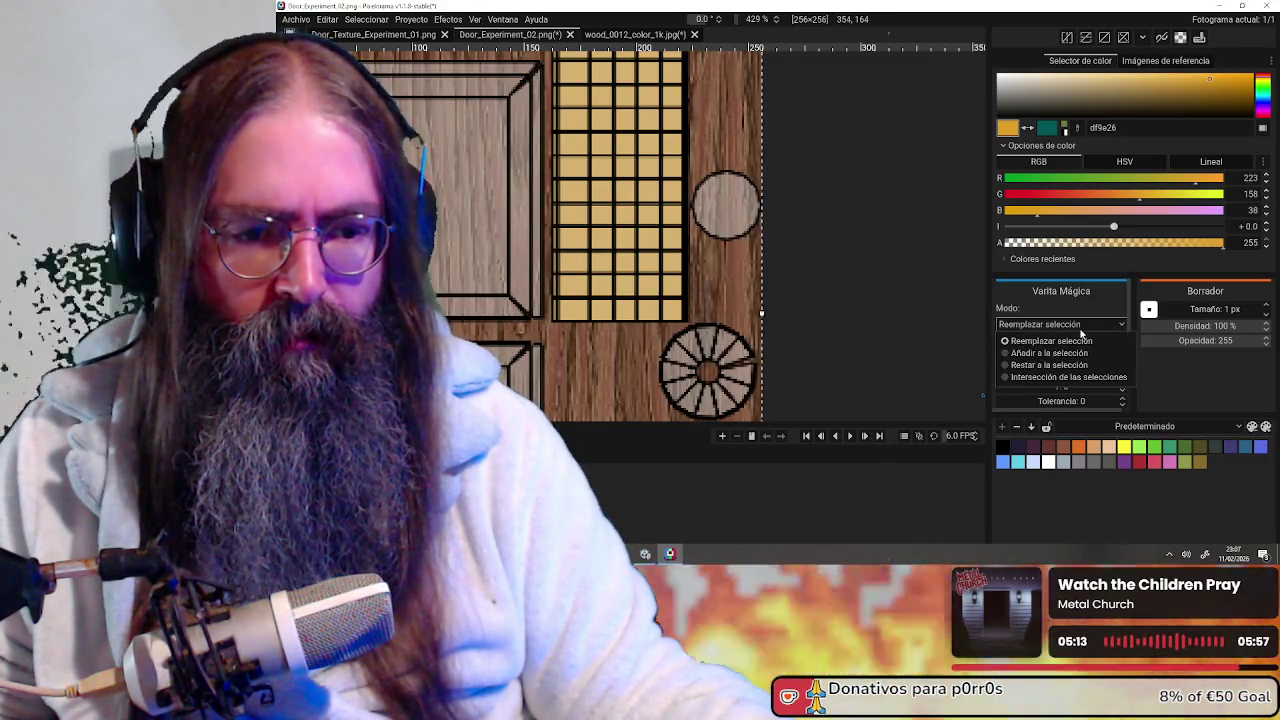
pyautogui.click(1050, 341)
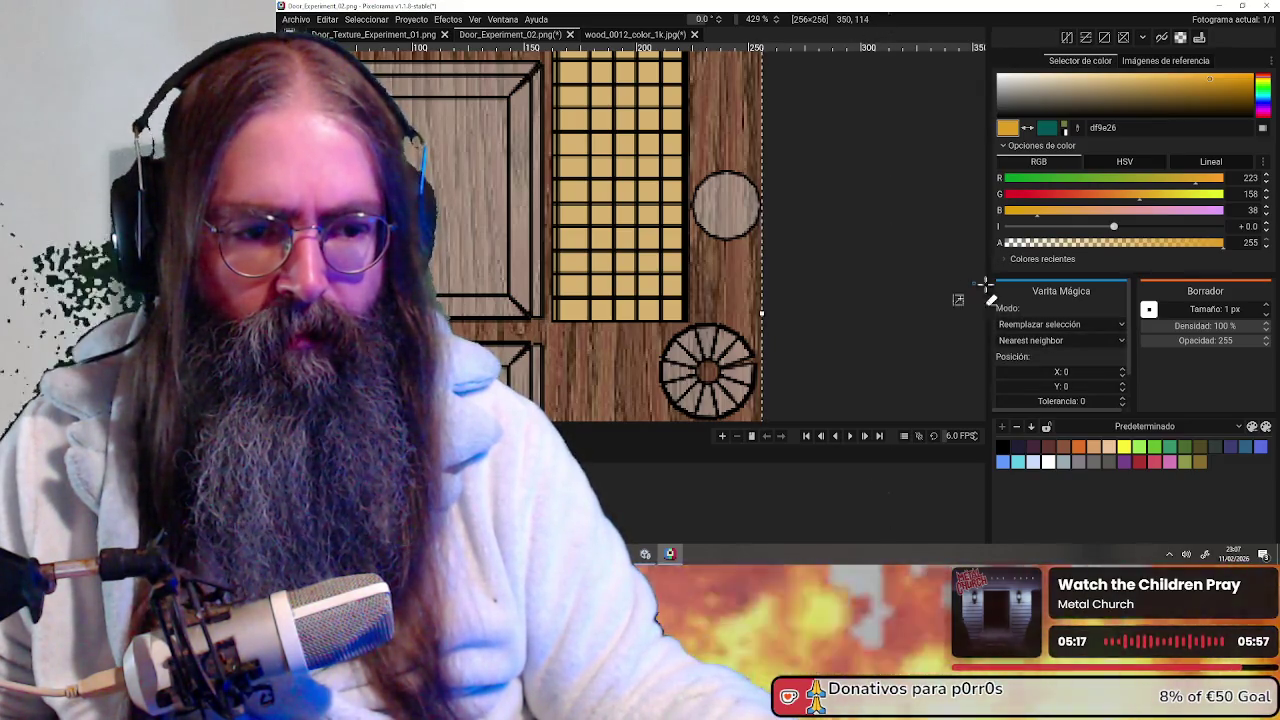
pyautogui.hotkey('ctrl', 'z')
pyautogui.hotkey('ctrl', 'y')
pyautogui.hotkey('ctrl', 'z')
pyautogui.hotkey('ctrl', 'y')
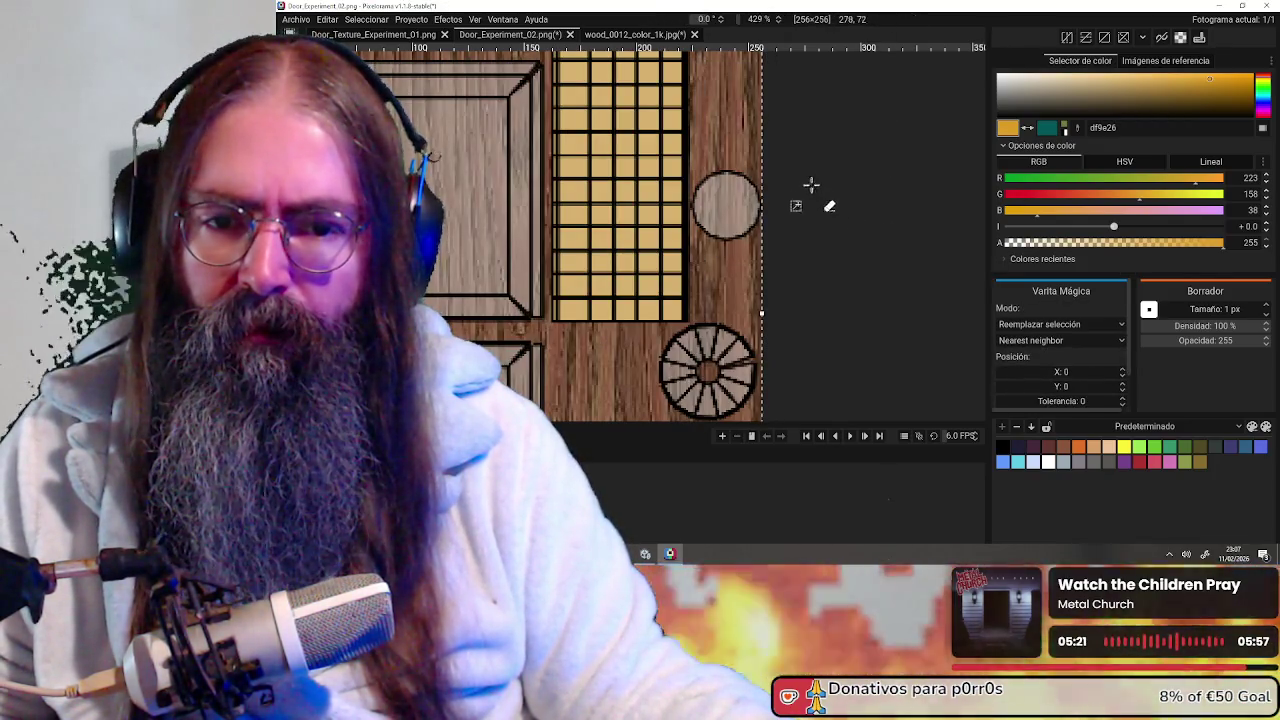
pyautogui.hotkey('ctrl', 'z')
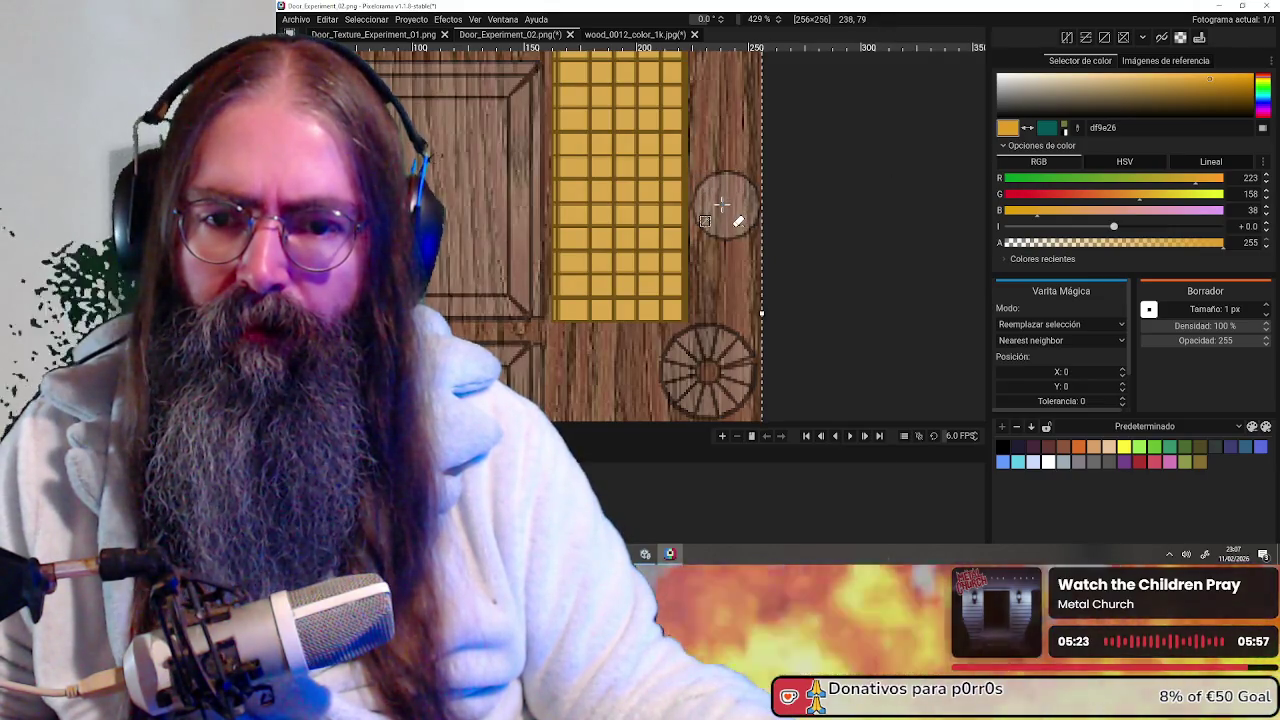
pyautogui.hotkey('ctrl', 'y')
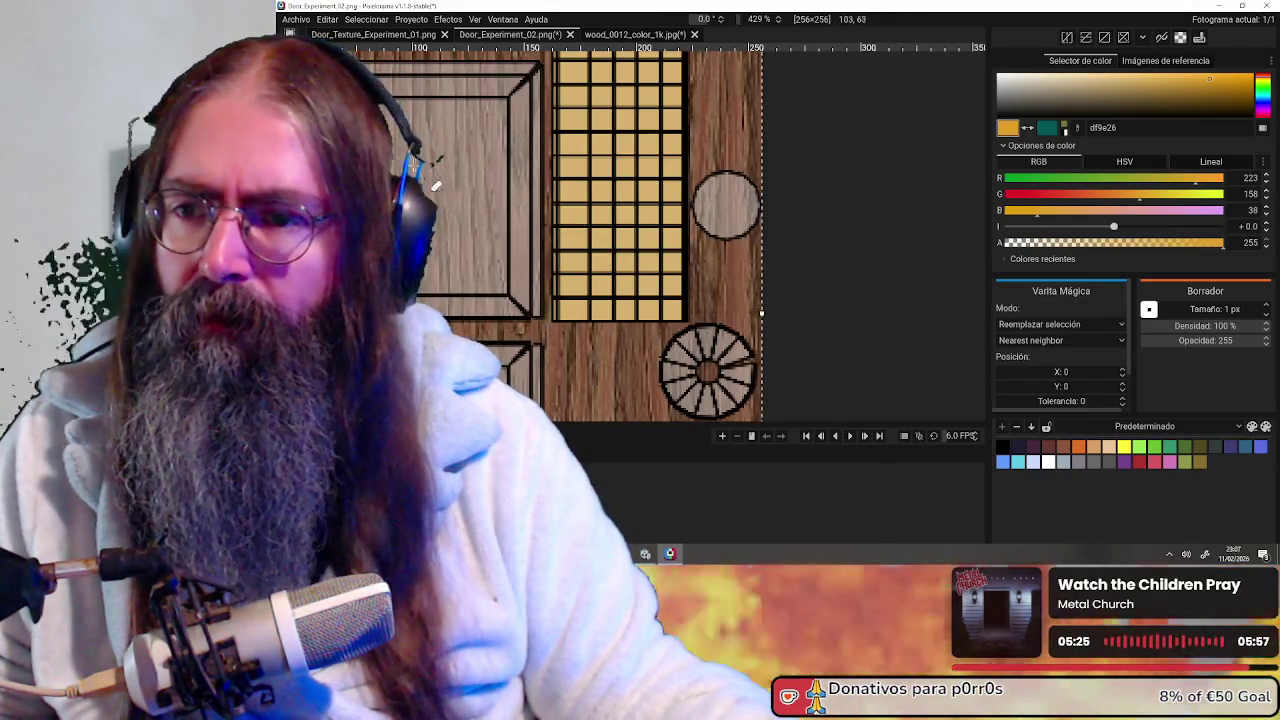
pyautogui.press('e')
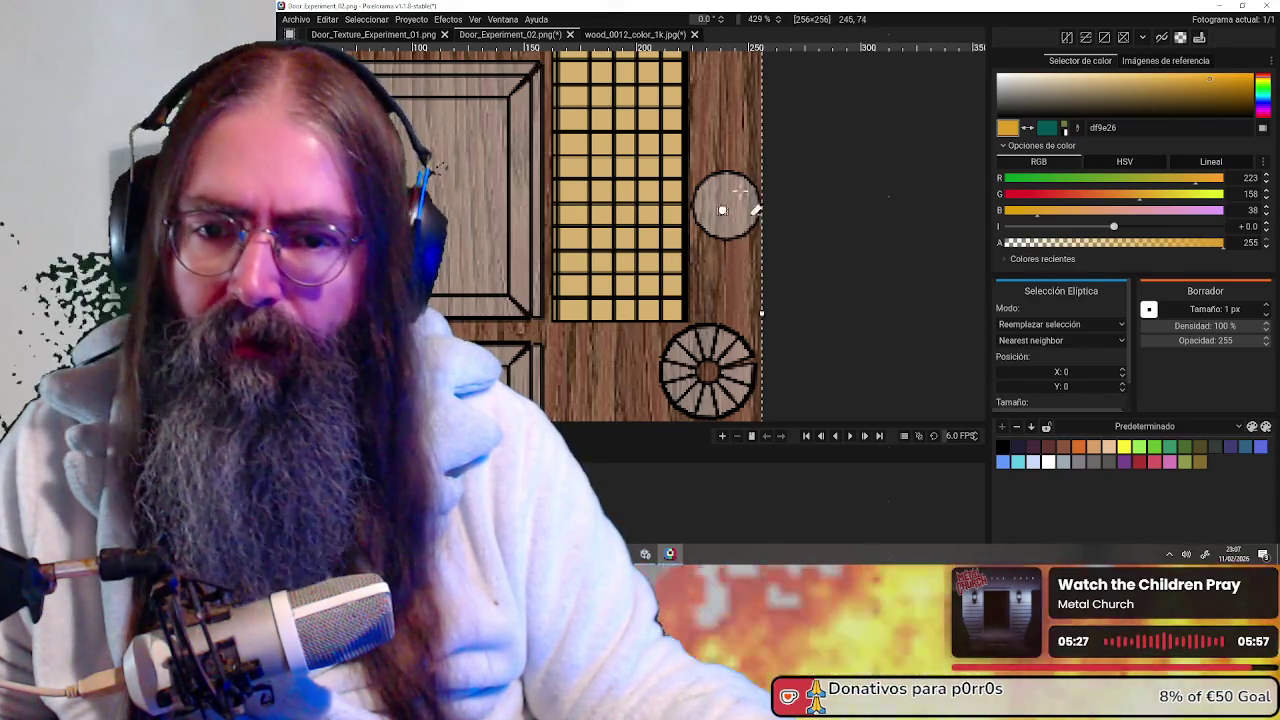
# Clear the canvas selection, then try and discard an elliptical selection on the wooden disc
pyautogui.scroll(-2, 725, 205)
pyautogui.scroll(-2, 730, 205)
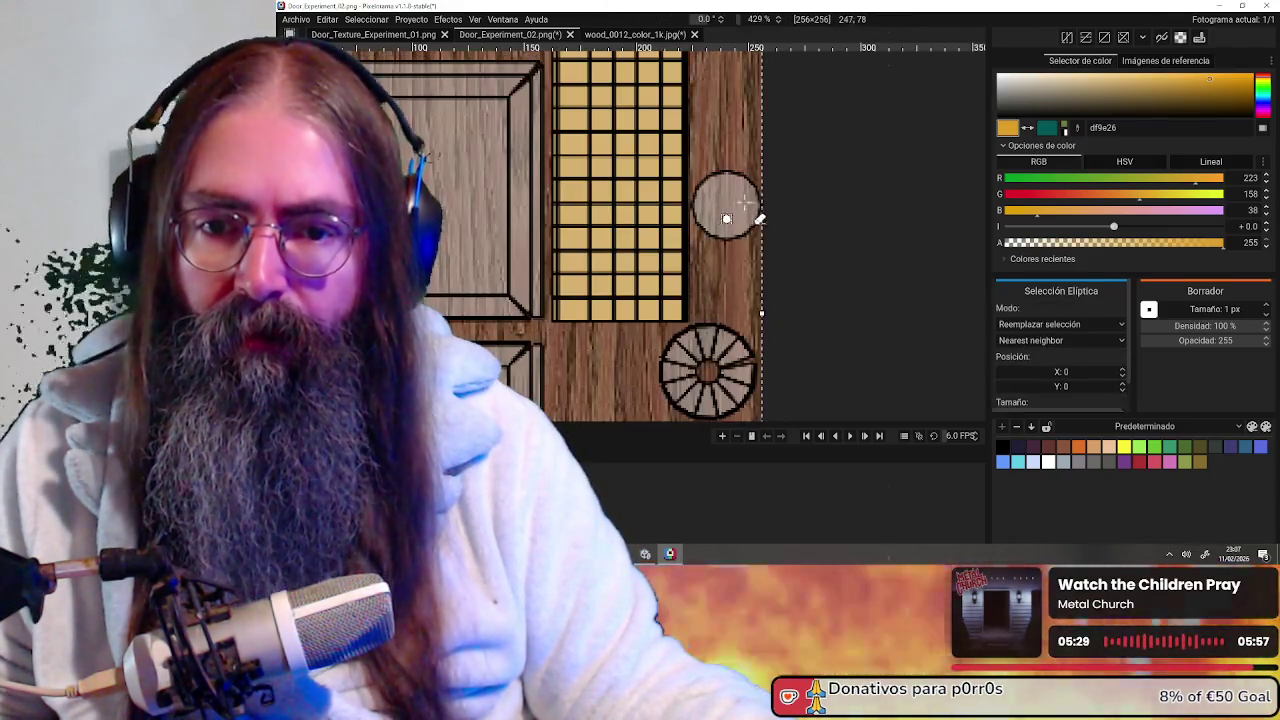
pyautogui.click(792, 207)
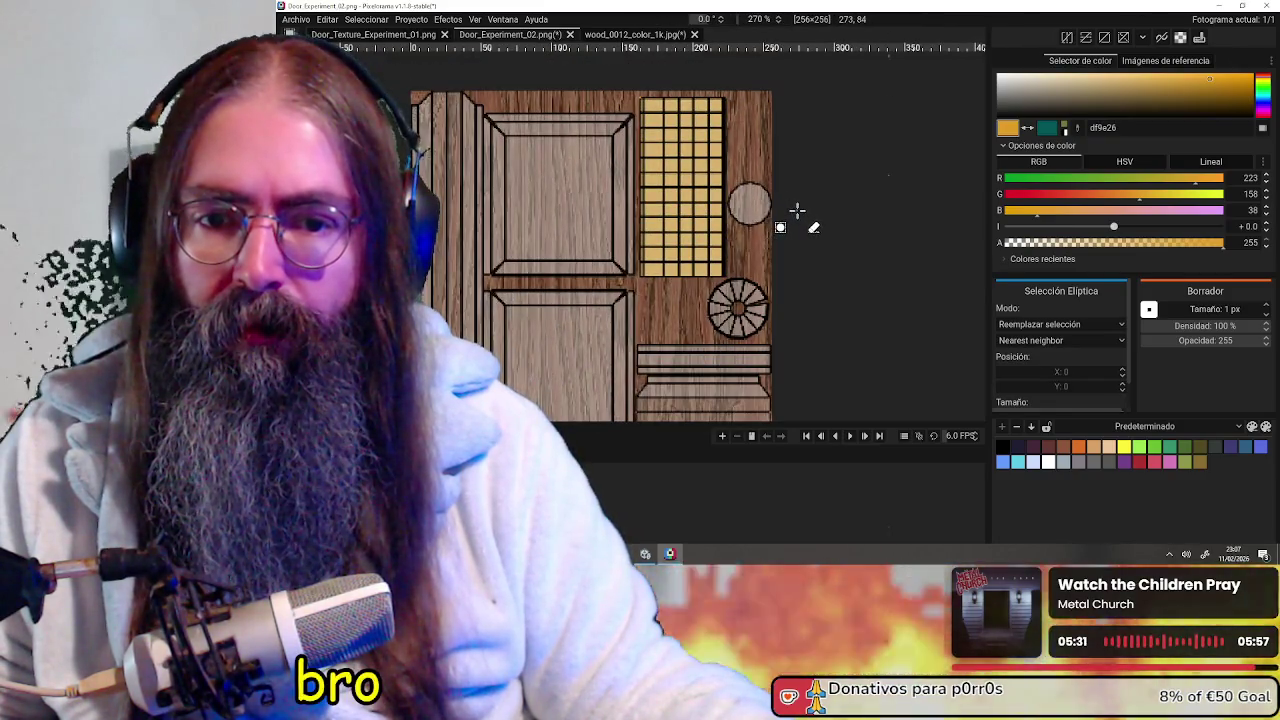
pyautogui.moveTo(747, 201); pyautogui.dragTo(753, 225)
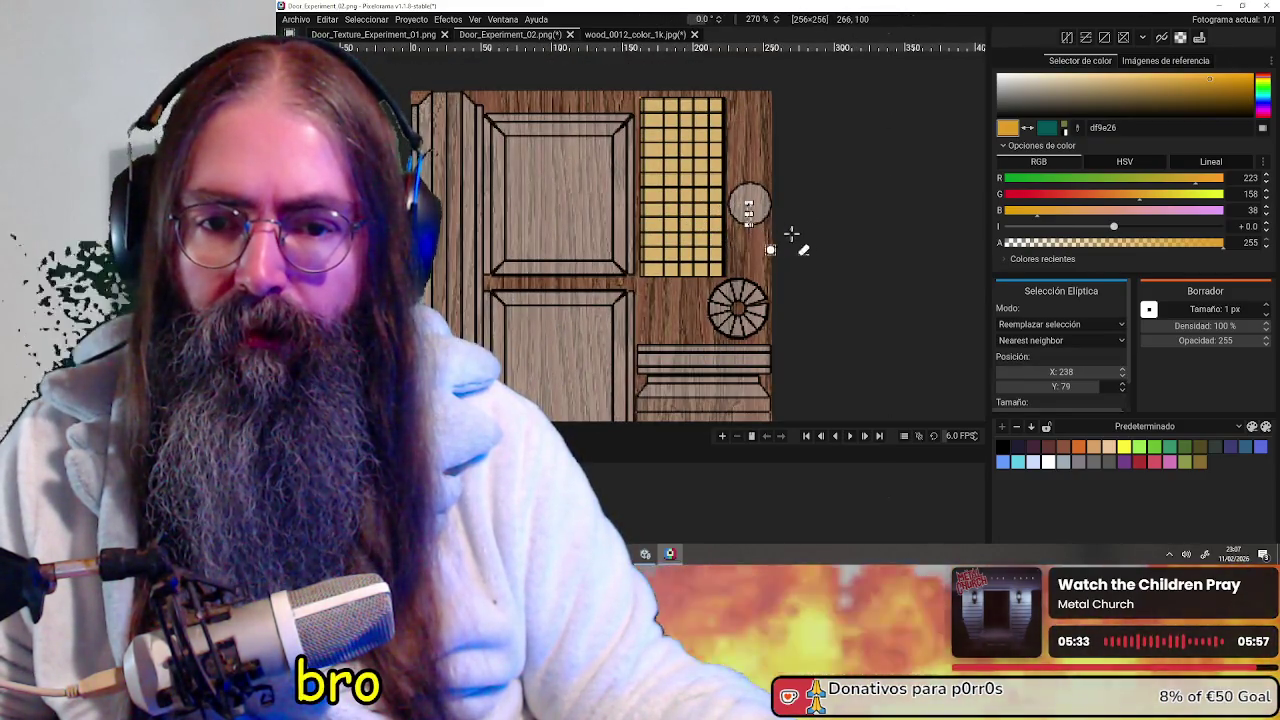
pyautogui.scroll(2, 777, 224)
pyautogui.click(777, 224)
pyautogui.scroll(-1, 690, 214)
pyautogui.scroll(-1, 690, 214)
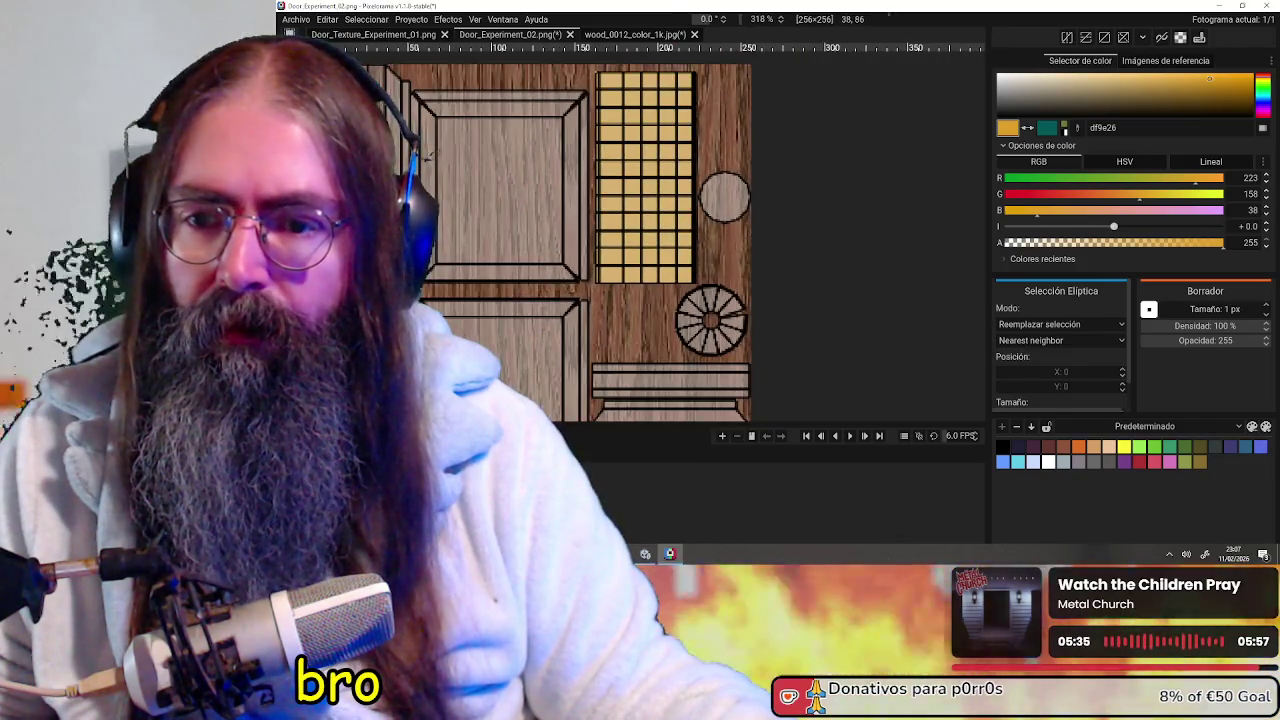
# Magic-wand select the inside of the wooden disc and centre the view on it
pyautogui.press('w')
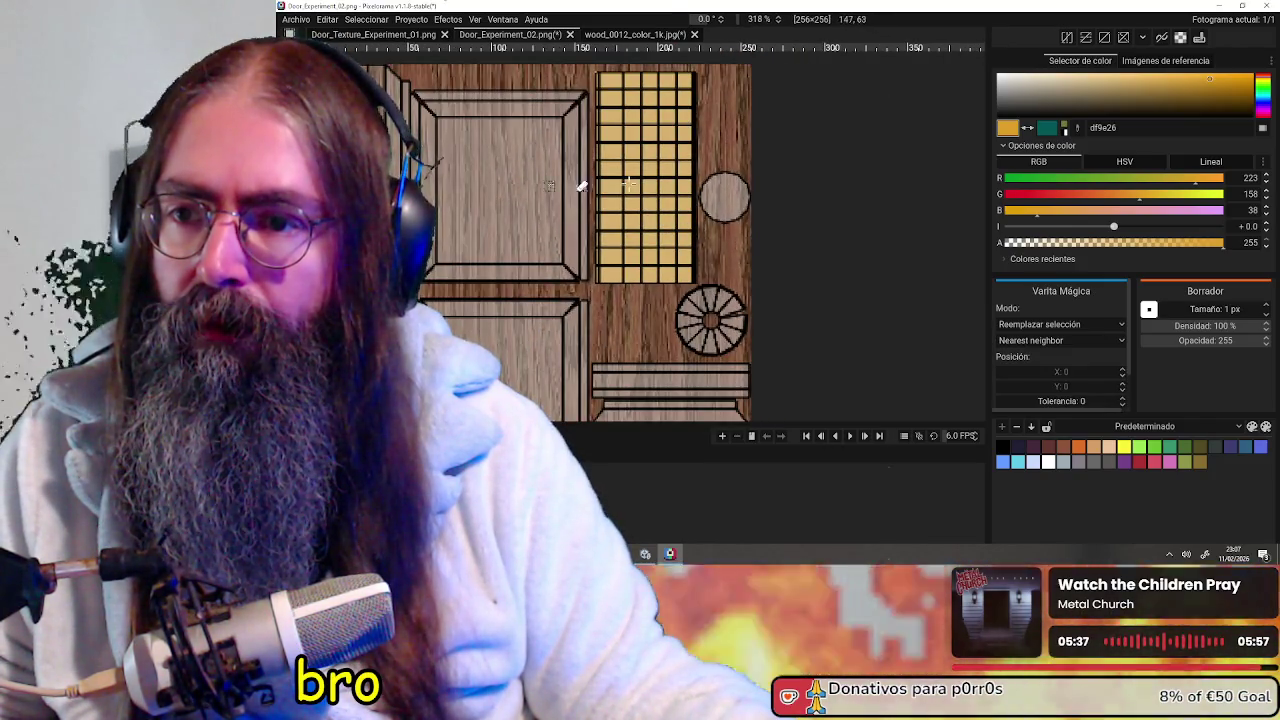
pyautogui.click(724, 196)
pyautogui.scroll(4, 745, 206)
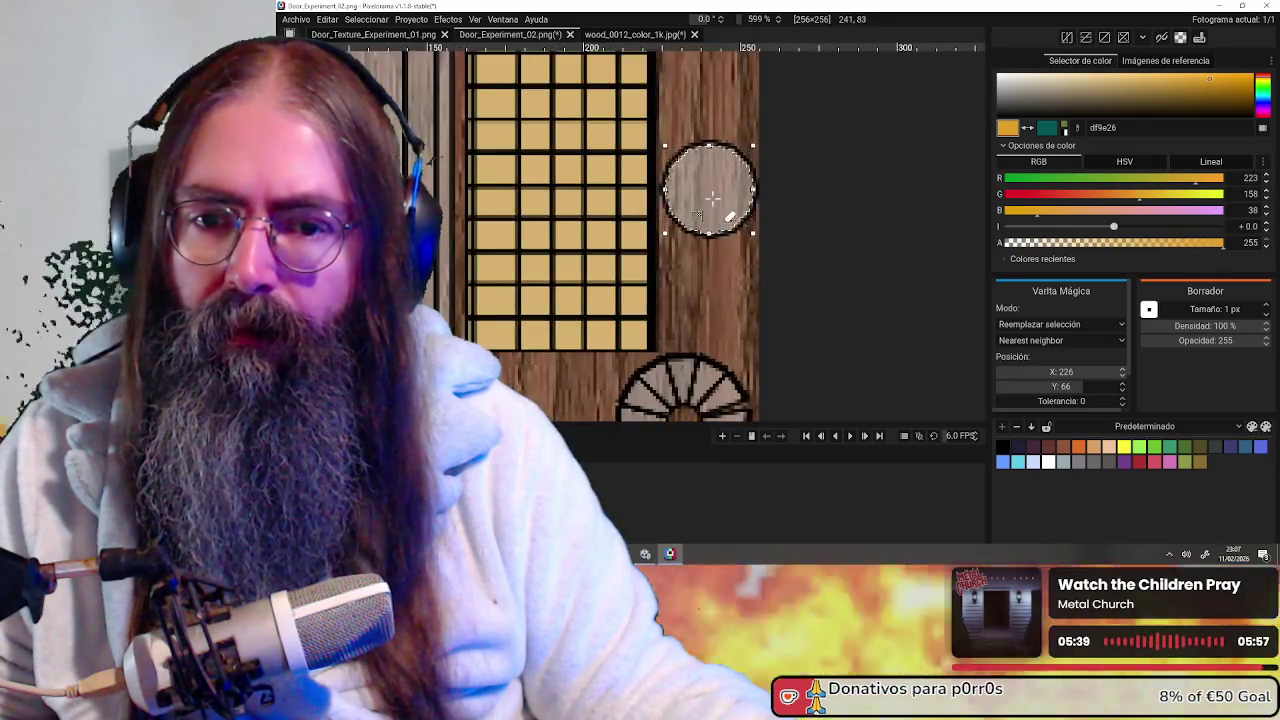
pyautogui.scroll(4, 735, 198)
pyautogui.moveTo(724, 190); pyautogui.dragTo(687, 236, button='middle')
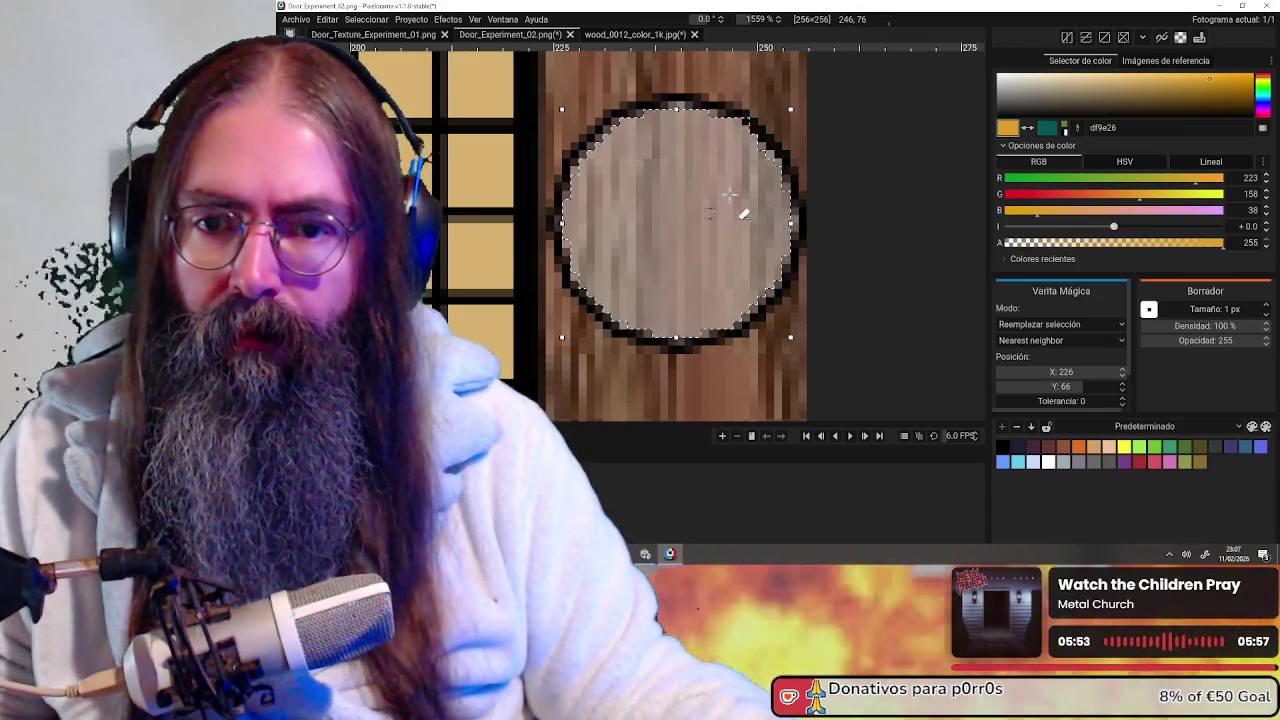
# Stretch the disc selection left and down over its black outline and commit the resize
pyautogui.click(792, 106)
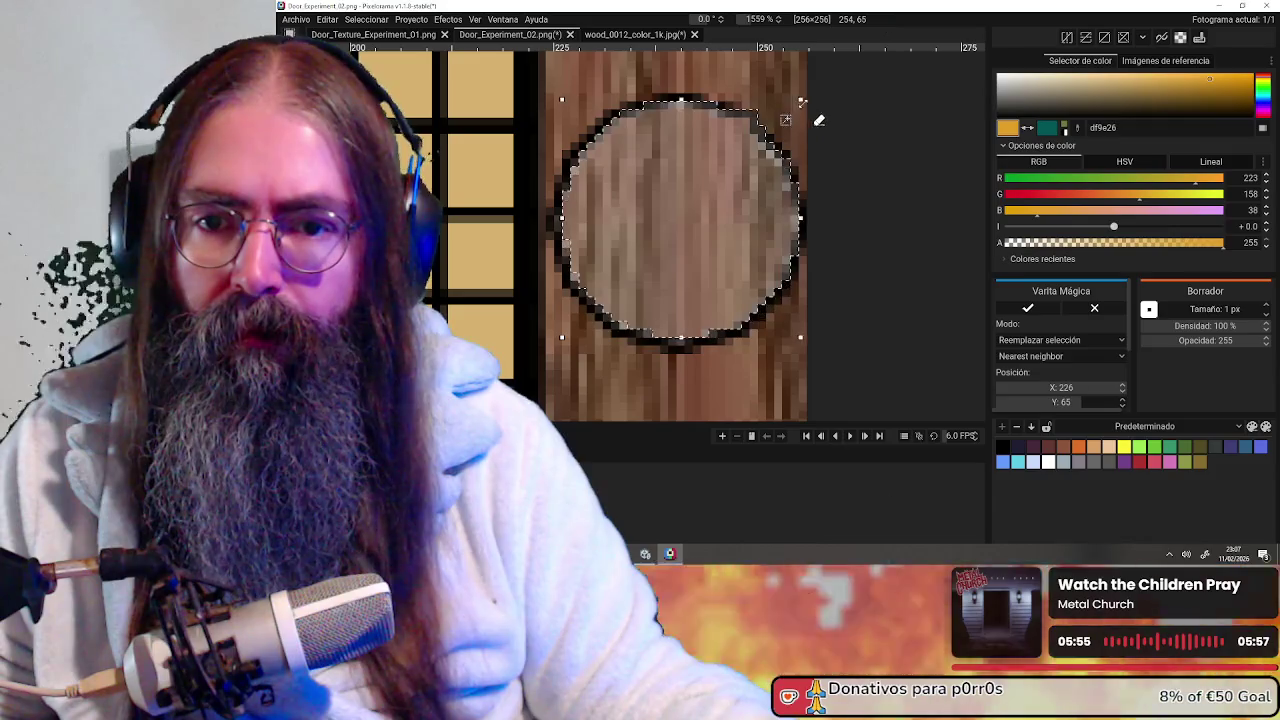
pyautogui.moveTo(806, 99); pyautogui.dragTo(799, 103)
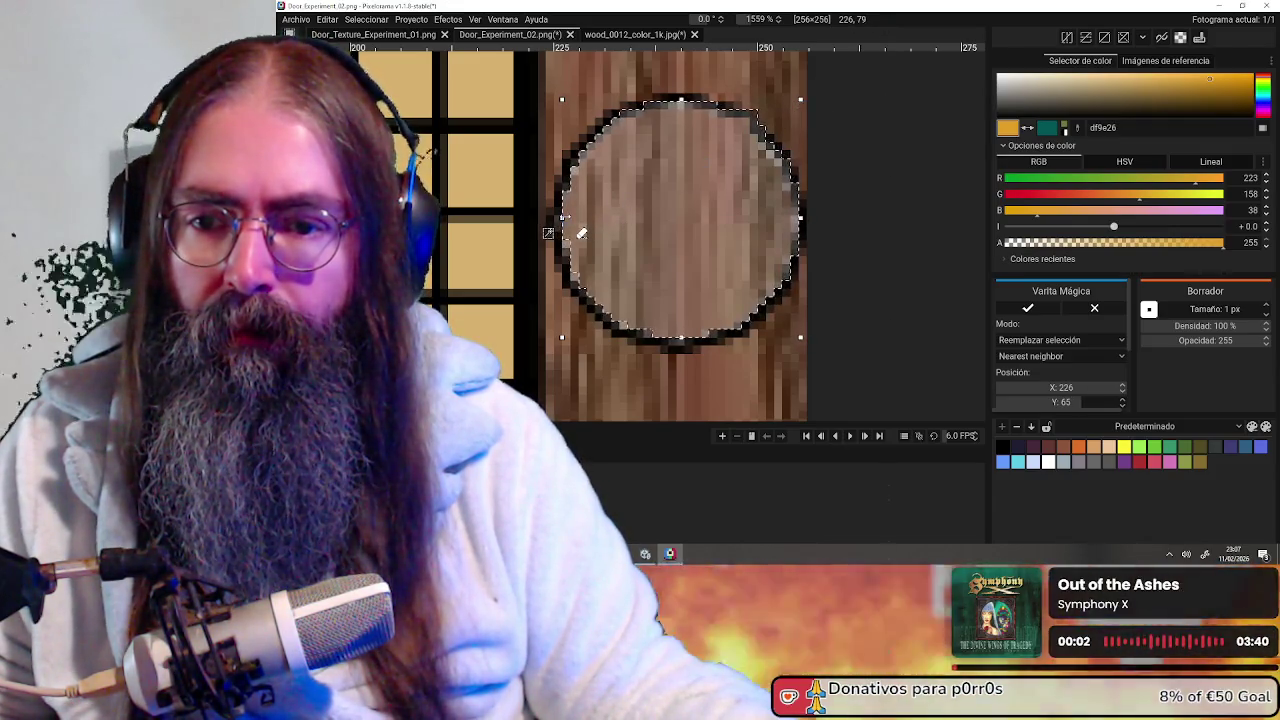
pyautogui.moveTo(562, 228); pyautogui.dragTo(546, 217)
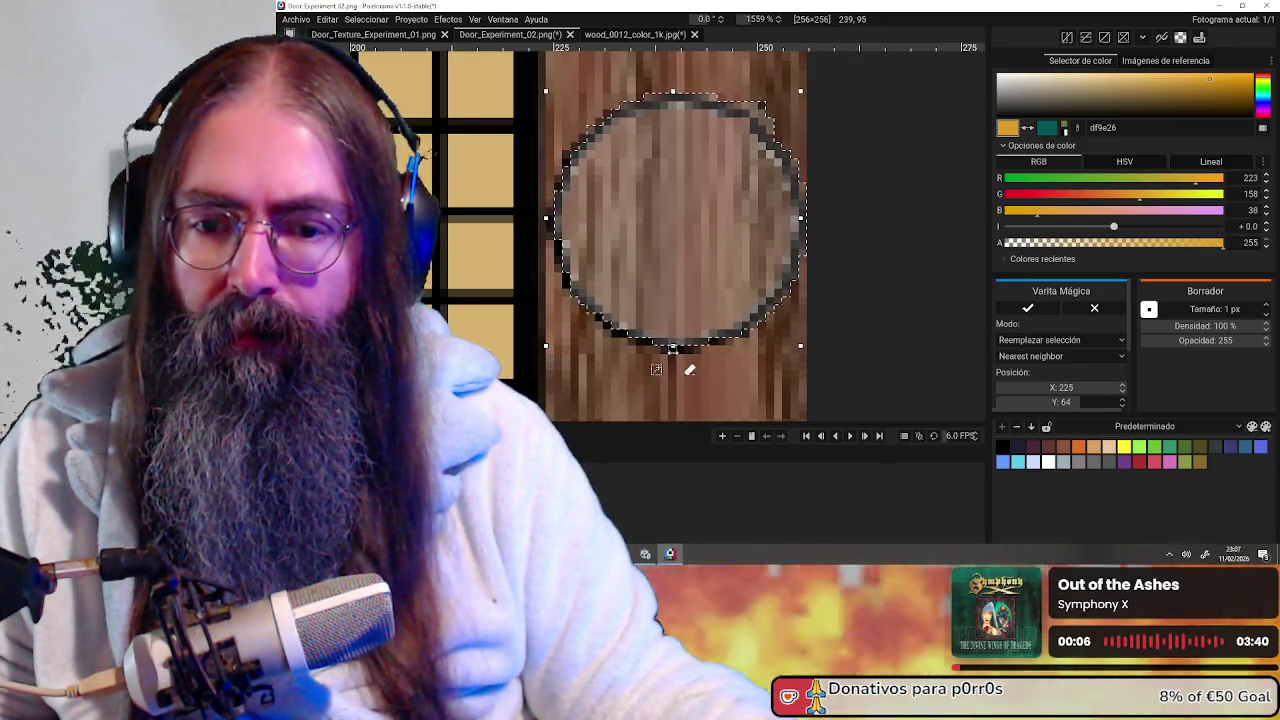
pyautogui.moveTo(672, 349); pyautogui.dragTo(672, 356)
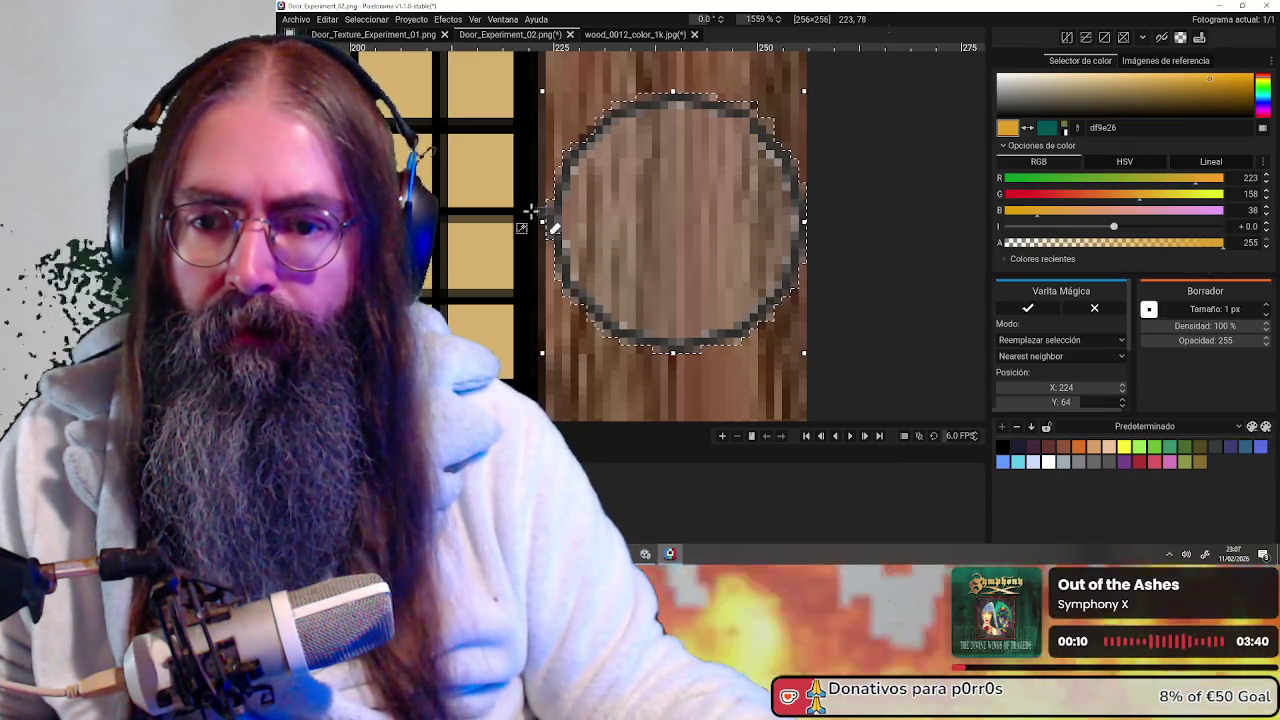
pyautogui.scroll(-8, 825, 240)
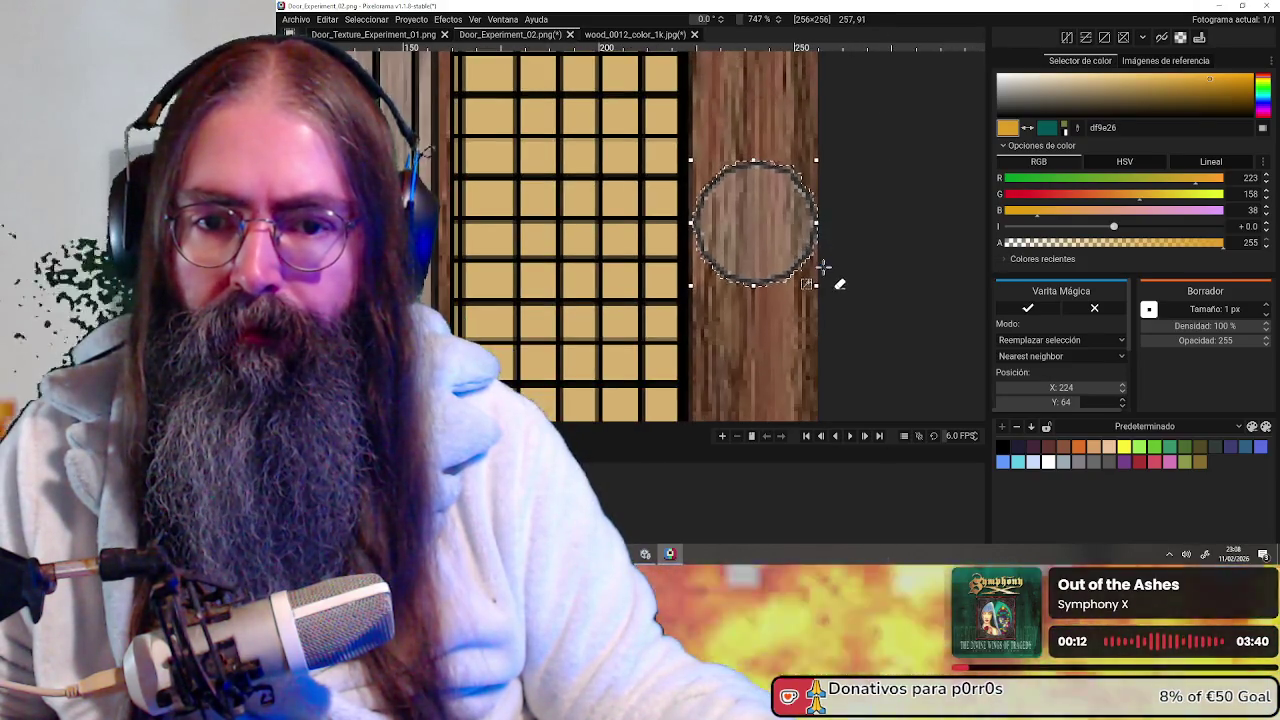
pyautogui.press('Return')
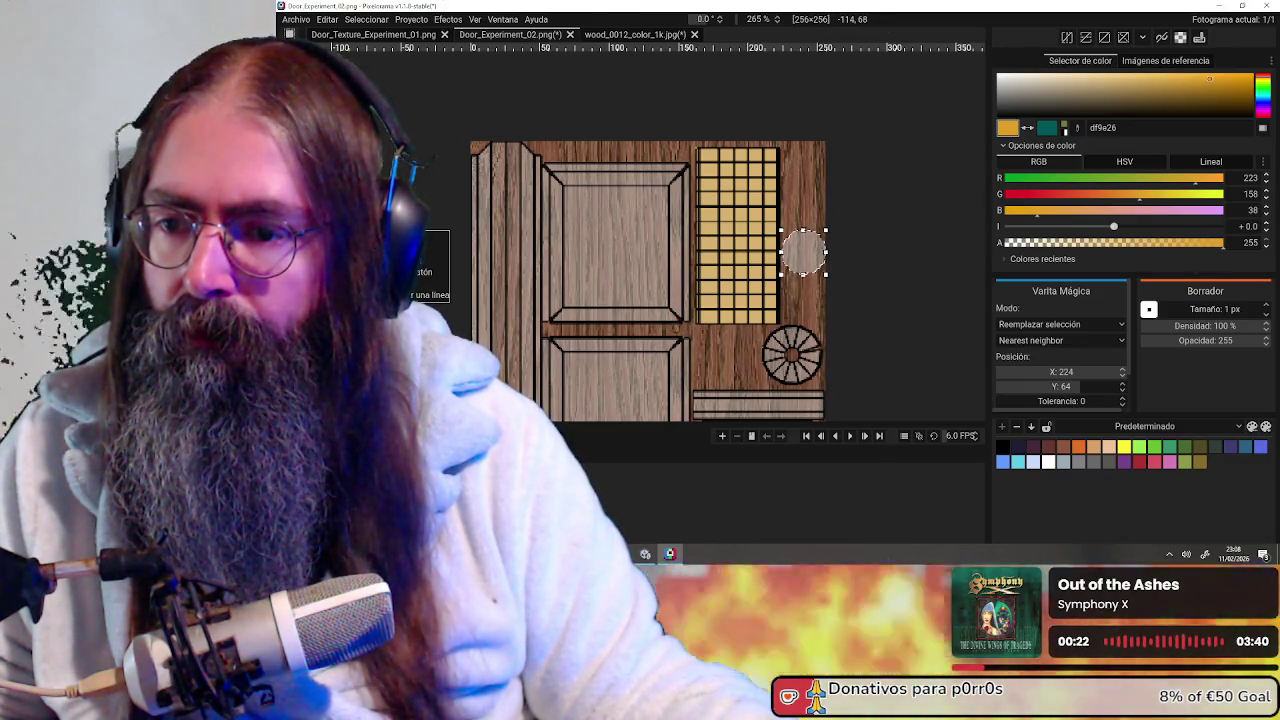
# Paint the circle with a 13 px pencil, first white, then light grey d8d6d3
pyautogui.press('p')
pyautogui.scroll(4, 885, 280)
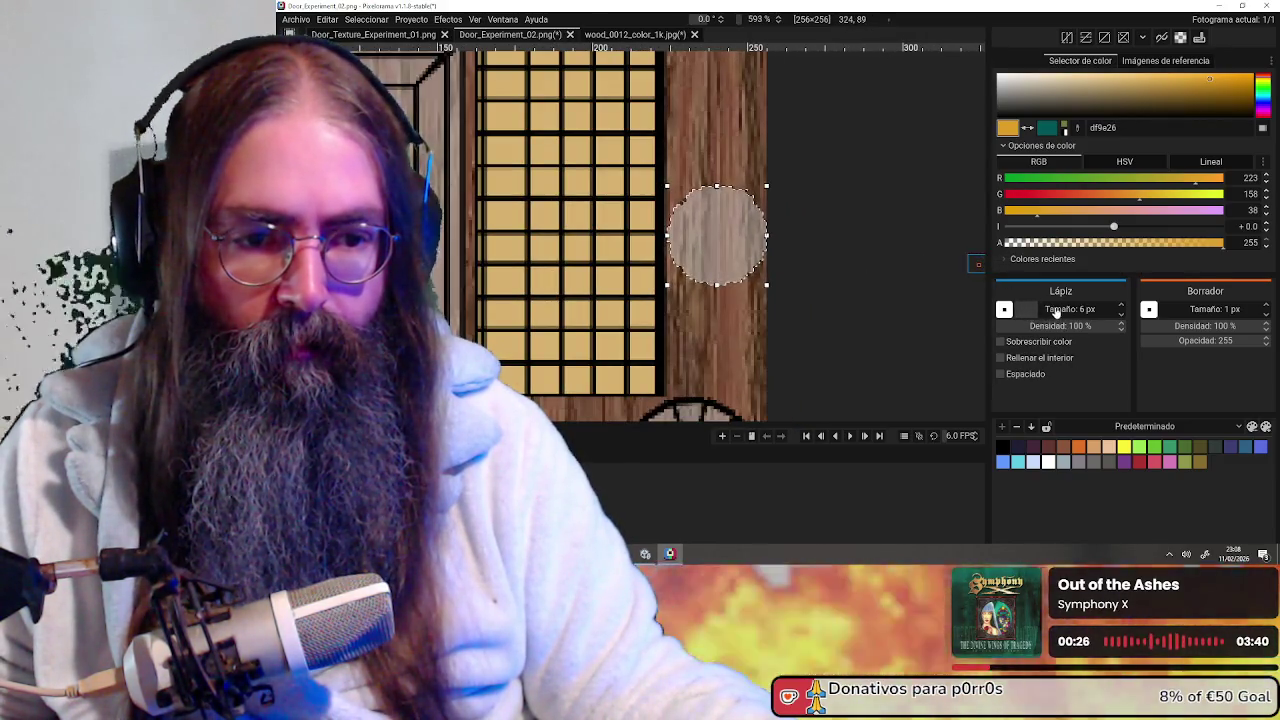
pyautogui.moveTo(1055, 312); pyautogui.dragTo(1090, 312)
pyautogui.scroll(2, 722, 236)
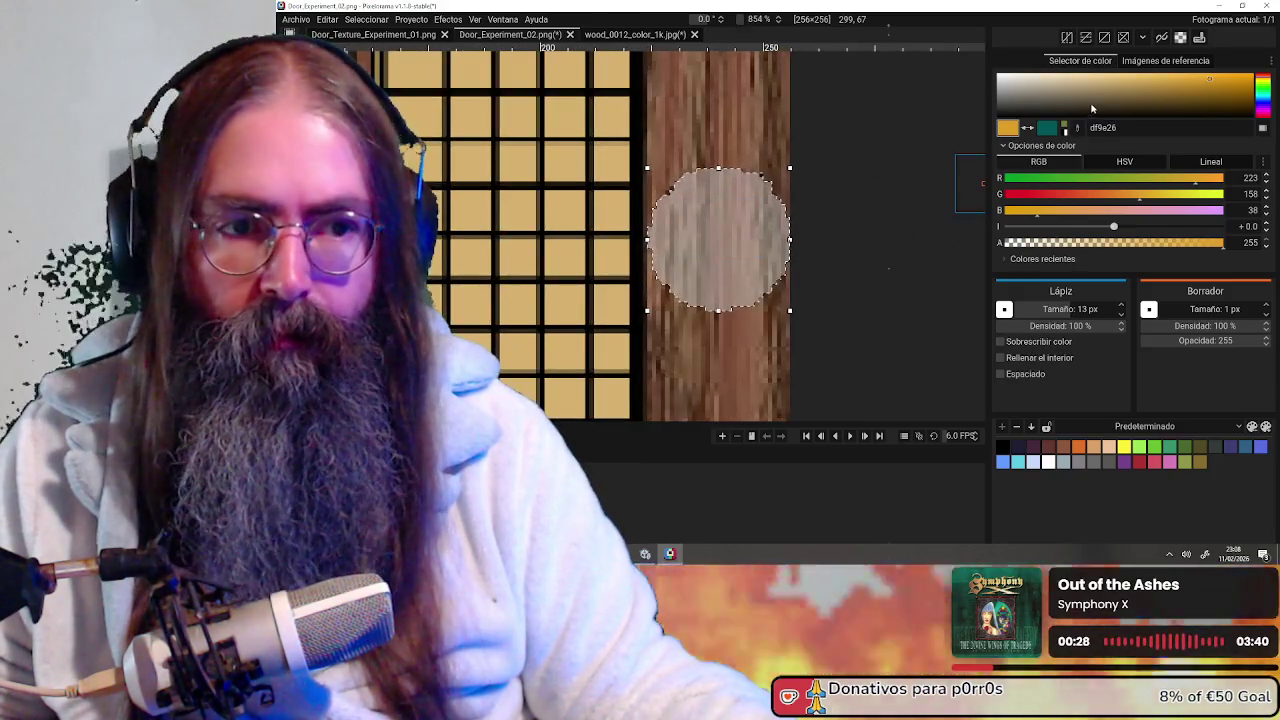
pyautogui.moveTo(1092, 111); pyautogui.dragTo(998, 76)
pyautogui.moveTo(705, 195)
pyautogui.mouseDown()
pyautogui.moveTo(672, 302)
pyautogui.moveTo(686, 214)
pyautogui.moveTo(749, 186)
pyautogui.moveTo(771, 200)
pyautogui.mouseUp()
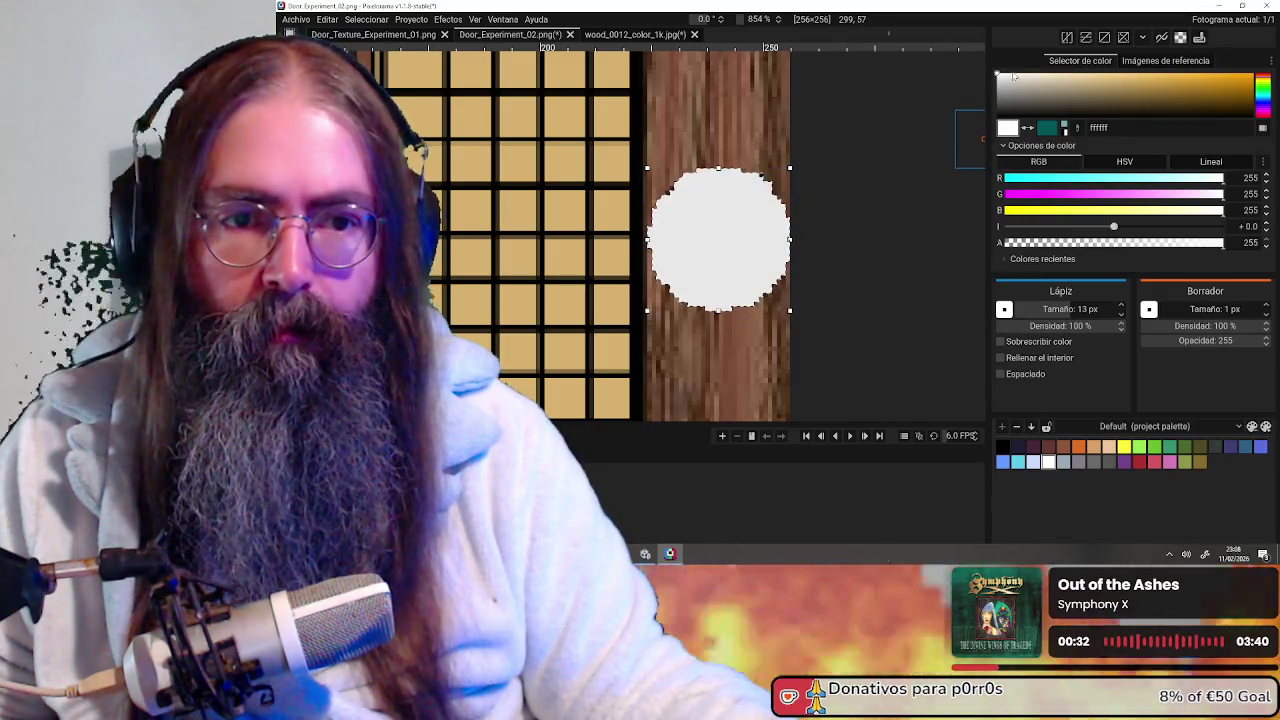
pyautogui.click(1006, 82)
pyautogui.moveTo(720, 300)
pyautogui.mouseDown()
pyautogui.moveTo(686, 233)
pyautogui.moveTo(745, 130)
pyautogui.mouseUp()
pyautogui.scroll(-2, 748, 140)
pyautogui.scroll(-1, 775, 250)
pyautogui.scroll(-1, 785, 340)
pyautogui.scroll(1, 765, 200)
pyautogui.scroll(2, 757, 193)
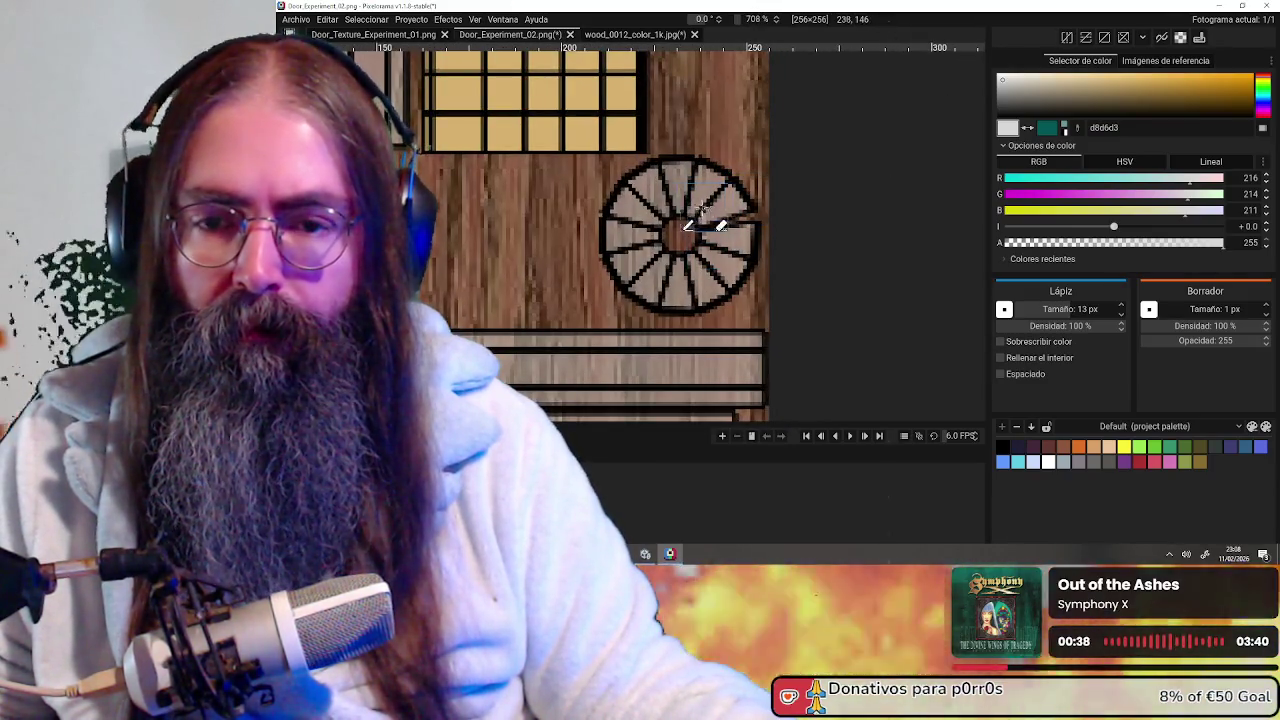
# Paint light grey along the spoked wheel's right and lower-left outer edges, undoing a first stroke
pyautogui.scroll(2, 660, 168)
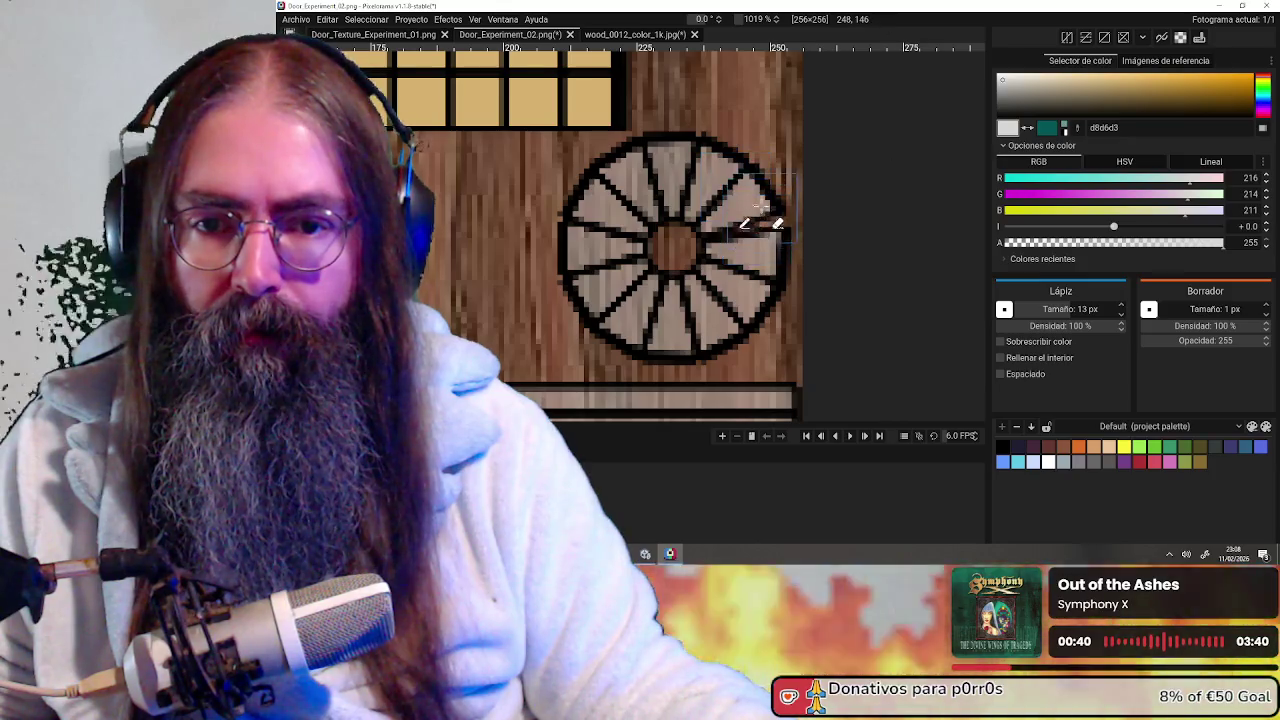
pyautogui.scroll(-2, 762, 206)
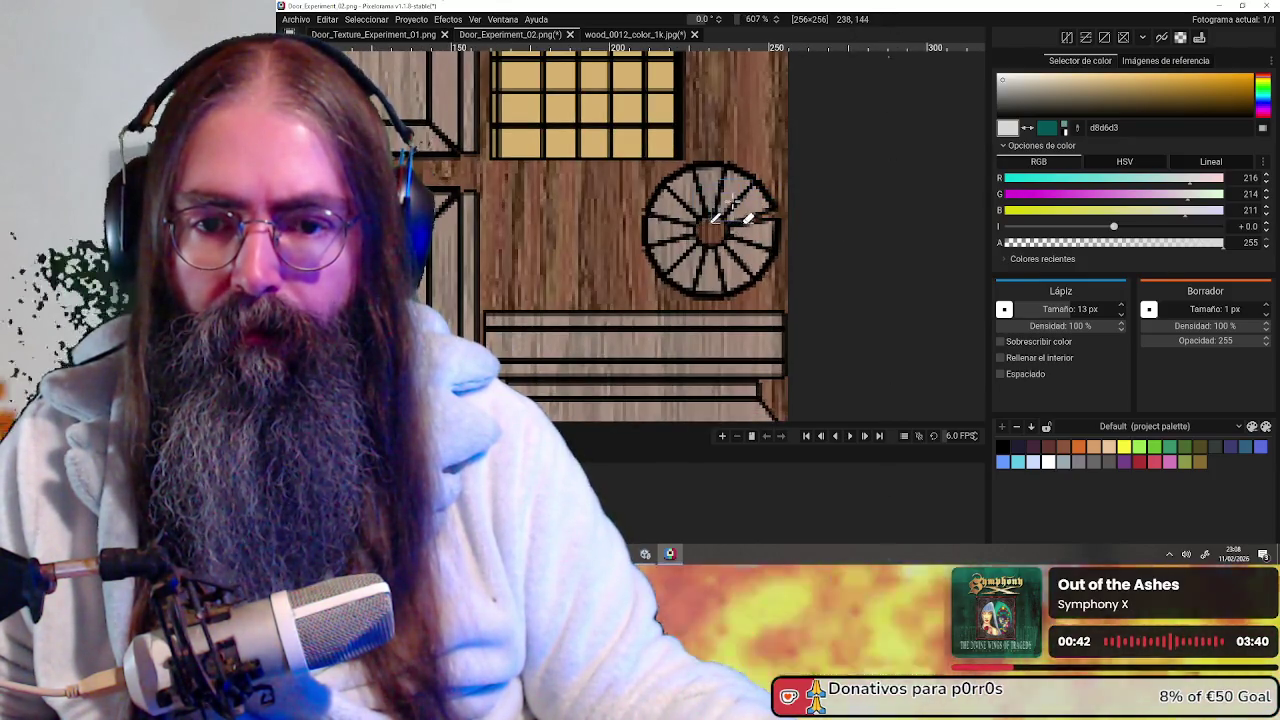
pyautogui.moveTo(755, 270)
pyautogui.mouseDown()
pyautogui.moveTo(700, 280)
pyautogui.moveTo(668, 248)
pyautogui.moveTo(652, 210)
pyautogui.moveTo(668, 180)
pyautogui.moveTo(710, 165)
pyautogui.mouseUp()
pyautogui.hotkey('ctrl', 'z')
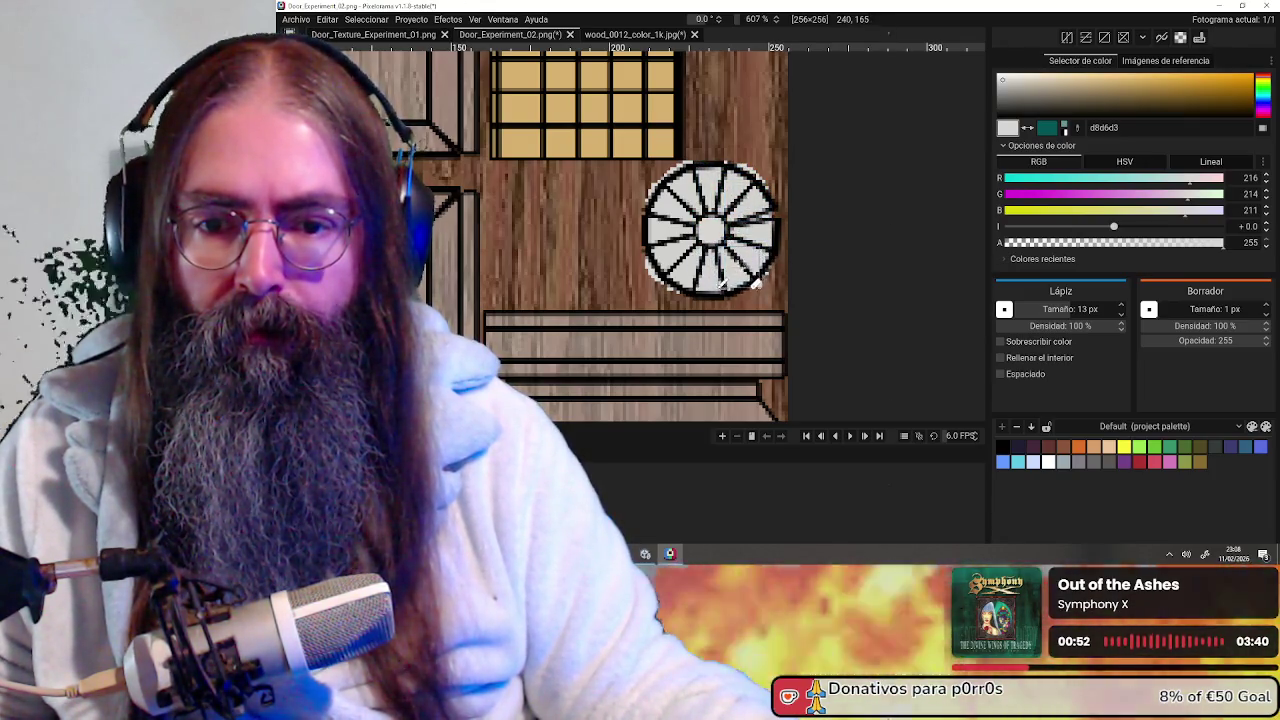
pyautogui.moveTo(768, 258); pyautogui.dragTo(776, 230)
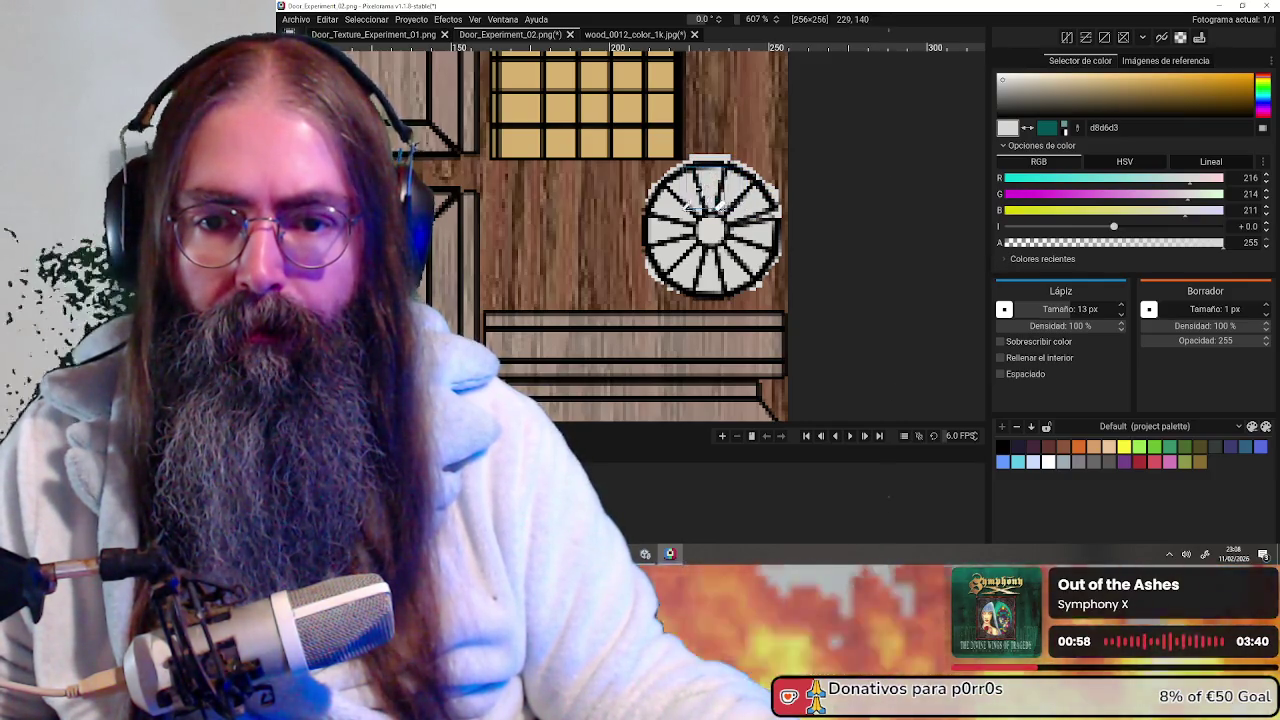
pyautogui.moveTo(638, 249)
pyautogui.mouseDown()
pyautogui.moveTo(698, 296)
pyautogui.moveTo(764, 284)
pyautogui.mouseUp()
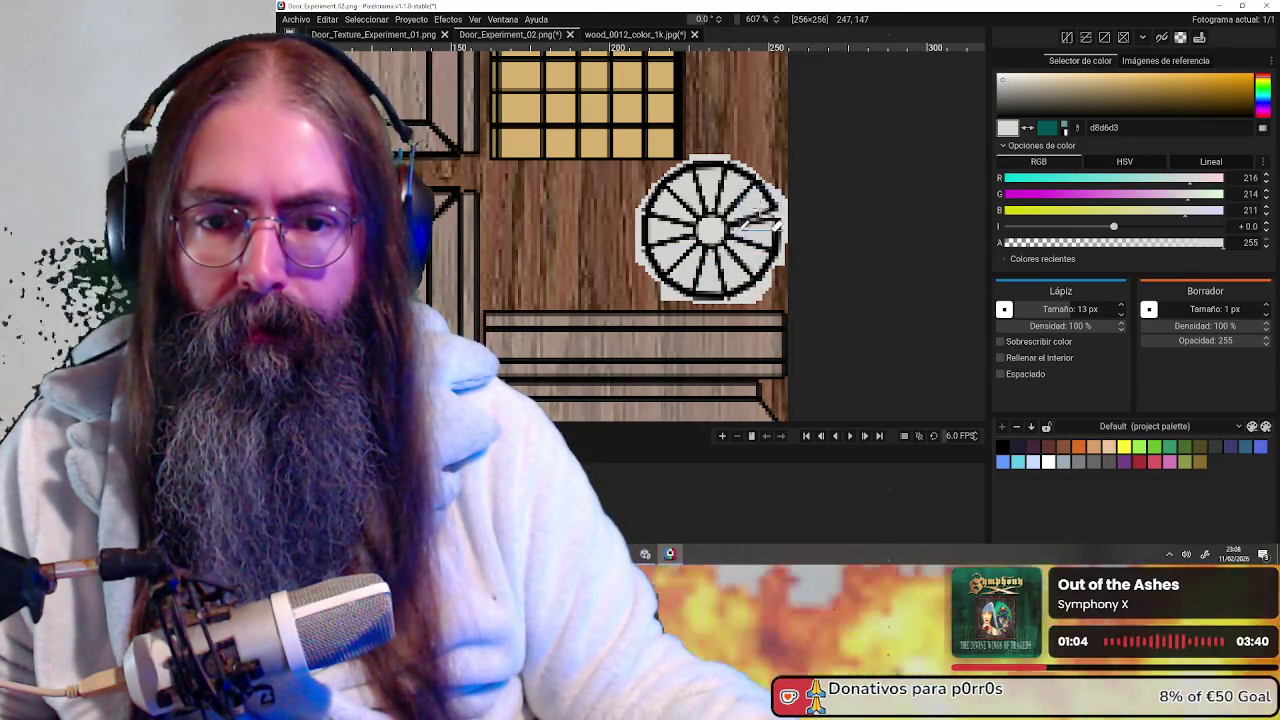
pyautogui.scroll(-2, 716, 185)
pyautogui.scroll(-4, 718, 160)
pyautogui.scroll(1, 780, 210)
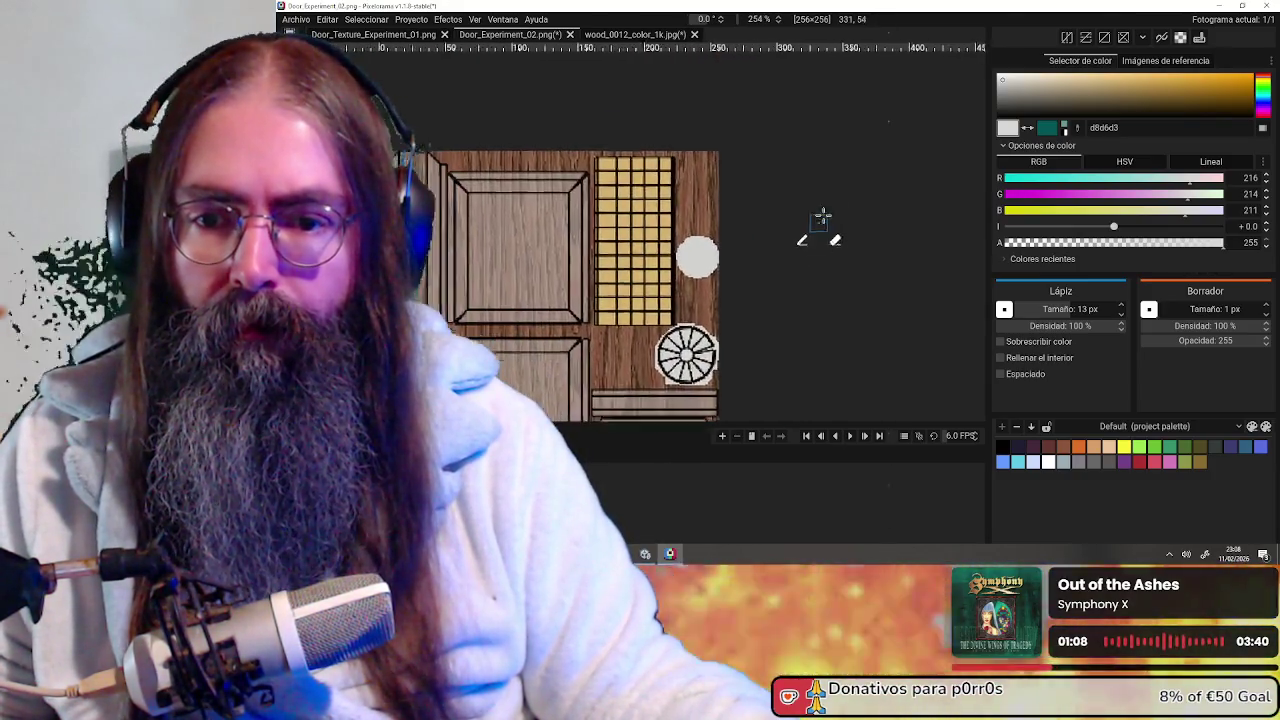
# Zoom out to the whole door texture with line details hidden and recentre it
pyautogui.scroll(1, 817, 223)
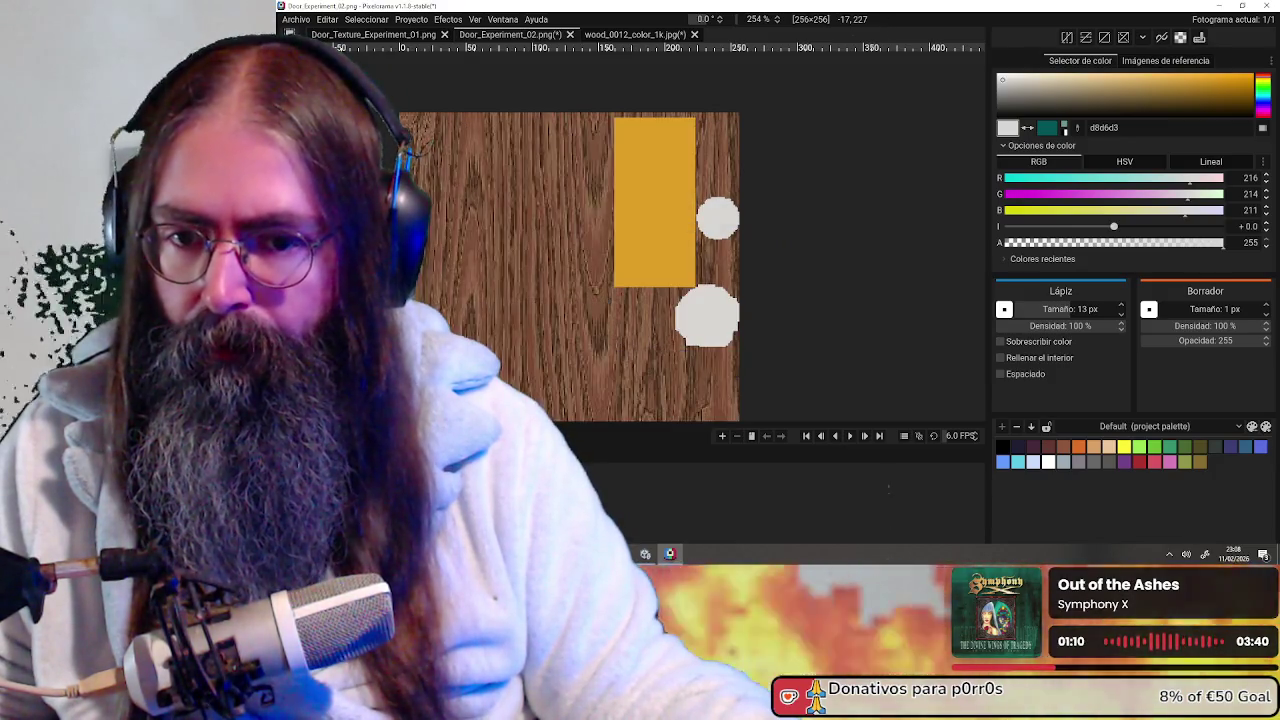
pyautogui.scroll(-1, 777, 251)
pyautogui.scroll(-2, 845, 312)
pyautogui.moveTo(845, 312); pyautogui.dragTo(816, 287, button='middle')
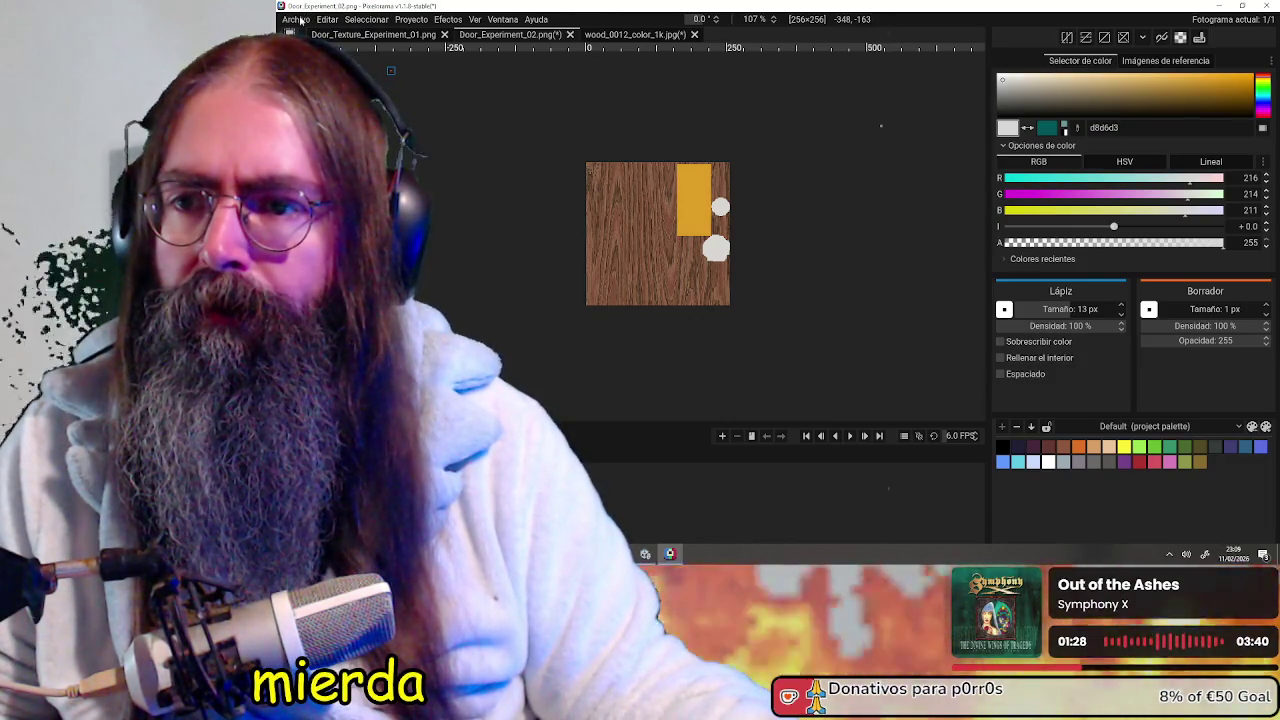
pyautogui.click(296, 19)
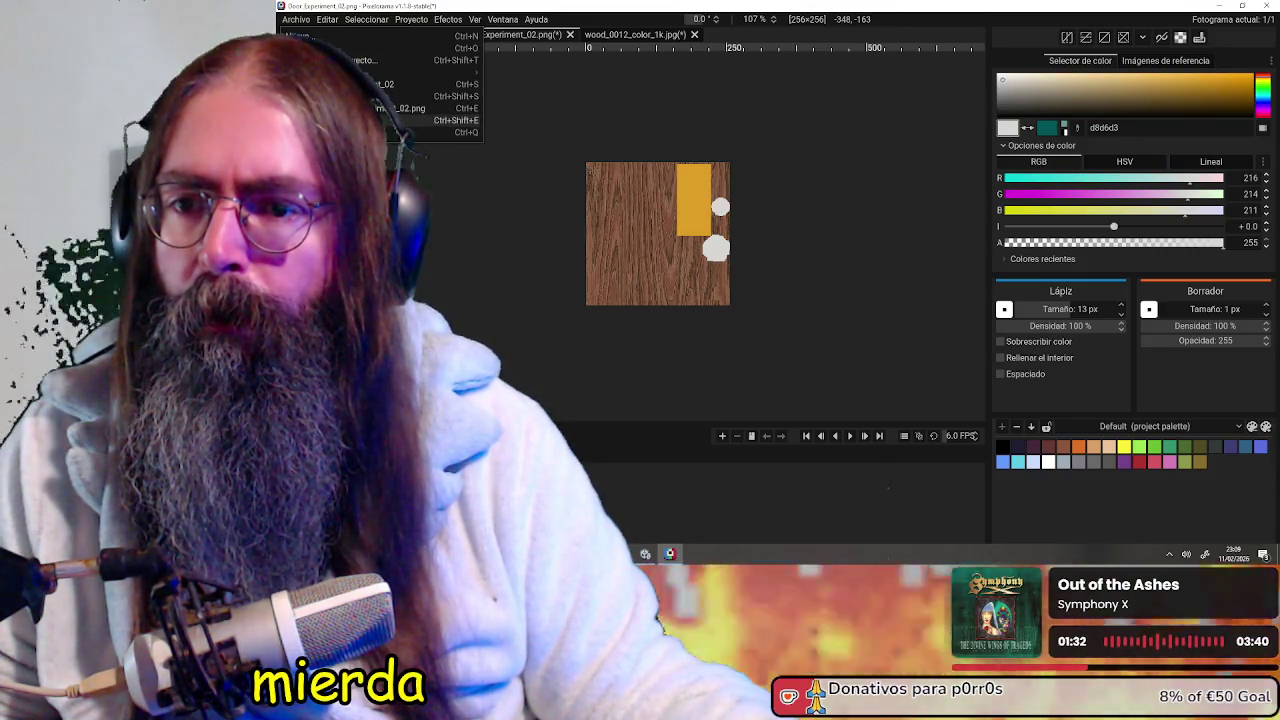
# Dismiss the Archivo menu and minimise Pixelorama to return to the Blender door model
pyautogui.click(816, 118)
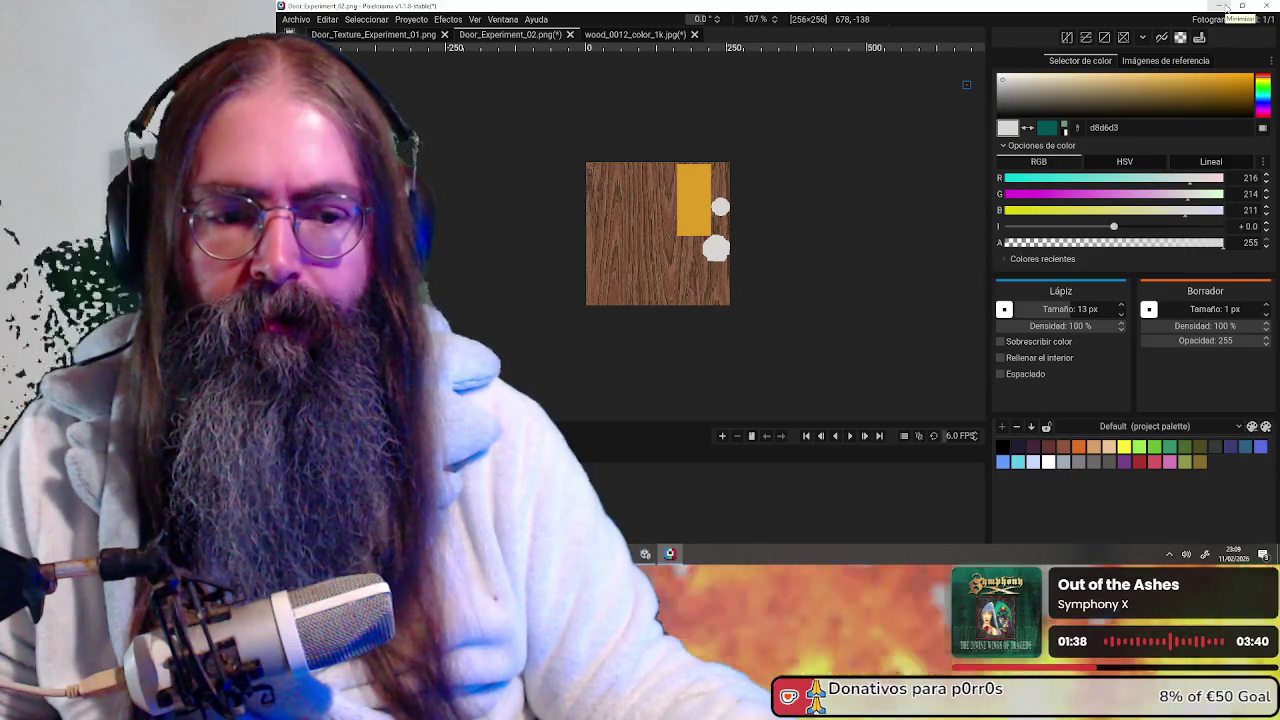
pyautogui.scroll(1, 866, 182)
pyautogui.scroll(-1, 866, 182)
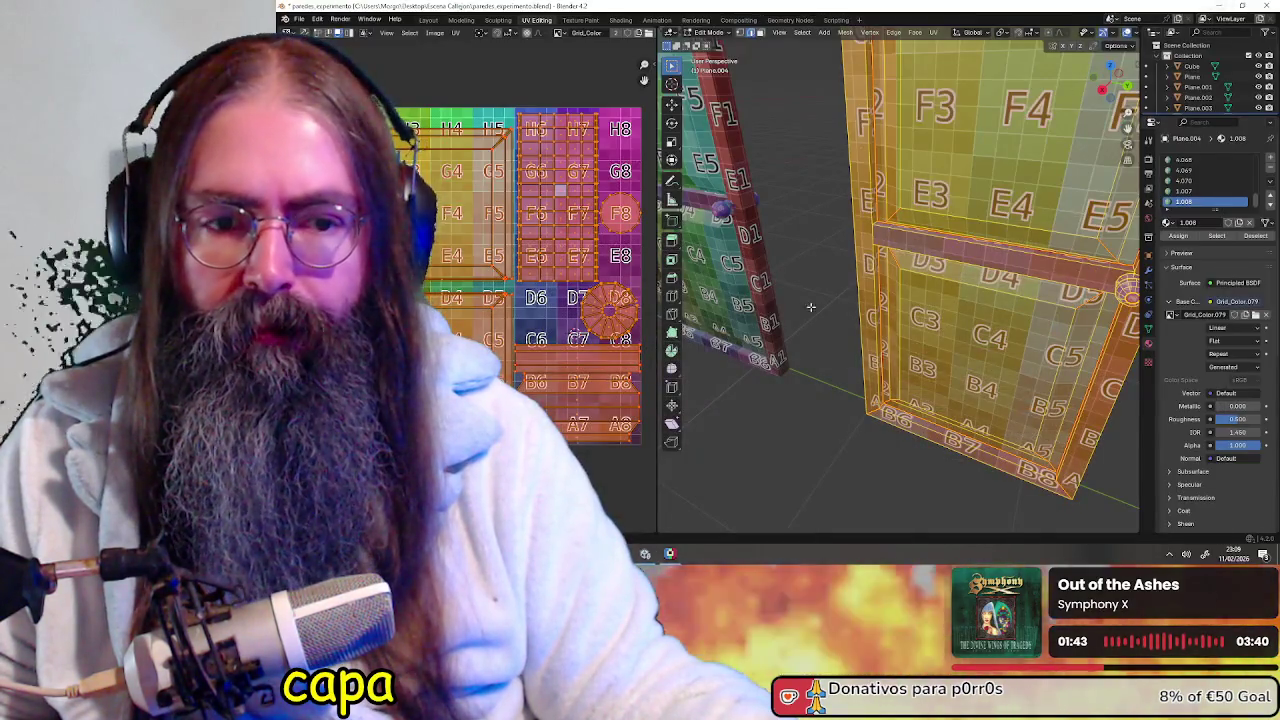
pyautogui.moveTo(811, 307); pyautogui.dragTo(760, 260, button='middle')
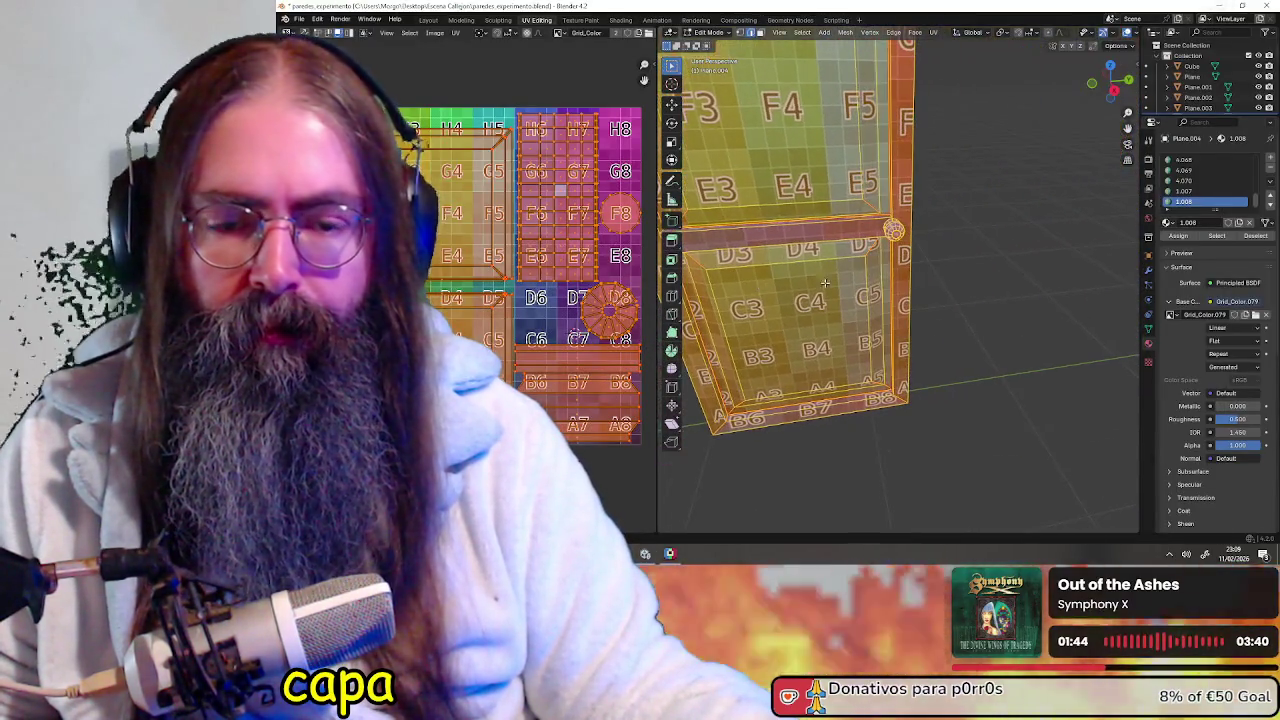
# Put the door in Object Mode and load Door_Experiment_02.png as its base colour image texture
pyautogui.click(707, 33)
pyautogui.click(715, 45)
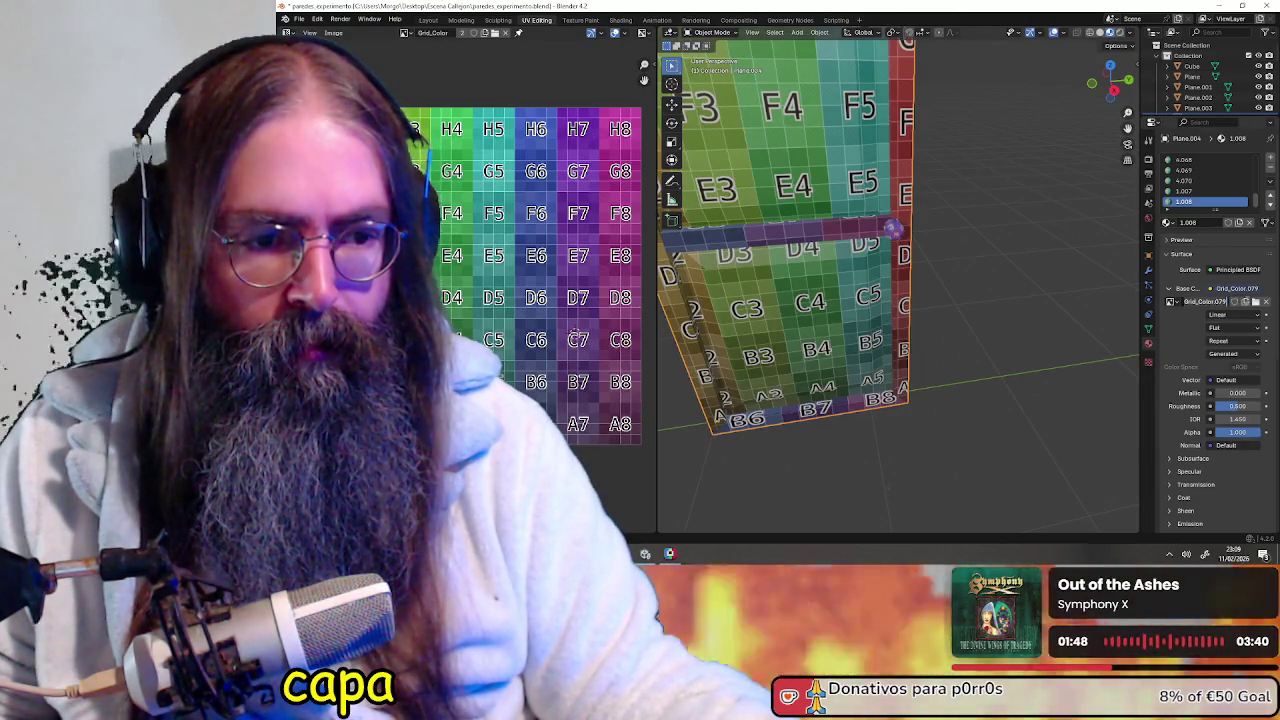
pyautogui.click(1246, 301)
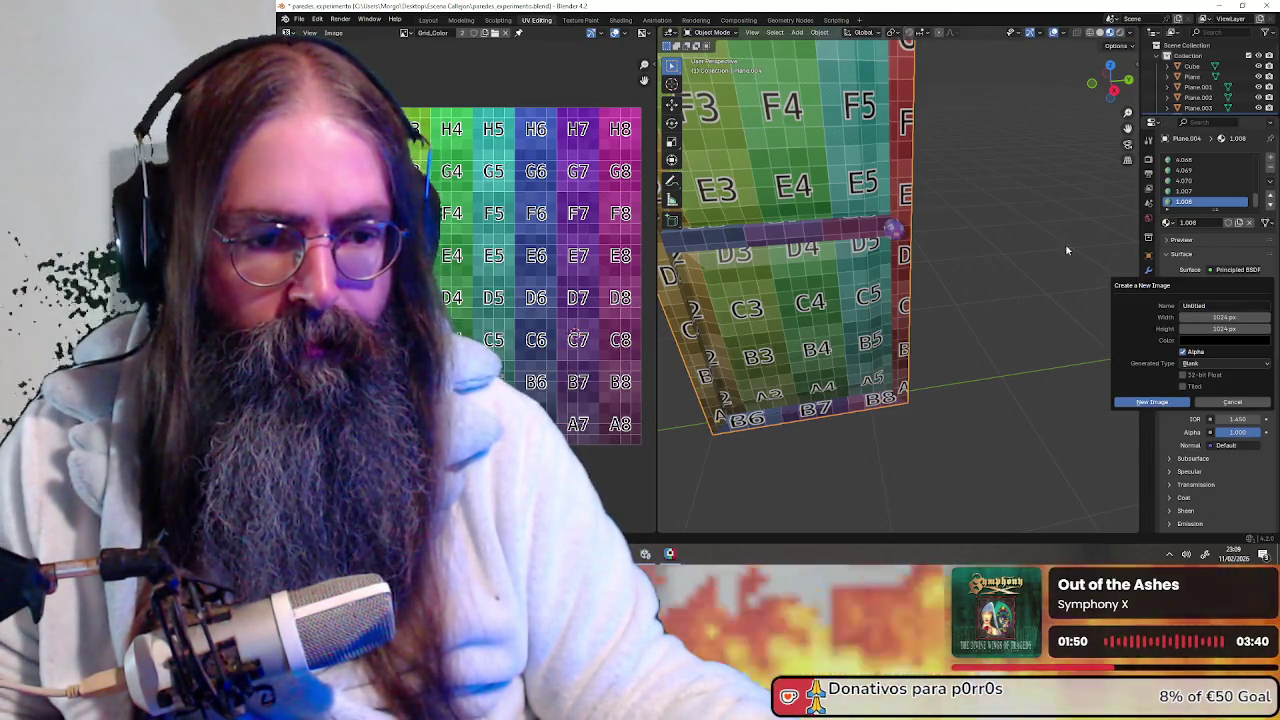
pyautogui.click(1256, 301)
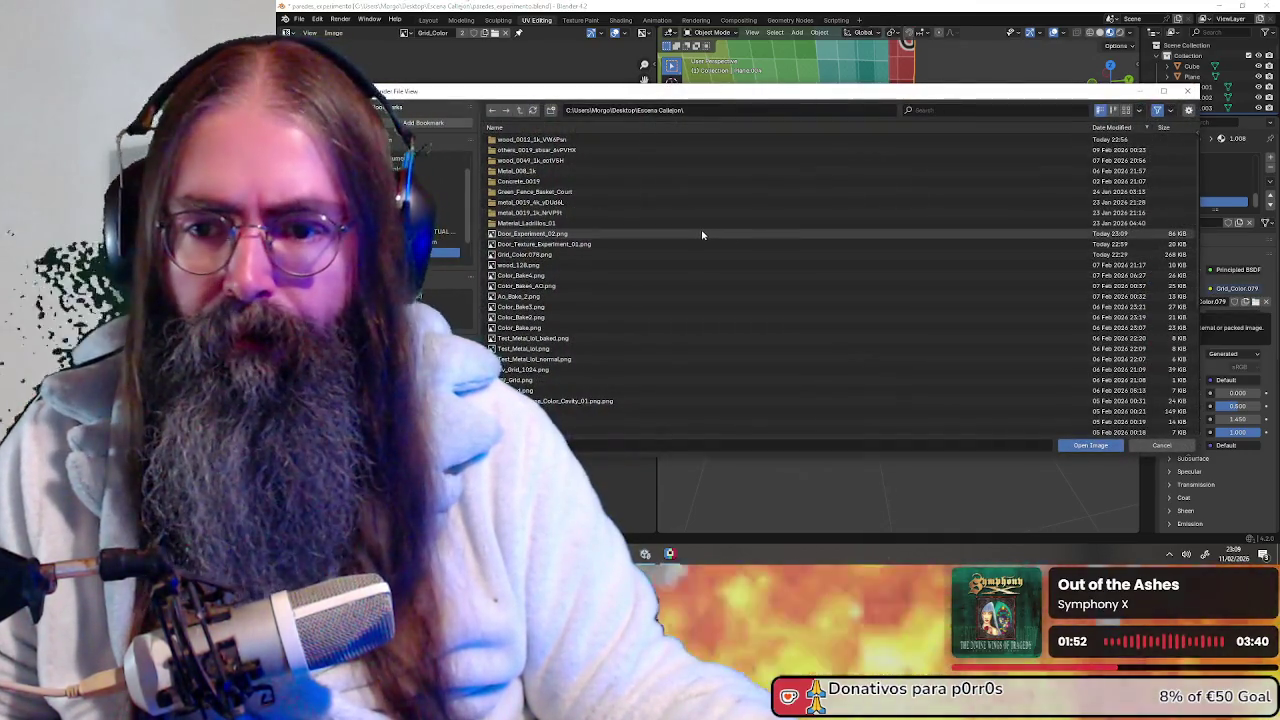
pyautogui.doubleClick(689, 234)
pyautogui.moveTo(1017, 243)
pyautogui.mouseDown(button='middle')
pyautogui.moveTo(960, 270)
pyautogui.moveTo(1003, 232)
pyautogui.mouseUp(button='middle')
pyautogui.scroll(3, 960, 270)
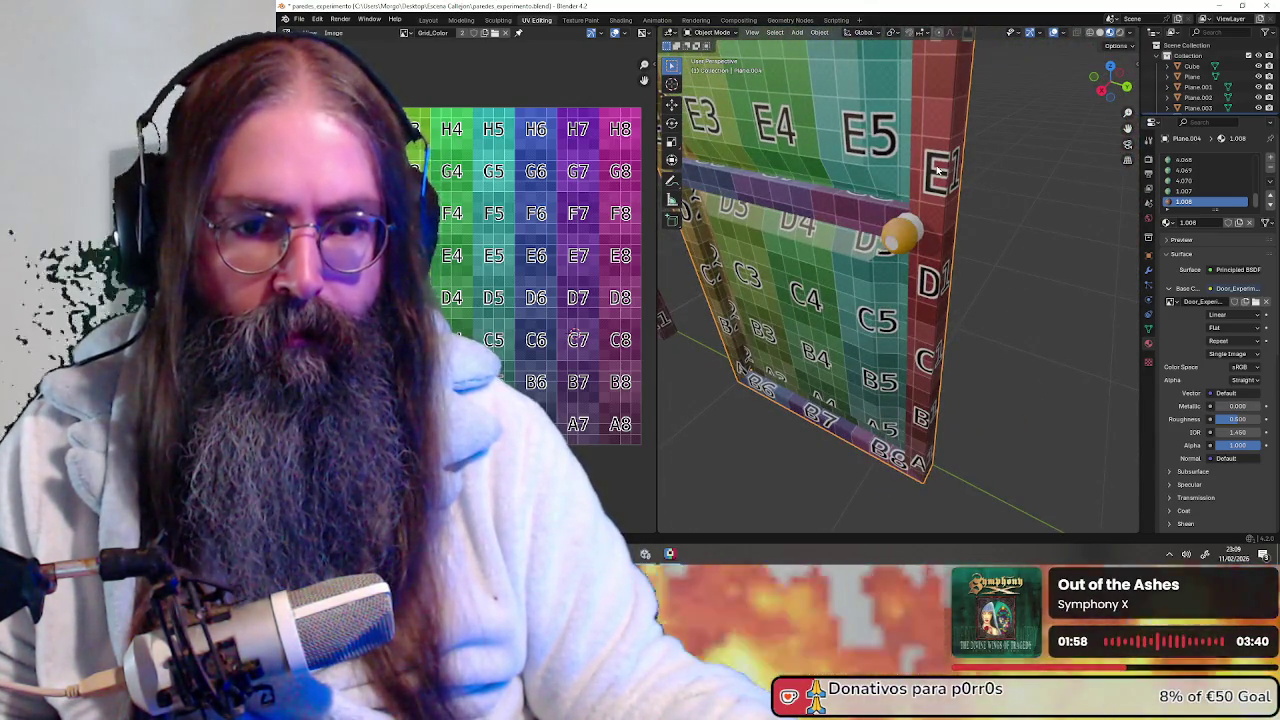
# Switch the door to Edit Mode and try removing the 4.055 material slot
pyautogui.click(717, 33)
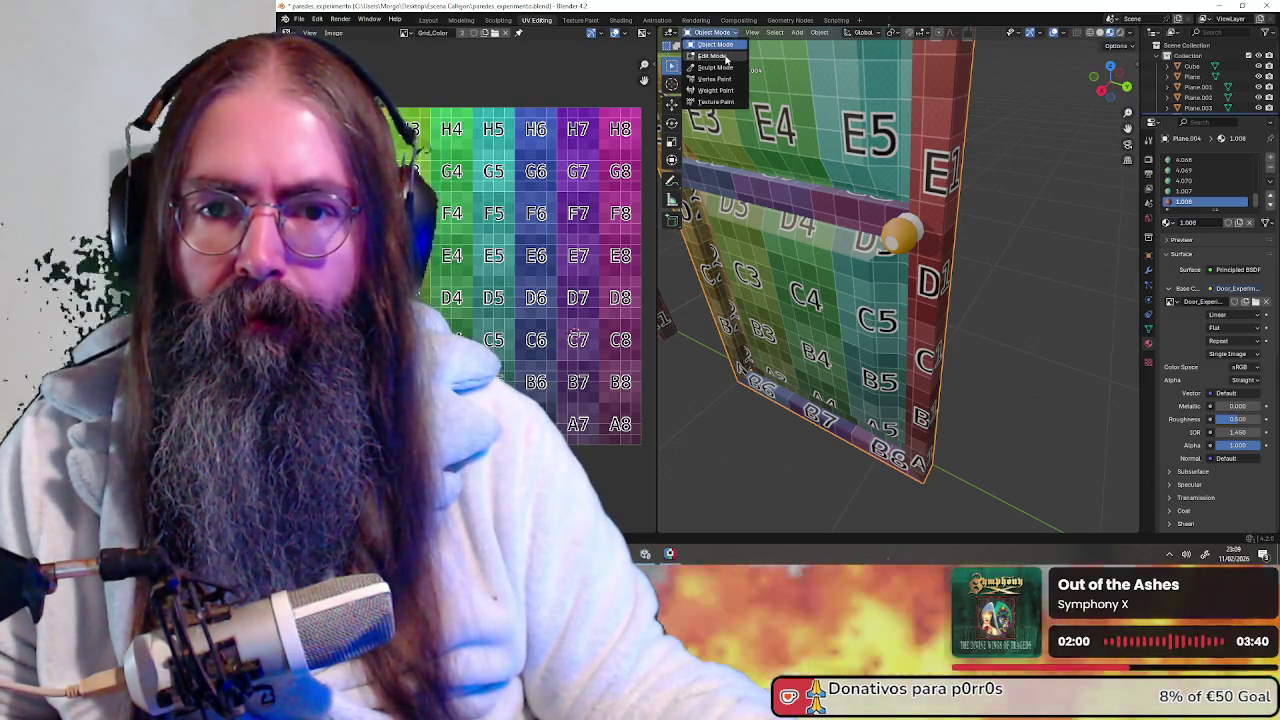
pyautogui.click(713, 56)
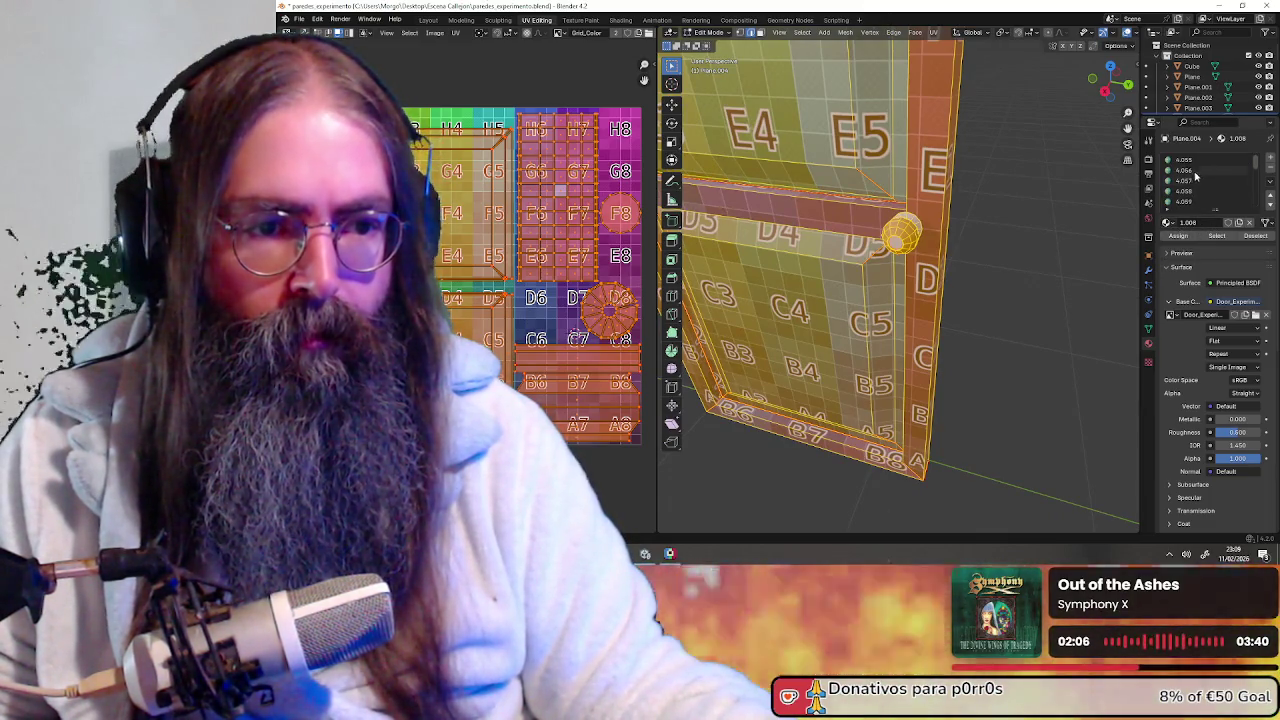
pyautogui.click(1197, 161)
pyautogui.click(1270, 170)
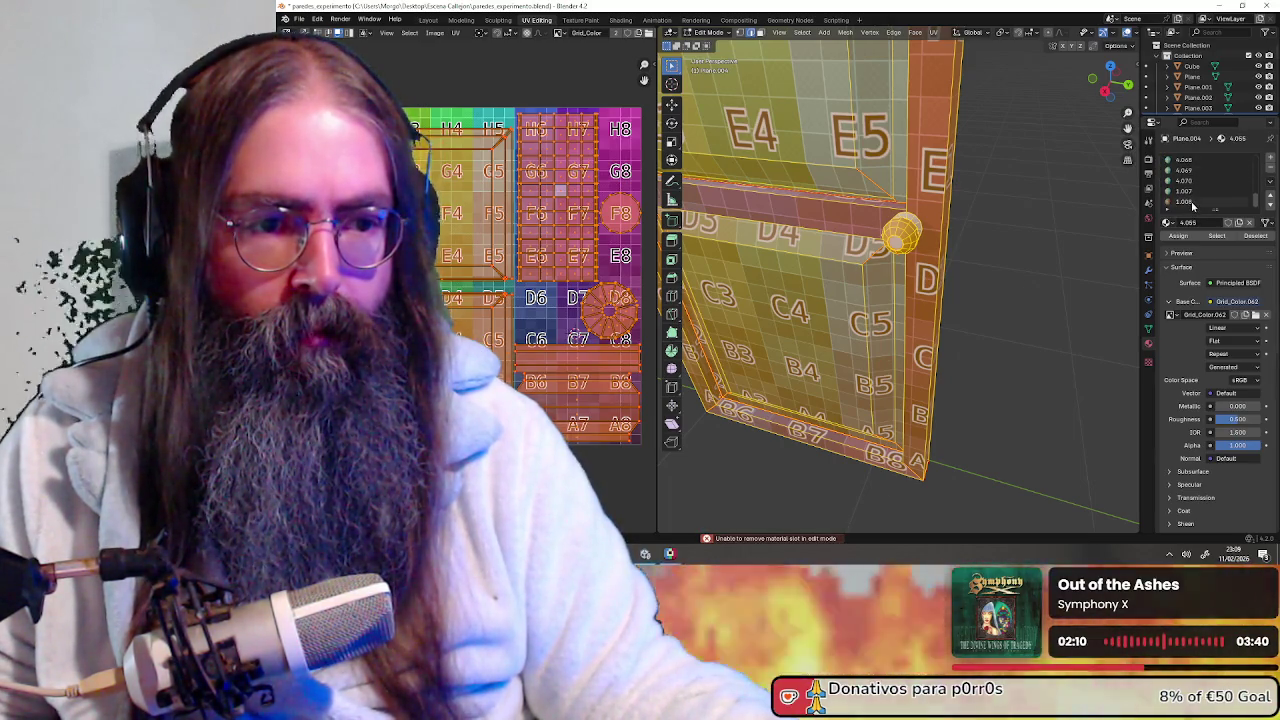
# Move the 1.008 material slot four places up the slot list
pyautogui.click(1193, 203)
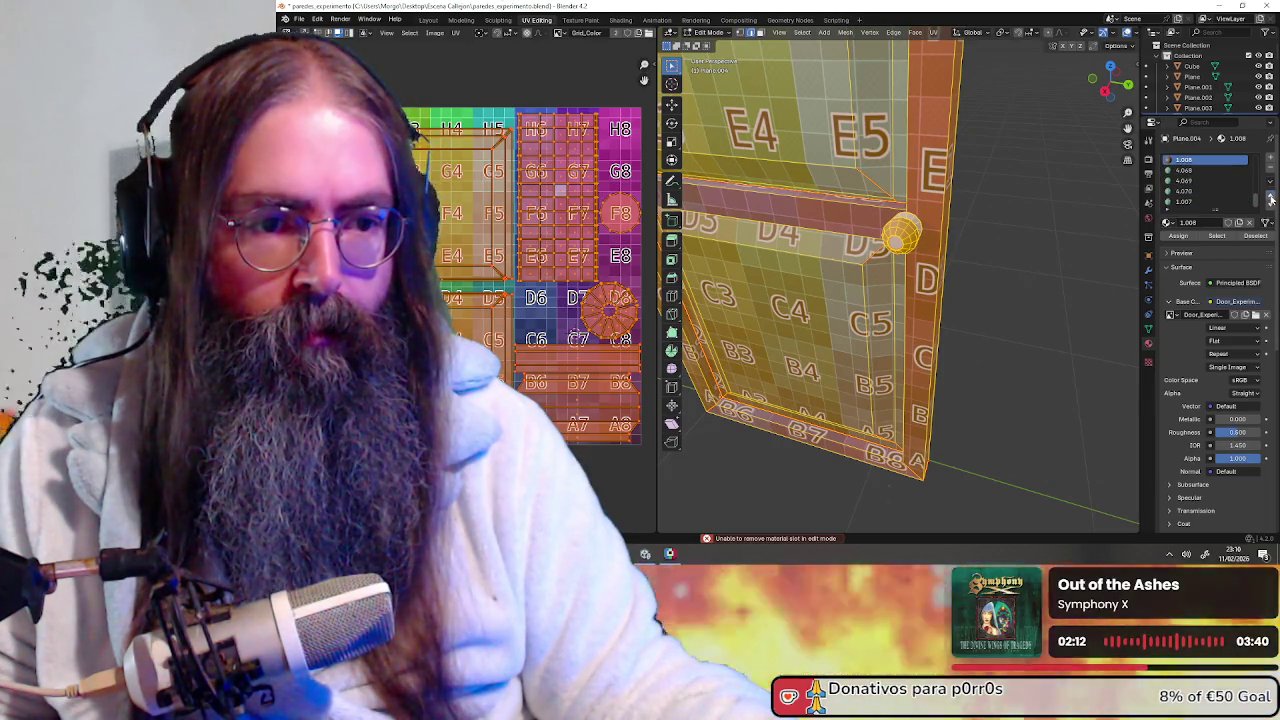
pyautogui.click(1271, 199)
pyautogui.click(1271, 199)
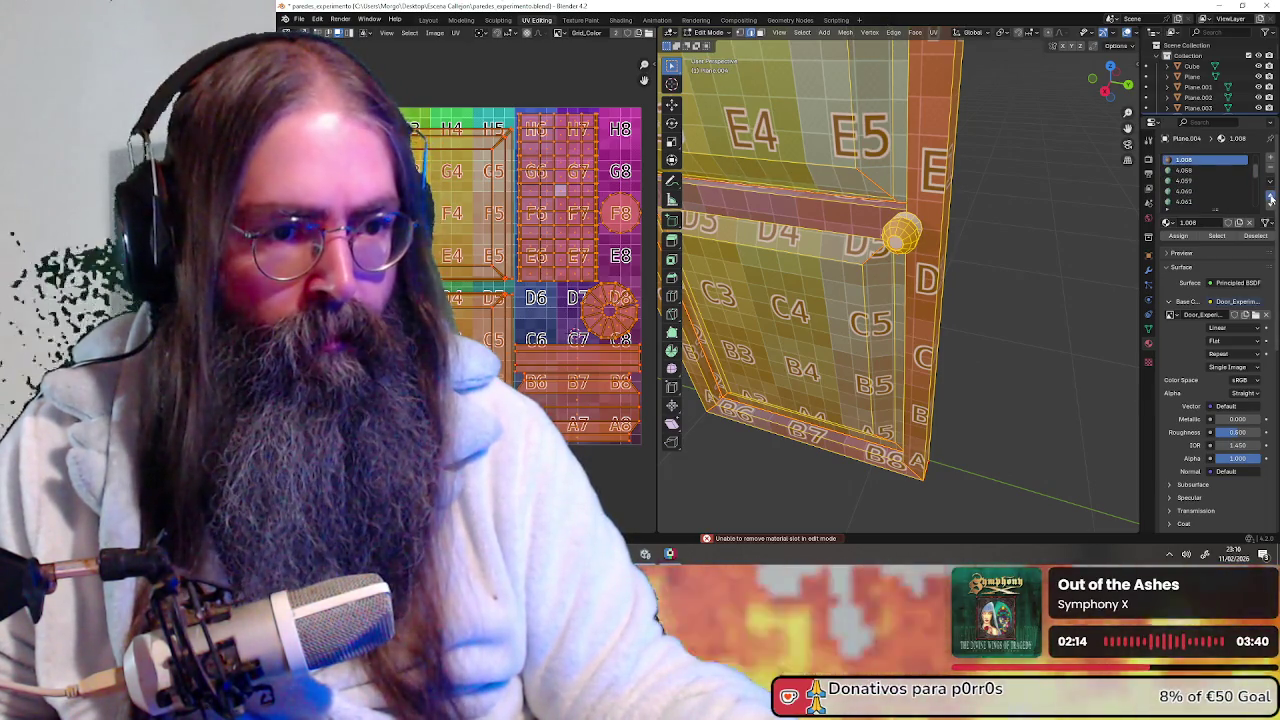
pyautogui.click(1271, 199)
pyautogui.click(1271, 199)
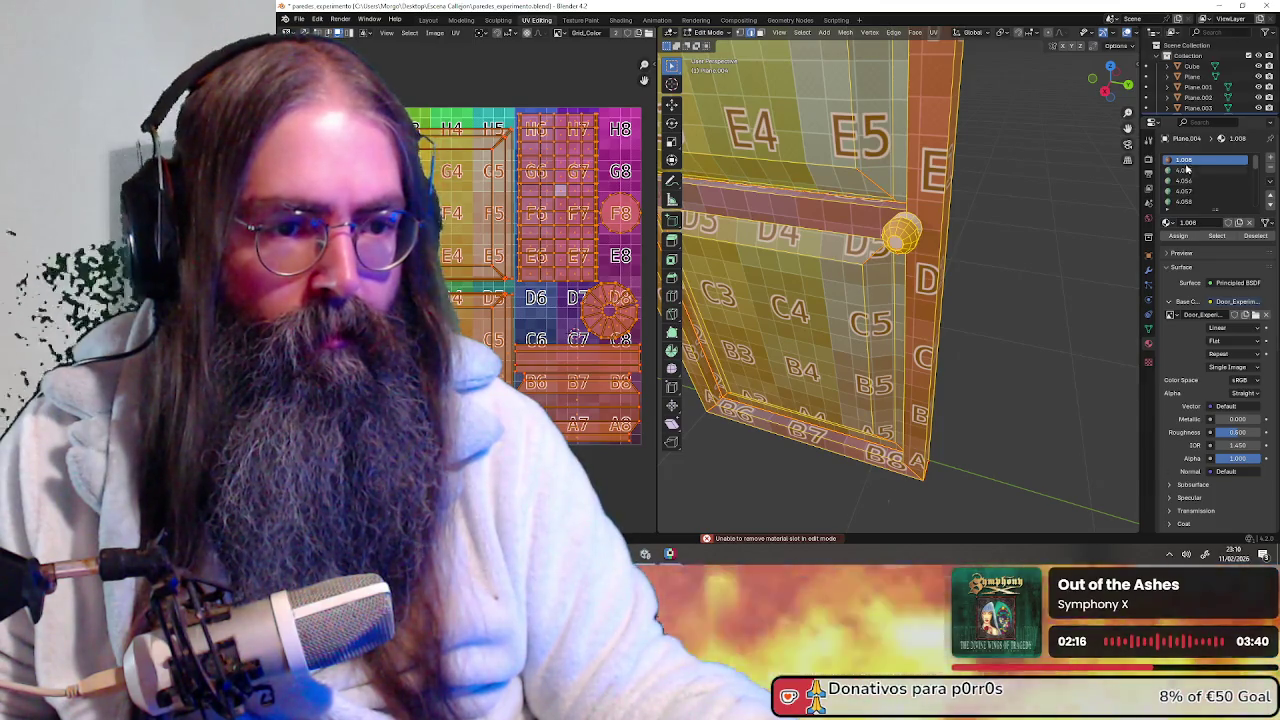
# Select the leftover 4.067 and 1.007 grid slots and attempt to remove one
pyautogui.click(1209, 199)
pyautogui.scroll(2, 1209, 199)
pyautogui.click(1206, 203)
pyautogui.scroll(-4, 1206, 203)
pyautogui.click(1206, 203)
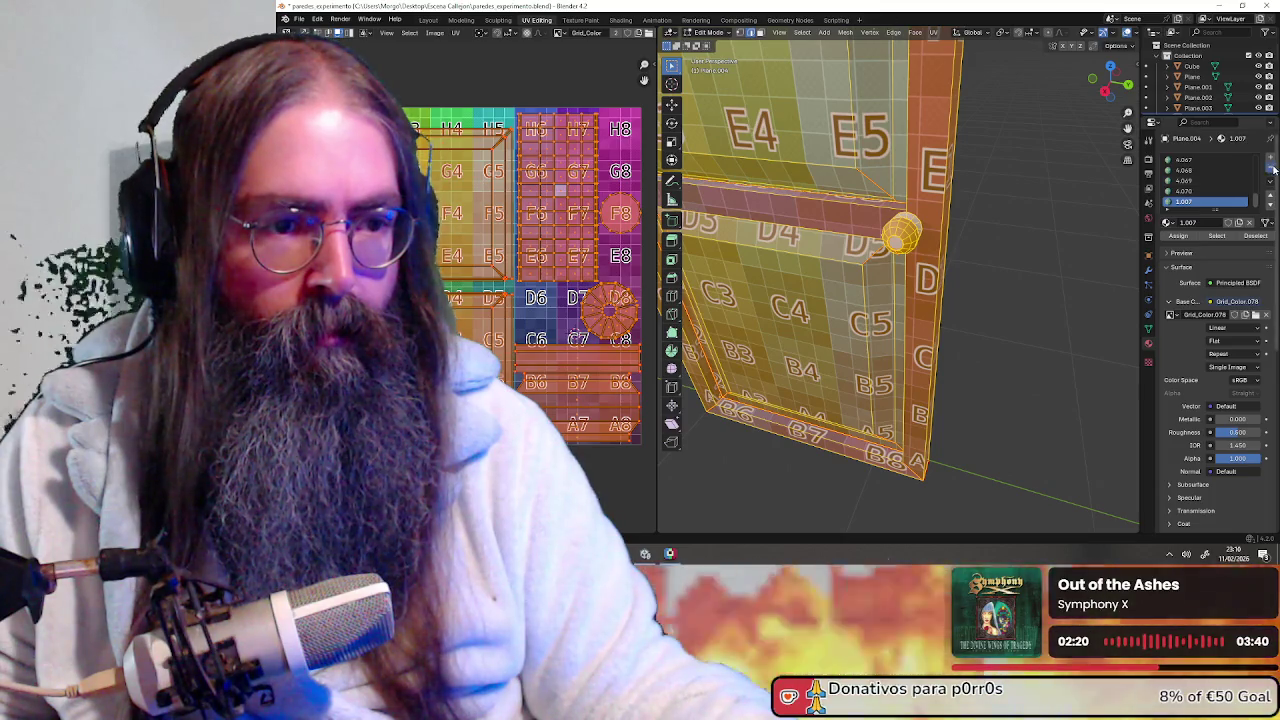
pyautogui.click(1272, 170)
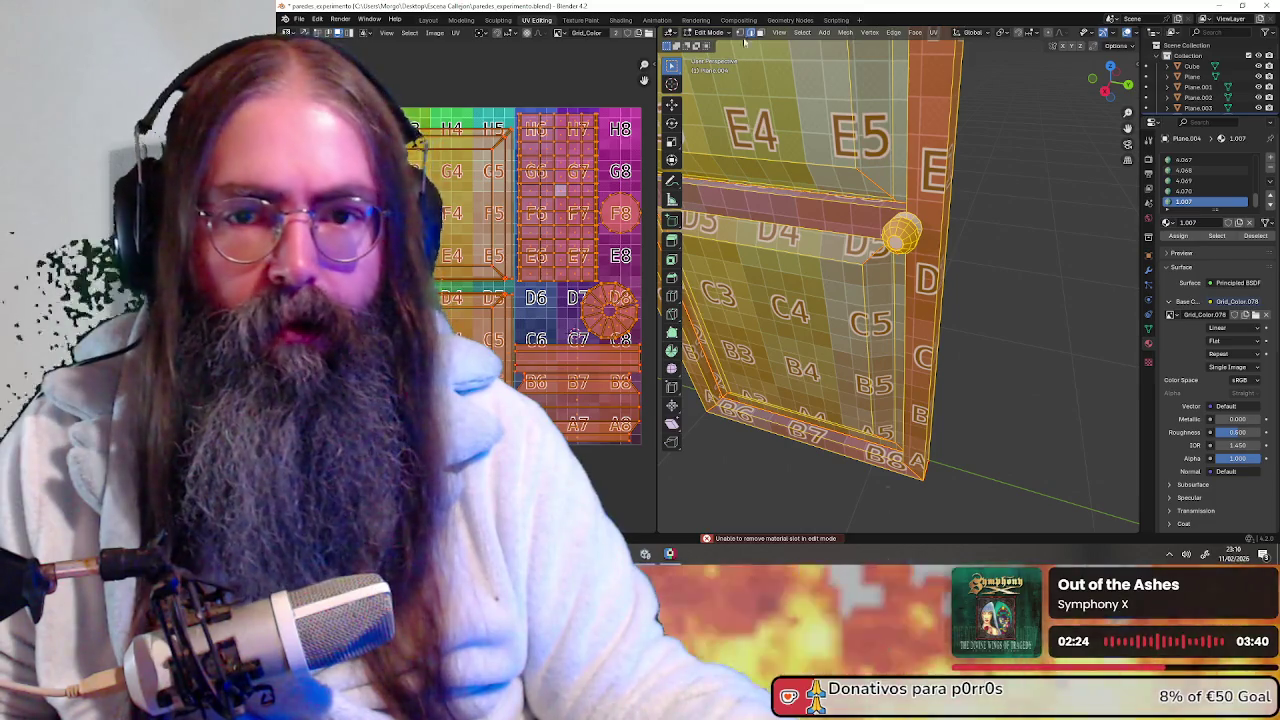
# In Object Mode, remove every grid material slot, leaving only 1.008
pyautogui.click(708, 32)
pyautogui.click(715, 45)
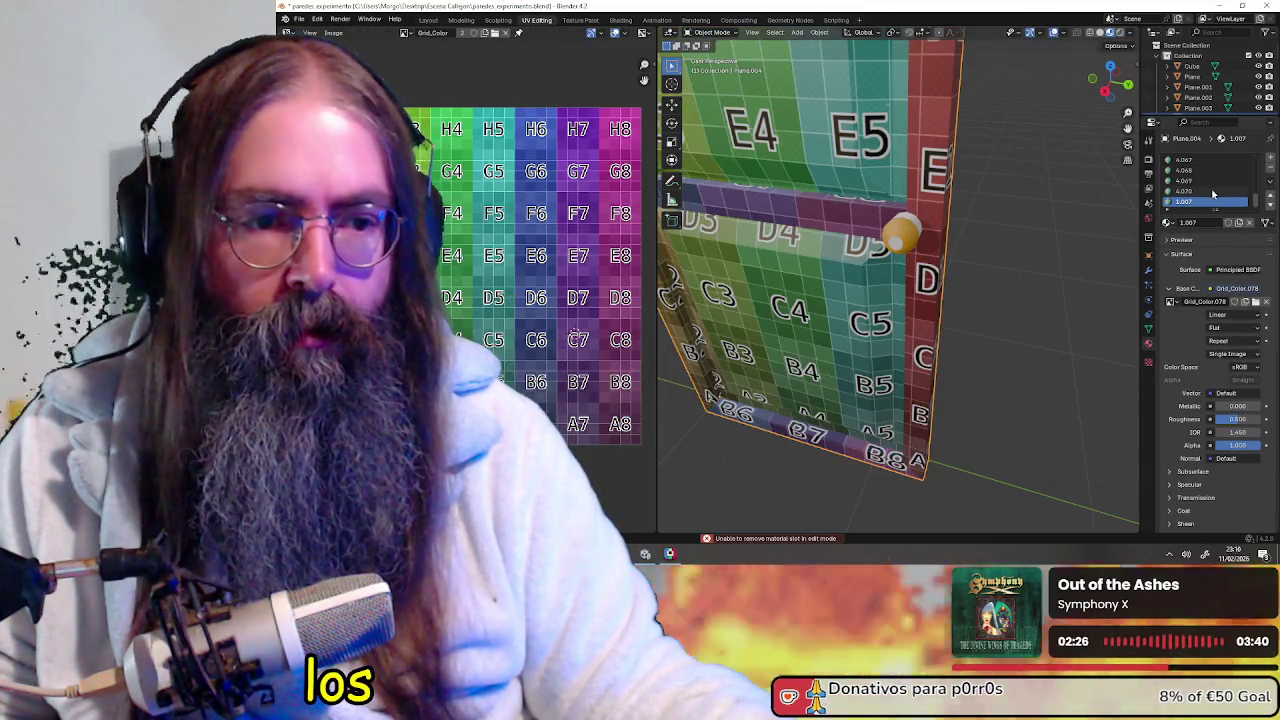
pyautogui.click(1271, 171)
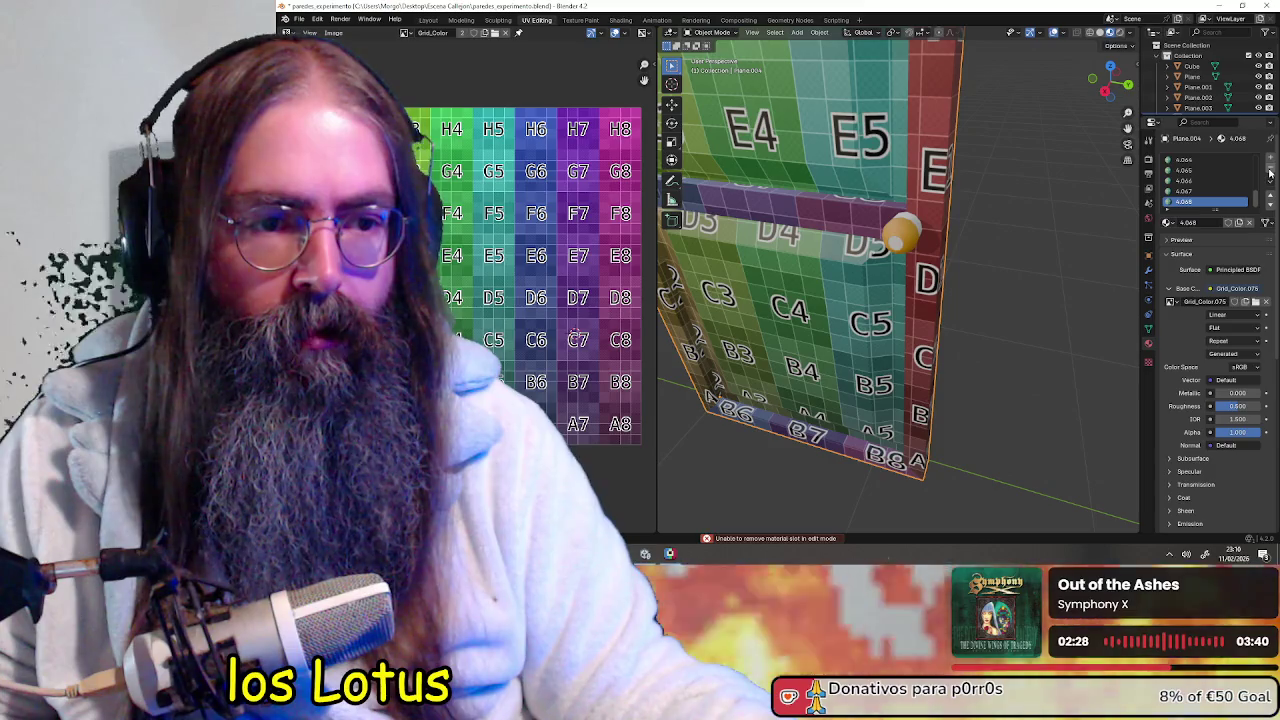
pyautogui.click(1271, 171)
pyautogui.click(1271, 171)
pyautogui.click(1271, 171)
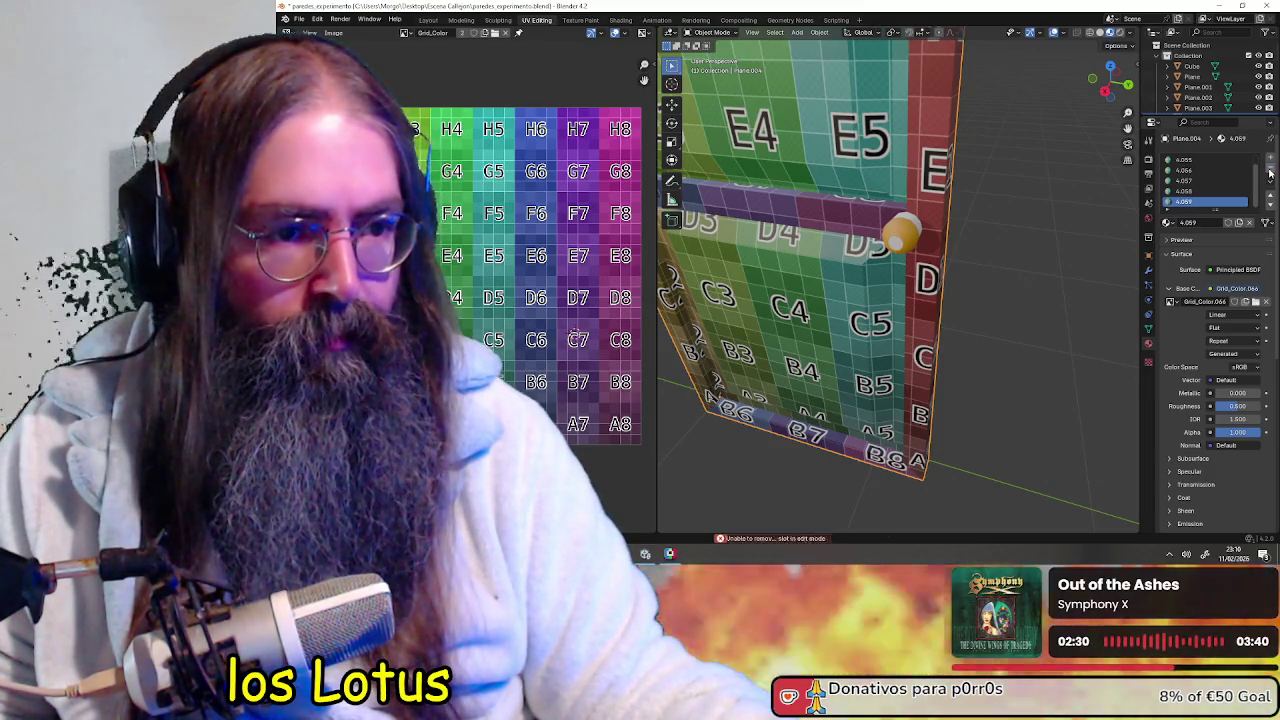
pyautogui.click(1271, 171)
pyautogui.click(1271, 171)
pyautogui.click(1271, 171)
pyautogui.click(1271, 171)
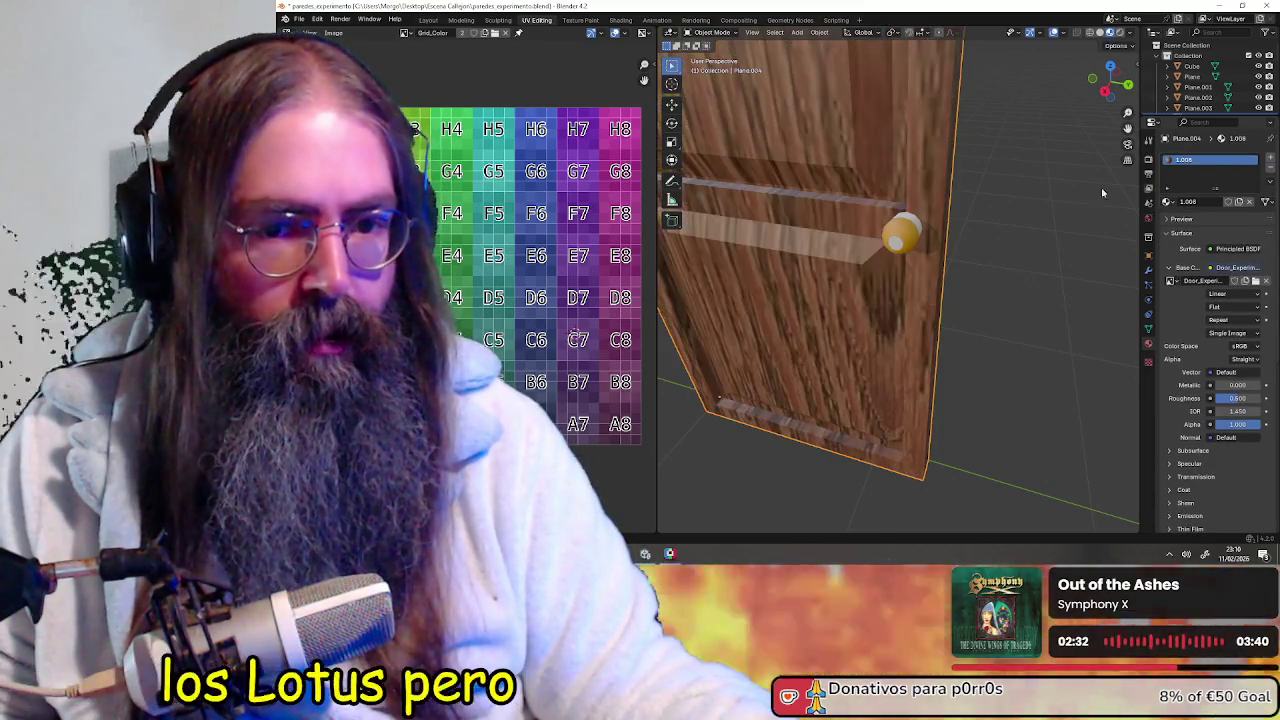
# Orbit and zoom around the door to inspect the wood texture
pyautogui.scroll(-2, 955, 226)
pyautogui.scroll(-2, 900, 224)
pyautogui.scroll(-2, 840, 223)
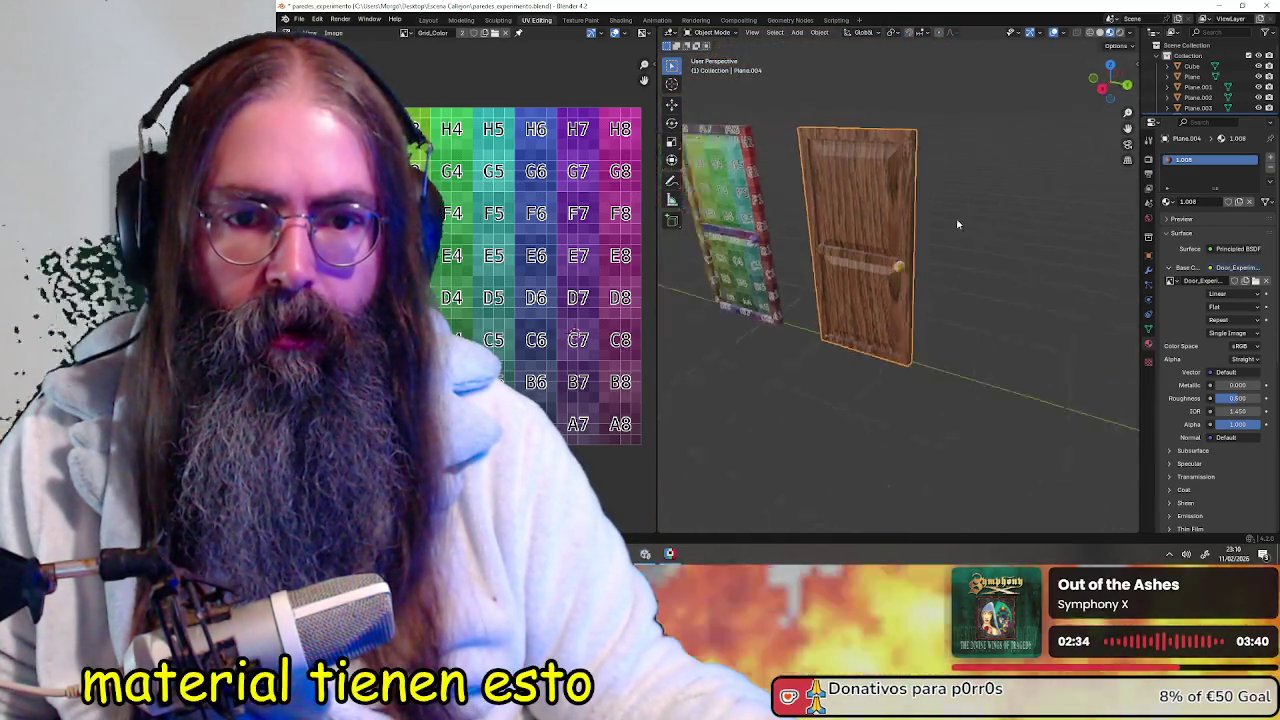
pyautogui.moveTo(790, 222); pyautogui.dragTo(980, 217, button='middle')
pyautogui.scroll(2, 873, 257)
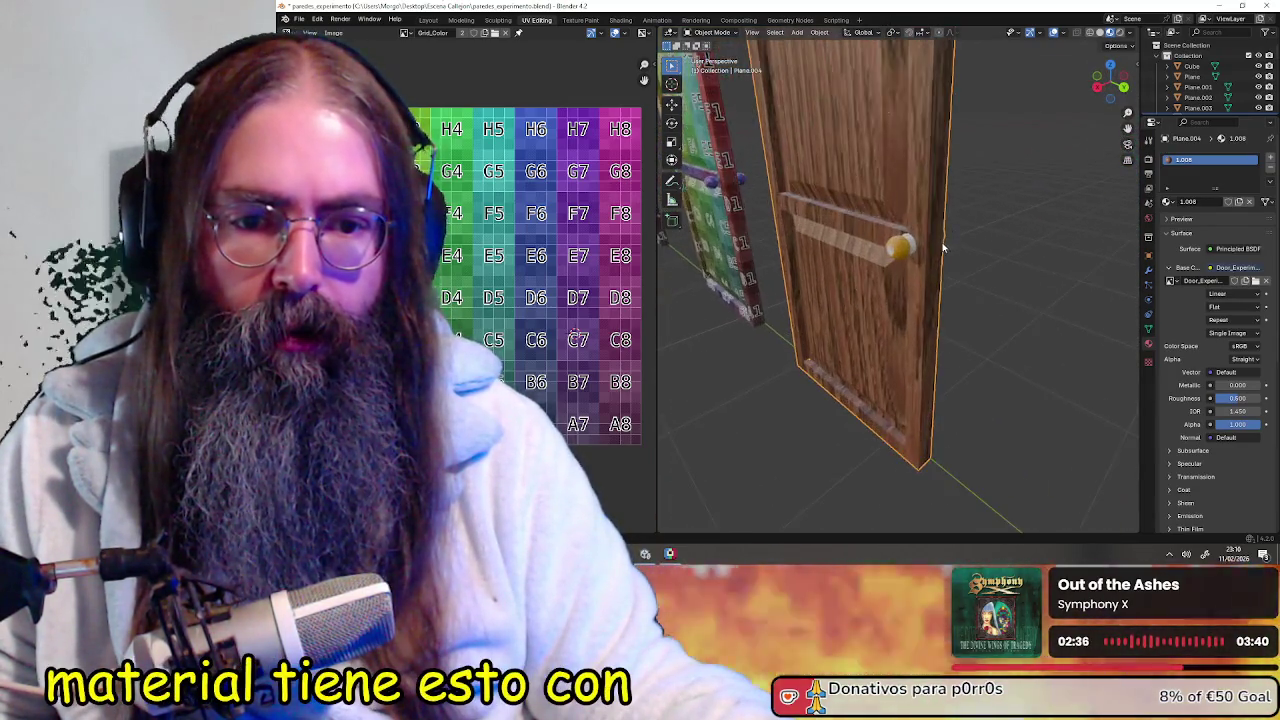
pyautogui.scroll(3, 873, 257)
pyautogui.moveTo(873, 257); pyautogui.dragTo(927, 257, button='middle')
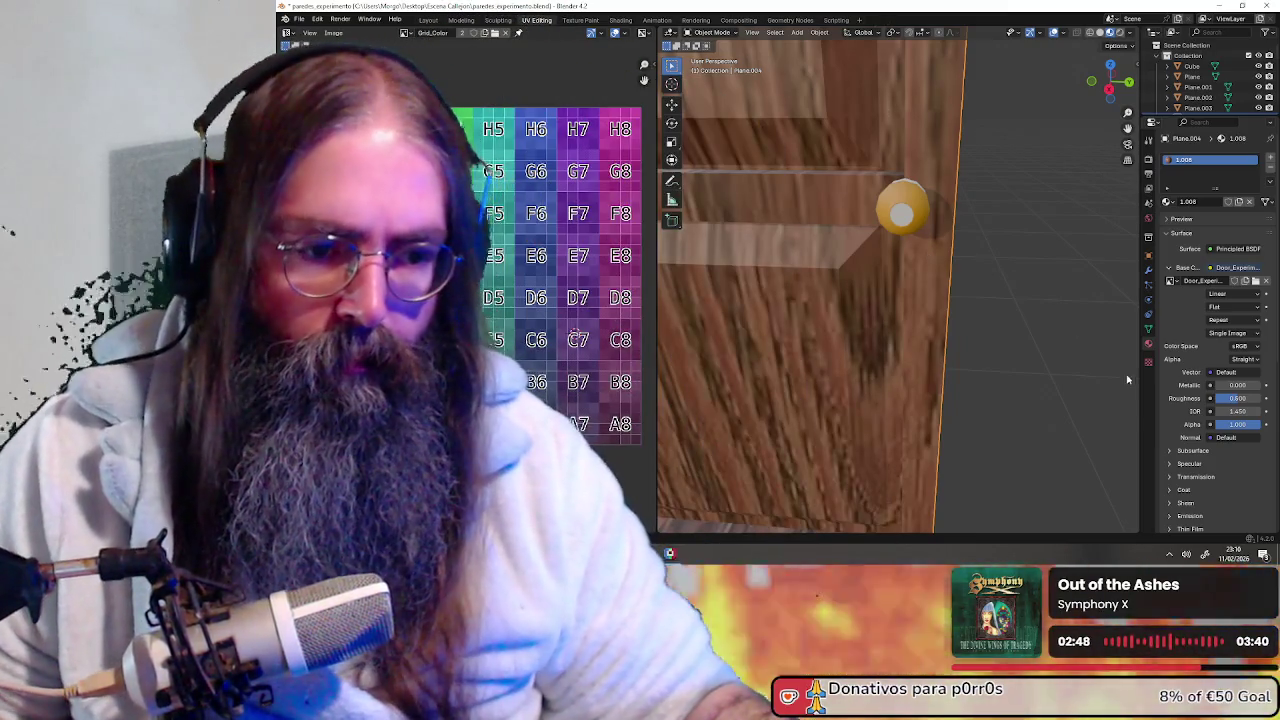
# Set the door material's Roughness to 1.0 for a matte wood look
pyautogui.moveTo(1238, 398); pyautogui.dragTo(1262, 398)
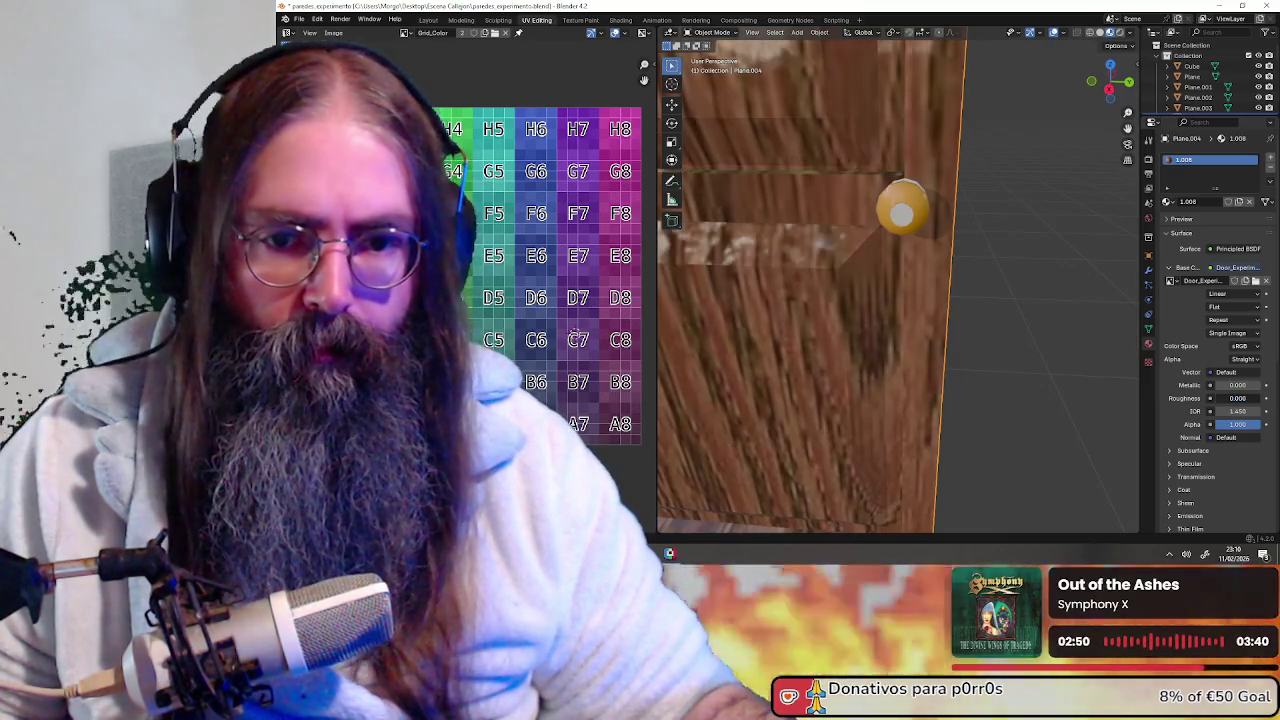
pyautogui.scroll(-5, 900, 300)
pyautogui.moveTo(926, 315)
pyautogui.mouseDown(button='middle')
pyautogui.moveTo(899, 290)
pyautogui.moveTo(974, 301)
pyautogui.moveTo(763, 304)
pyautogui.moveTo(991, 312)
pyautogui.mouseUp(button='middle')
pyautogui.scroll(3, 991, 306)
pyautogui.scroll(3, 950, 280)
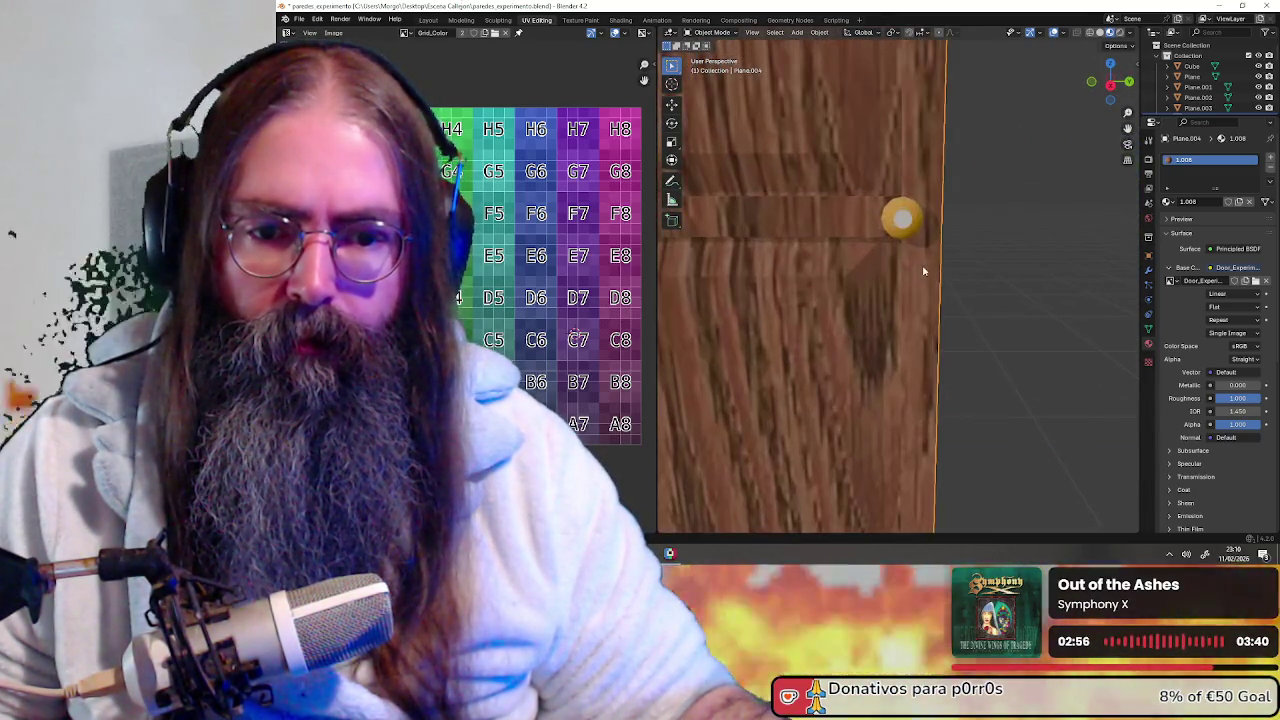
pyautogui.scroll(-6, 983, 287)
pyautogui.scroll(2, 978, 288)
pyautogui.moveTo(974, 286); pyautogui.dragTo(1003, 306, button='middle')
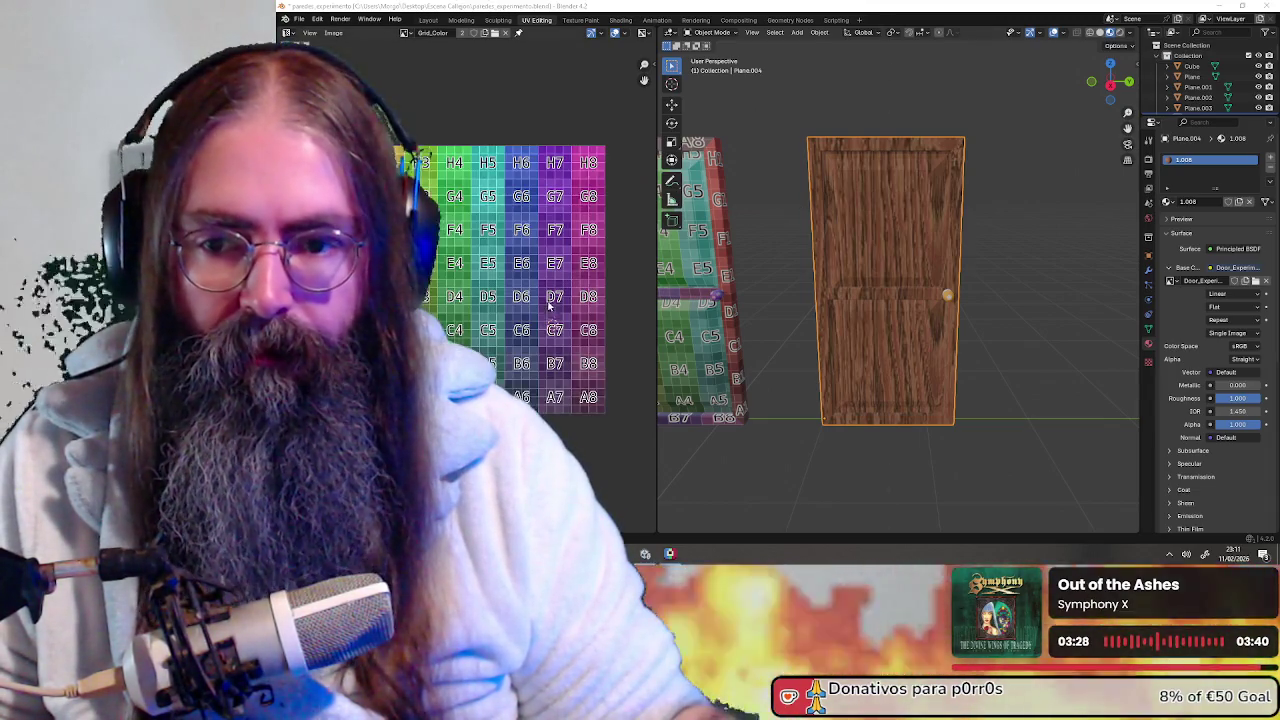
# Review the walls and door from several angles, frame the door, then return to Pixelorama
pyautogui.scroll(-5, 856, 201)
pyautogui.moveTo(856, 201); pyautogui.dragTo(885, 260, button='middle')
pyautogui.scroll(3, 885, 260)
pyautogui.moveTo(921, 367)
pyautogui.mouseDown(button='middle')
pyautogui.moveTo(1021, 287)
pyautogui.moveTo(1073, 292)
pyautogui.mouseUp(button='middle')
pyautogui.scroll(-3, 1073, 292)
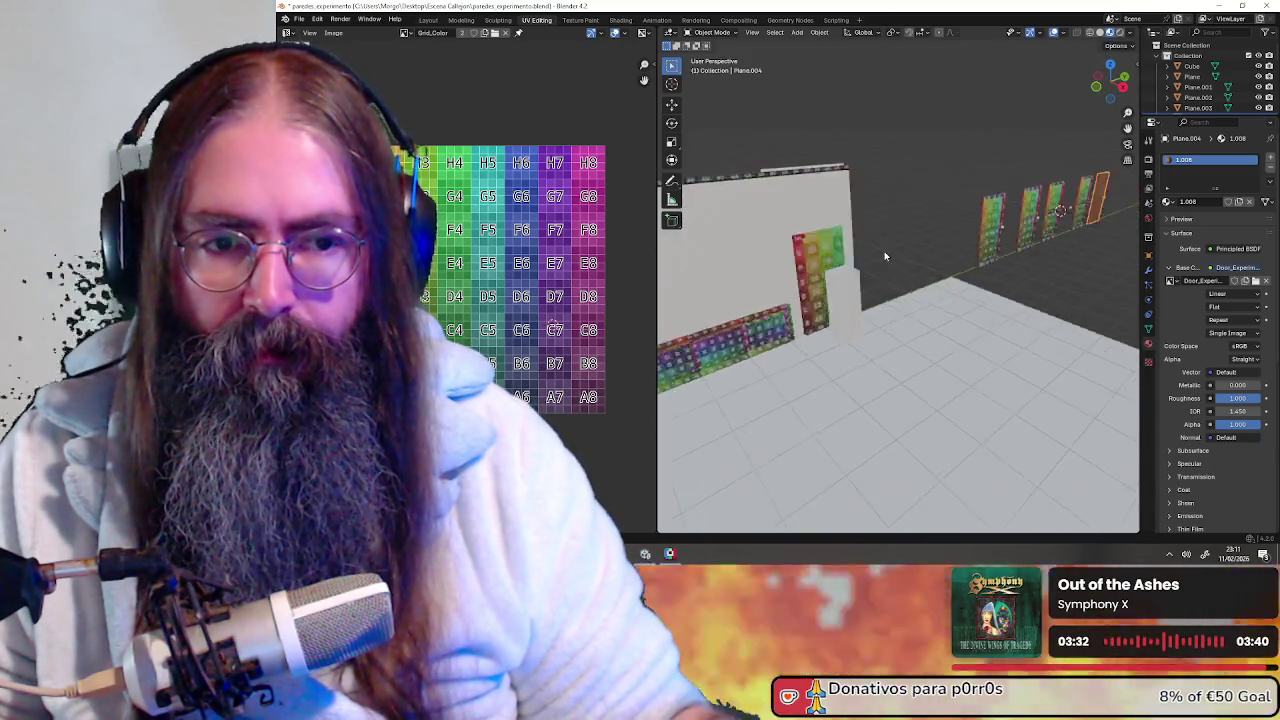
pyautogui.moveTo(884, 251)
pyautogui.mouseDown(button='middle')
pyautogui.moveTo(825, 237)
pyautogui.moveTo(854, 237)
pyautogui.mouseUp(button='middle')
pyautogui.press('KP_Decimal')
pyautogui.hotkey('alt', 'Tab')
pyautogui.scroll(-2, 871, 180)
pyautogui.scroll(2, 842, 177)
pyautogui.scroll(2, 842, 177)
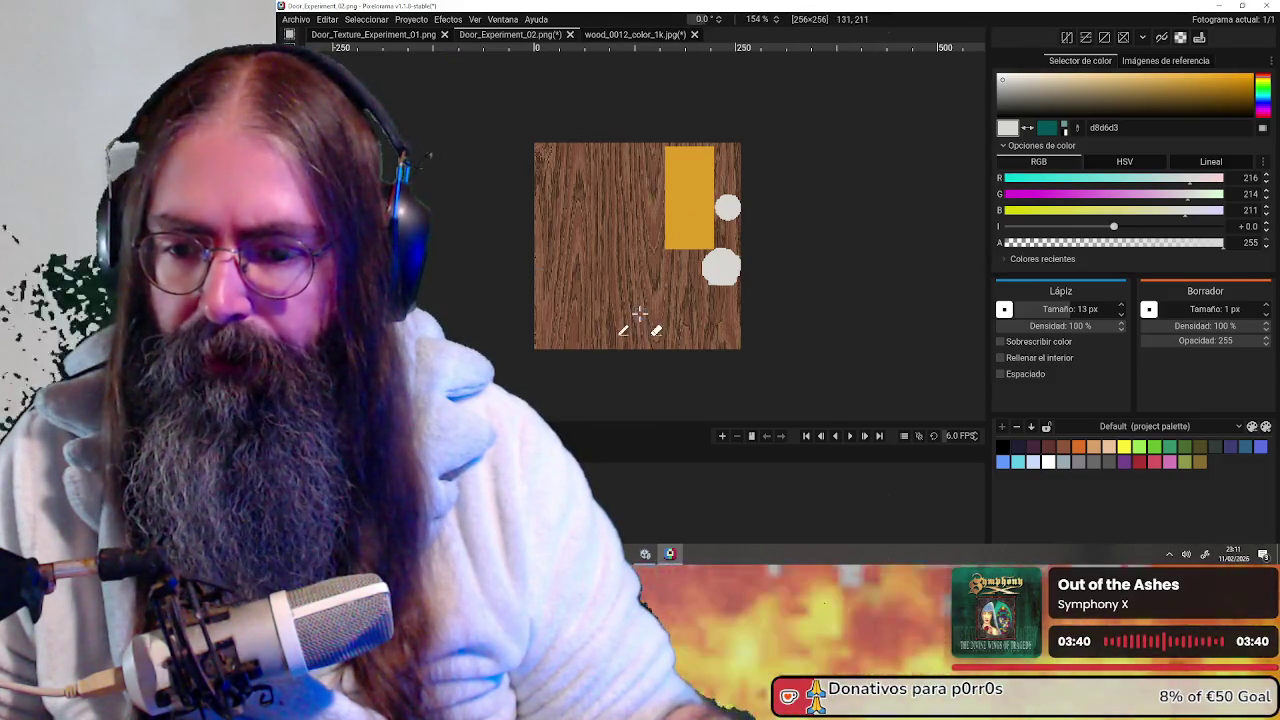
# Magic-wand select the yellow rectangle and the two grey circles
pyautogui.scroll(2, 639, 313)
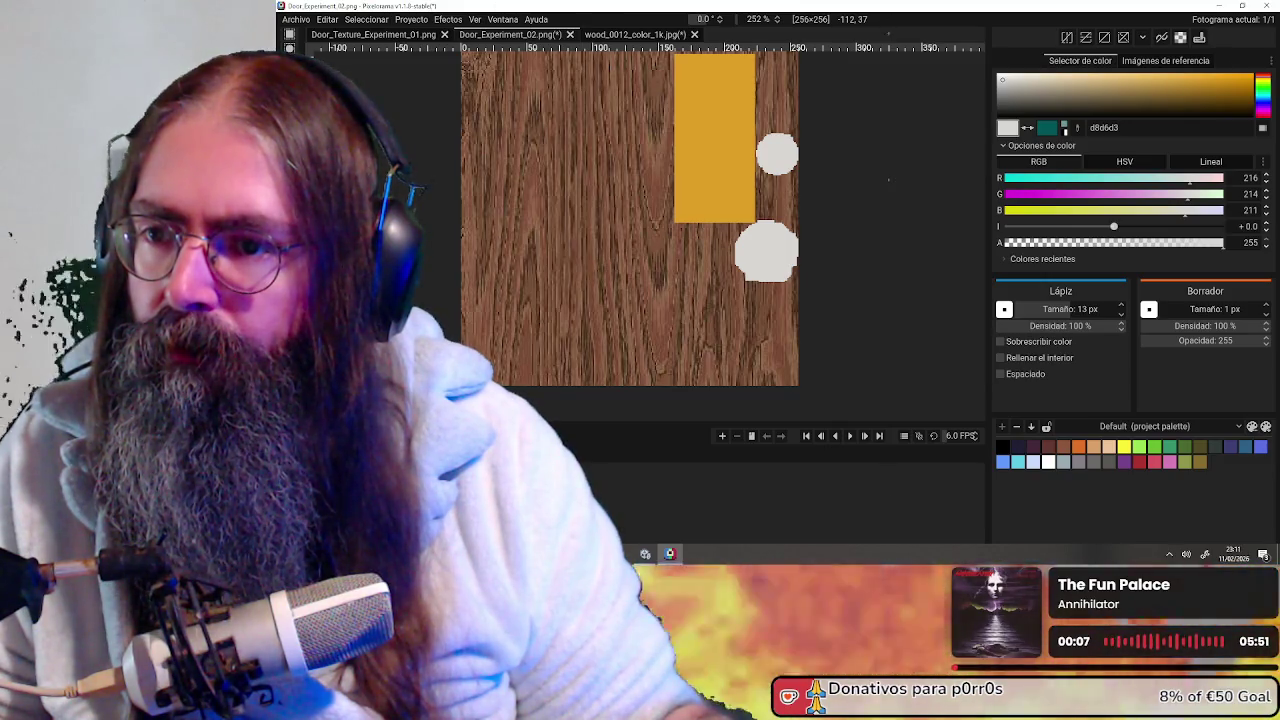
pyautogui.press('q')
pyautogui.click(770, 157)
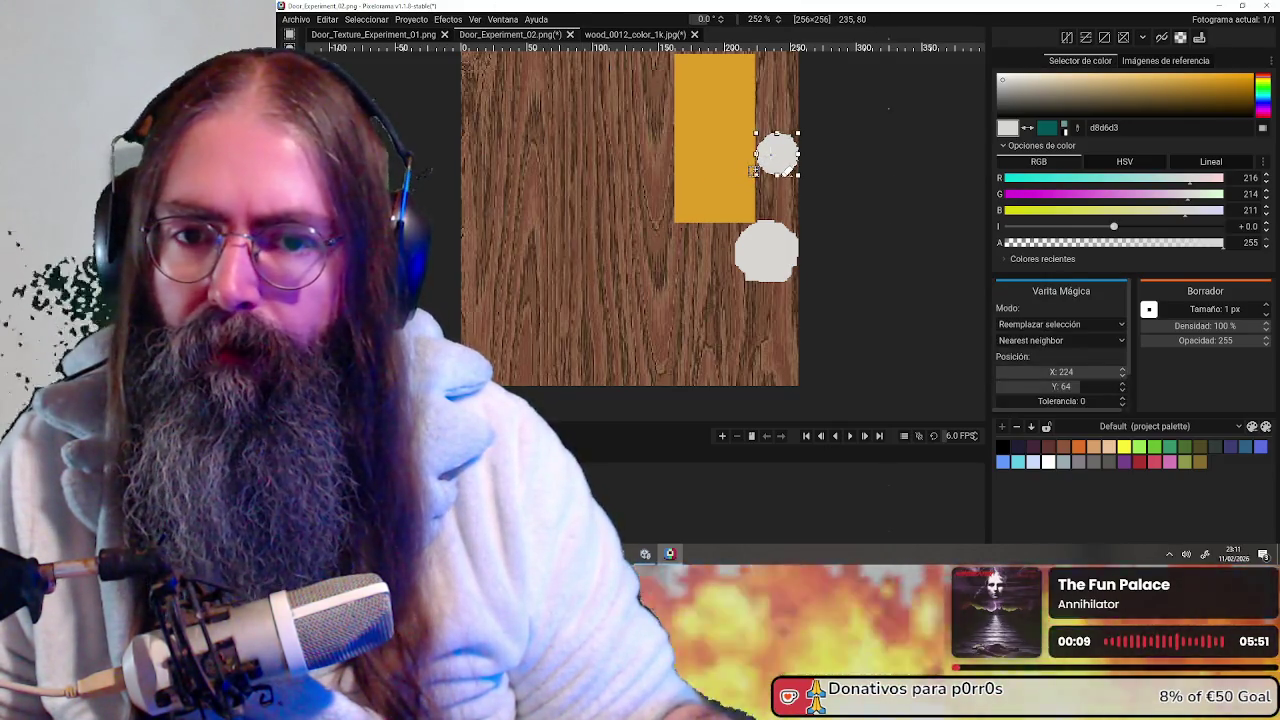
pyautogui.click(719, 158)
pyautogui.keyDown('shift'); pyautogui.click(772, 255); pyautogui.keyUp('shift')
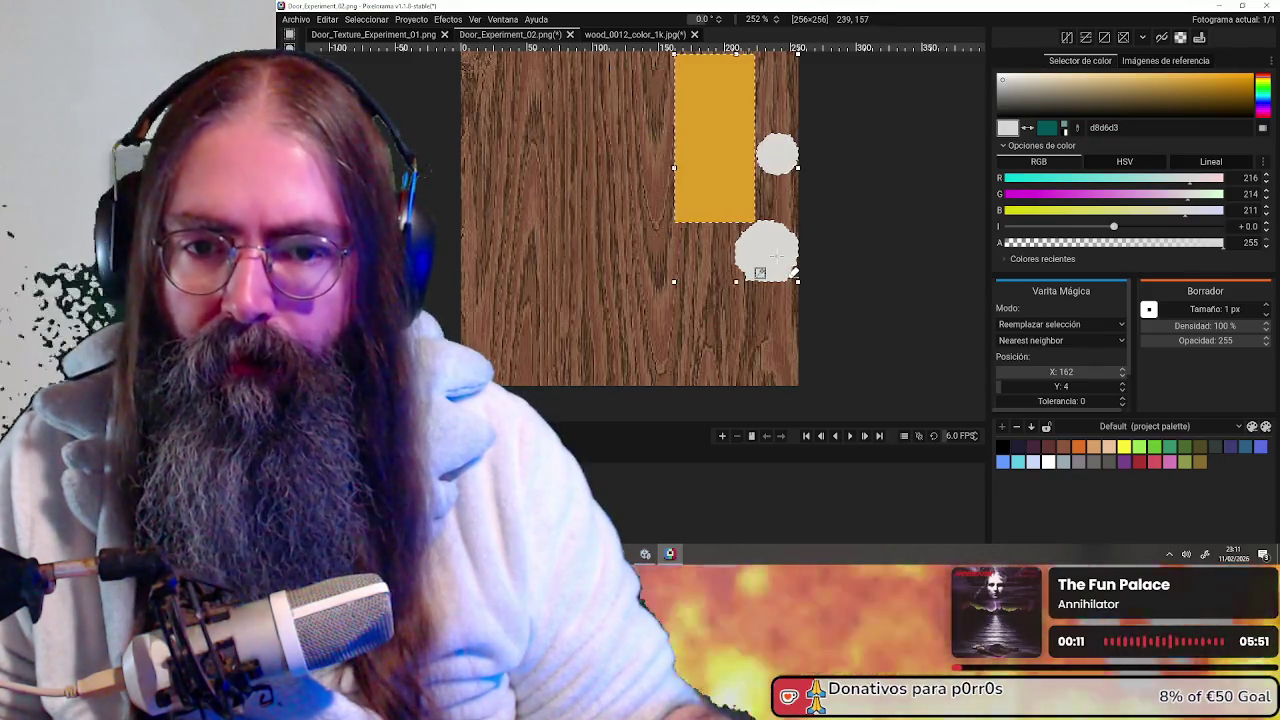
pyautogui.scroll(-3, 840, 248)
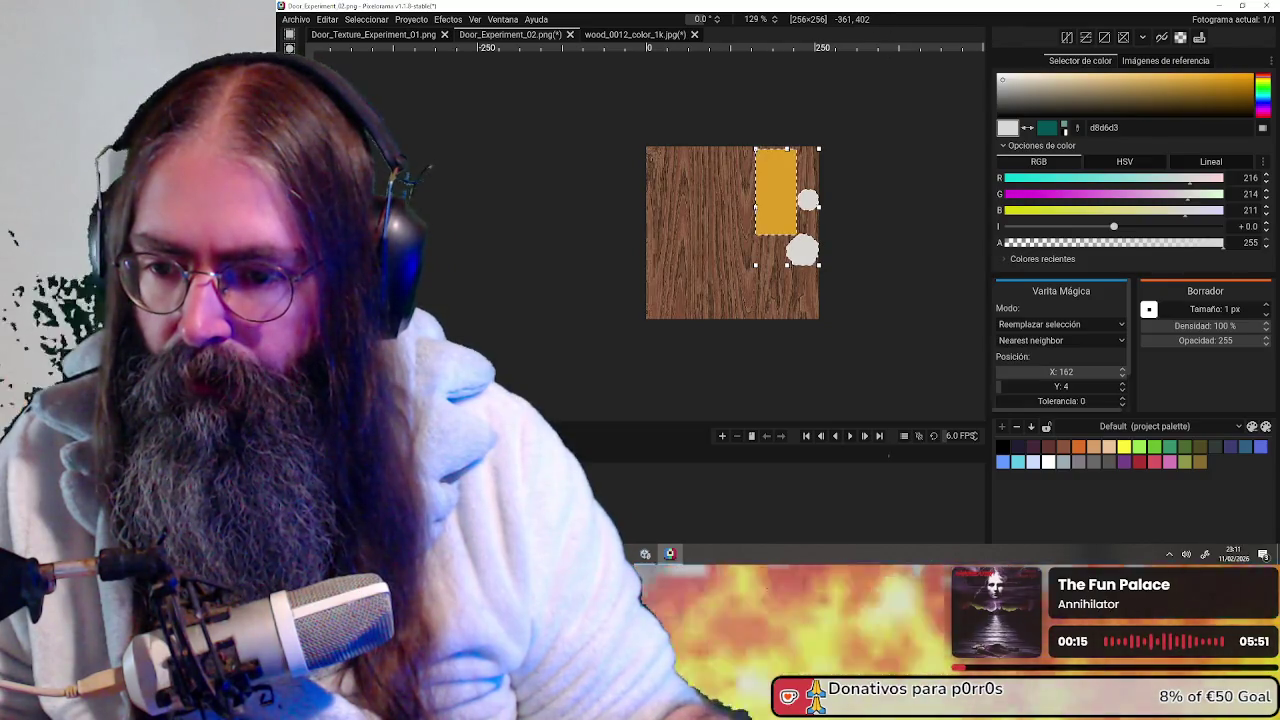
# Copy and paste the rectangle and circles, placing the copy over the originals
pyautogui.hotkey('ctrl', 'c')
pyautogui.hotkey('ctrl', 'v')
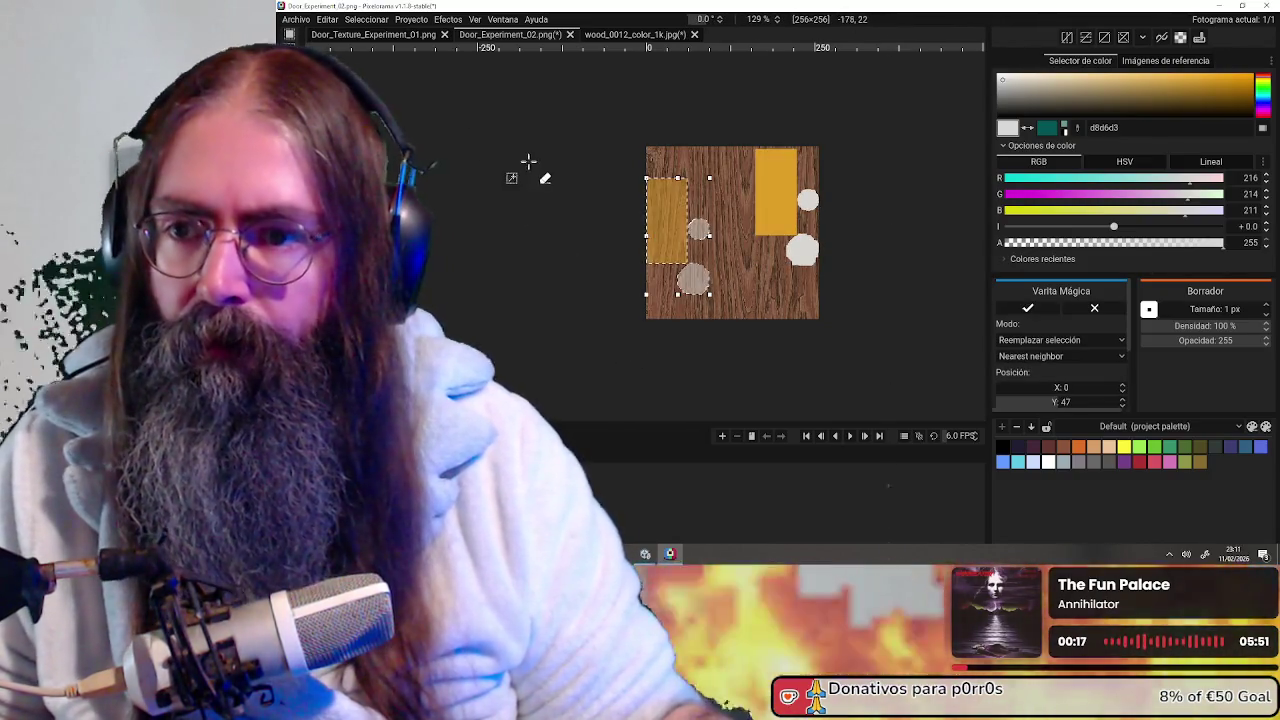
pyautogui.moveTo(673, 217); pyautogui.dragTo(787, 188)
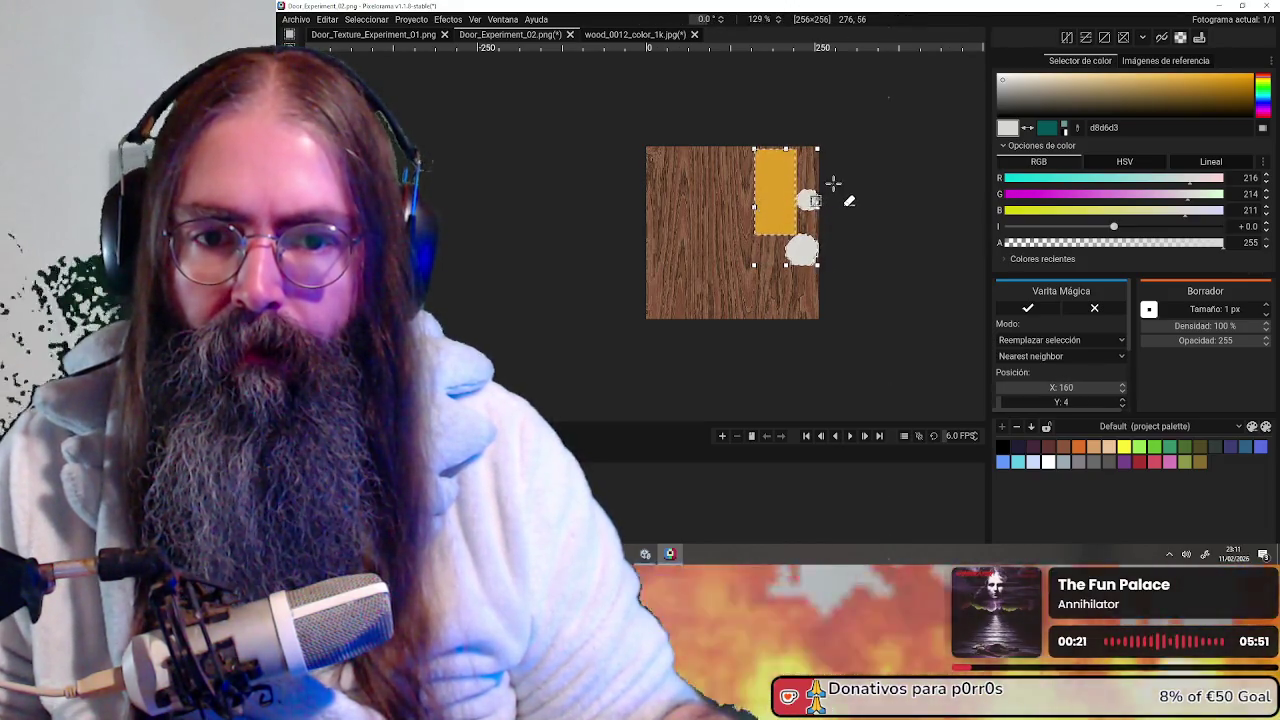
pyautogui.scroll(3, 832, 189)
pyautogui.scroll(3, 832, 194)
pyautogui.scroll(2, 737, 214)
pyautogui.scroll(-6, 688, 176)
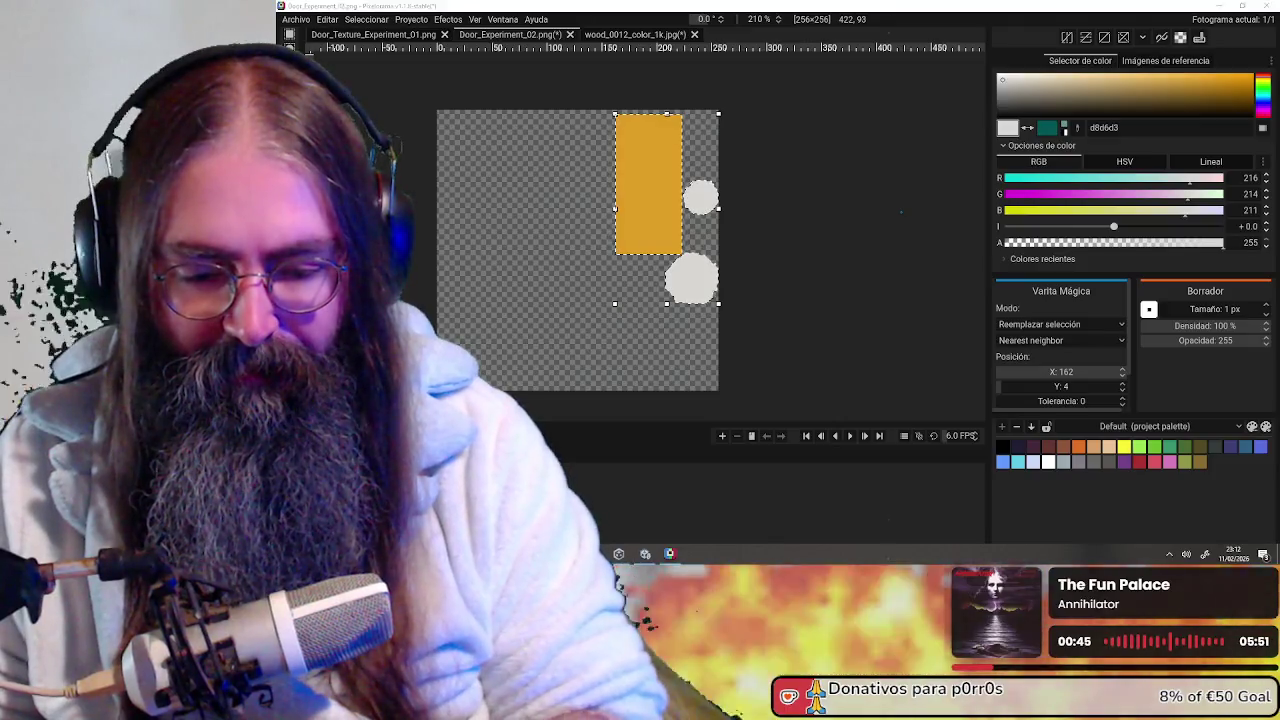
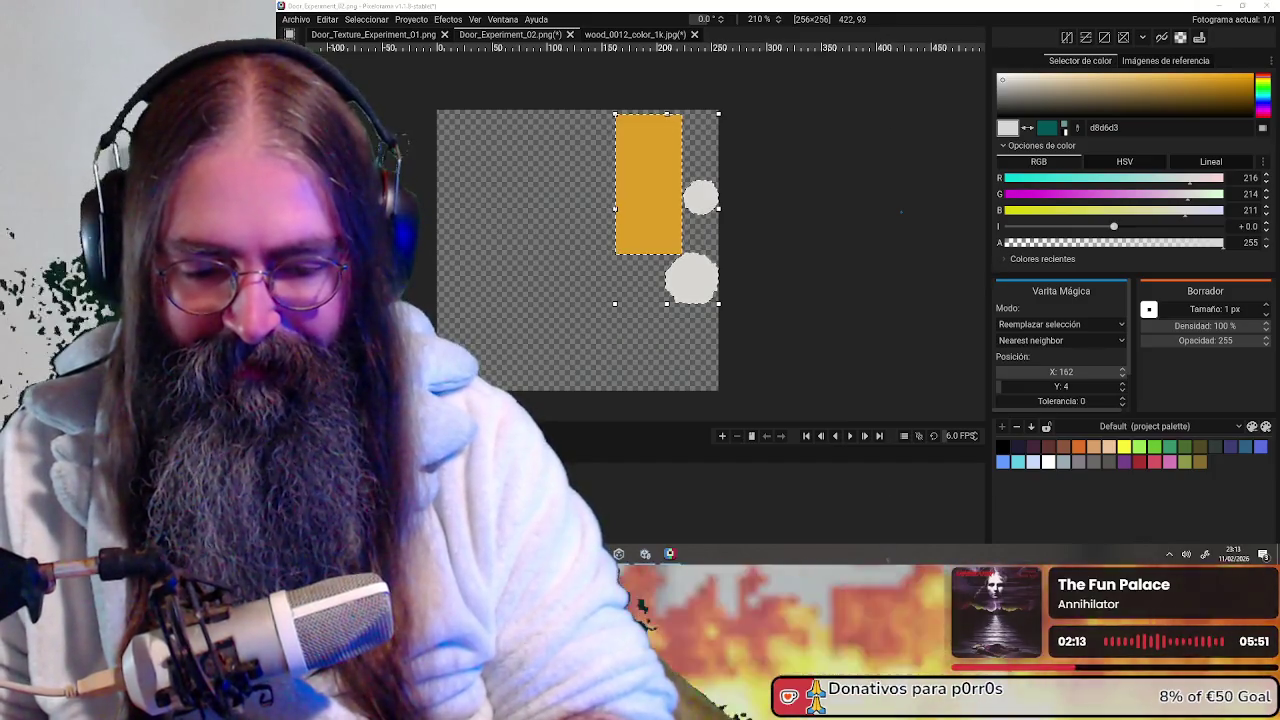
# Switch from Pixelorama to Blender to view the wood-textured door with its round knob
pyautogui.hotkey('alt', 'Tab')
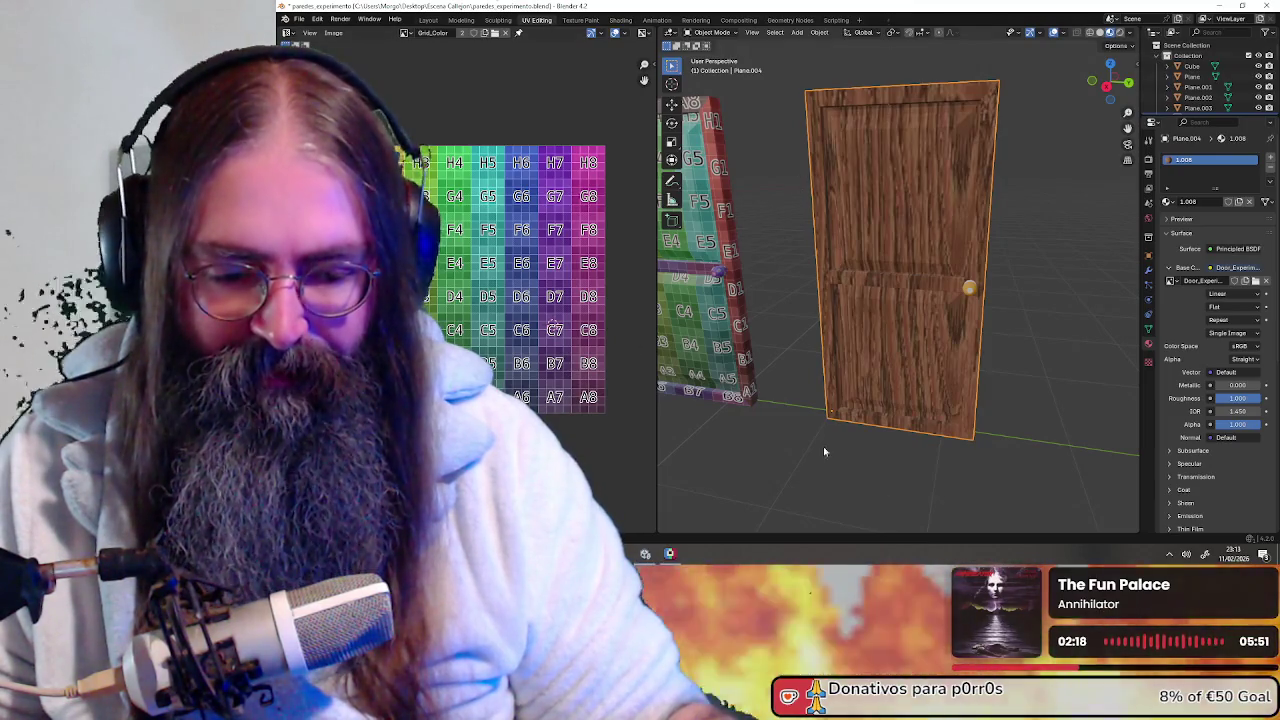
pyautogui.moveTo(920, 401); pyautogui.dragTo(947, 411, button='middle')
pyautogui.moveTo(973, 314)
pyautogui.mouseDown(button='middle')
pyautogui.moveTo(1065, 337)
pyautogui.moveTo(943, 91)
pyautogui.mouseUp(button='middle')
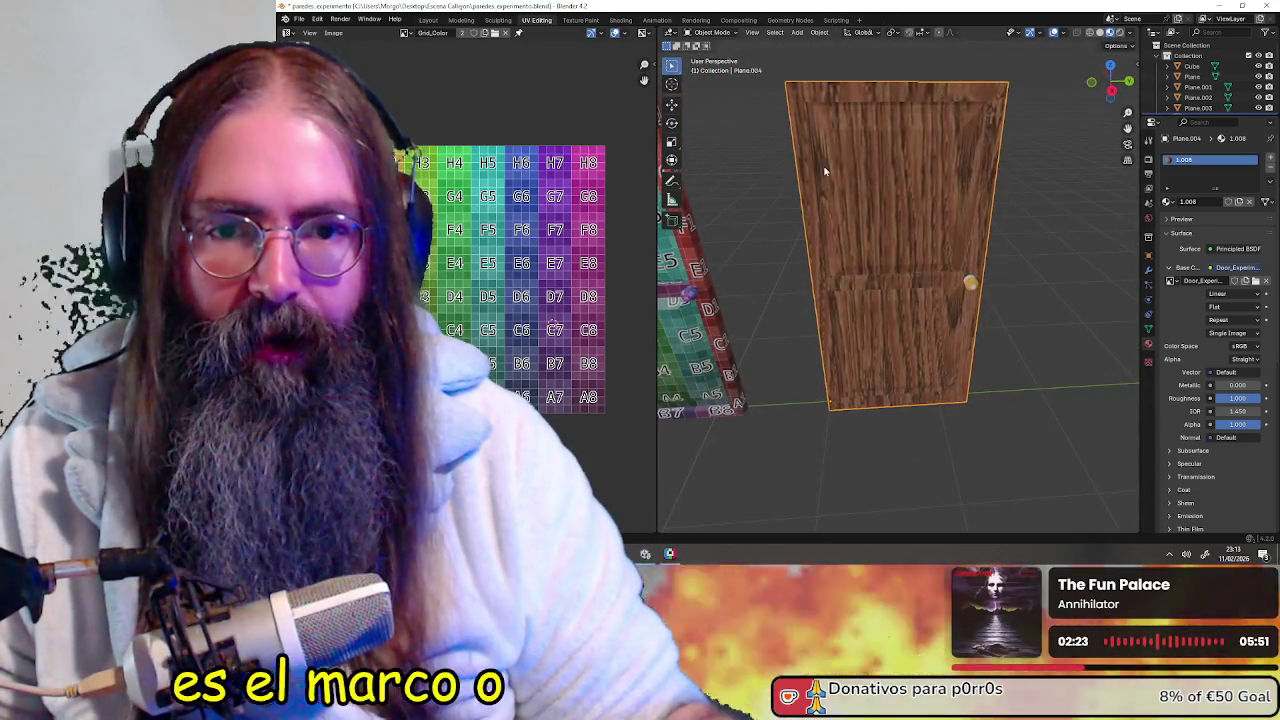
pyautogui.scroll(-5, 824, 172)
pyautogui.scroll(5, 959, 279)
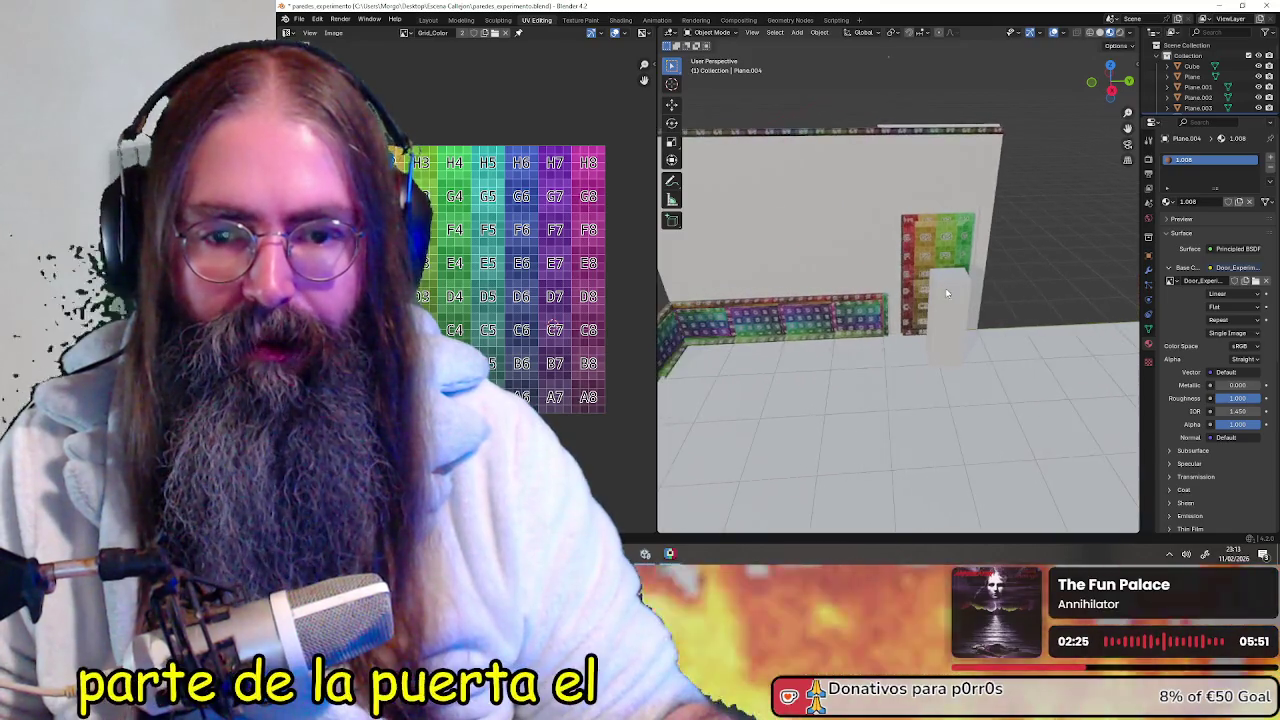
pyautogui.scroll(3, 946, 292)
pyautogui.moveTo(946, 292); pyautogui.dragTo(902, 287, button='middle')
pyautogui.scroll(-3, 910, 320)
pyautogui.scroll(3, 910, 320)
pyautogui.scroll(-3, 791, 322)
pyautogui.moveTo(911, 332); pyautogui.dragTo(761, 335, button='middle')
pyautogui.scroll(3, 761, 335)
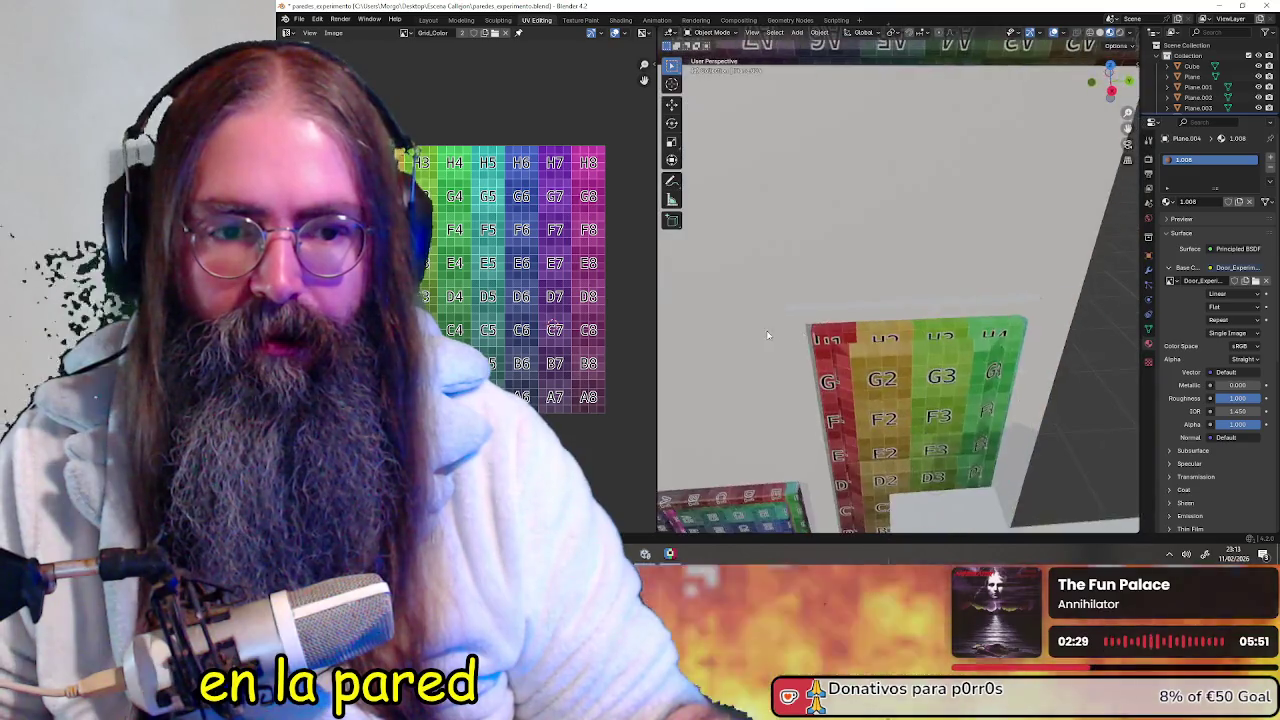
pyautogui.scroll(-3, 761, 335)
pyautogui.scroll(-3, 966, 337)
pyautogui.moveTo(1139, 309); pyautogui.dragTo(982, 301, button='middle')
pyautogui.scroll(3, 982, 301)
pyautogui.scroll(2, 968, 289)
pyautogui.scroll(2, 818, 279)
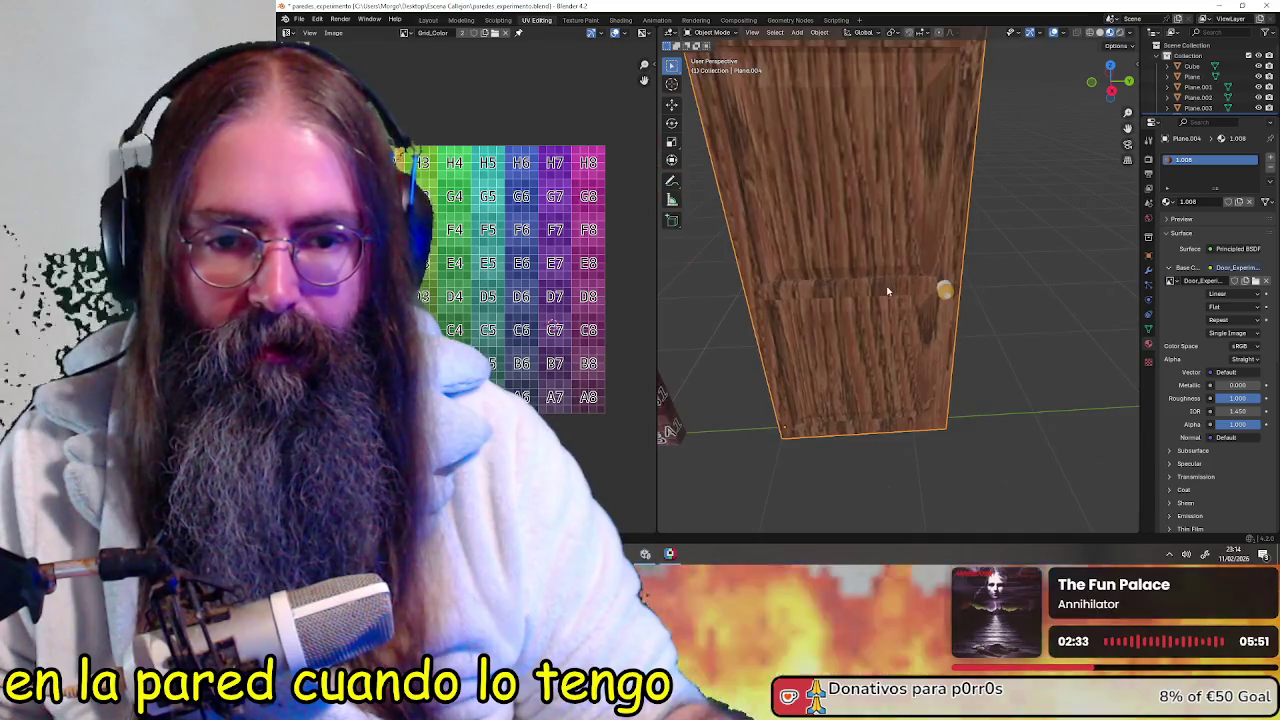
pyautogui.scroll(1, 818, 279)
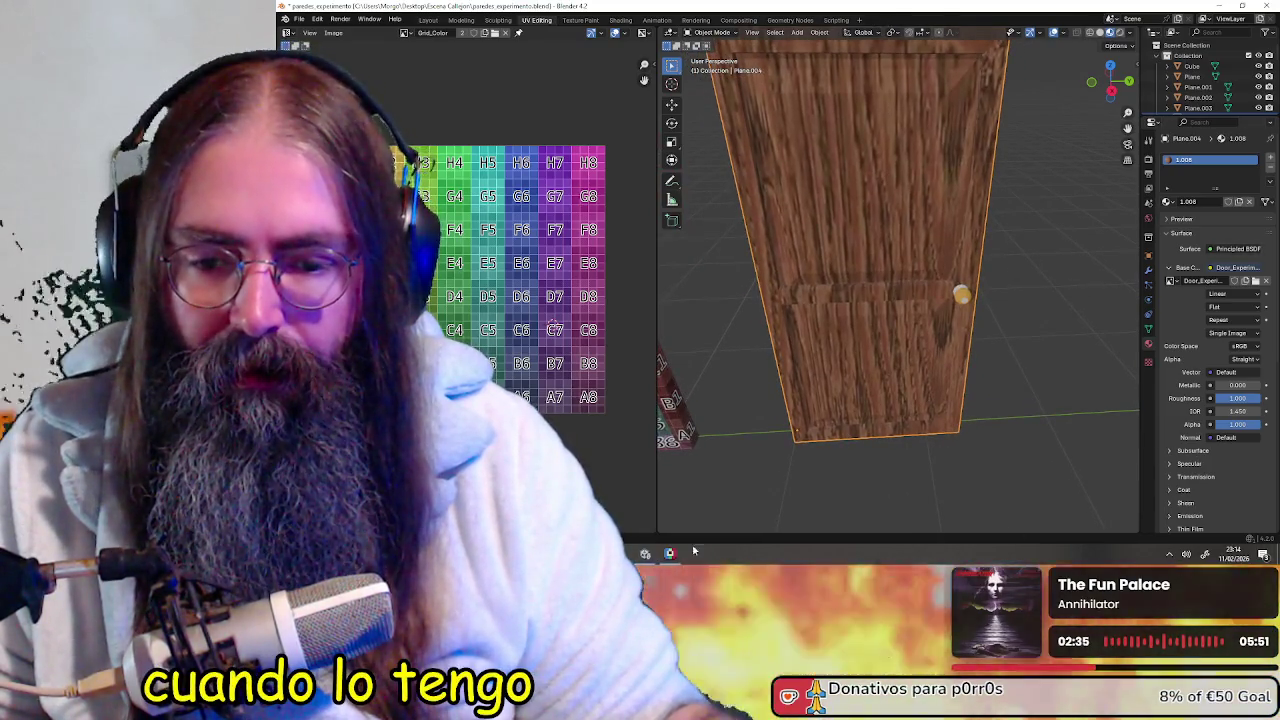
pyautogui.hotkey('alt', 'Tab')
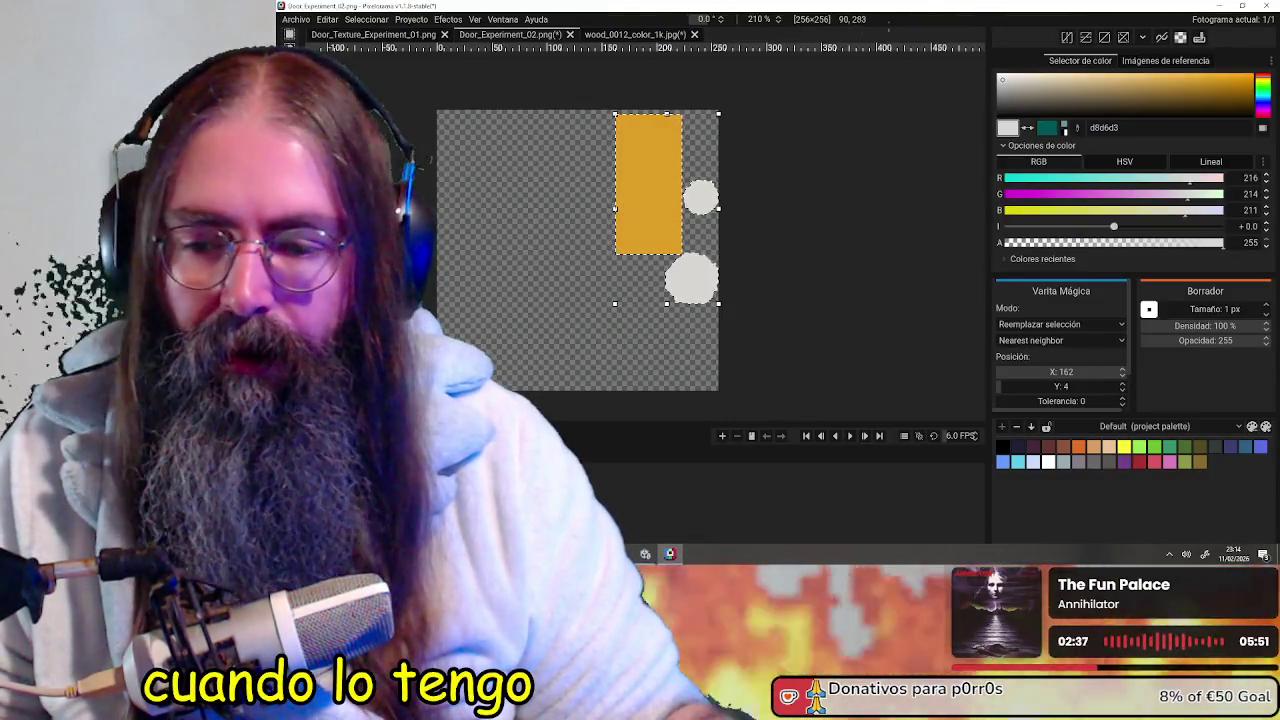
# Rotate the whole wood_0012_color_1k image 90° so its grain runs vertically
pyautogui.click(607, 35)
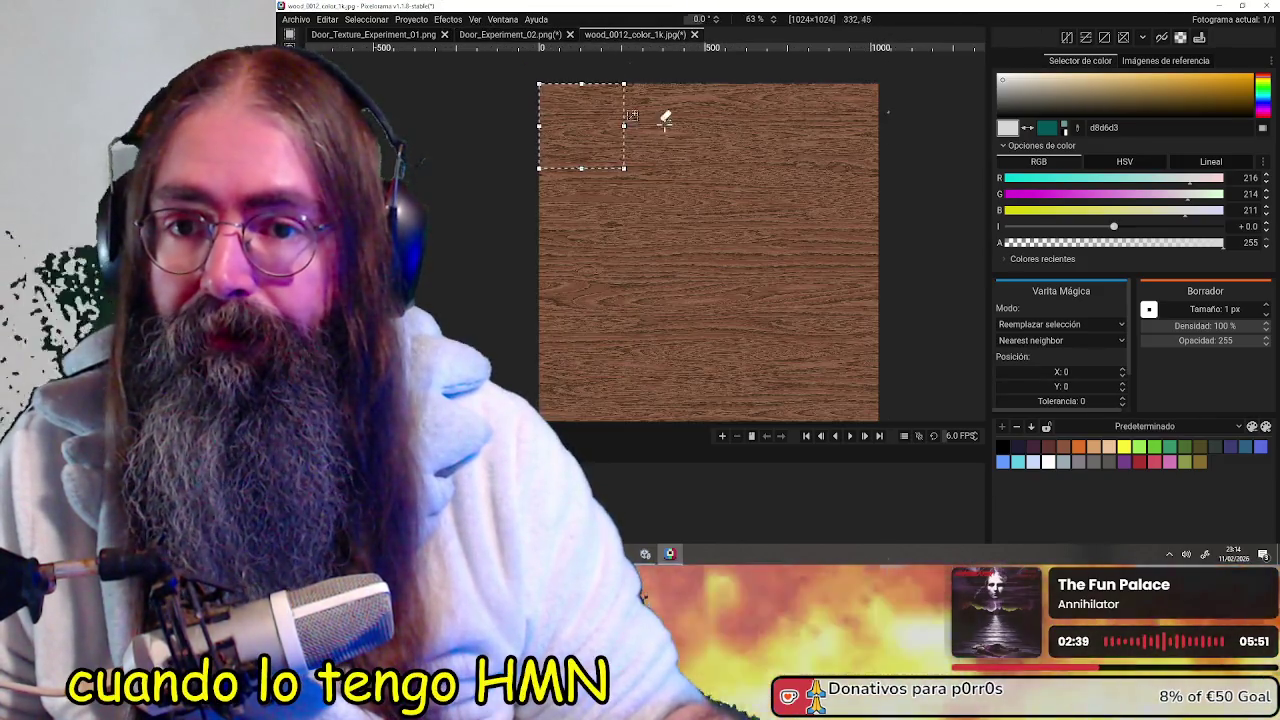
pyautogui.scroll(-3, 766, 251)
pyautogui.scroll(3, 820, 277)
pyautogui.scroll(-2, 800, 262)
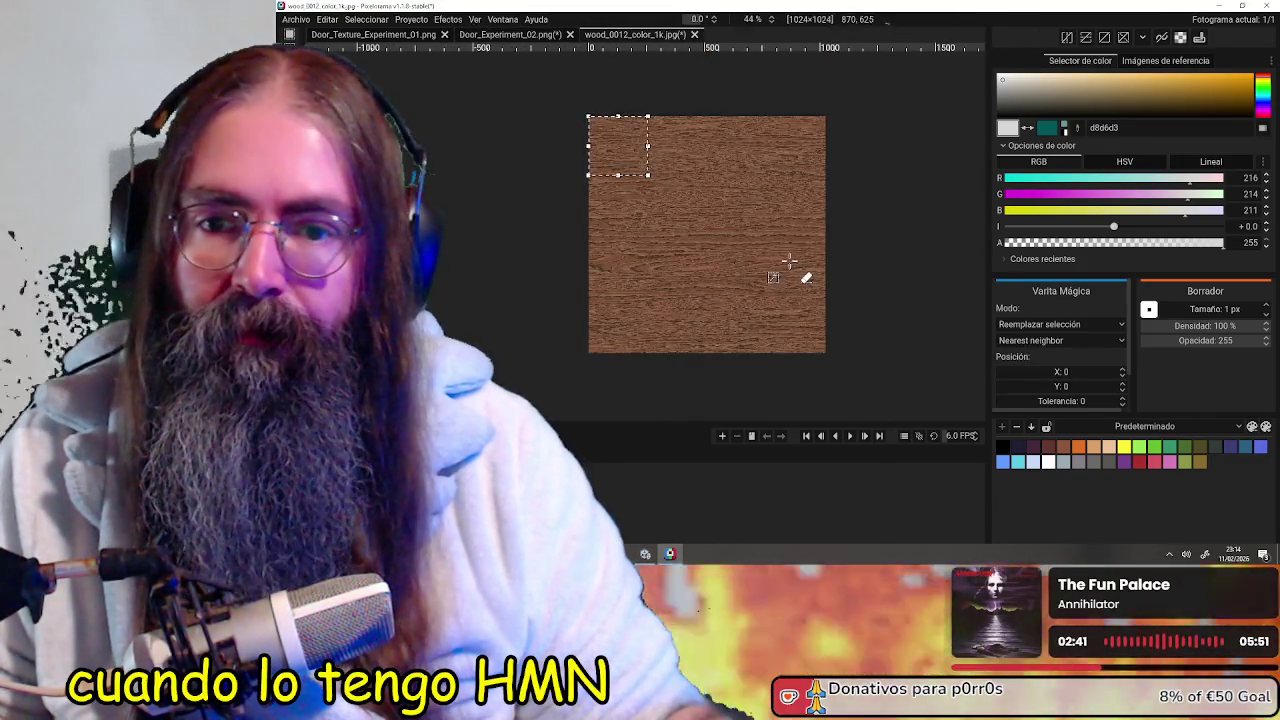
pyautogui.press('h')
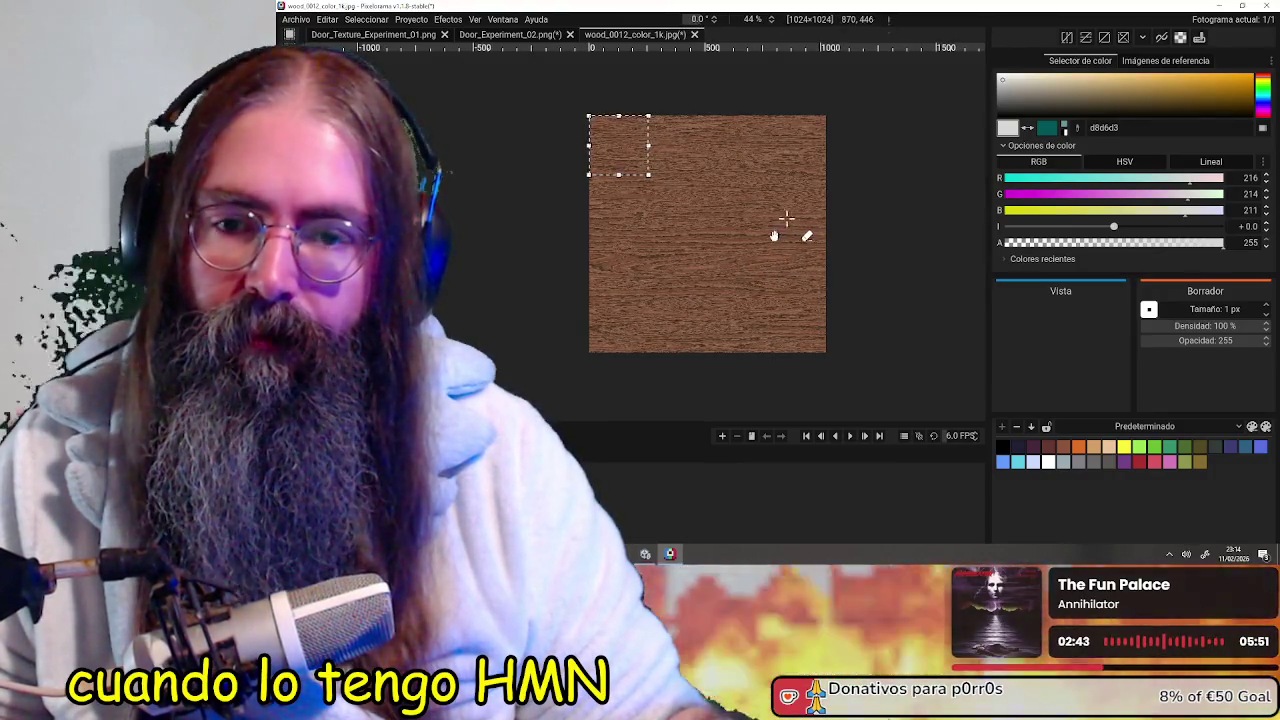
pyautogui.hotkey('ctrl', 'a')
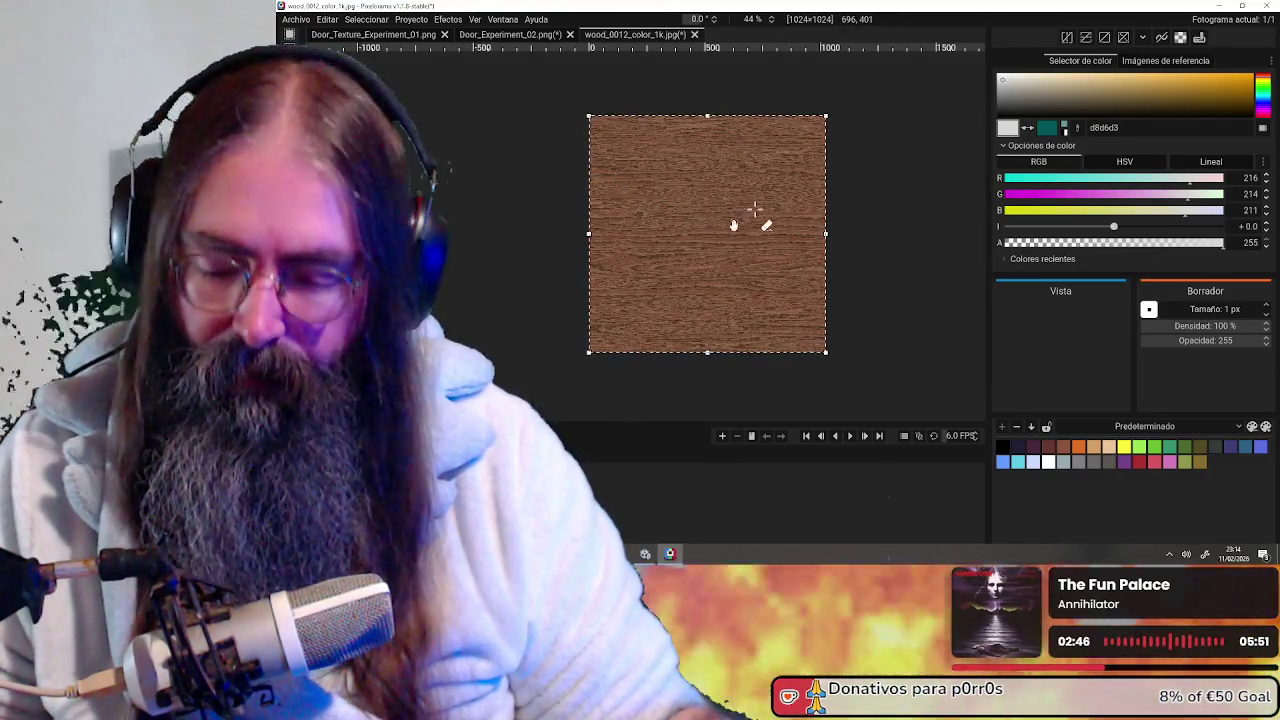
pyautogui.moveTo(838, 119); pyautogui.dragTo(574, 62)
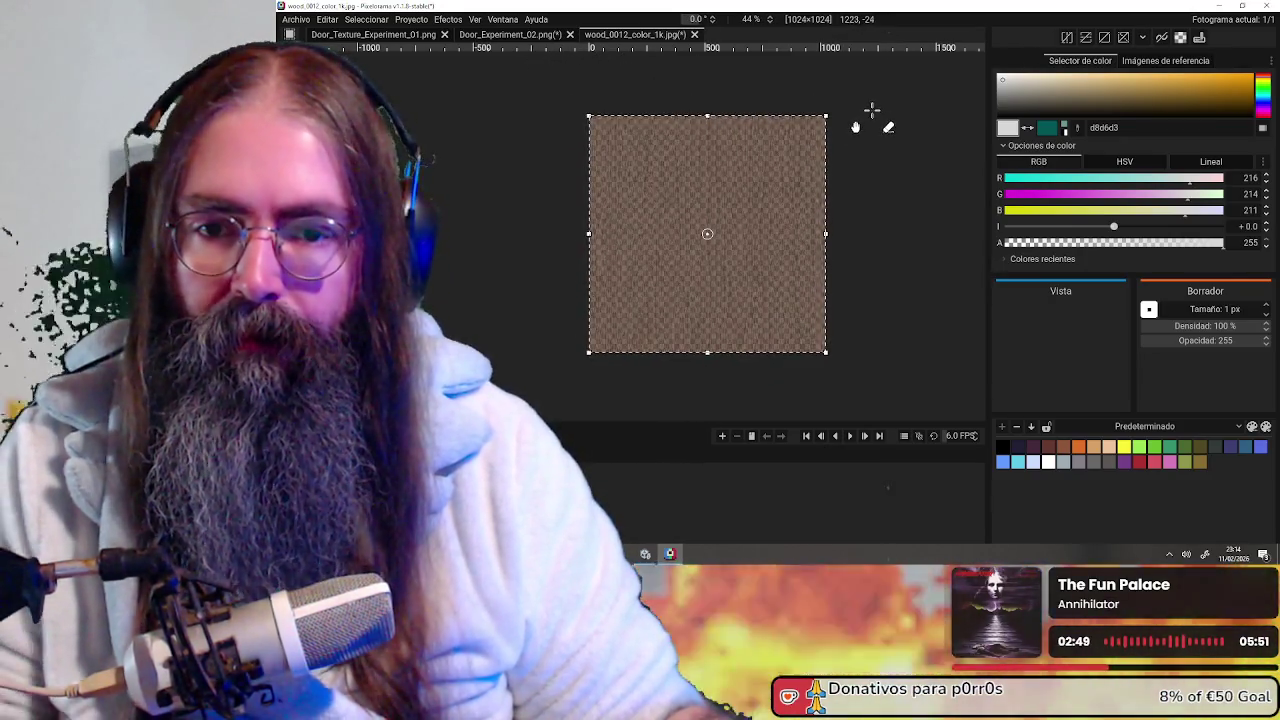
# Check the rotated wood, then bring up the black Door_Texture_Experiment_01 image
pyautogui.scroll(3, 812, 225)
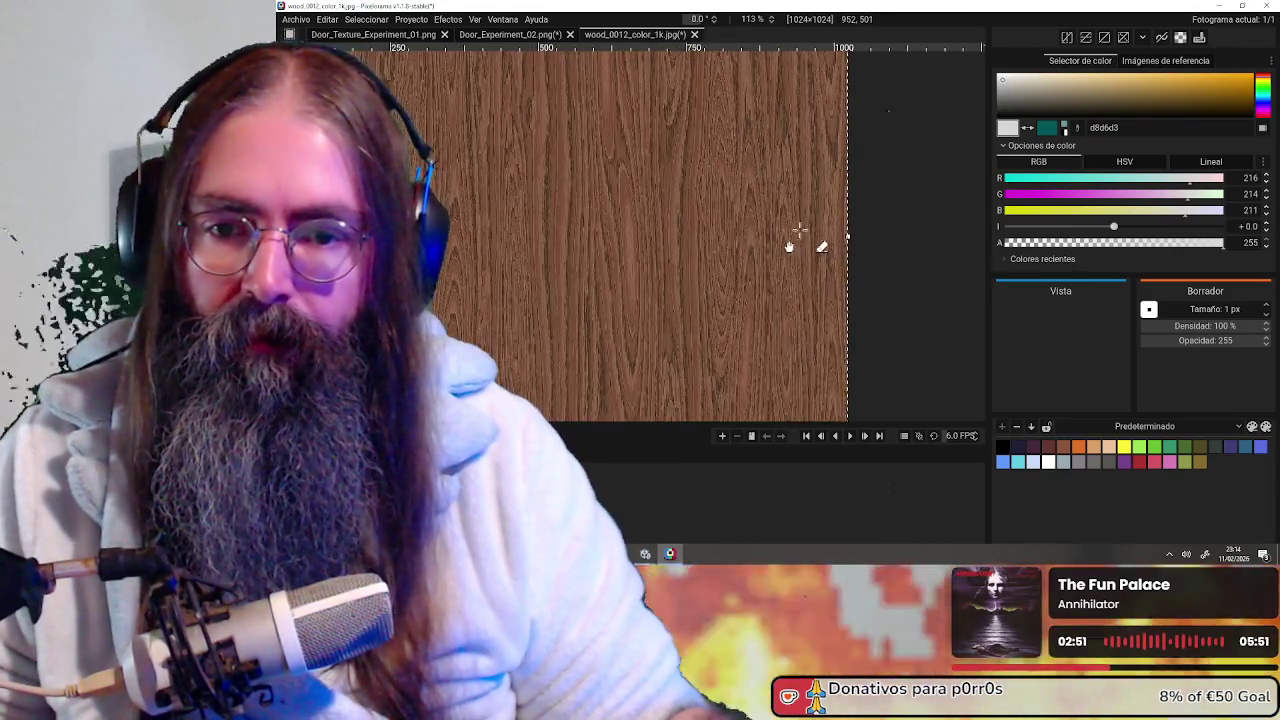
pyautogui.scroll(-2, 800, 226)
pyautogui.scroll(3, 760, 224)
pyautogui.scroll(-2, 724, 236)
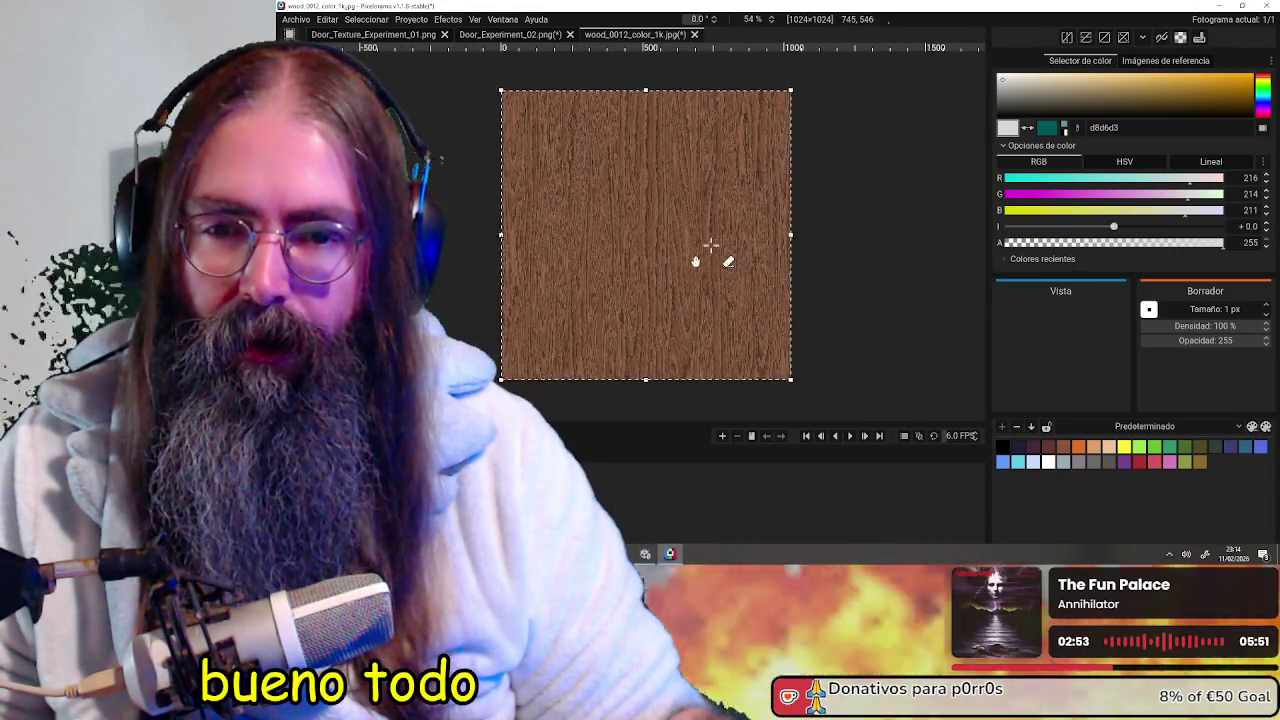
pyautogui.scroll(2, 730, 268)
pyautogui.scroll(-2, 716, 261)
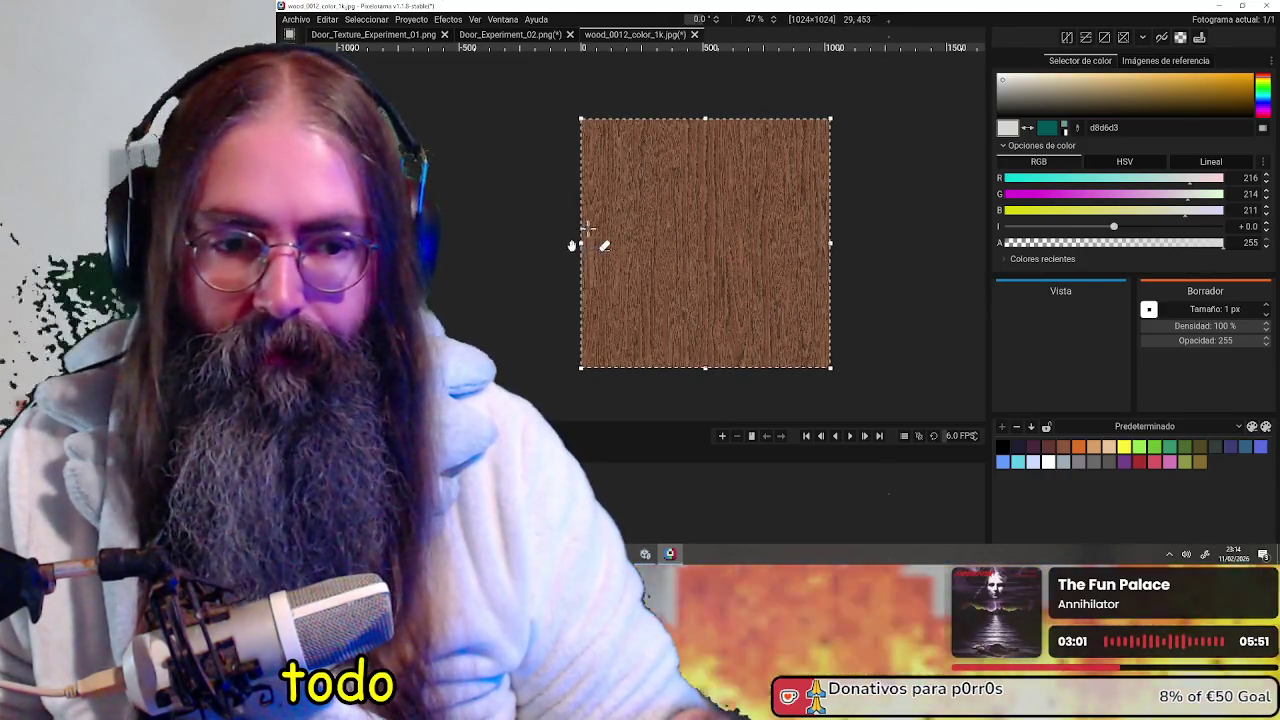
pyautogui.click(390, 34)
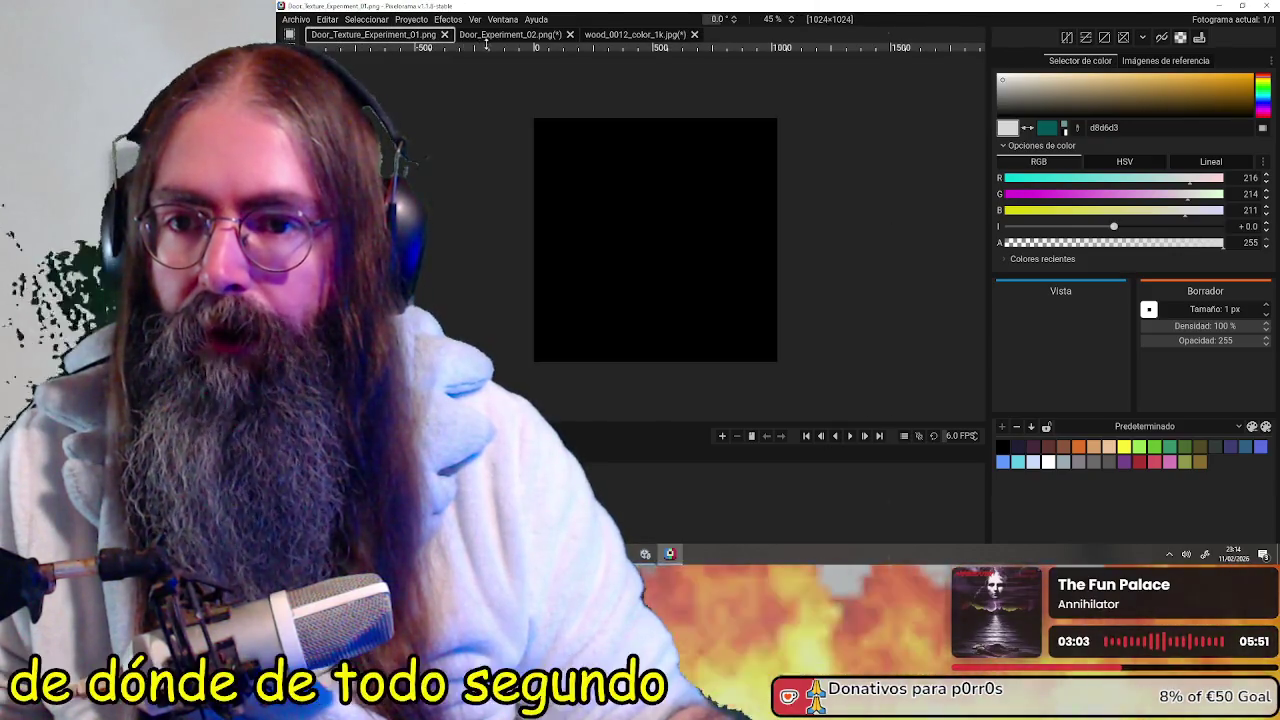
# Paste the vertical wood into Door_Experiment_02 and scale it to fit the 256×256 canvas
pyautogui.click(494, 38)
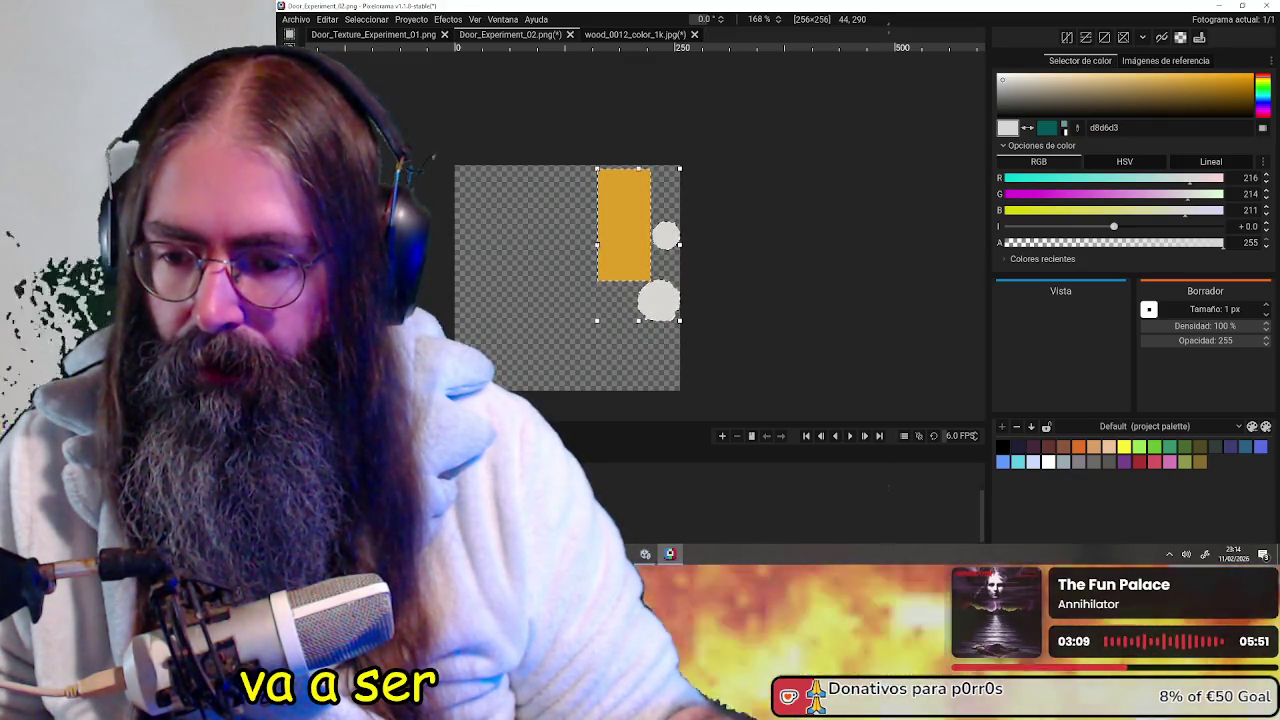
pyautogui.moveTo(770, 400); pyautogui.dragTo(814, 320, button='middle')
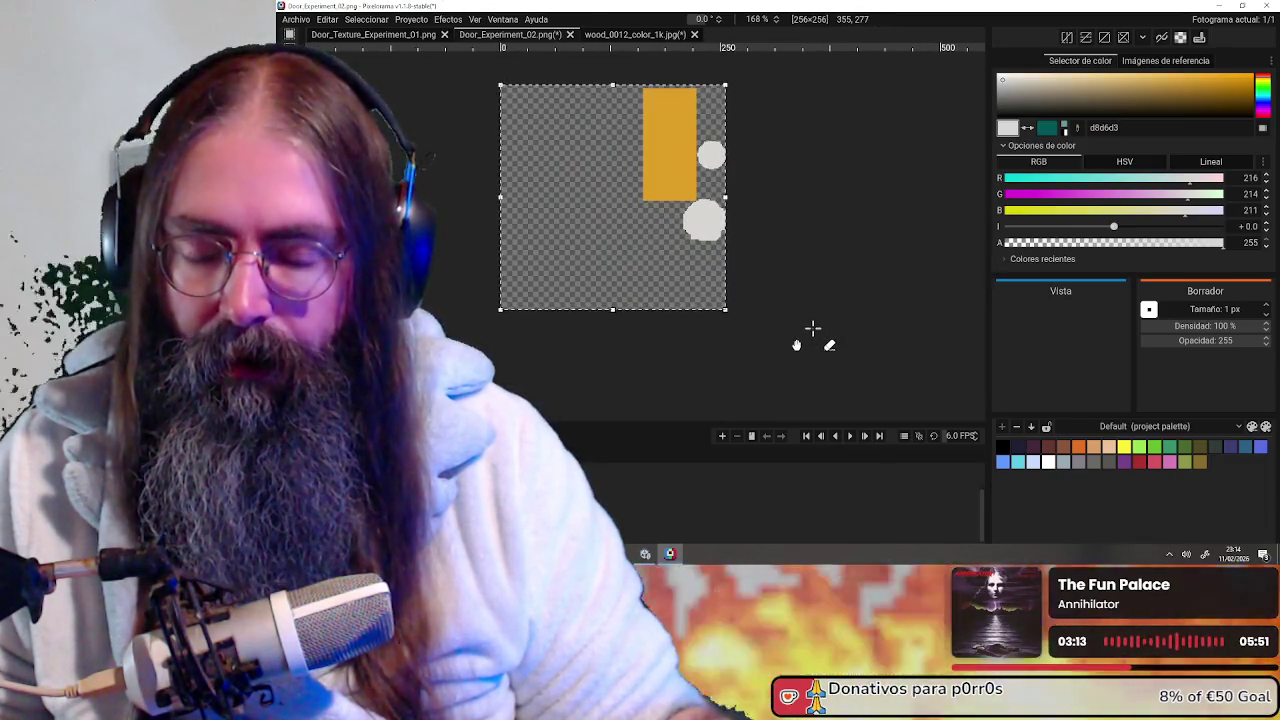
pyautogui.scroll(-3, 813, 328)
pyautogui.hotkey('ctrl', 'v')
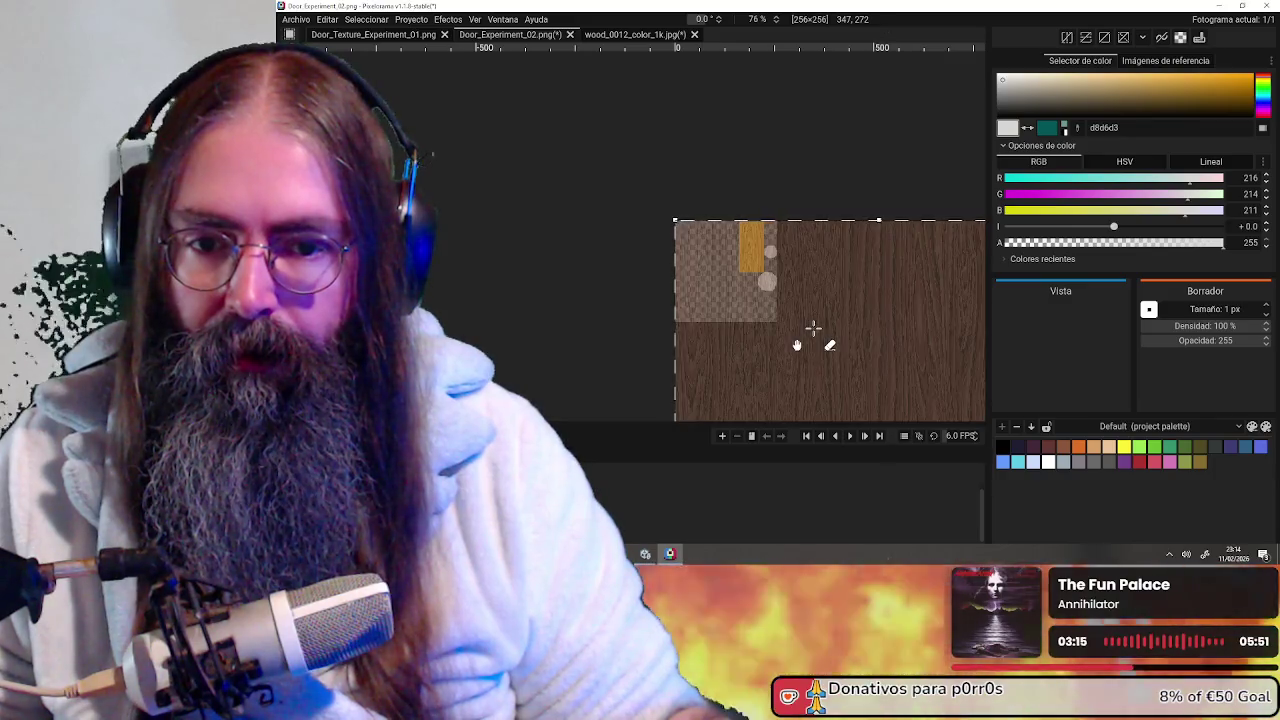
pyautogui.moveTo(872, 338); pyautogui.dragTo(751, 206, button='middle')
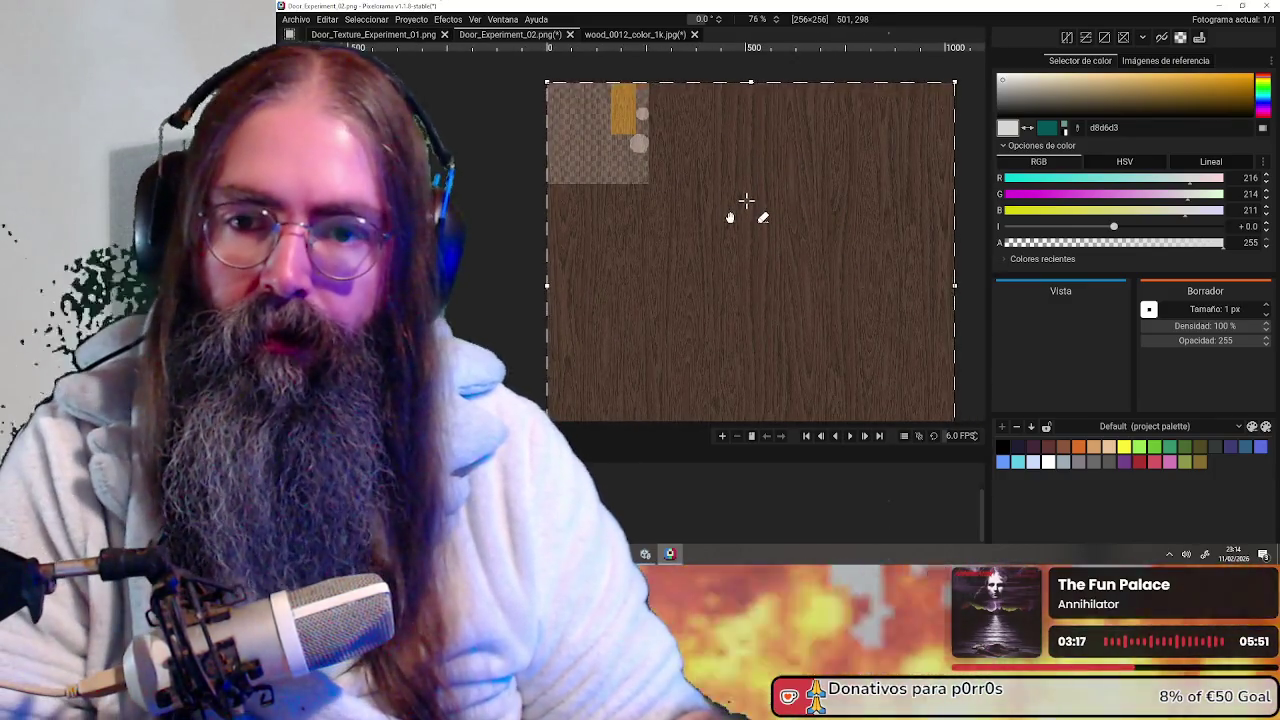
pyautogui.scroll(2, 735, 204)
# Zoom in on the wood-filled door image, then orbit the door in Blender
pyautogui.moveTo(723, 200)
pyautogui.mouseDown(button='middle')
pyautogui.moveTo(780, 308)
pyautogui.moveTo(808, 284)
pyautogui.mouseUp(button='middle')
pyautogui.scroll(2, 740, 294)
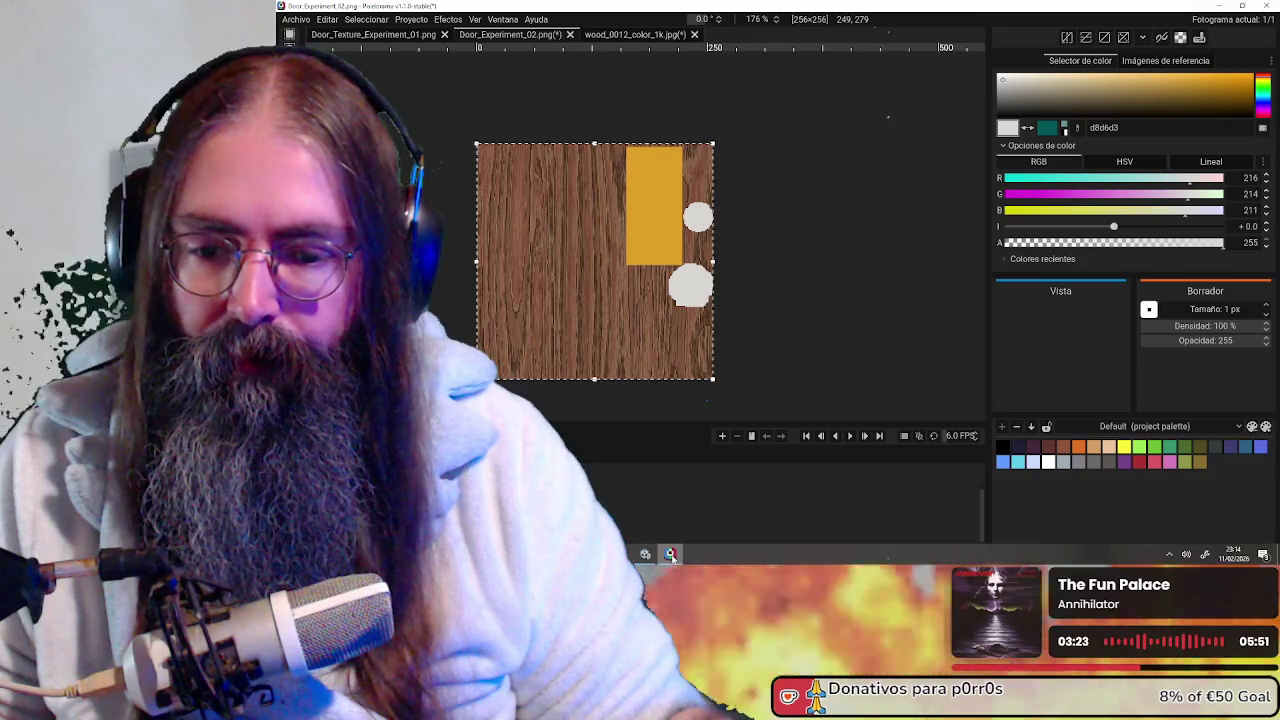
pyautogui.hotkey('alt', 'Tab')
pyautogui.moveTo(1007, 309); pyautogui.dragTo(1140, 293, button='middle')
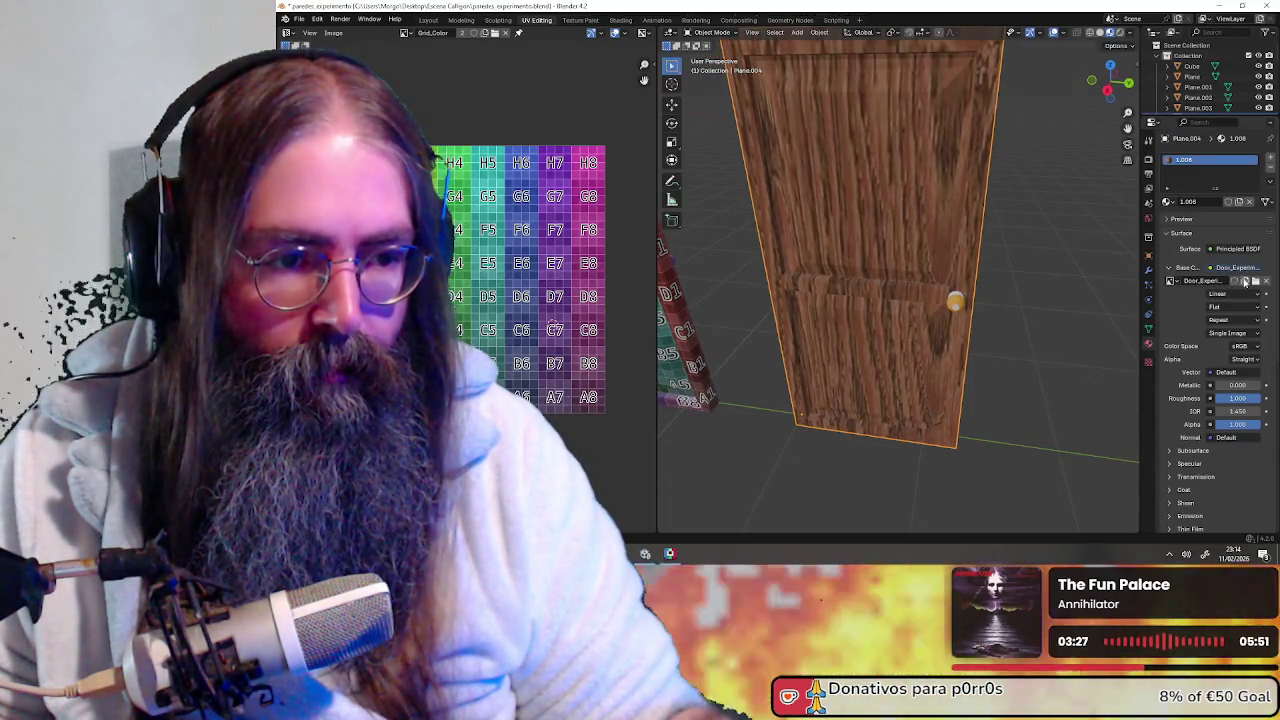
# Load Door_Experiment_02.png as the door's image texture and view it from the front
pyautogui.click(1172, 281)
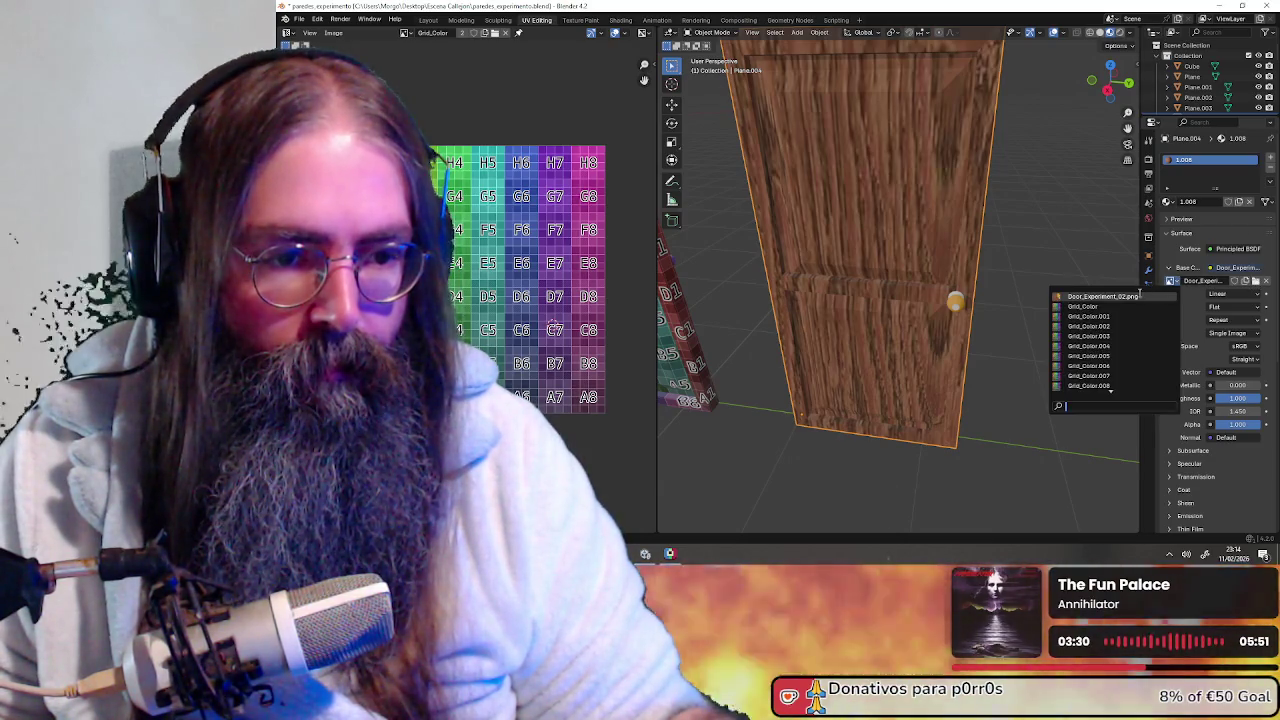
pyautogui.click(1138, 297)
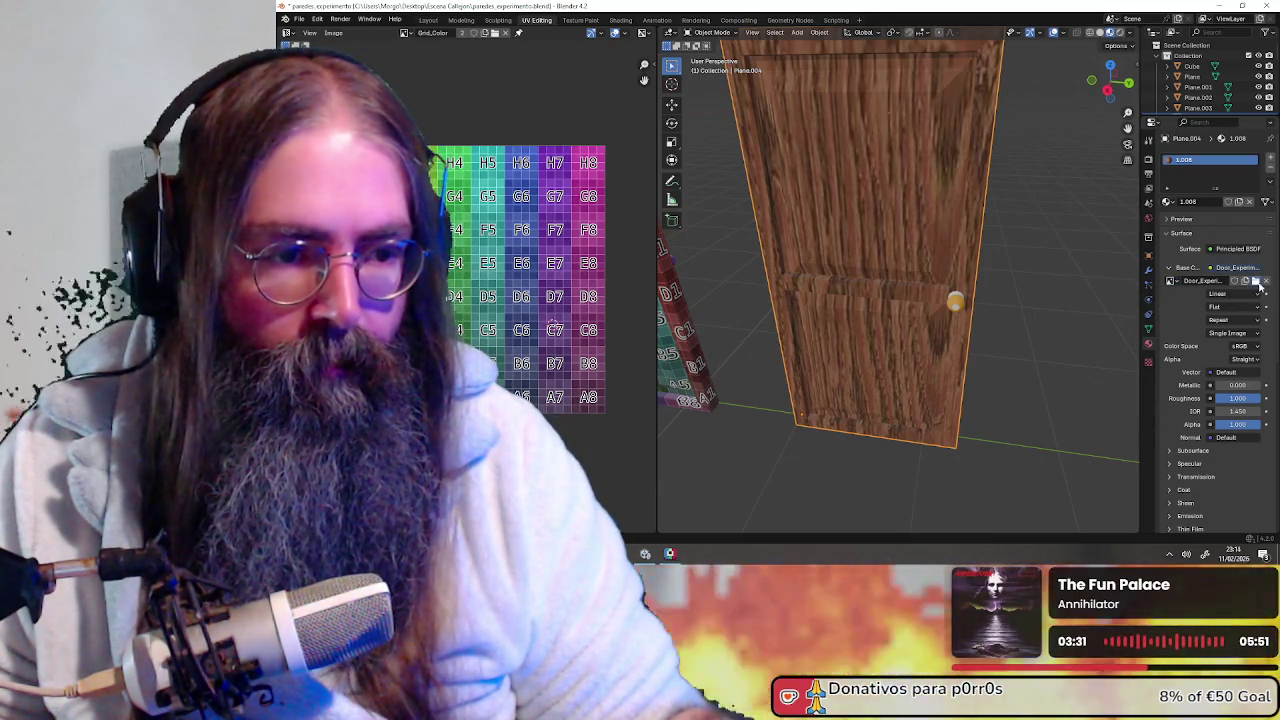
pyautogui.click(1256, 282)
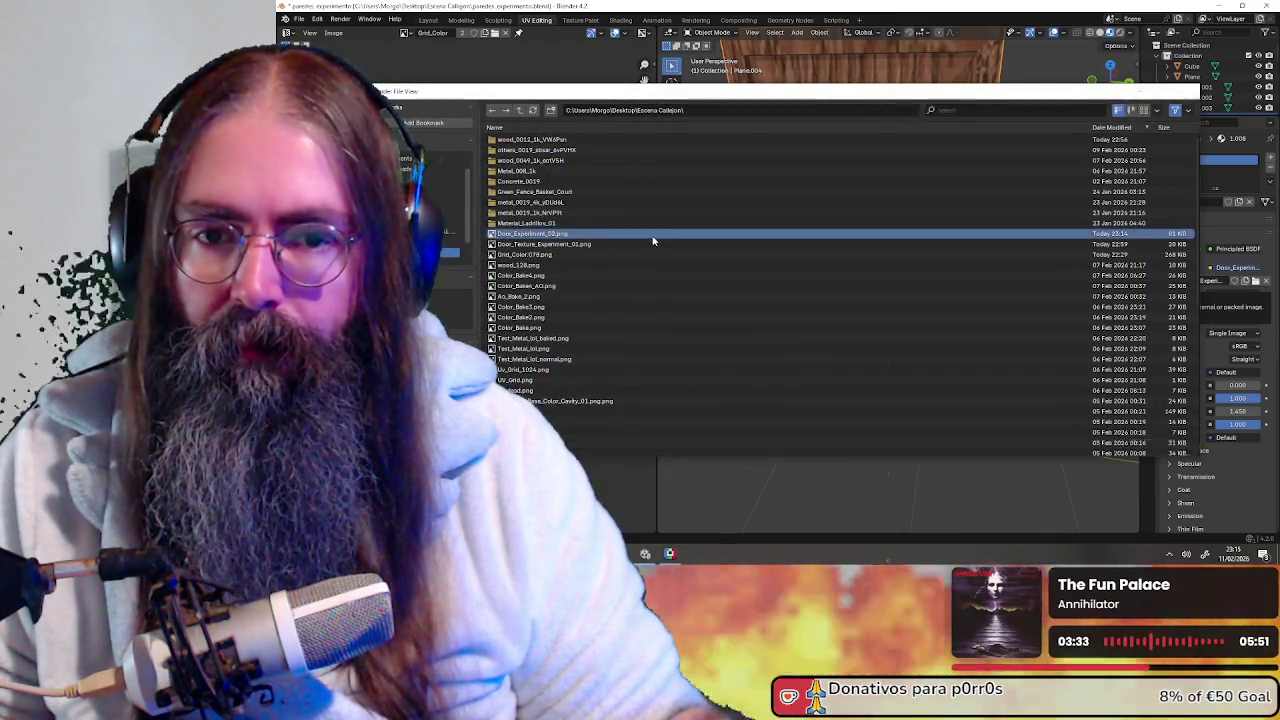
pyautogui.doubleClick(653, 241)
pyautogui.moveTo(720, 241)
pyautogui.mouseDown(button='middle')
pyautogui.moveTo(1063, 243)
pyautogui.moveTo(989, 266)
pyautogui.mouseUp(button='middle')
pyautogui.scroll(-4, 1006, 251)
pyautogui.scroll(2, 944, 268)
pyautogui.scroll(1, 943, 267)
pyautogui.scroll(2, 943, 267)
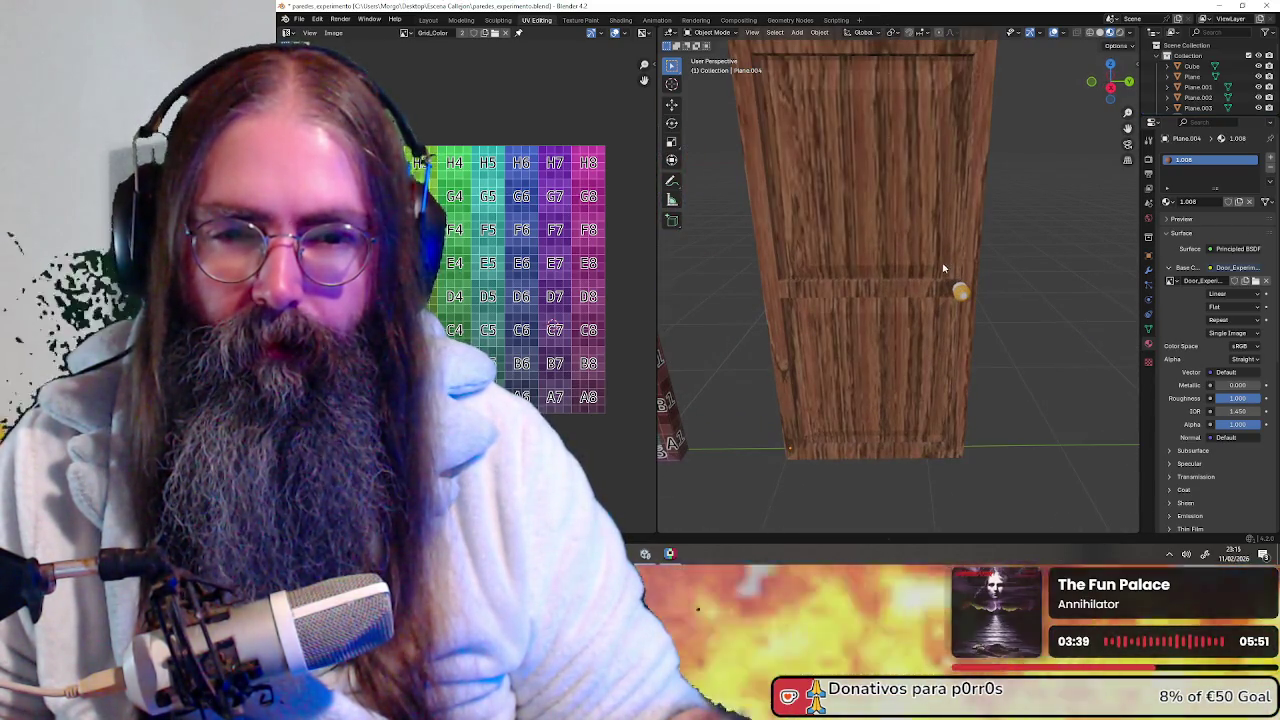
pyautogui.scroll(1, 943, 268)
pyautogui.scroll(2, 930, 264)
pyautogui.scroll(-2, 1048, 274)
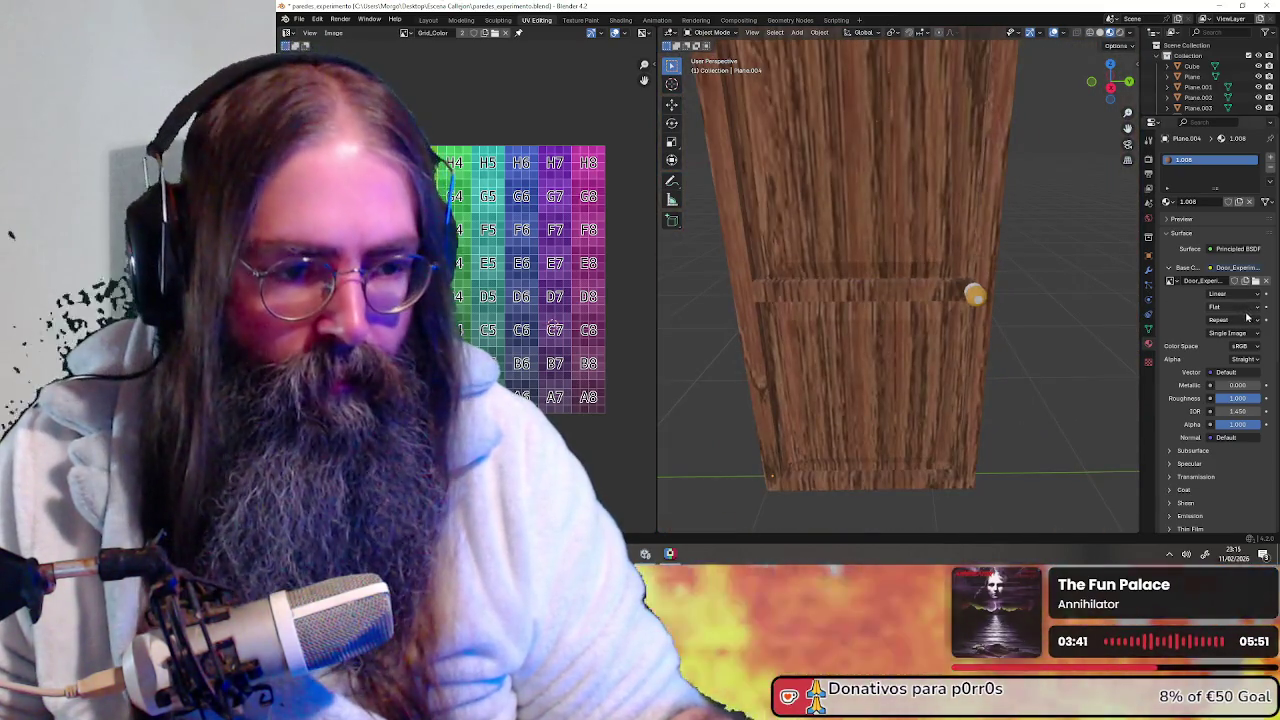
# Set the texture interpolation to Closest for crisp pixels and inspect the door
pyautogui.click(1237, 307)
pyautogui.click(1237, 312)
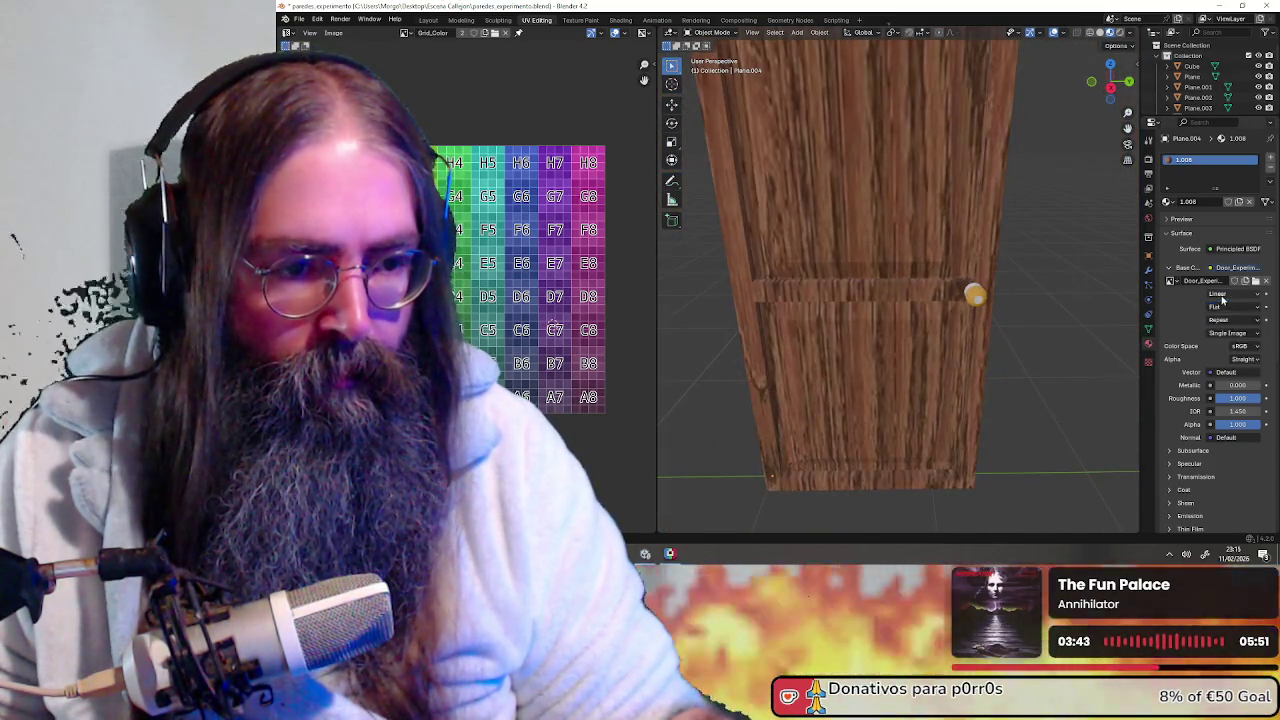
pyautogui.click(1225, 294)
pyautogui.click(1222, 331)
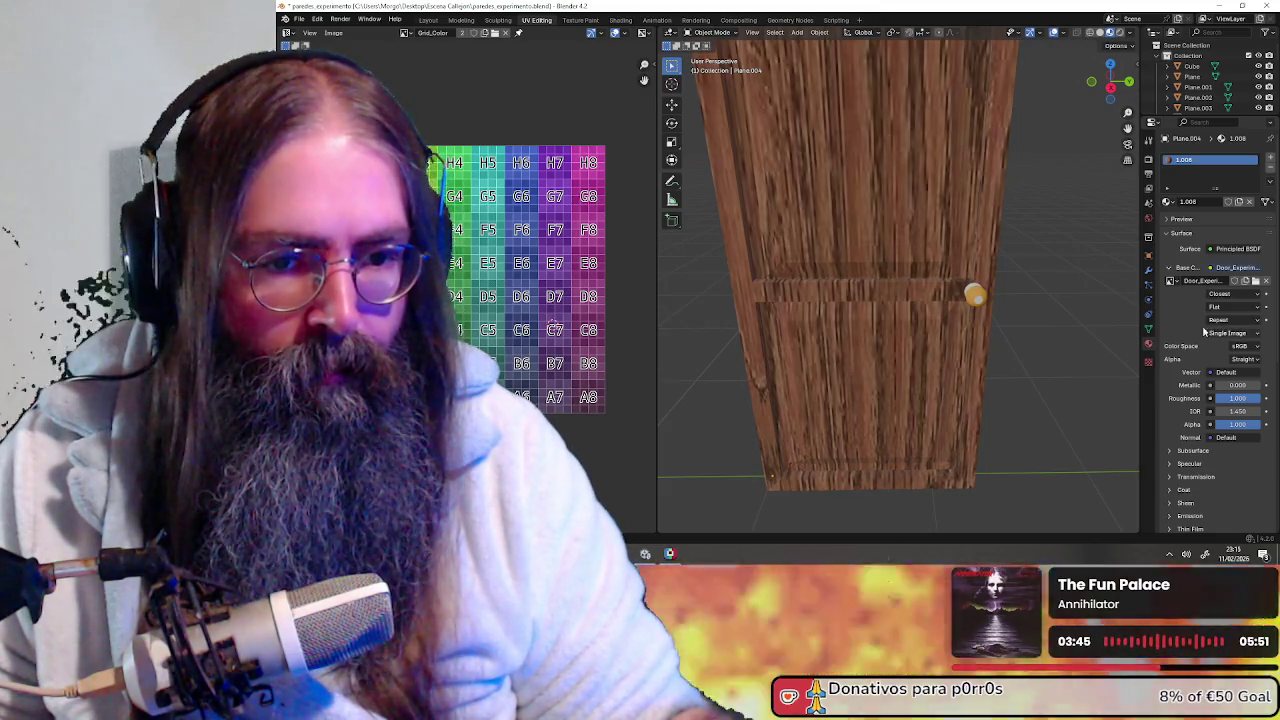
pyautogui.moveTo(1030, 305)
pyautogui.mouseDown(button='middle')
pyautogui.moveTo(1005, 290)
pyautogui.moveTo(903, 363)
pyautogui.moveTo(814, 349)
pyautogui.moveTo(886, 346)
pyautogui.moveTo(935, 317)
pyautogui.moveTo(766, 323)
pyautogui.moveTo(933, 326)
pyautogui.moveTo(880, 335)
pyautogui.moveTo(890, 342)
pyautogui.moveTo(980, 331)
pyautogui.moveTo(890, 332)
pyautogui.moveTo(997, 315)
pyautogui.moveTo(939, 311)
pyautogui.moveTo(971, 320)
pyautogui.moveTo(957, 210)
pyautogui.moveTo(857, 330)
pyautogui.moveTo(883, 325)
pyautogui.moveTo(864, 307)
pyautogui.moveTo(914, 345)
pyautogui.moveTo(858, 330)
pyautogui.mouseUp(button='middle')
pyautogui.scroll(2, 903, 363)
pyautogui.scroll(3, 903, 363)
pyautogui.scroll(-5, 854, 345)
pyautogui.scroll(-5, 917, 333)
pyautogui.scroll(3, 957, 290)
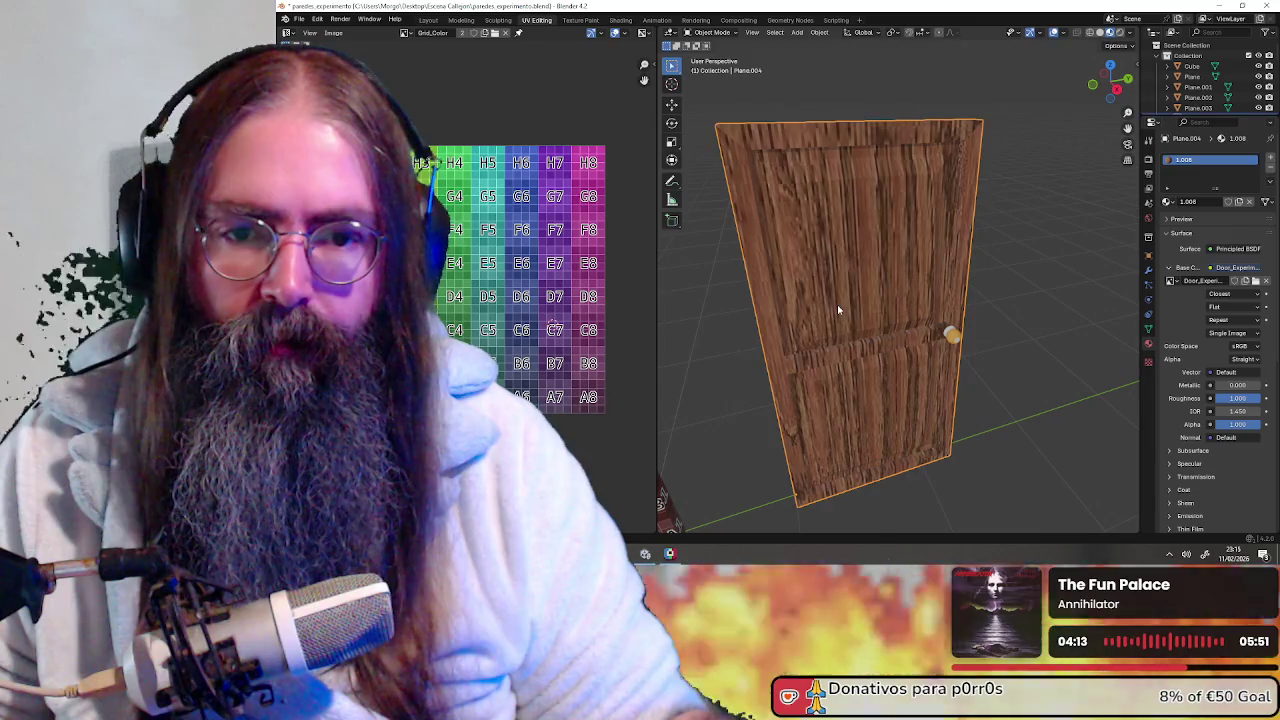
# In Edit Mode face select, select the upper panel's four frame faces
pyautogui.click(712, 32)
pyautogui.click(712, 56)
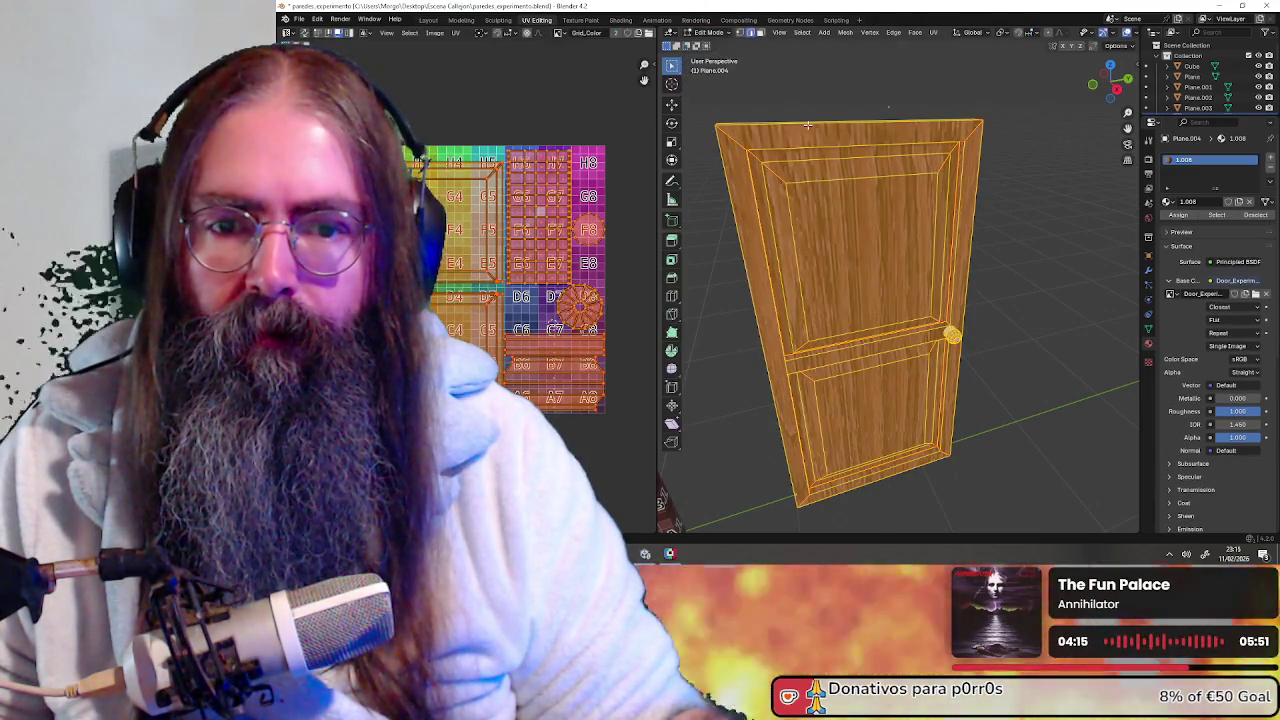
pyautogui.click(760, 32)
pyautogui.hotkey('alt', 'a')
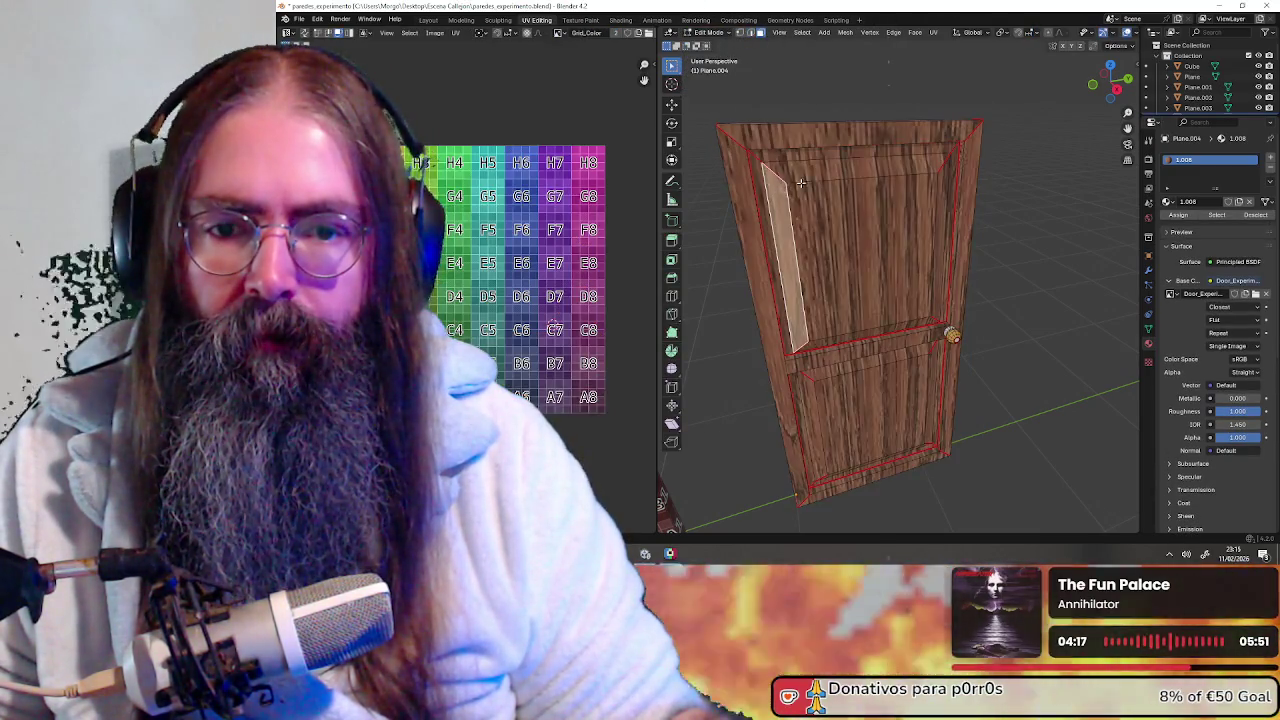
pyautogui.click(777, 230)
pyautogui.keyDown('shift'); pyautogui.click(850, 124); pyautogui.keyUp('shift')
pyautogui.moveTo(850, 190); pyautogui.dragTo(905, 230, button='middle')
pyautogui.keyDown('shift'); pyautogui.click(928, 250); pyautogui.keyUp('shift')
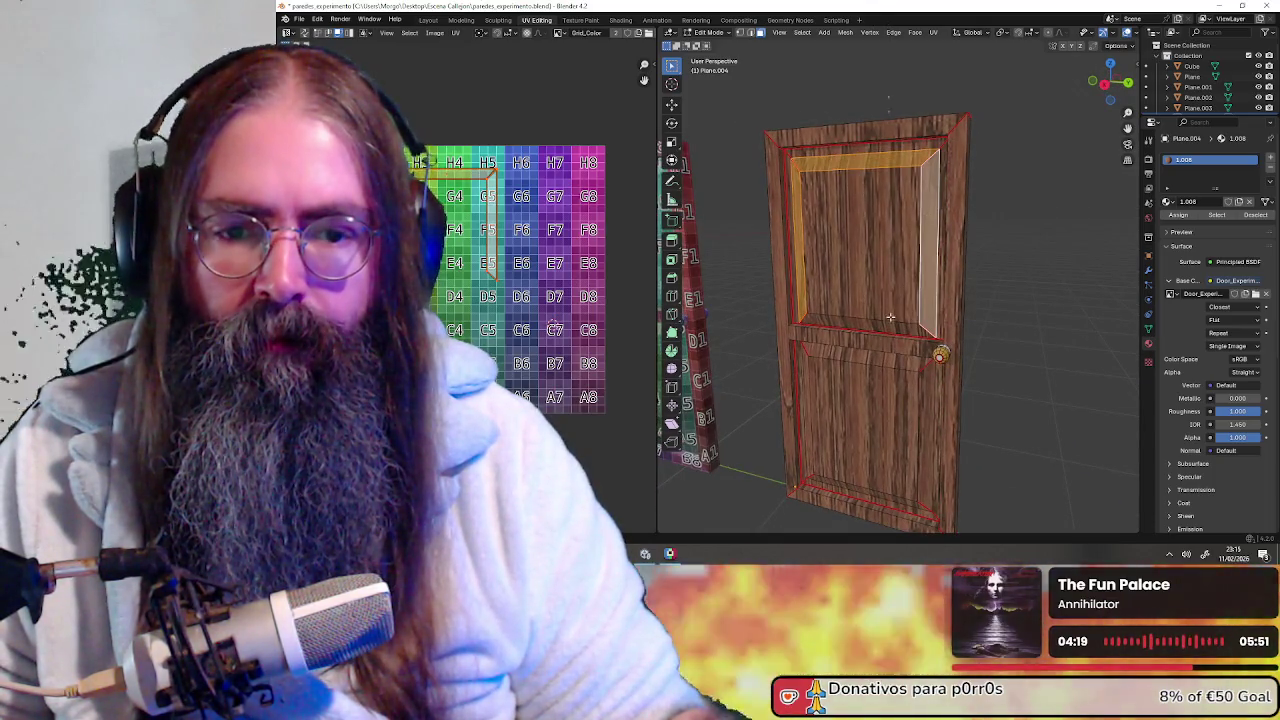
pyautogui.keyDown('shift'); pyautogui.click(877, 323); pyautogui.keyUp('shift')
# Add the lower panel's four frame faces and the top frame face to the selection
pyautogui.keyDown('shift'); pyautogui.click(876, 356); pyautogui.keyUp('shift')
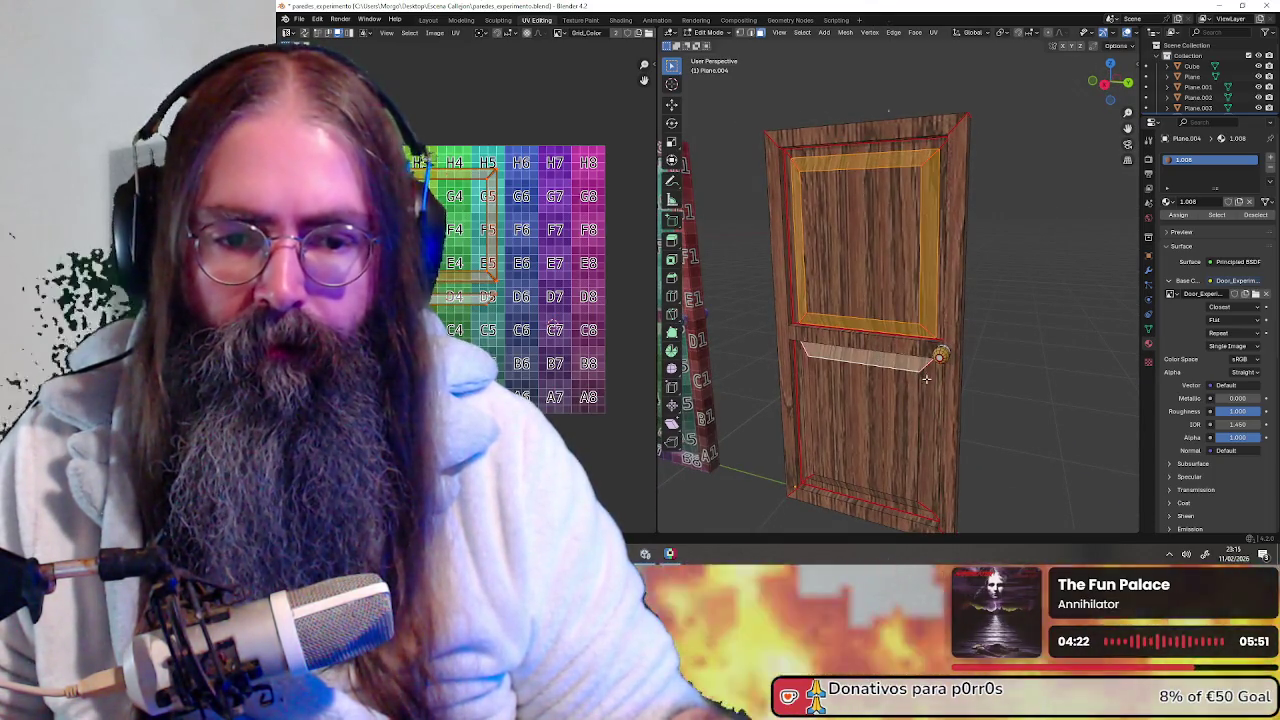
pyautogui.keyDown('shift'); pyautogui.click(932, 430); pyautogui.keyUp('shift')
pyautogui.moveTo(932, 430)
pyautogui.mouseDown(button='middle')
pyautogui.moveTo(880, 420)
pyautogui.moveTo(840, 384)
pyautogui.mouseUp(button='middle')
pyautogui.keyDown('shift'); pyautogui.click(805, 420); pyautogui.keyUp('shift')
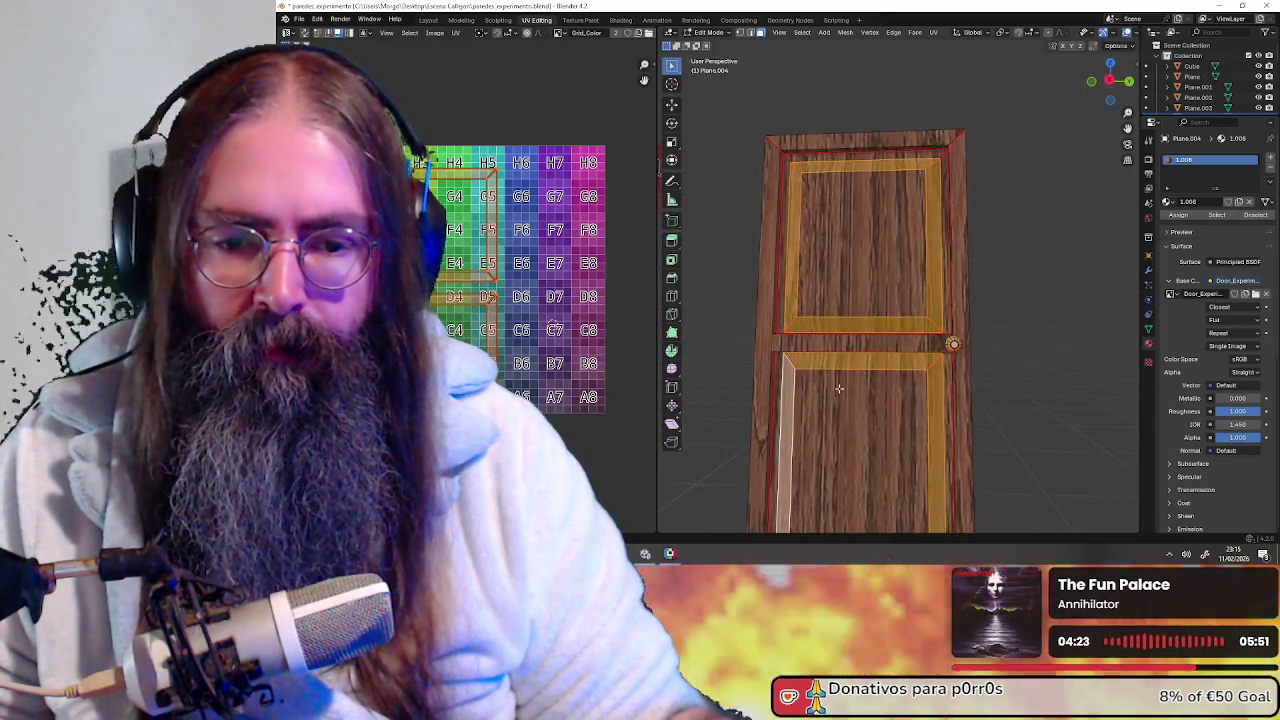
pyautogui.moveTo(863, 451); pyautogui.dragTo(884, 290, button='middle')
pyautogui.keyDown('shift'); pyautogui.click(856, 350); pyautogui.keyUp('shift')
pyautogui.moveTo(856, 350)
pyautogui.mouseDown(button='middle')
pyautogui.moveTo(765, 285)
pyautogui.moveTo(841, 268)
pyautogui.mouseUp(button='middle')
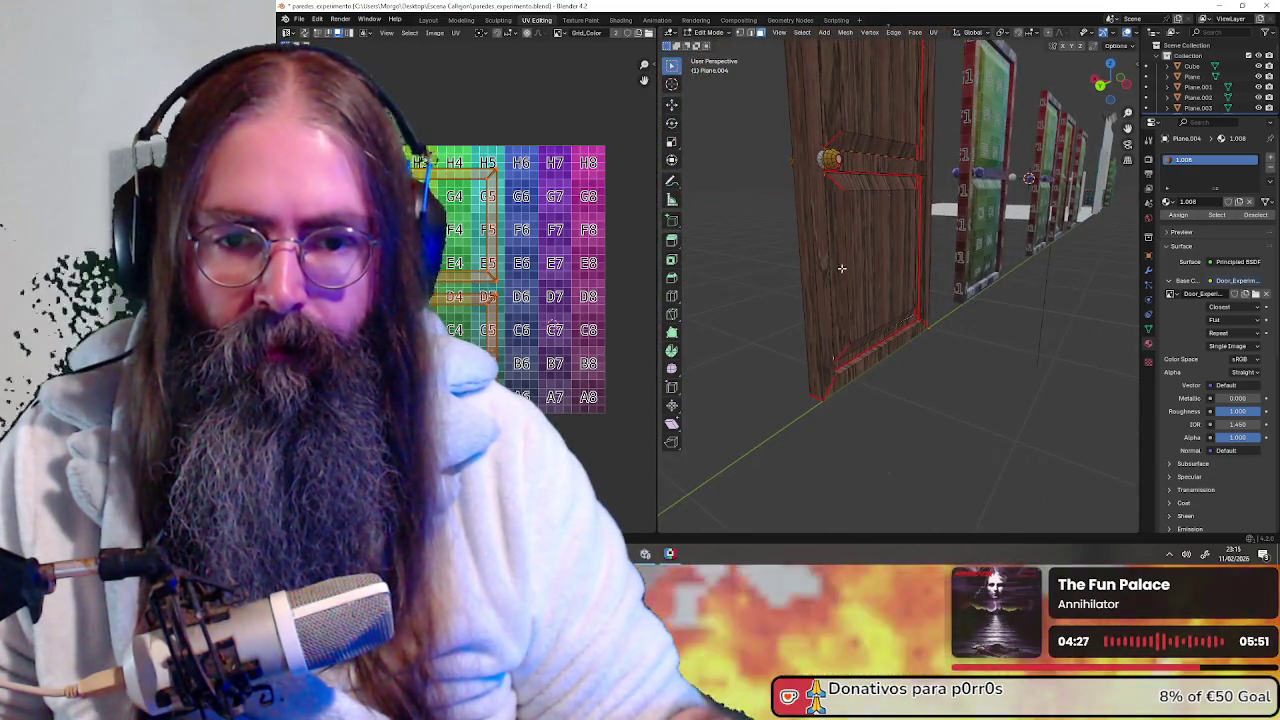
pyautogui.moveTo(856, 343); pyautogui.dragTo(930, 250, button='middle')
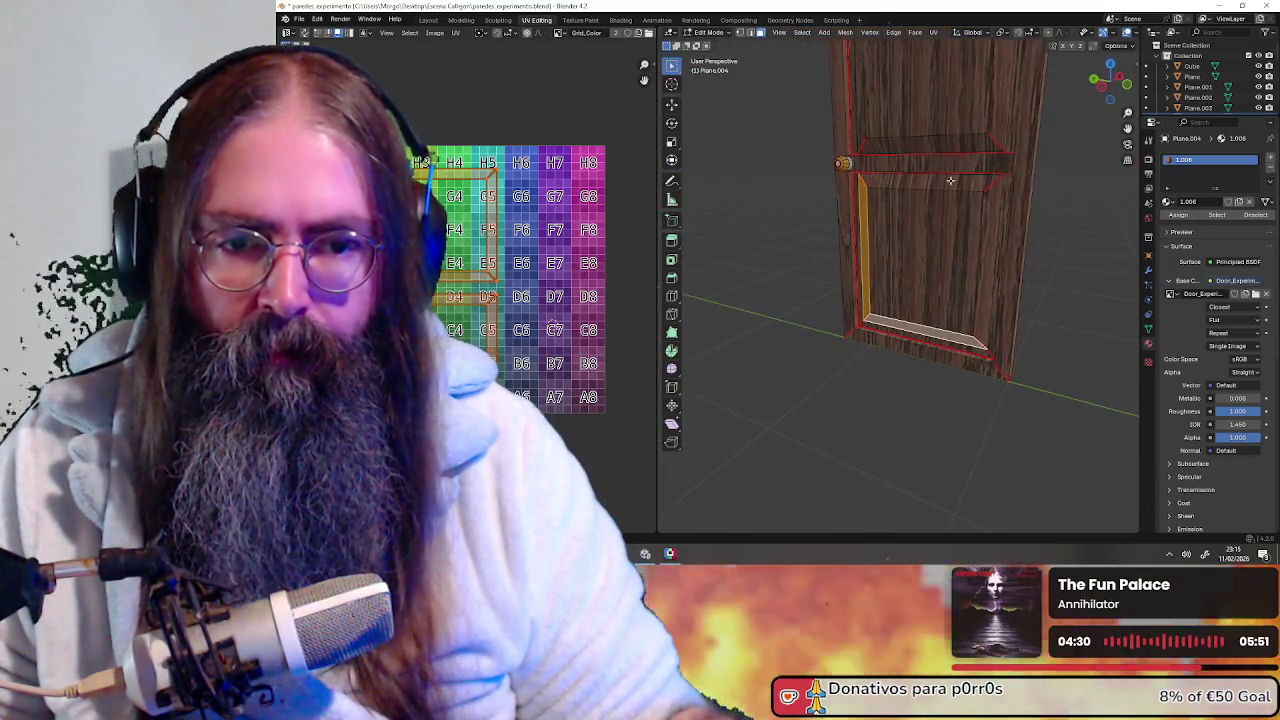
pyautogui.keyDown('shift'); pyautogui.click(970, 178); pyautogui.keyUp('shift')
pyautogui.keyDown('shift'); pyautogui.click(961, 148); pyautogui.keyUp('shift')
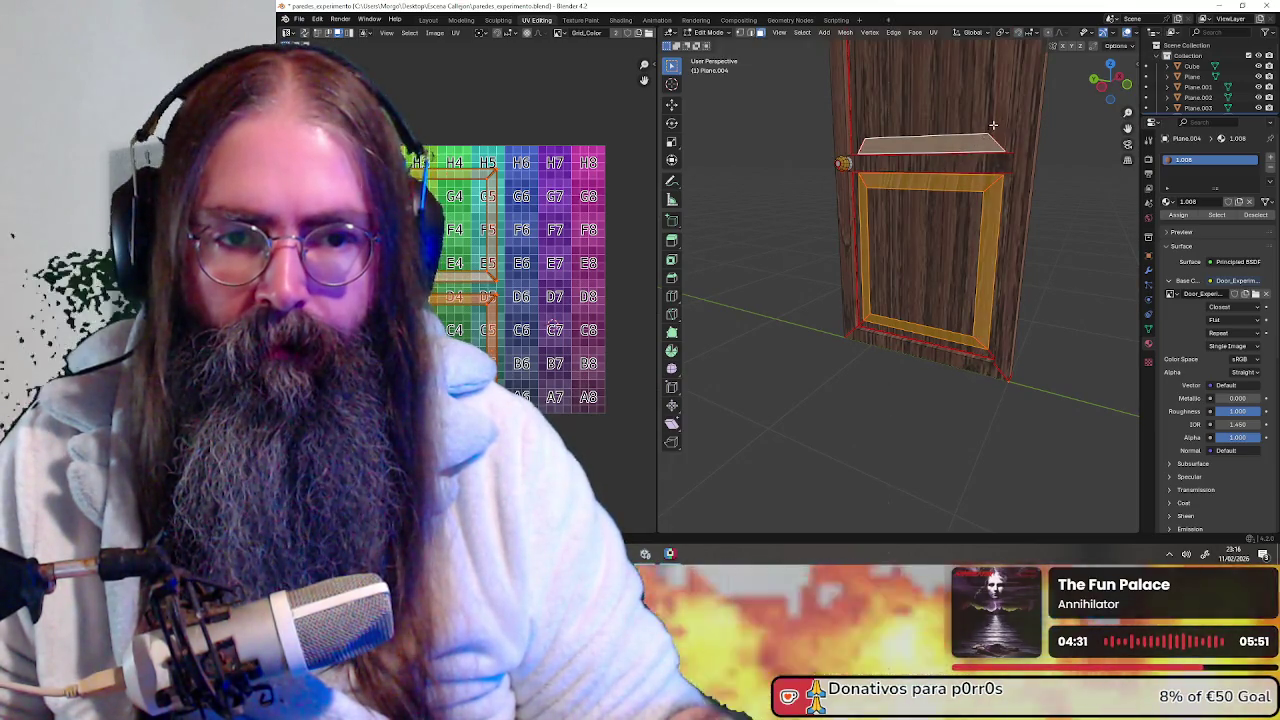
# Apply Shade Smooth to the selected panel frame faces
pyautogui.moveTo(993, 125); pyautogui.dragTo(850, 280, button='middle')
pyautogui.moveTo(846, 204); pyautogui.dragTo(842, 296, button='middle')
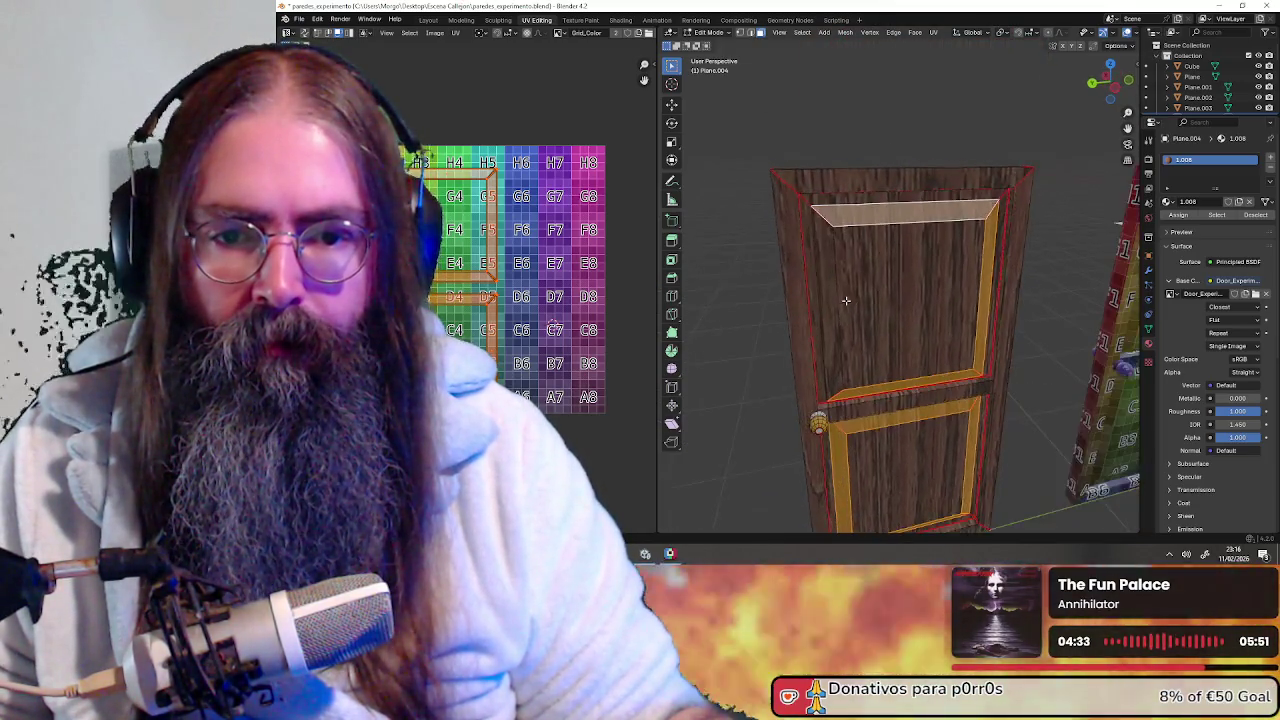
pyautogui.moveTo(726, 283)
pyautogui.mouseDown(button='middle')
pyautogui.moveTo(982, 285)
pyautogui.moveTo(900, 280)
pyautogui.moveTo(790, 245)
pyautogui.mouseUp(button='middle')
pyautogui.rightClick(790, 245)
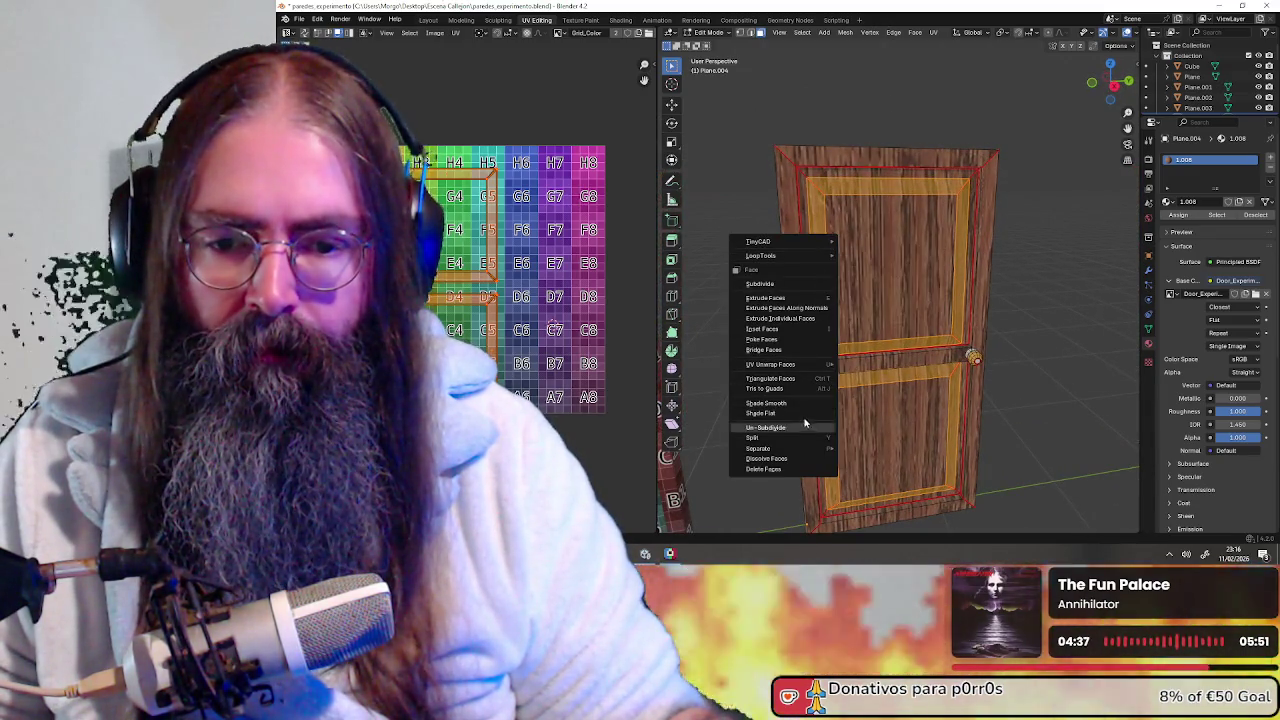
pyautogui.click(783, 405)
# Deselect, return to Object Mode and view the door in material preview shading
pyautogui.click(974, 280)
pyautogui.moveTo(974, 280); pyautogui.dragTo(997, 283, button='middle')
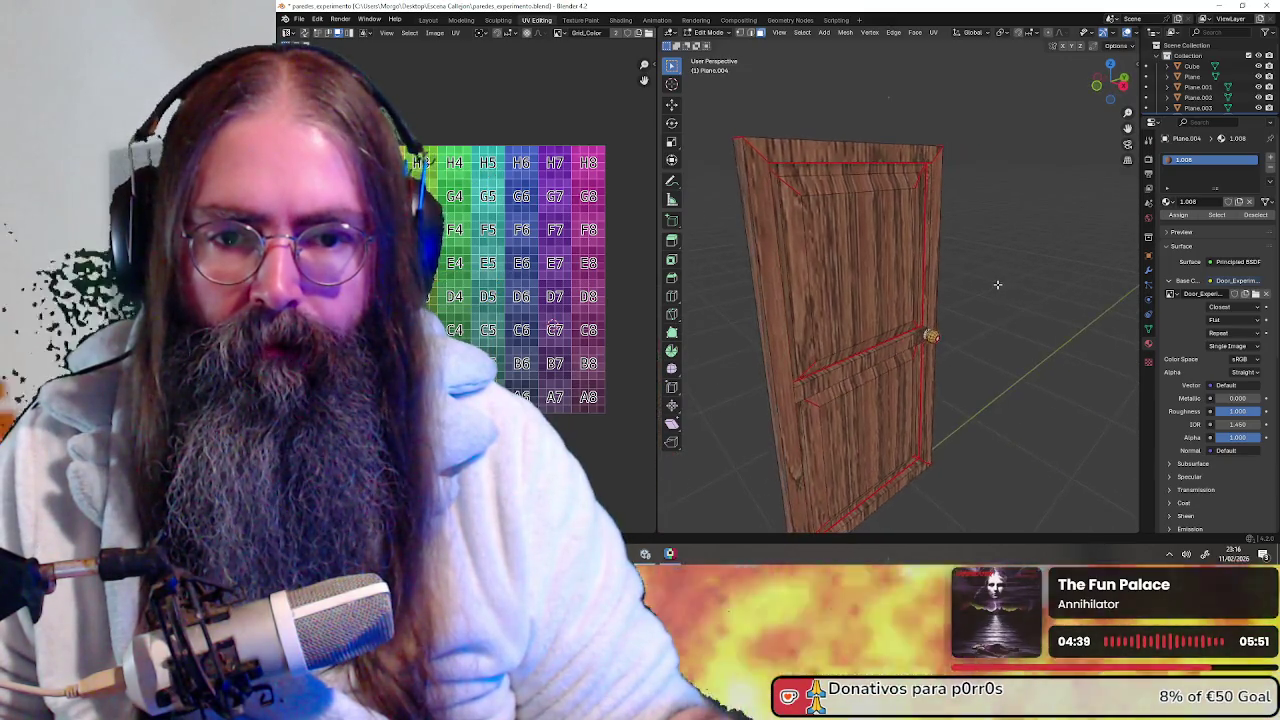
pyautogui.click(705, 32)
pyautogui.click(712, 48)
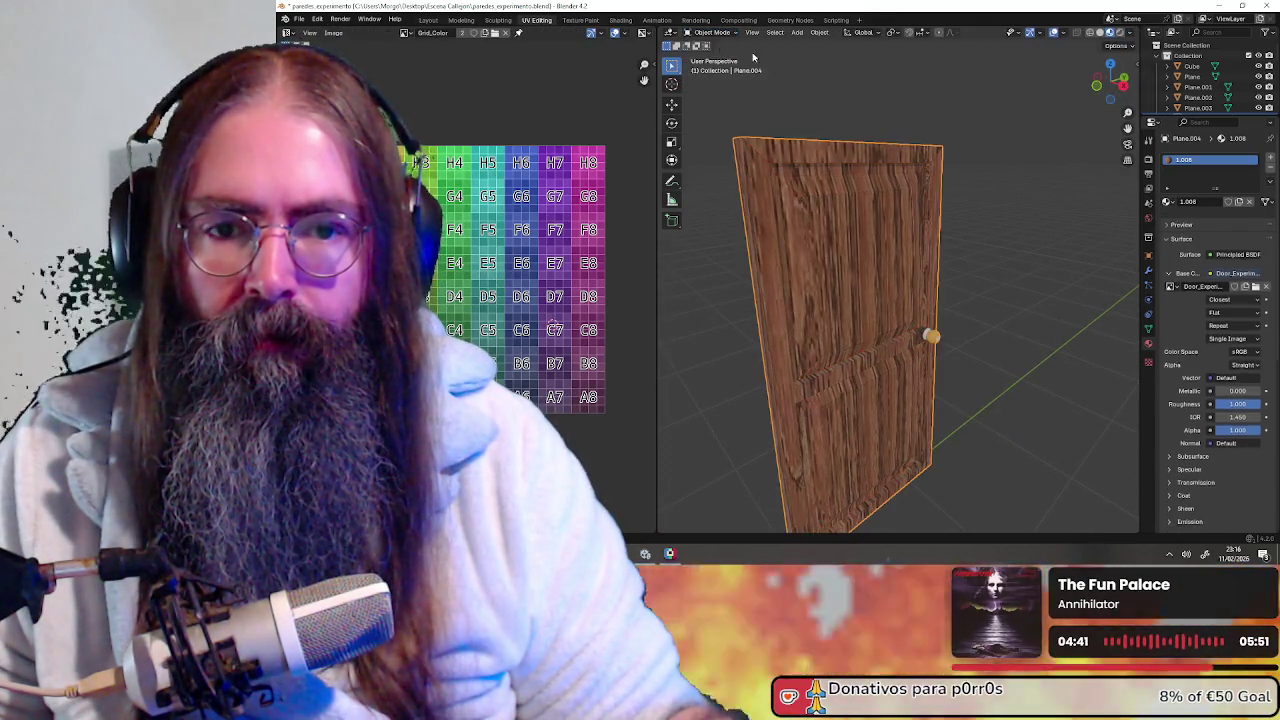
pyautogui.click(1107, 33)
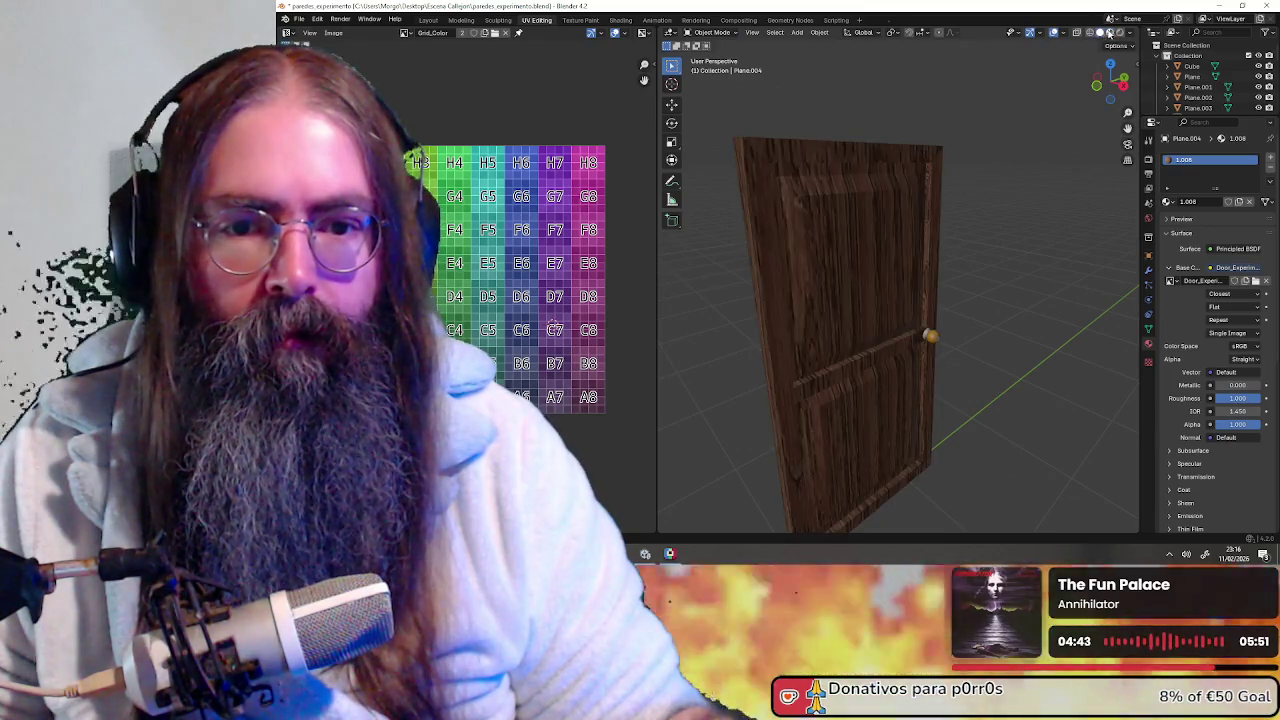
pyautogui.moveTo(1067, 99)
pyautogui.mouseDown(button='middle')
pyautogui.moveTo(979, 157)
pyautogui.moveTo(939, 162)
pyautogui.moveTo(1027, 150)
pyautogui.moveTo(935, 152)
pyautogui.moveTo(996, 148)
pyautogui.moveTo(895, 281)
pyautogui.moveTo(880, 287)
pyautogui.moveTo(832, 195)
pyautogui.moveTo(923, 232)
pyautogui.moveTo(930, 274)
pyautogui.mouseUp(button='middle')
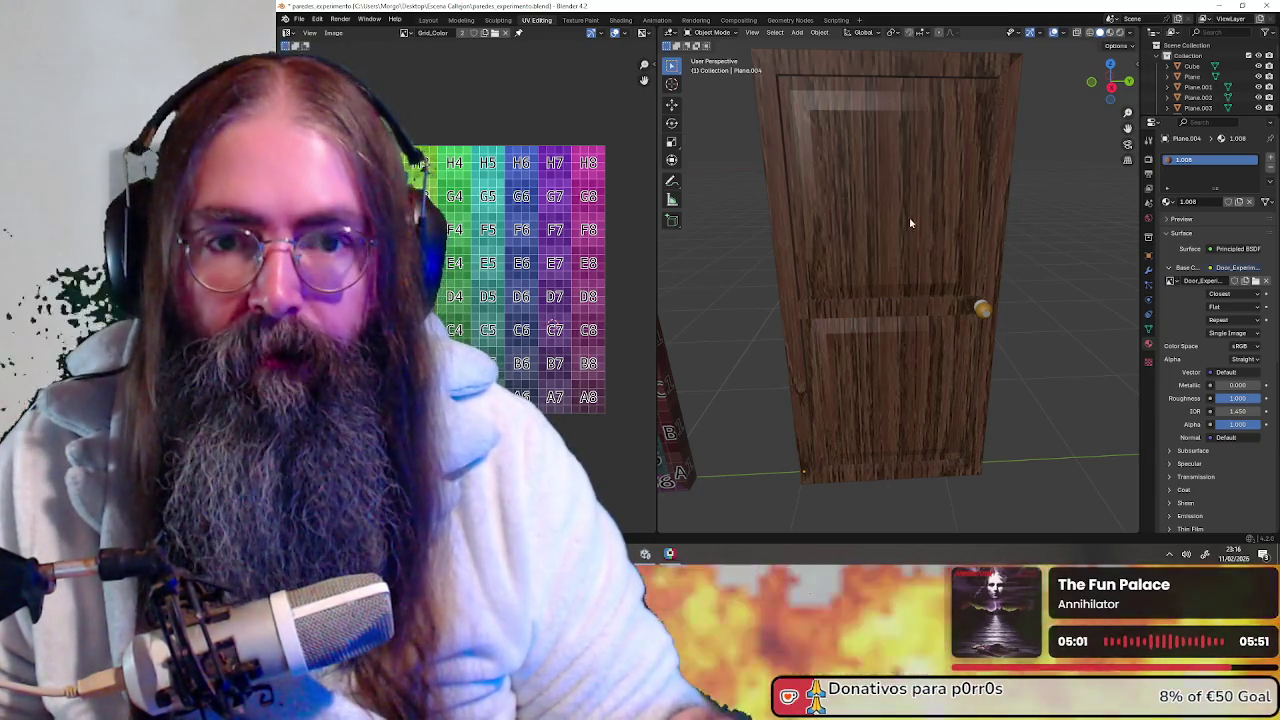
pyautogui.hotkey('alt', 'Tab')
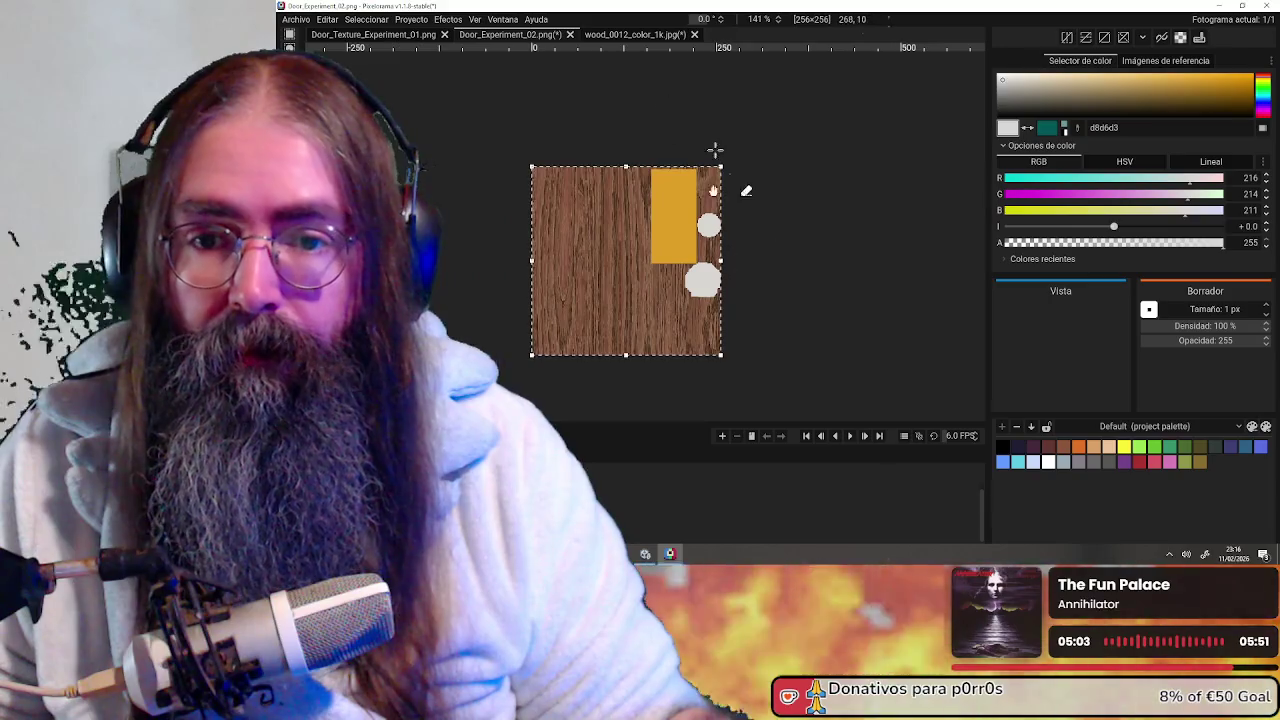
# Bring the wood_0012_color_1k.jpg texture to the front, cancelling a started new image
pyautogui.click(632, 34)
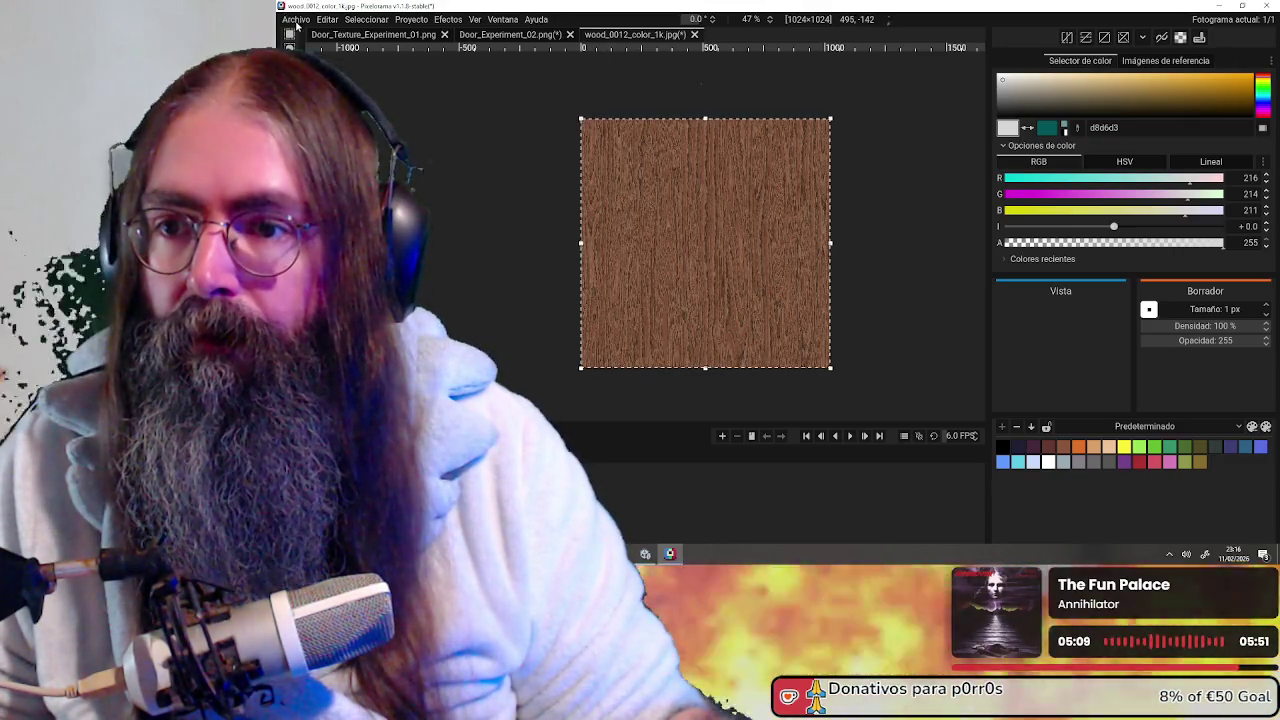
pyautogui.click(292, 19)
pyautogui.click(298, 36)
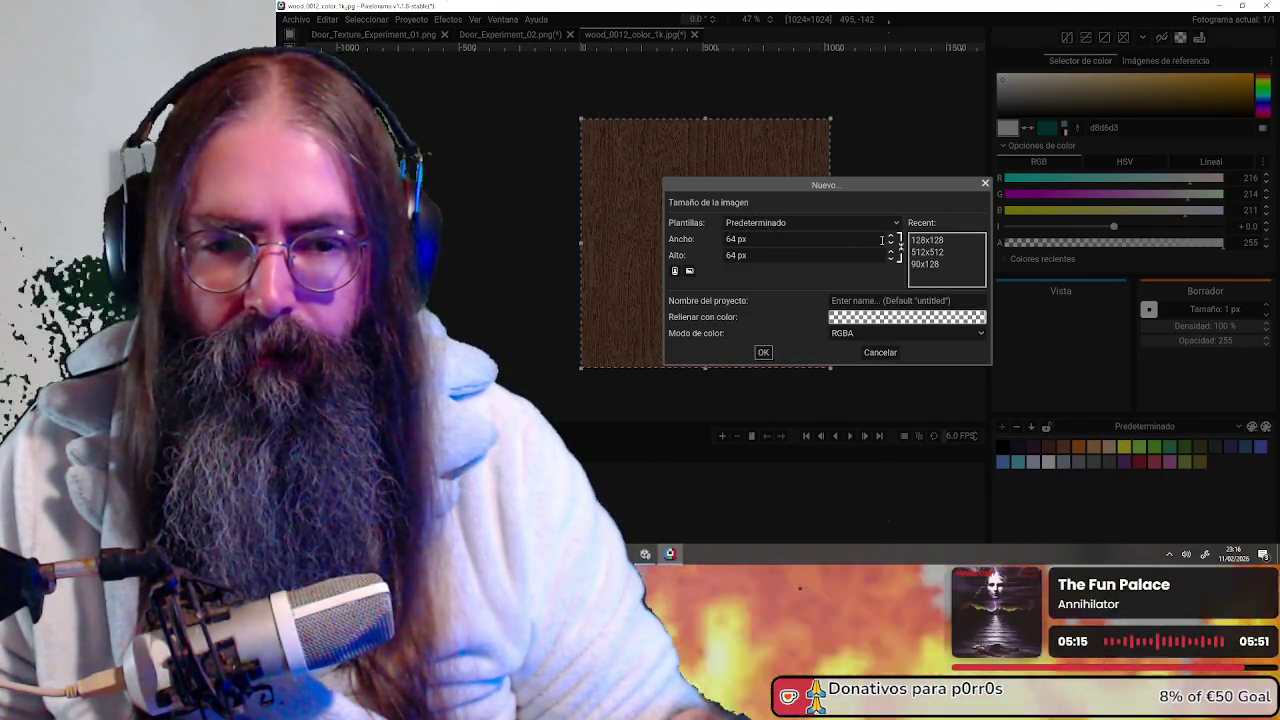
pyautogui.click(986, 184)
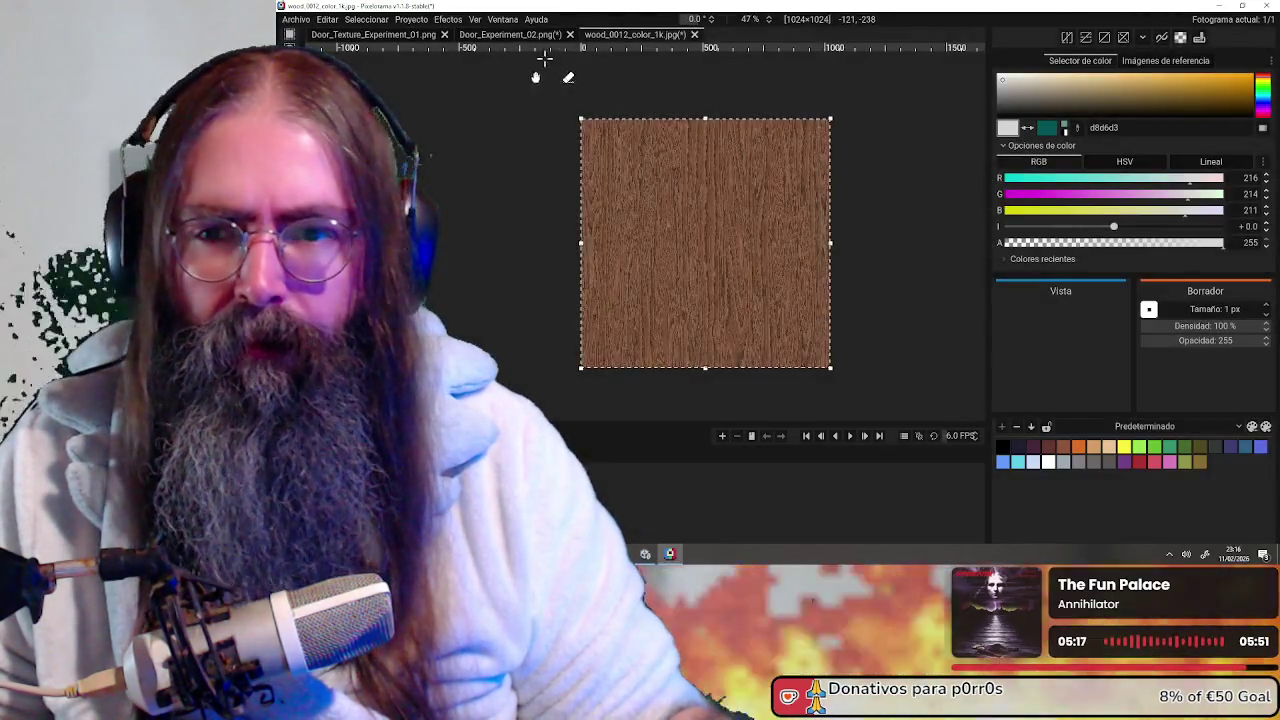
pyautogui.click(515, 34)
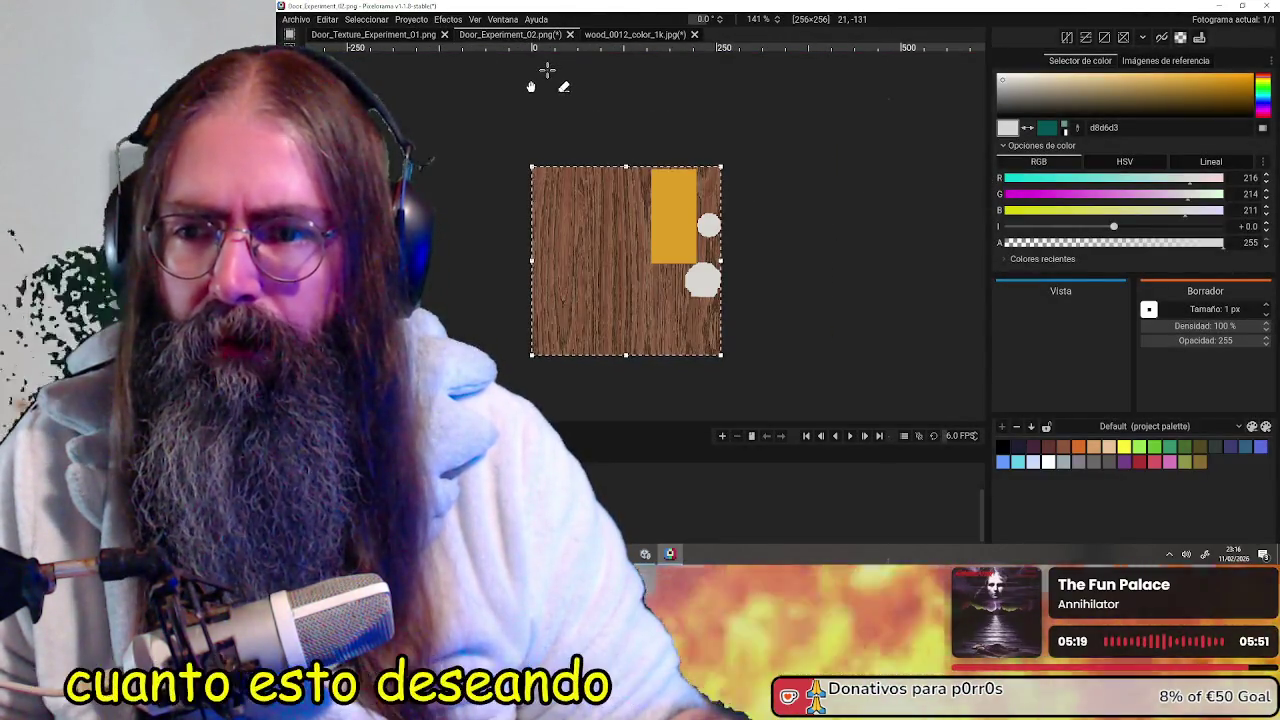
pyautogui.click(621, 34)
pyautogui.click(296, 19)
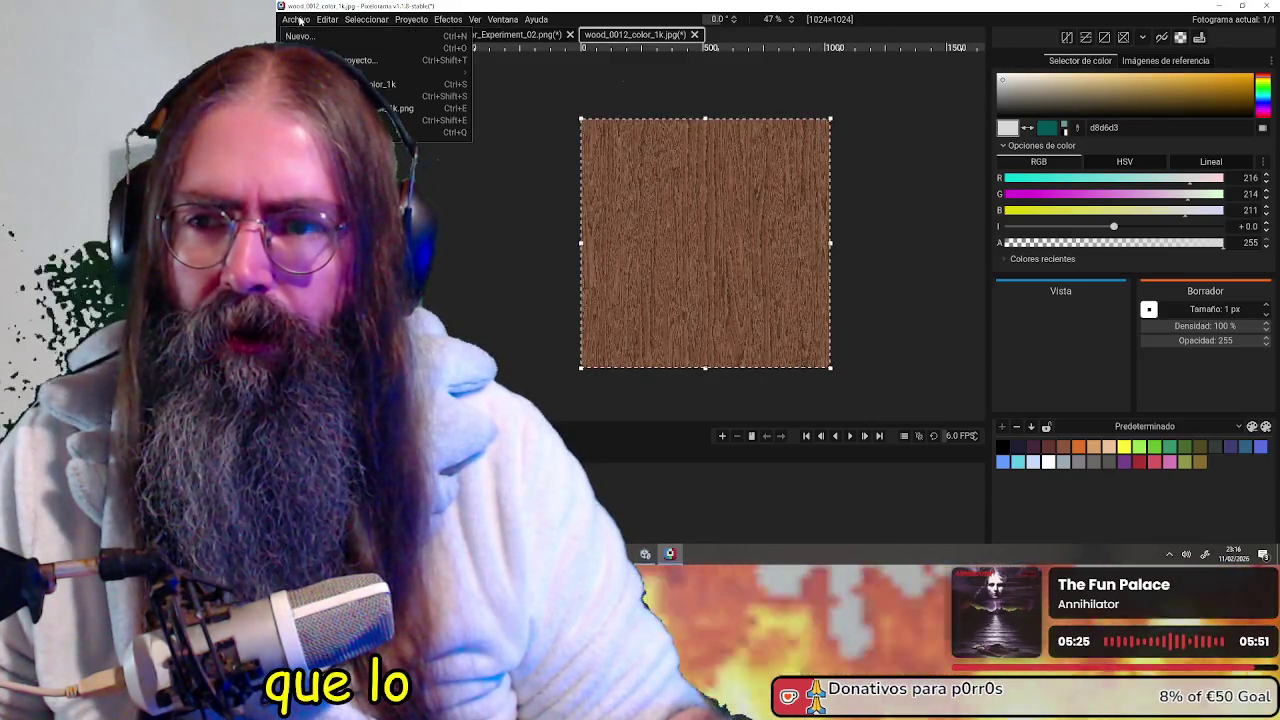
pyautogui.click(300, 37)
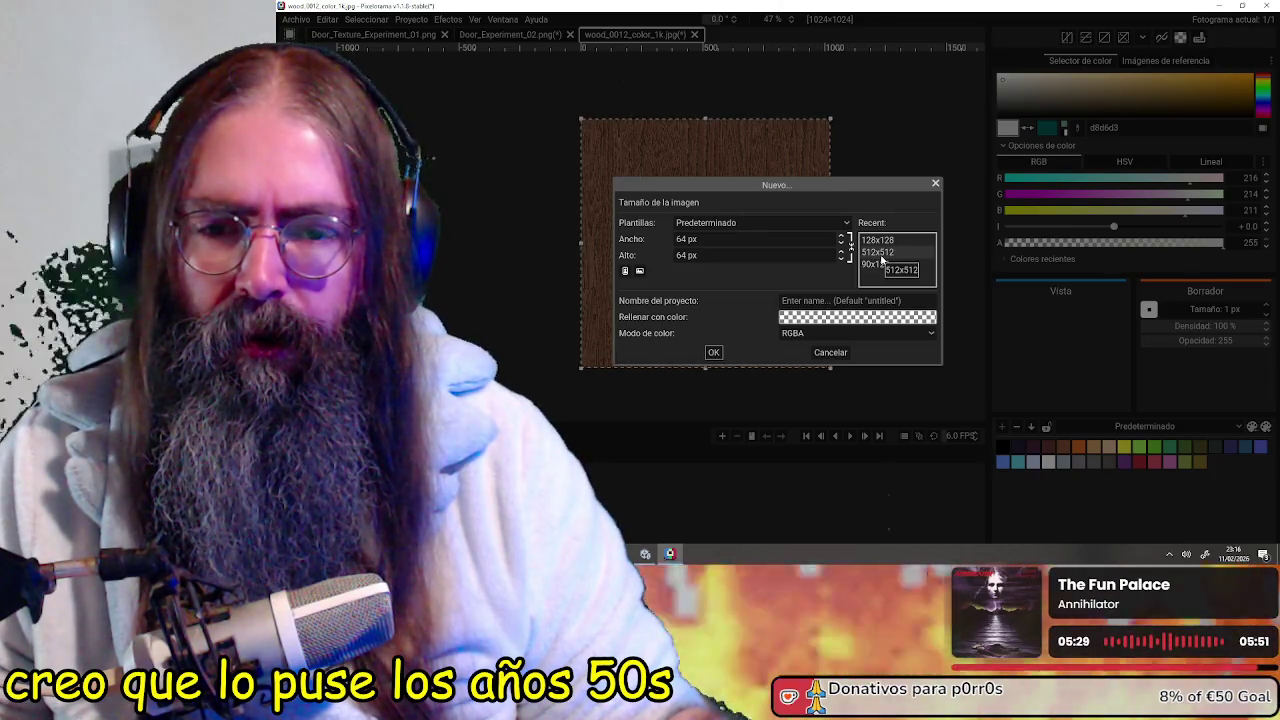
pyautogui.press('BackSpace')
pyautogui.press('BackSpace')
pyautogui.write('256')
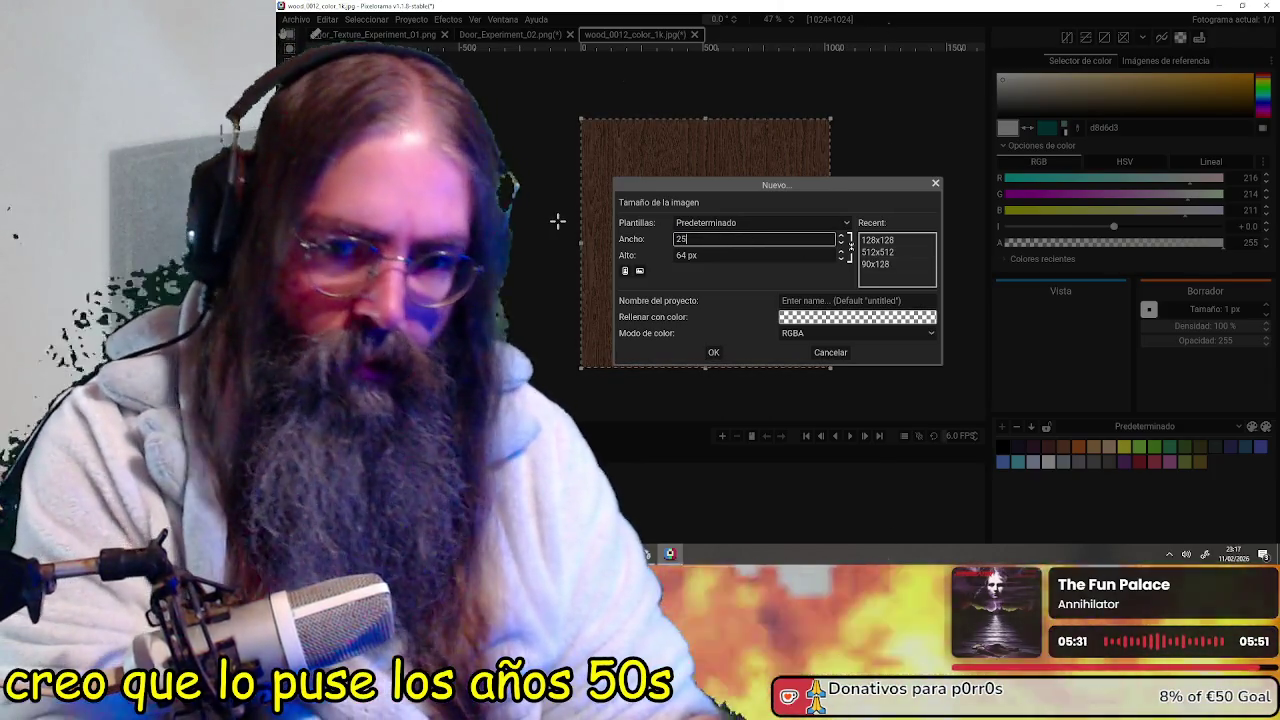
pyautogui.click(718, 255)
pyautogui.write('256')
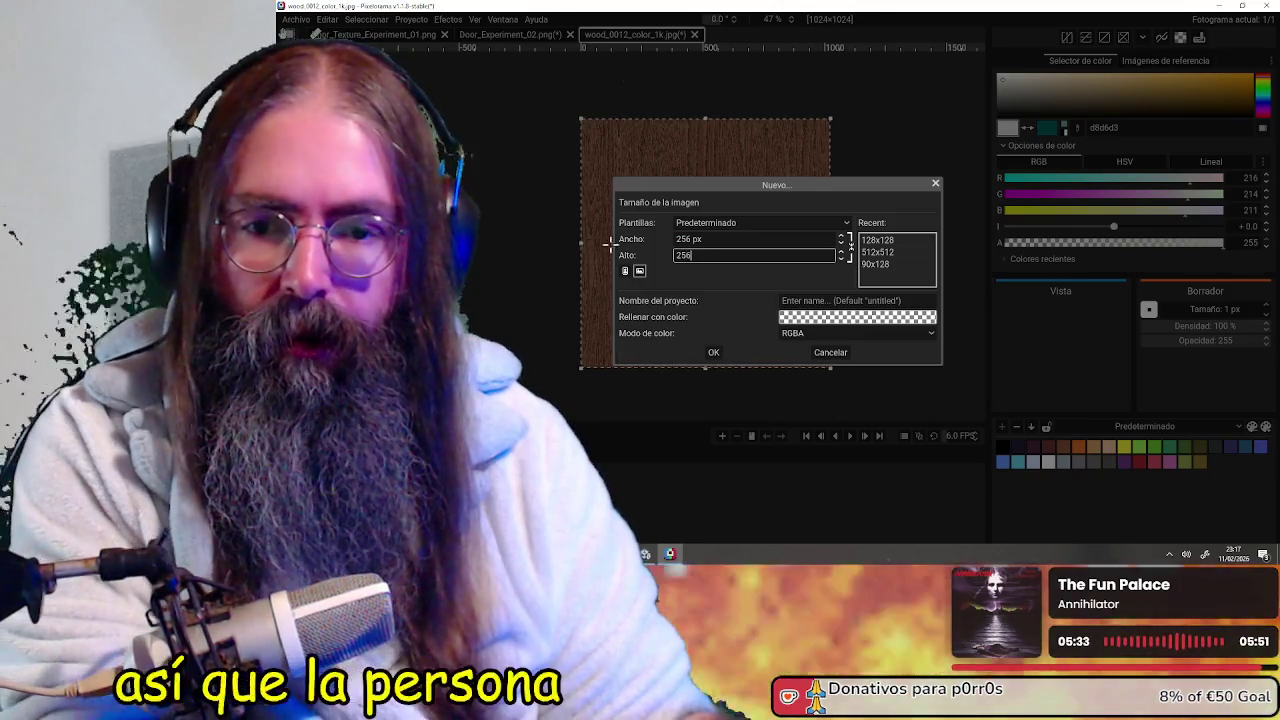
pyautogui.click(800, 300)
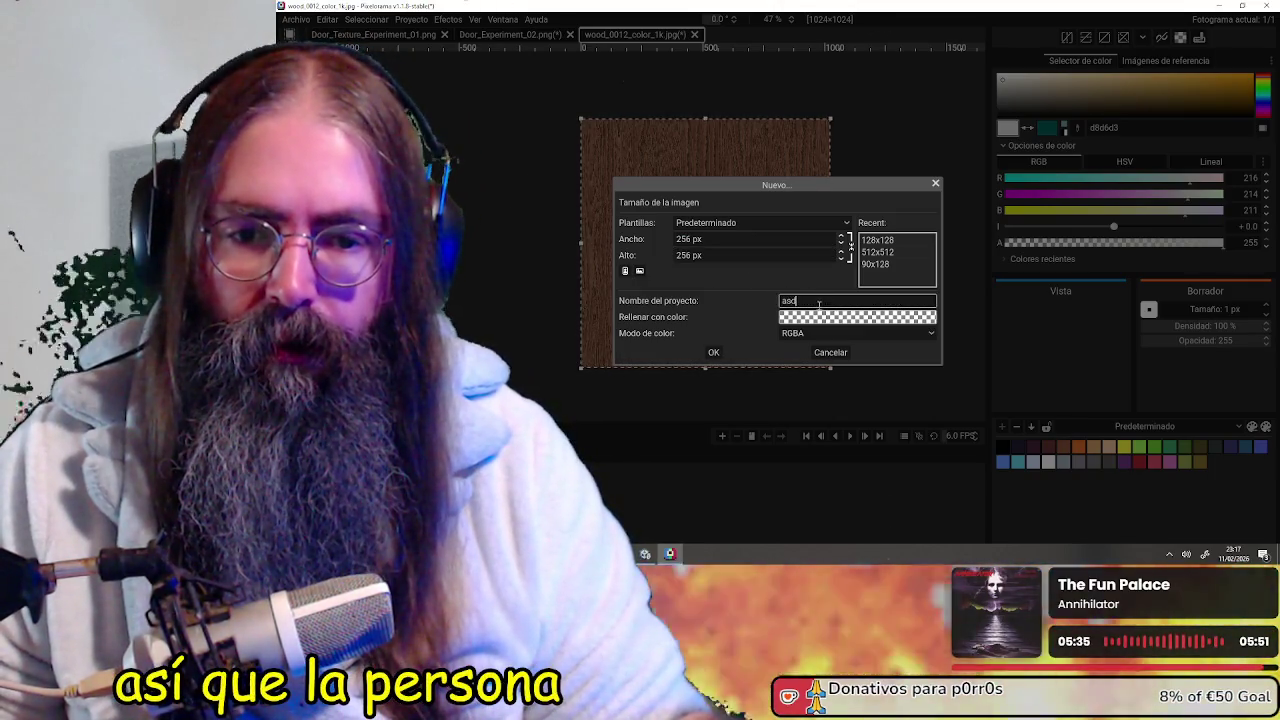
pyautogui.write('asdsad')
pyautogui.click(713, 352)
pyautogui.scroll(-3, 671, 143)
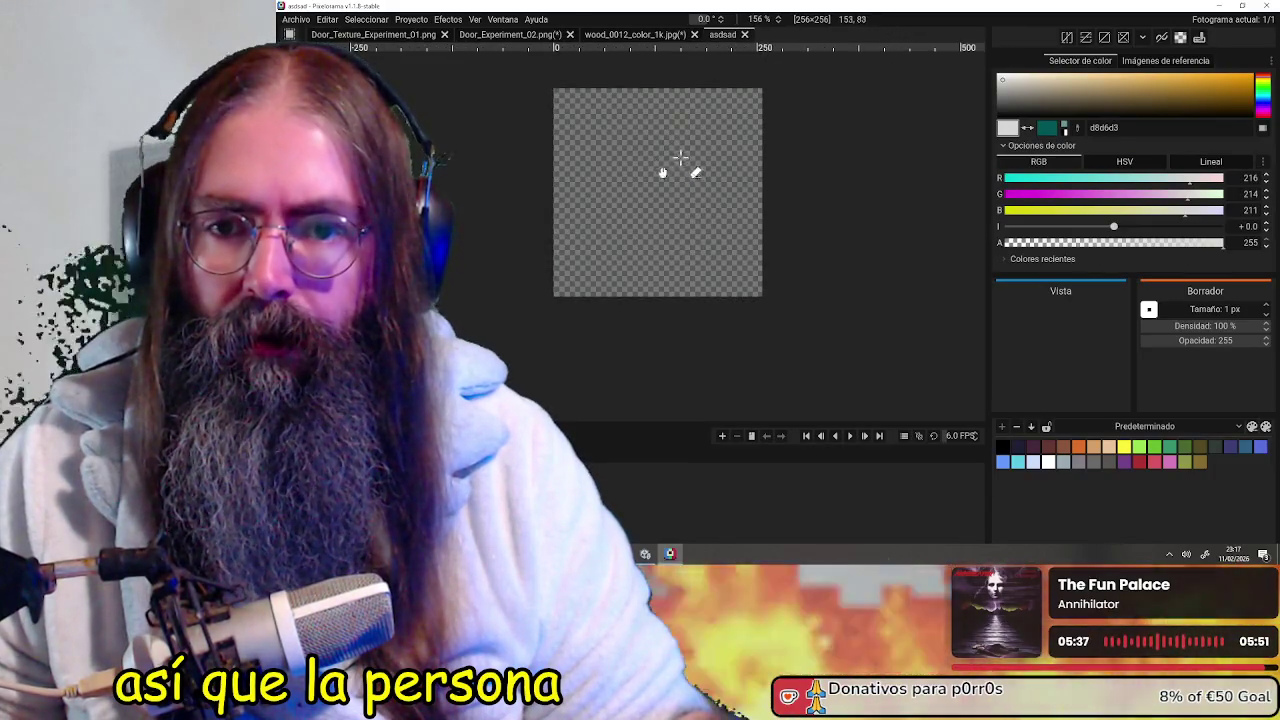
pyautogui.hotkey('ctrl', 'v')
pyautogui.scroll(-2, 720, 200)
pyautogui.scroll(-2, 760, 260)
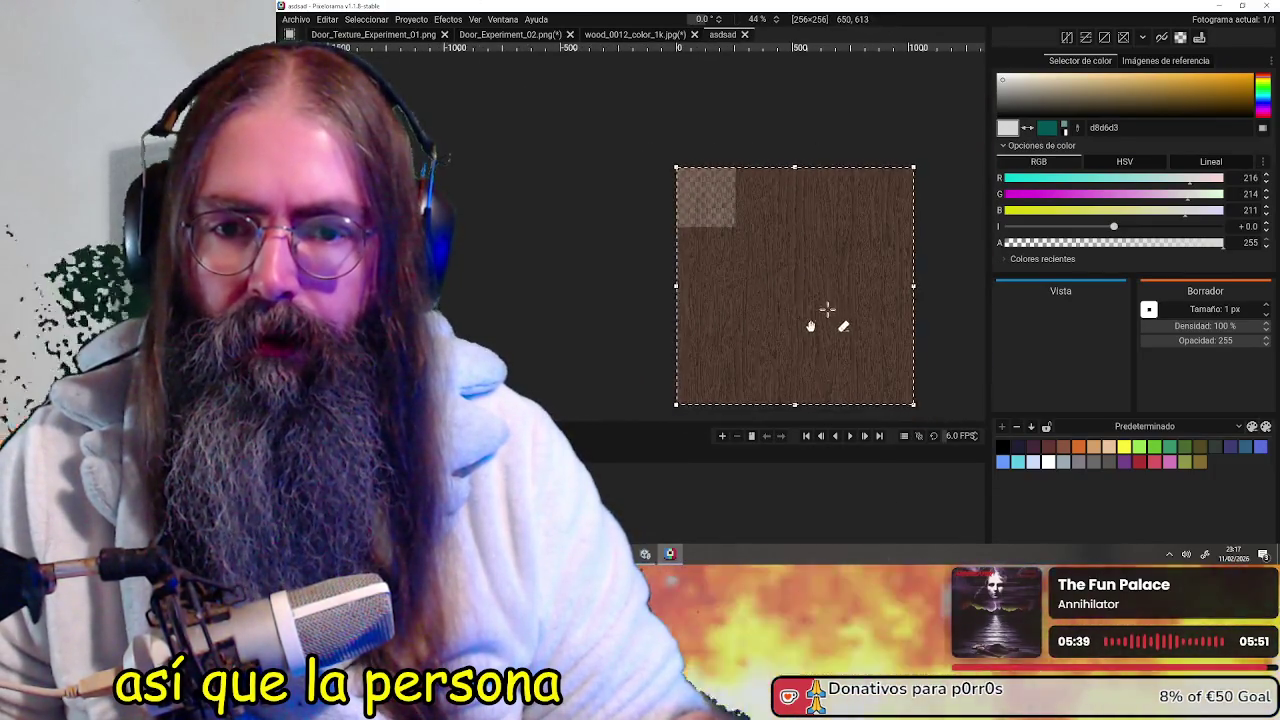
pyautogui.moveTo(761, 275); pyautogui.dragTo(794, 293)
pyautogui.press('Return')
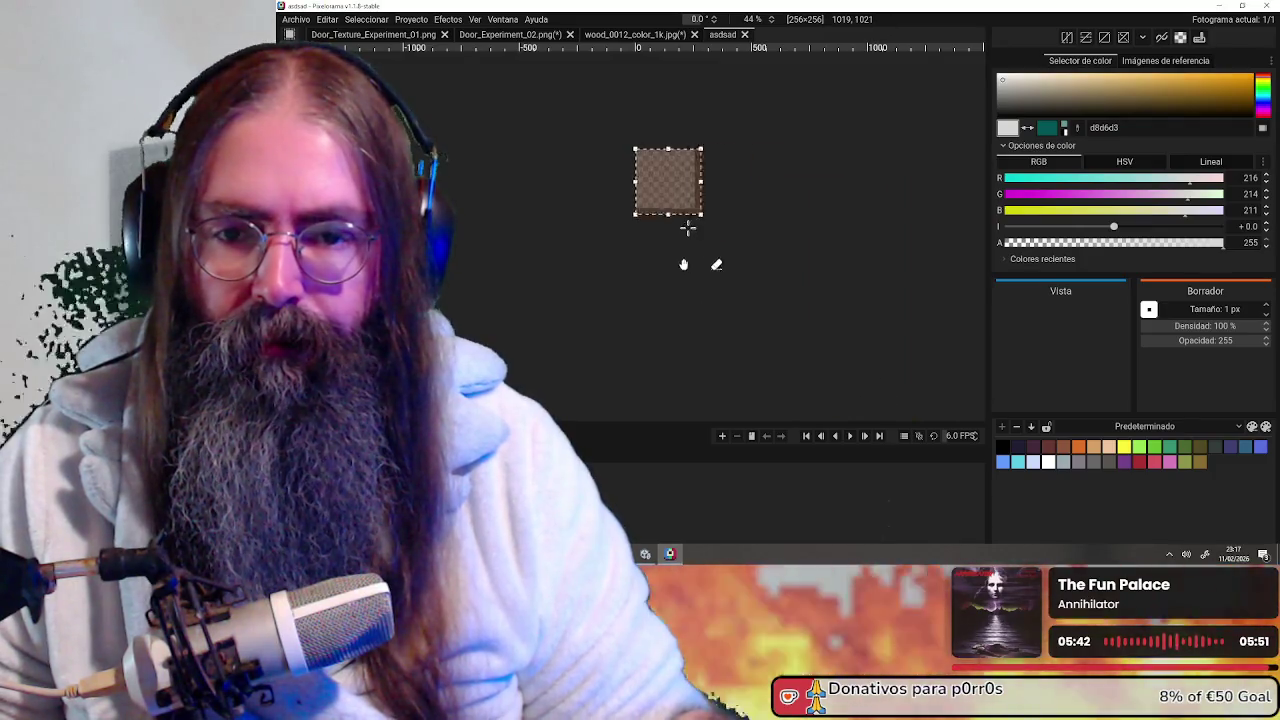
pyautogui.scroll(5, 691, 214)
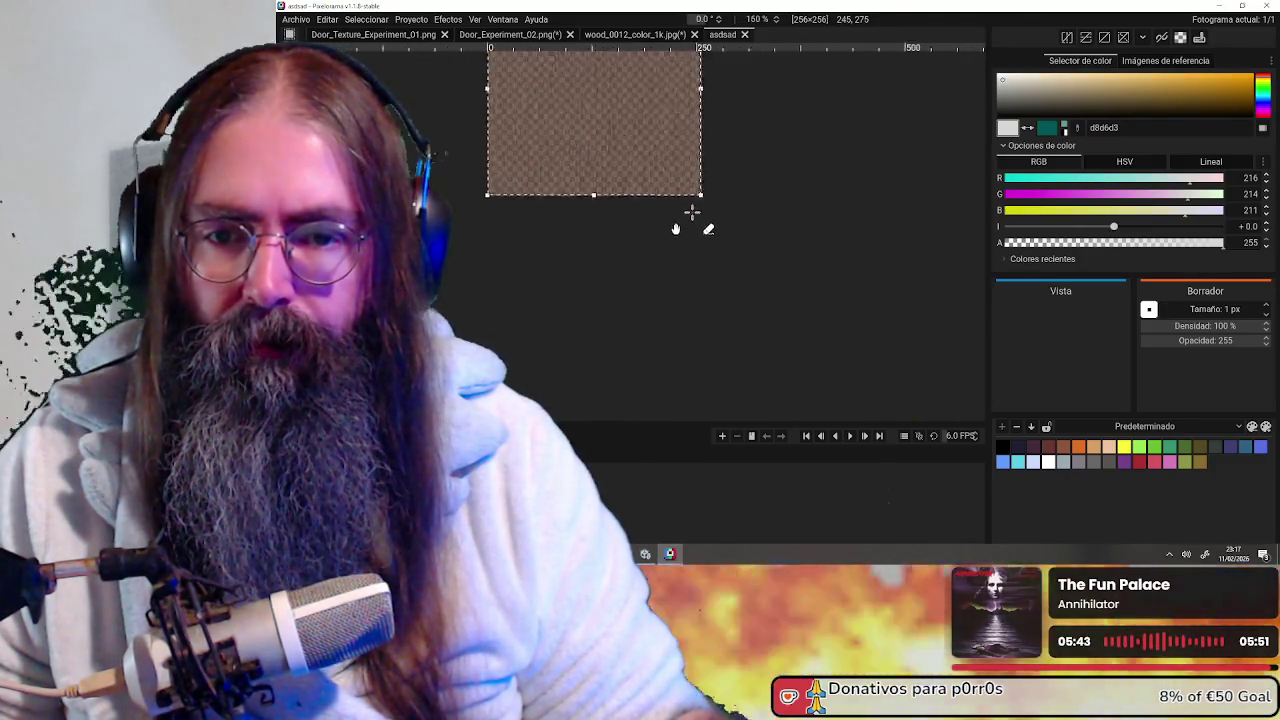
pyautogui.scroll(3, 700, 220)
pyautogui.scroll(2, 723, 217)
pyautogui.scroll(2, 783, 120)
pyautogui.scroll(2, 800, 263)
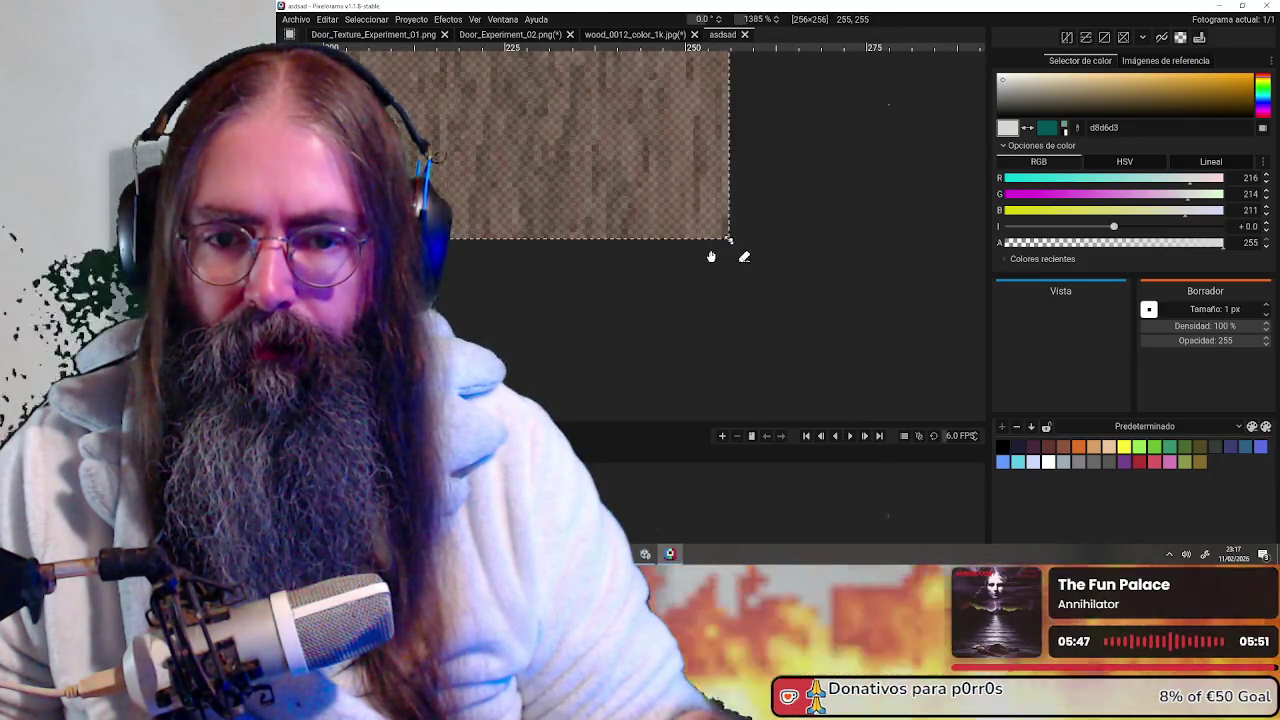
pyautogui.scroll(-1, 786, 234)
pyautogui.scroll(-2, 780, 240)
pyautogui.scroll(-5, 768, 248)
pyautogui.scroll(2, 760, 230)
pyautogui.scroll(4, 720, 200)
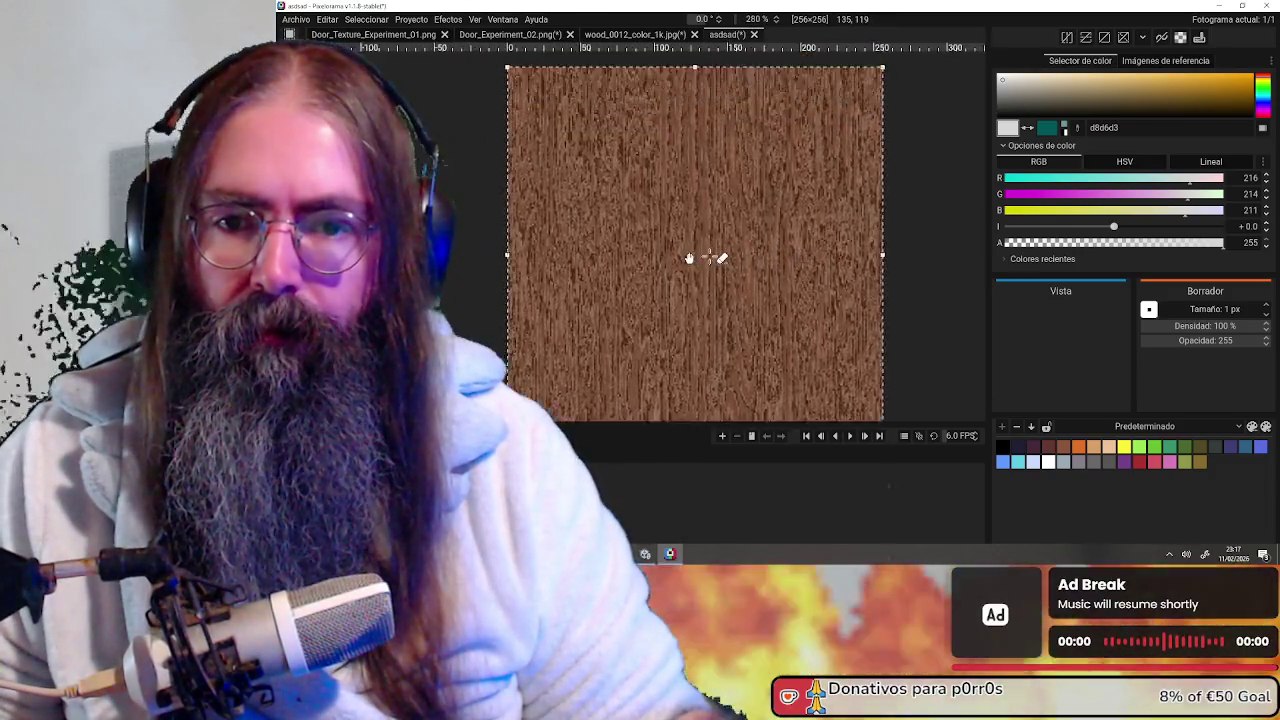
pyautogui.scroll(2, 695, 255)
pyautogui.scroll(-3, 700, 264)
pyautogui.scroll(-5, 704, 275)
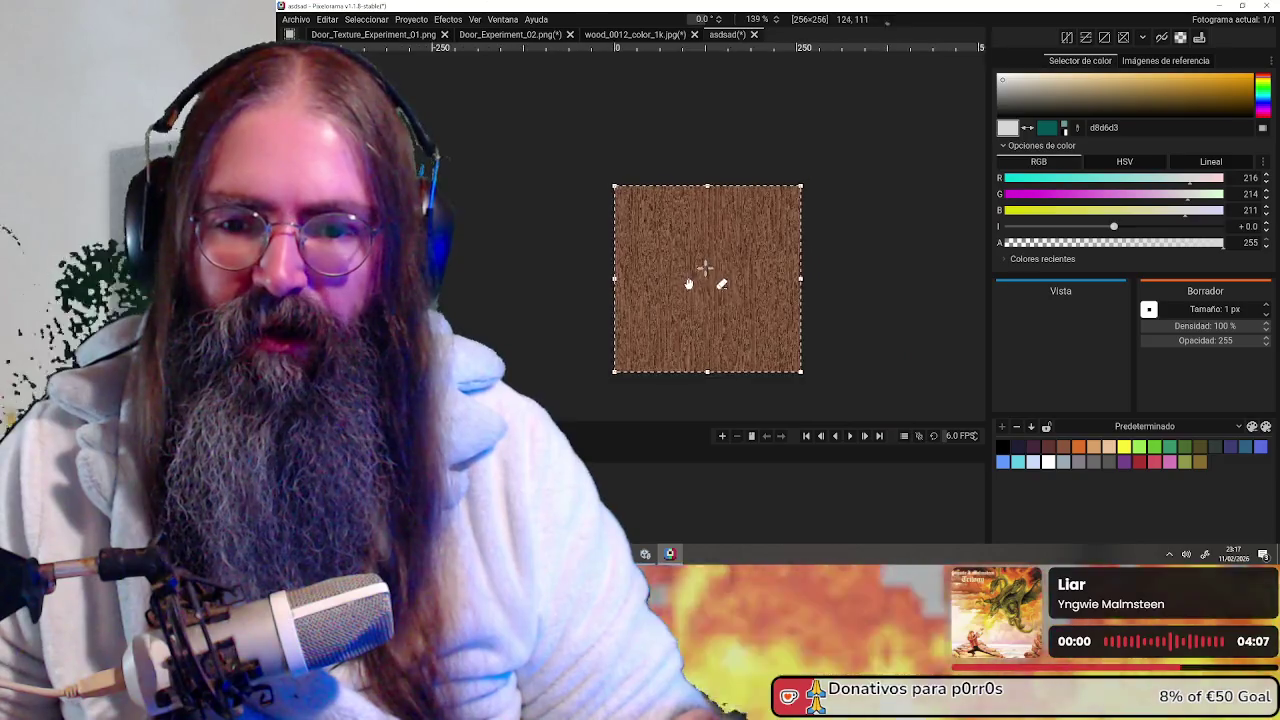
pyautogui.scroll(4, 743, 197)
pyautogui.scroll(6, 745, 196)
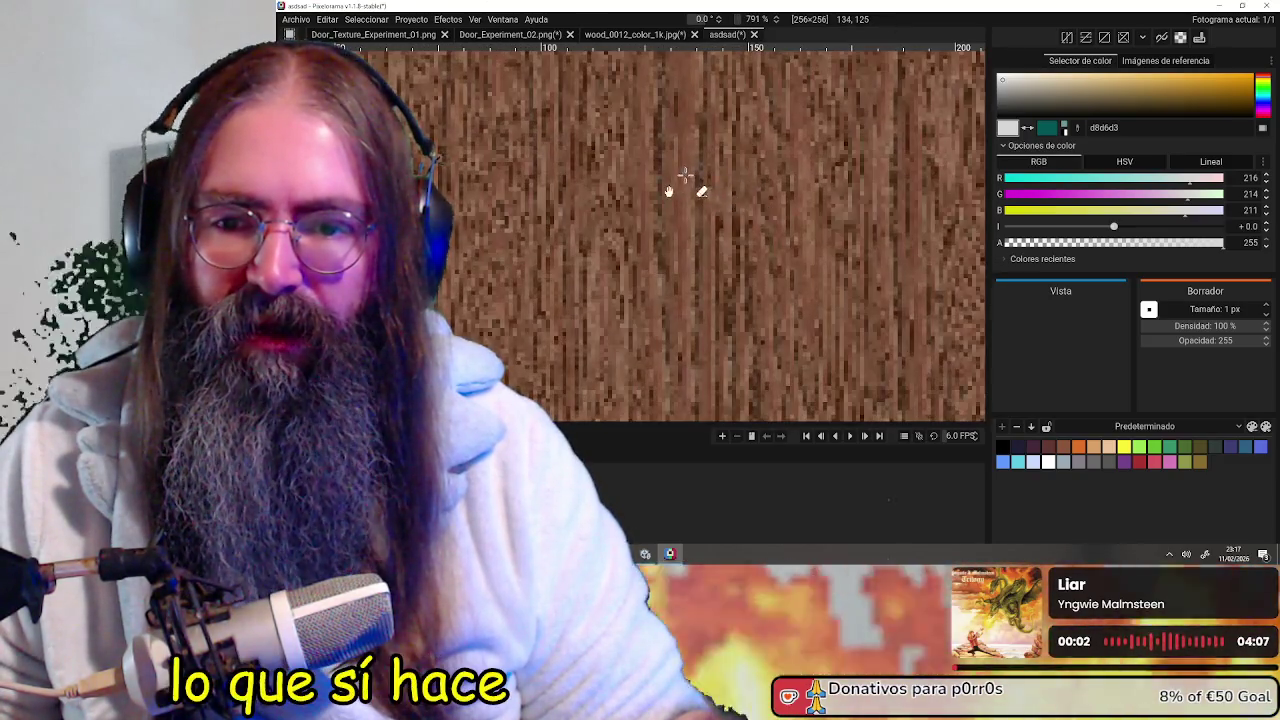
pyautogui.scroll(-4, 708, 306)
pyautogui.scroll(-2, 700, 318)
pyautogui.moveTo(733, 319); pyautogui.dragTo(731, 213)
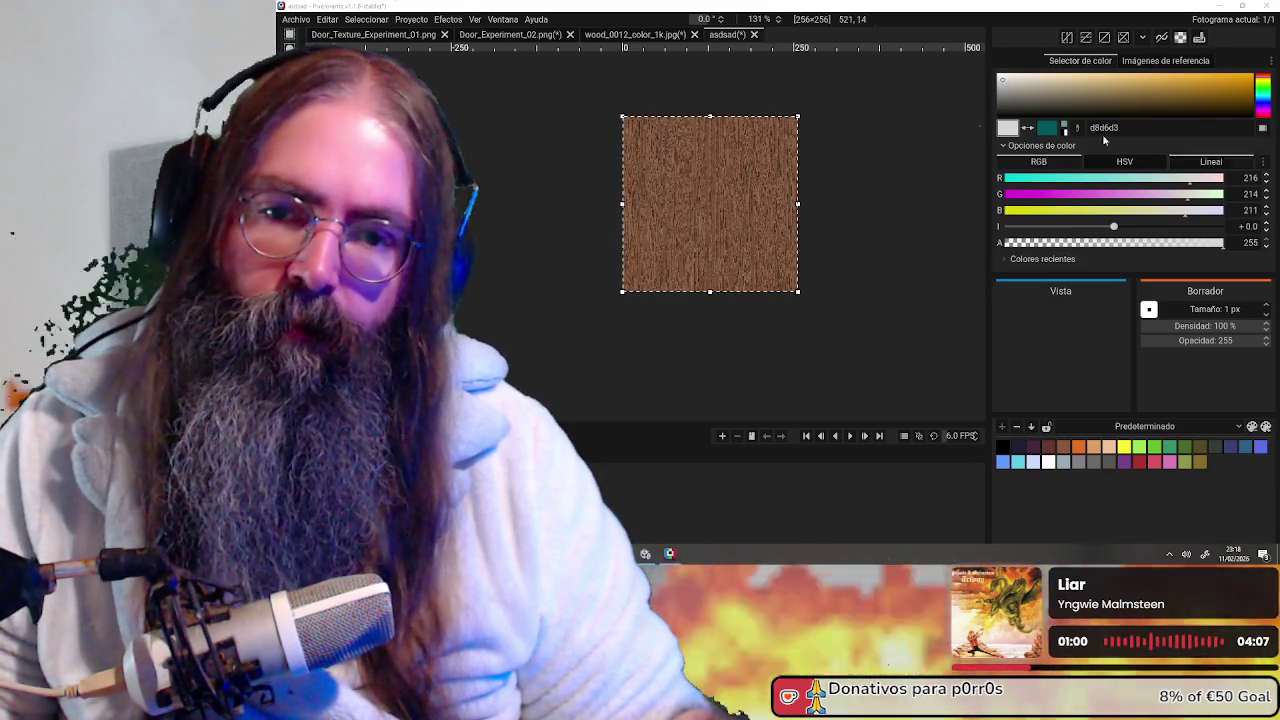
pyautogui.scroll(3, 905, 270)
pyautogui.moveTo(905, 270)
pyautogui.mouseDown()
pyautogui.moveTo(914, 343)
pyautogui.moveTo(937, 357)
pyautogui.moveTo(851, 257)
pyautogui.mouseUp()
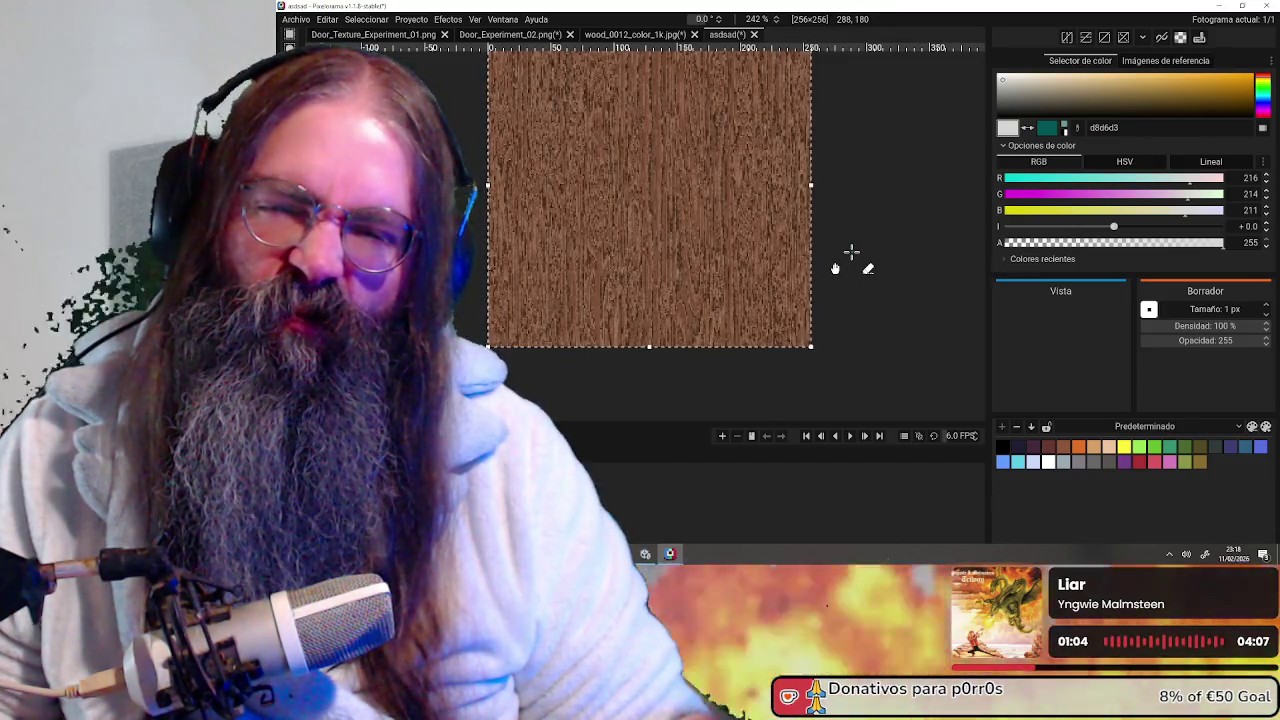
pyautogui.scroll(-3, 851, 251)
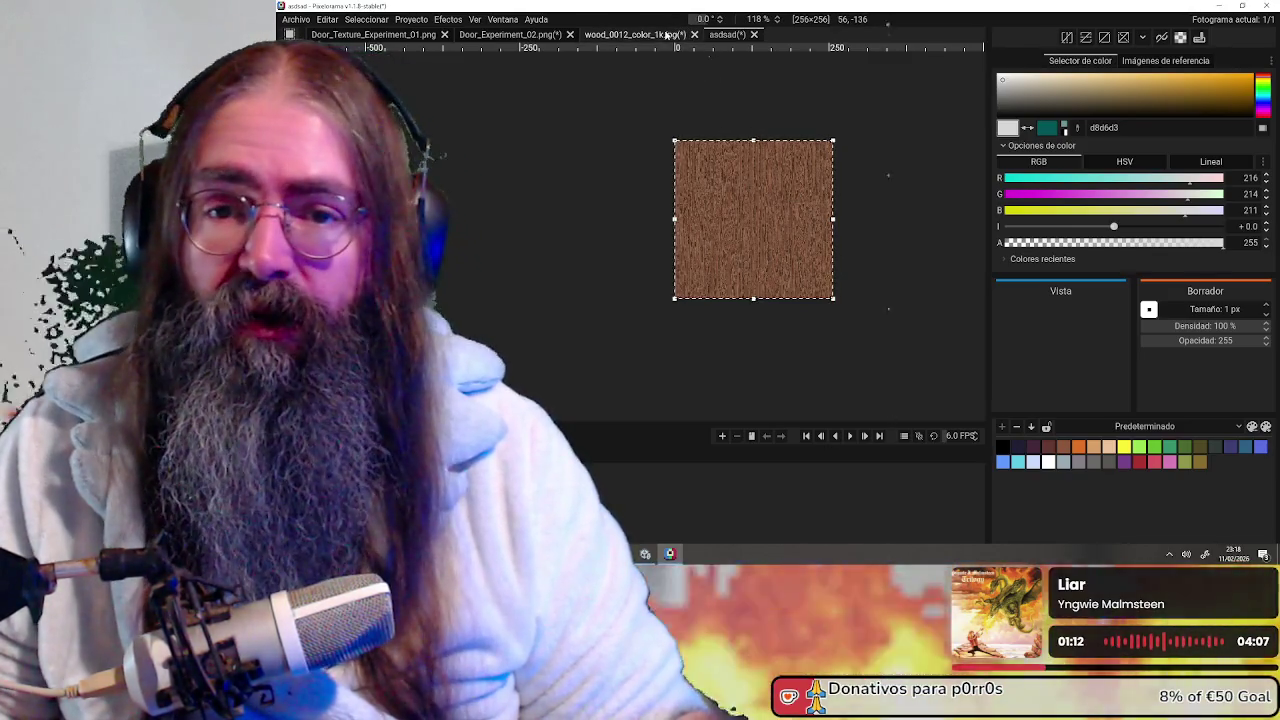
# Compare the asdsad, wood_0012_color_1k and Door_Experiment_02 images, ending on Door_Experiment_02.png
pyautogui.click(518, 36)
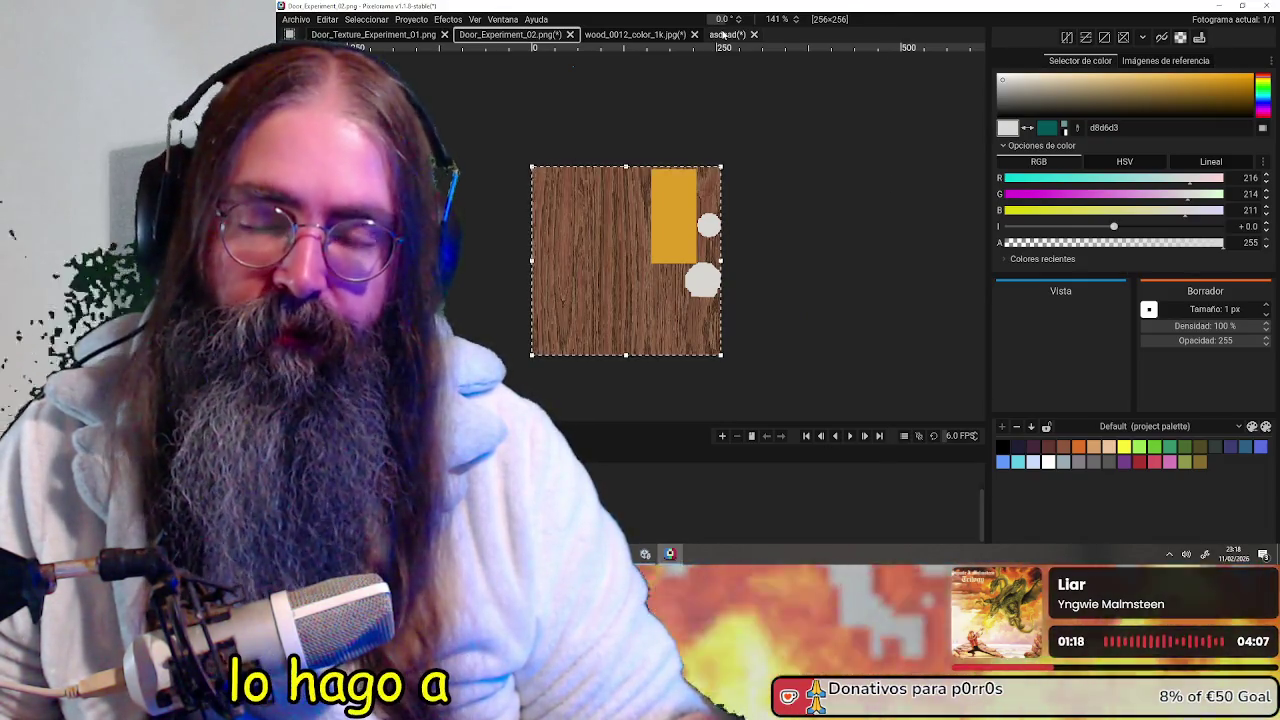
pyautogui.click(724, 35)
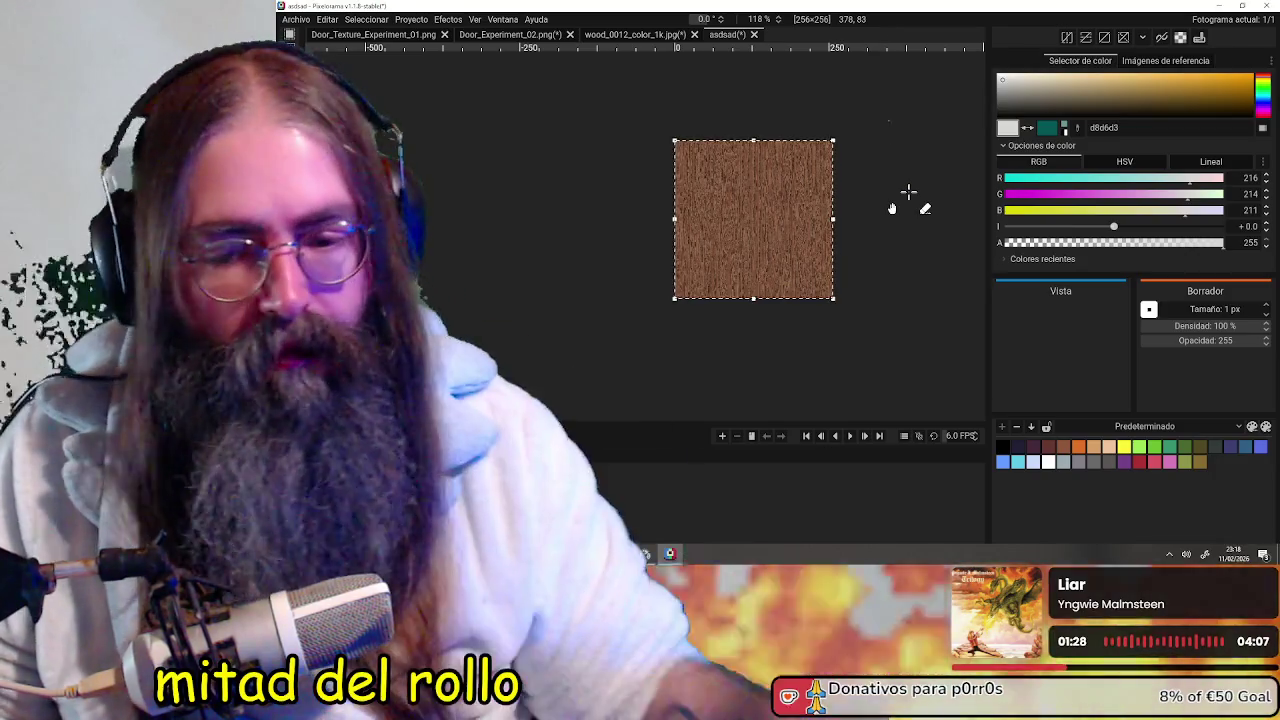
pyautogui.click(640, 34)
pyautogui.click(535, 37)
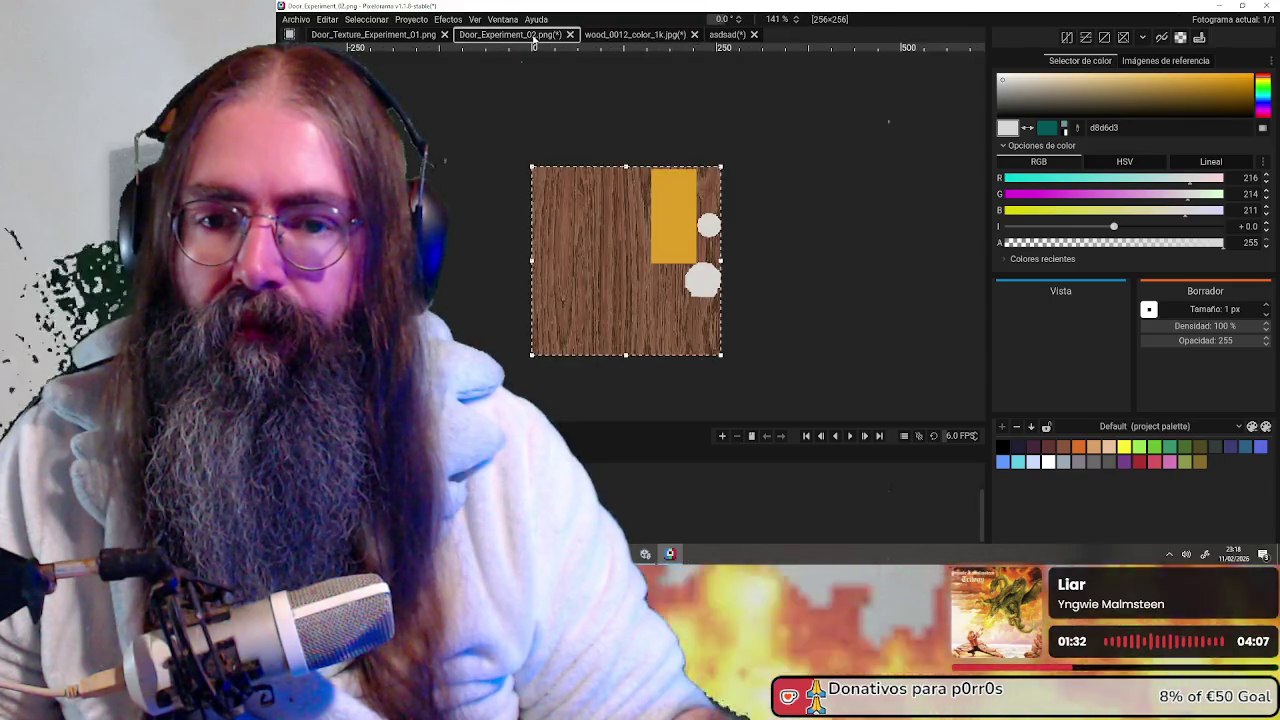
pyautogui.click(651, 35)
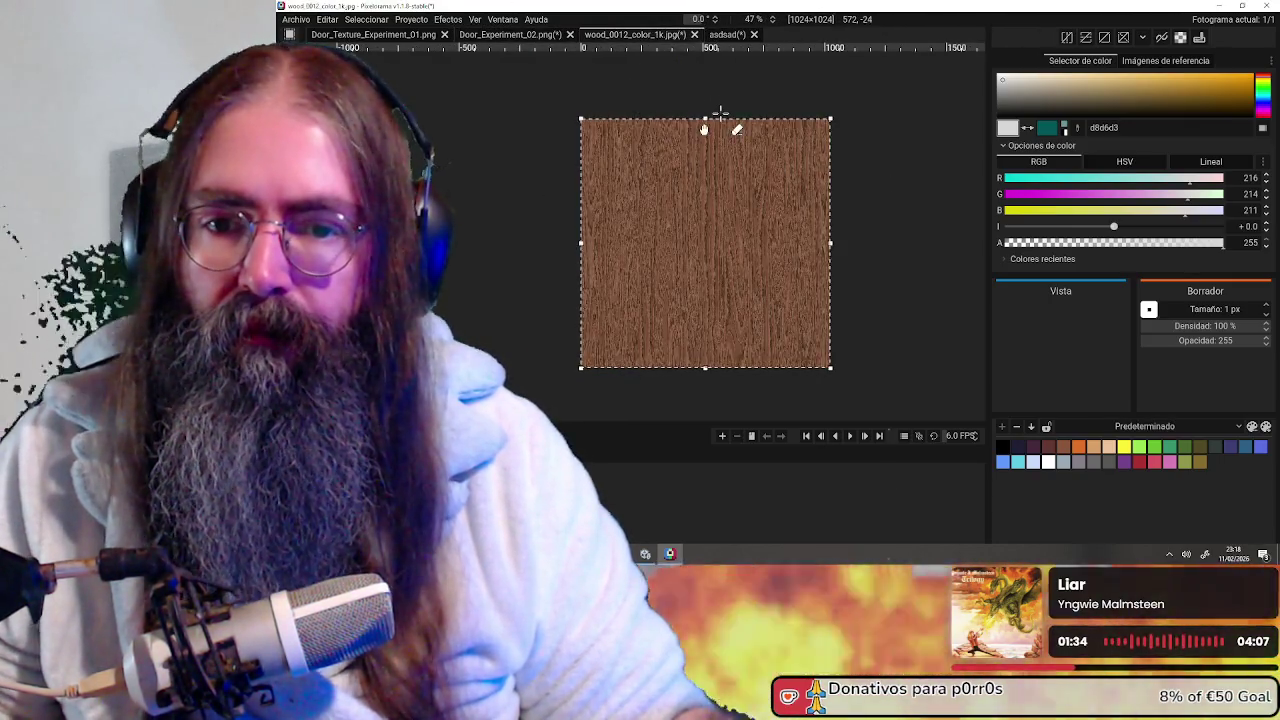
pyautogui.click(727, 37)
pyautogui.click(510, 35)
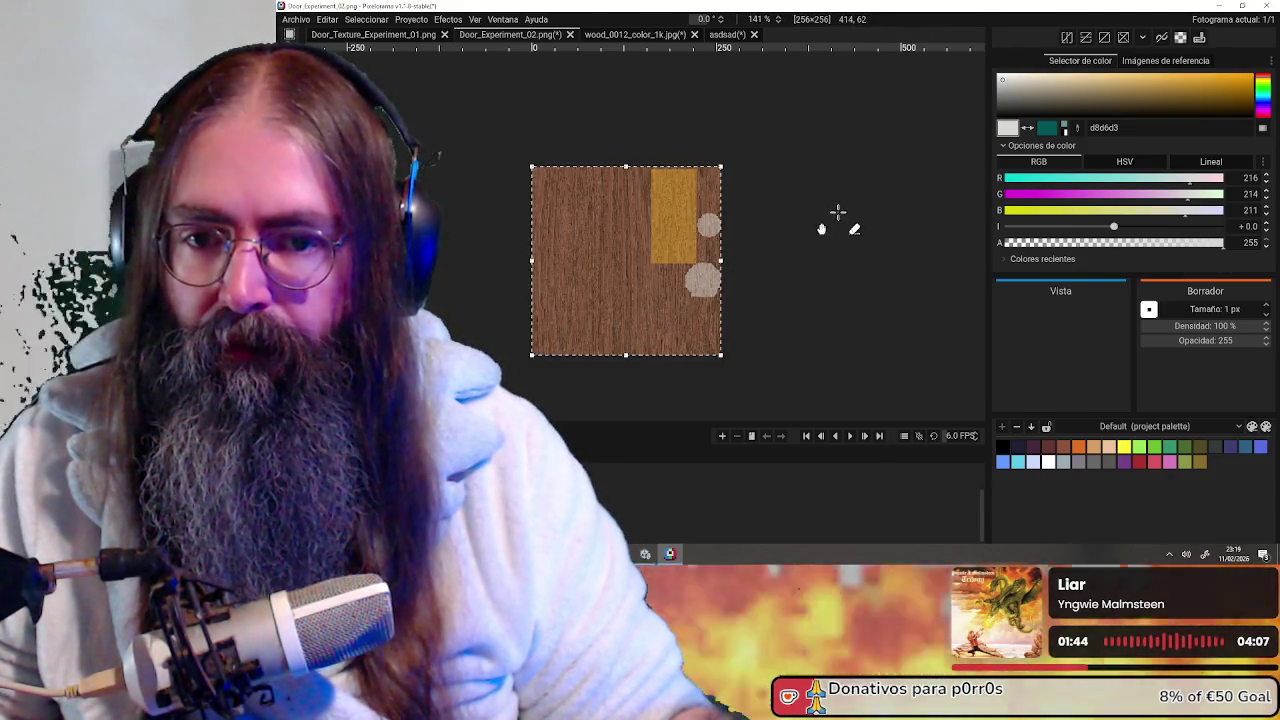
# Zoom and pan over Door_Experiment_02's pixelated wood grain, then minimize Pixelorama
pyautogui.scroll(3, 834, 215)
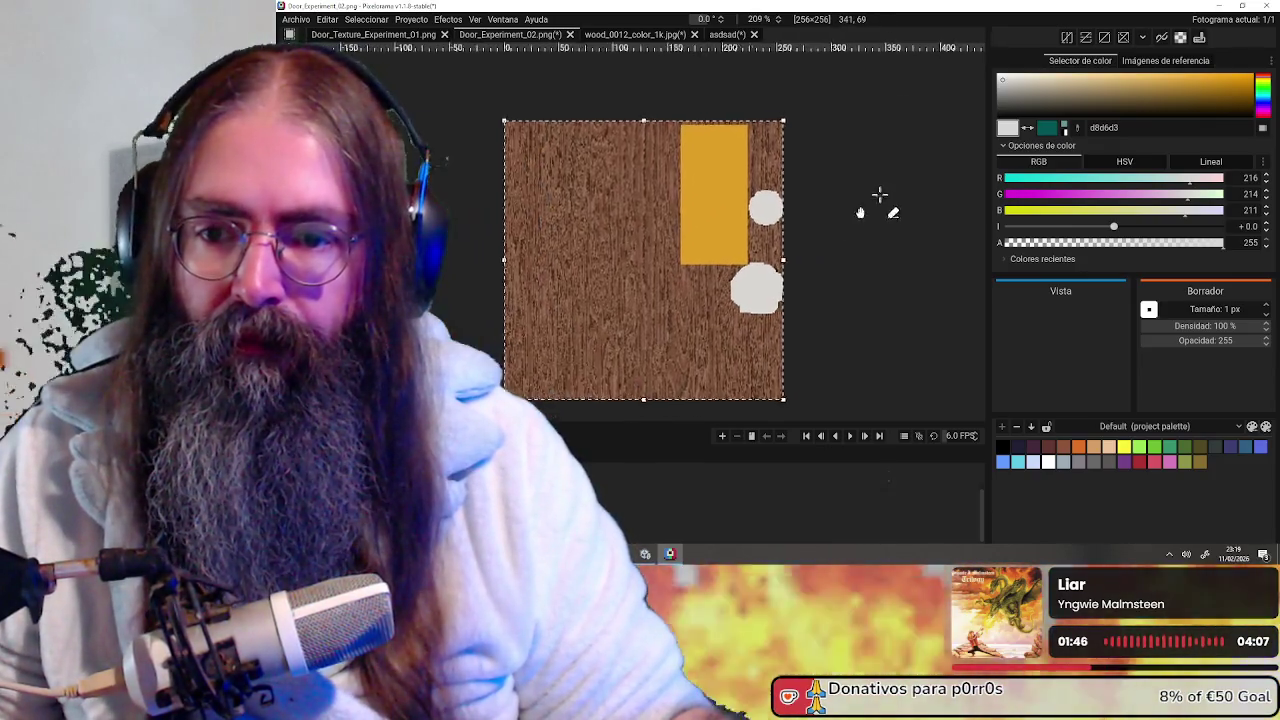
pyautogui.scroll(2, 860, 200)
pyautogui.scroll(1, 663, 223)
pyautogui.scroll(1, 614, 235)
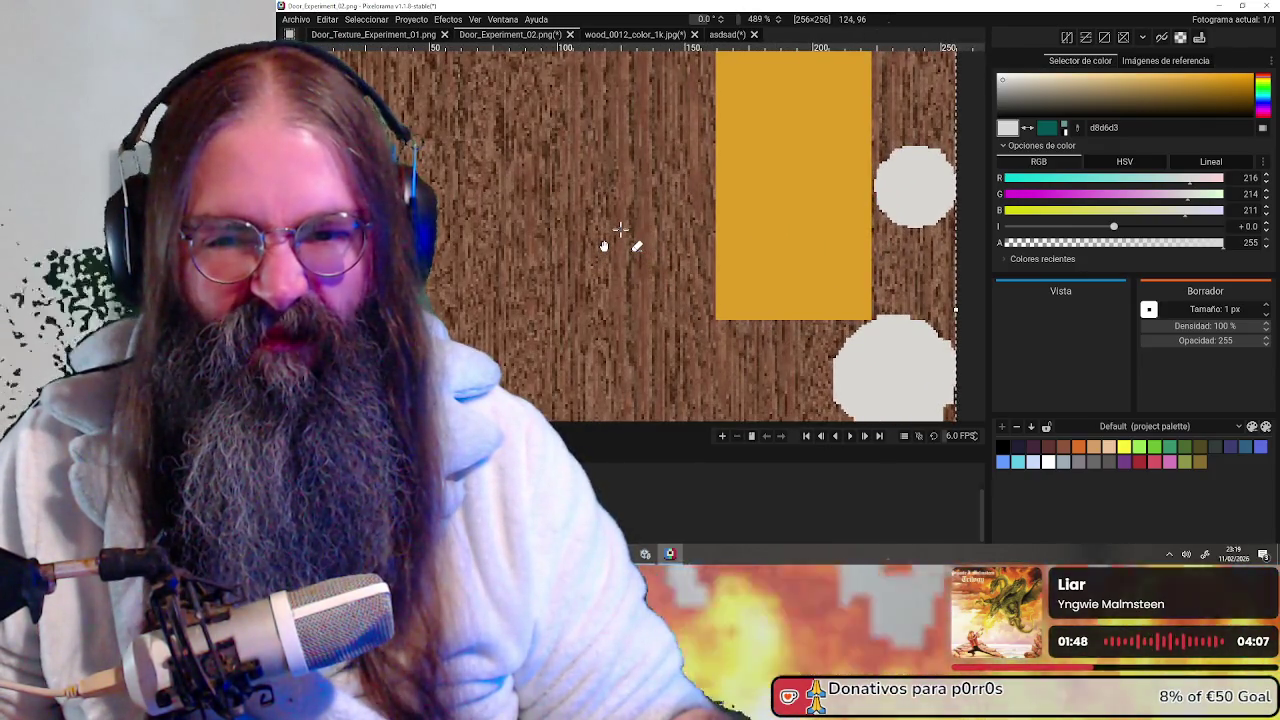
pyautogui.scroll(-1, 620, 230)
pyautogui.scroll(-1, 620, 230)
pyautogui.scroll(-2, 700, 240)
pyautogui.scroll(-1, 728, 241)
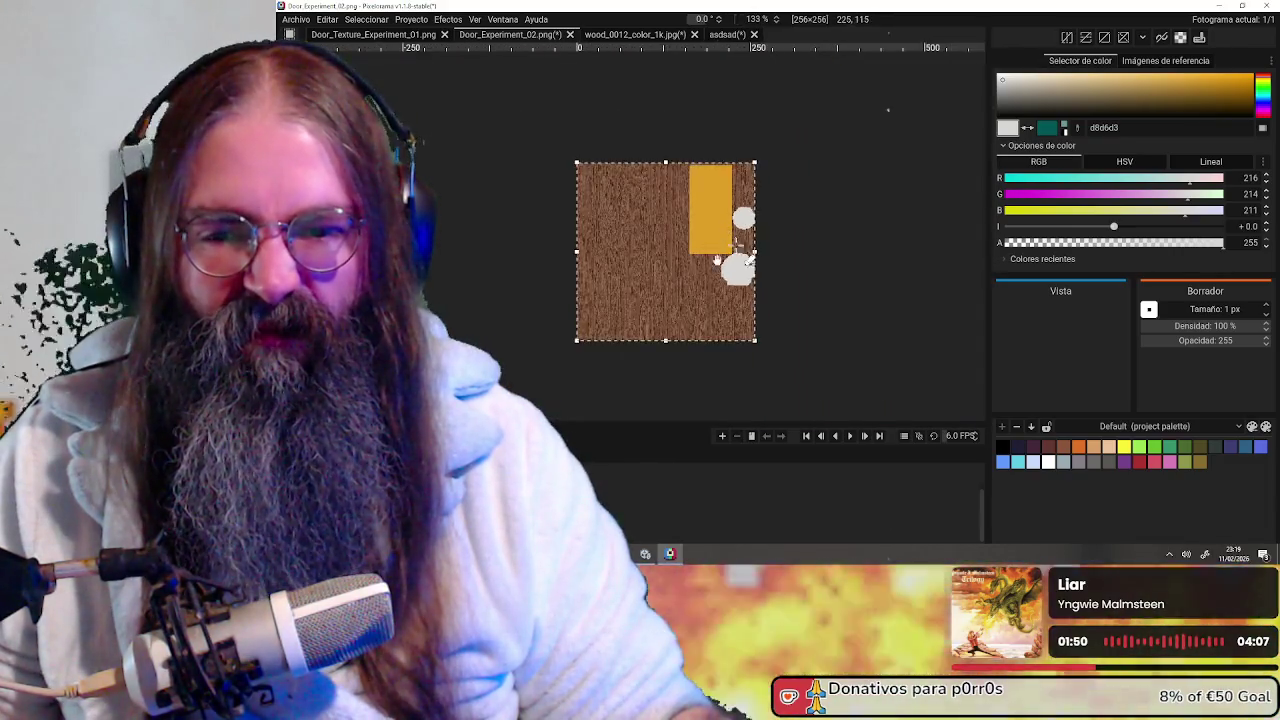
pyautogui.moveTo(728, 241); pyautogui.dragTo(673, 220)
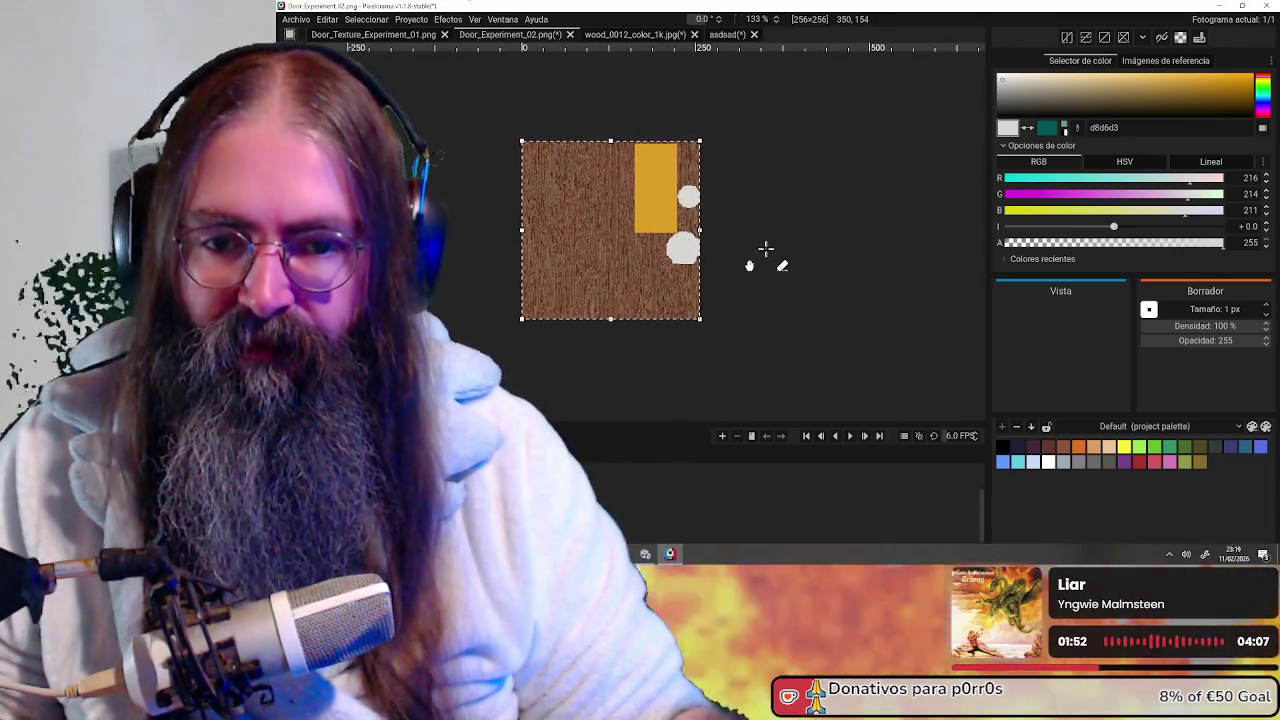
pyautogui.click(1219, 5)
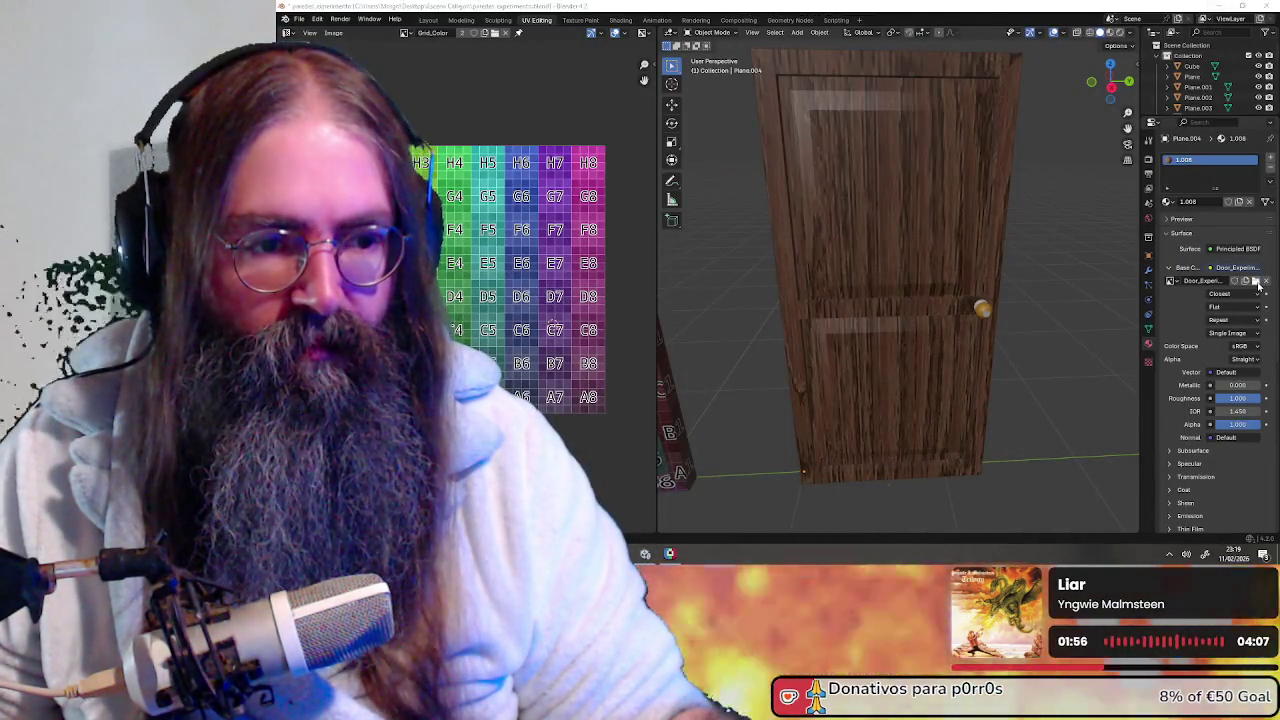
# Reload Door_Experiment_02.png as the door's texture image
pyautogui.click(1258, 283)
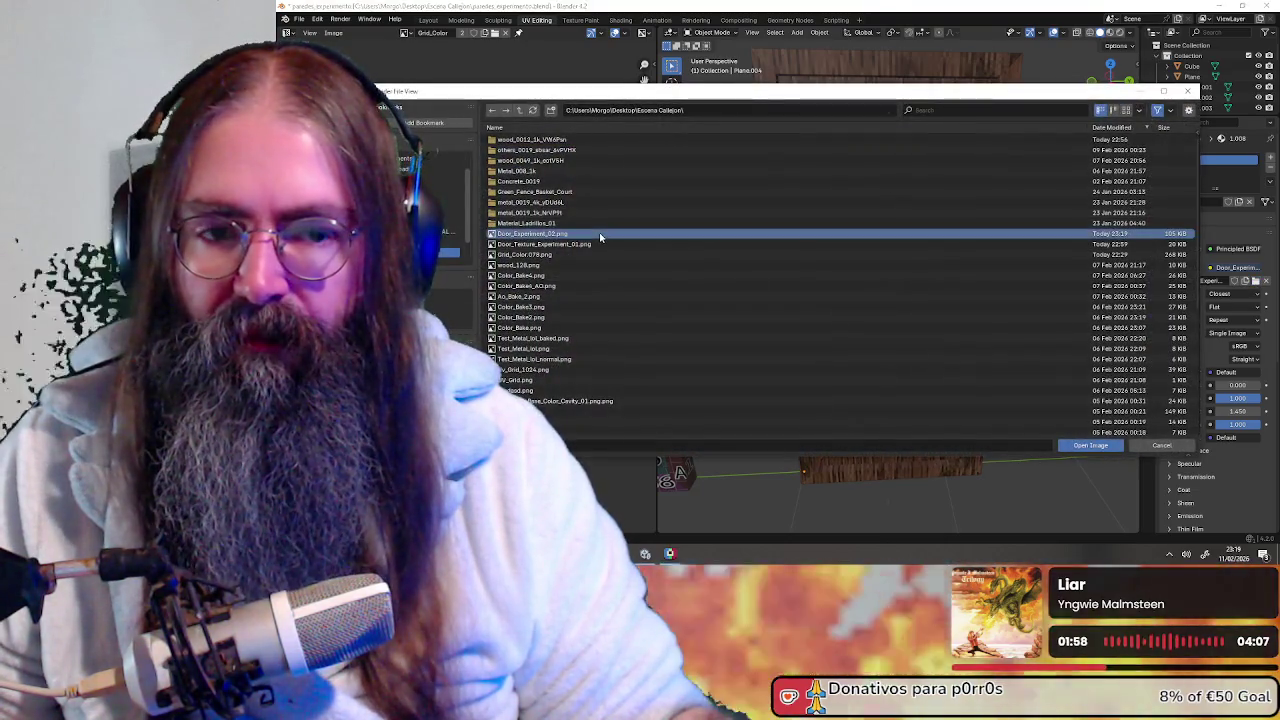
pyautogui.doubleClick(600, 237)
pyautogui.moveTo(993, 267)
pyautogui.mouseDown(button='middle')
pyautogui.moveTo(1013, 270)
pyautogui.moveTo(947, 249)
pyautogui.moveTo(960, 240)
pyautogui.mouseUp(button='middle')
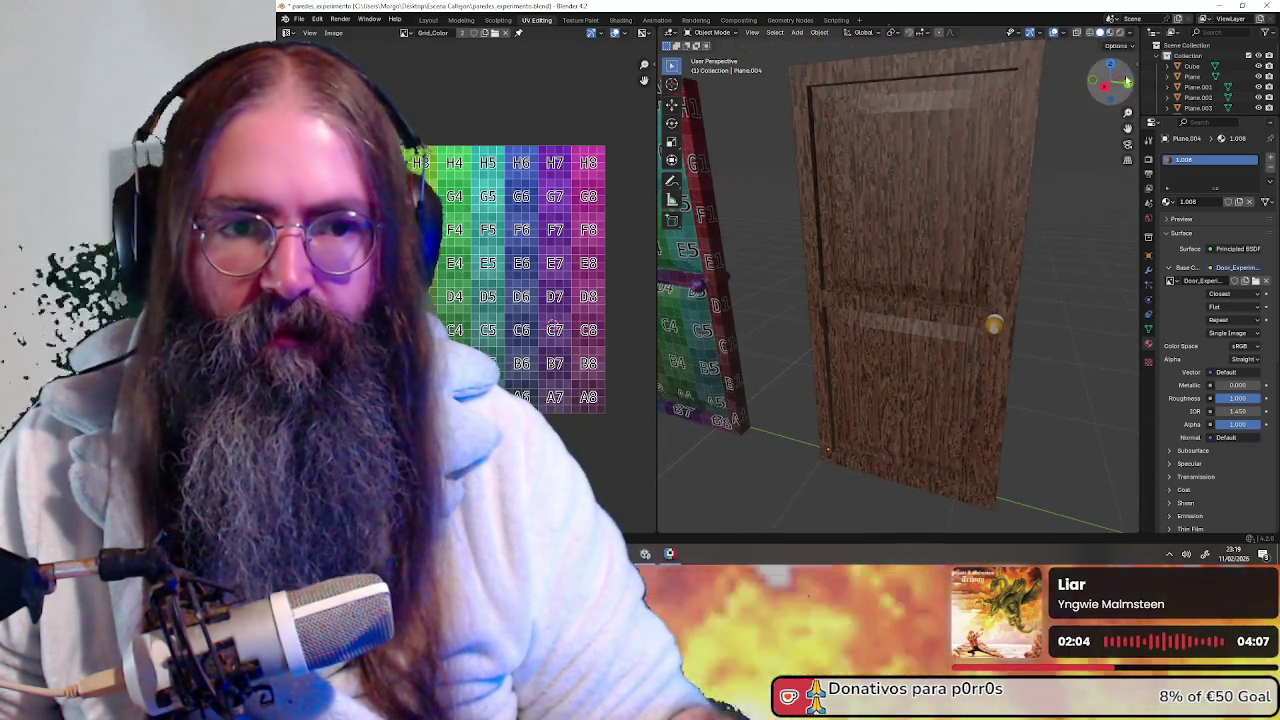
# Enable scene lights at lower strength and view the door in Rendered shading
pyautogui.click(1110, 32)
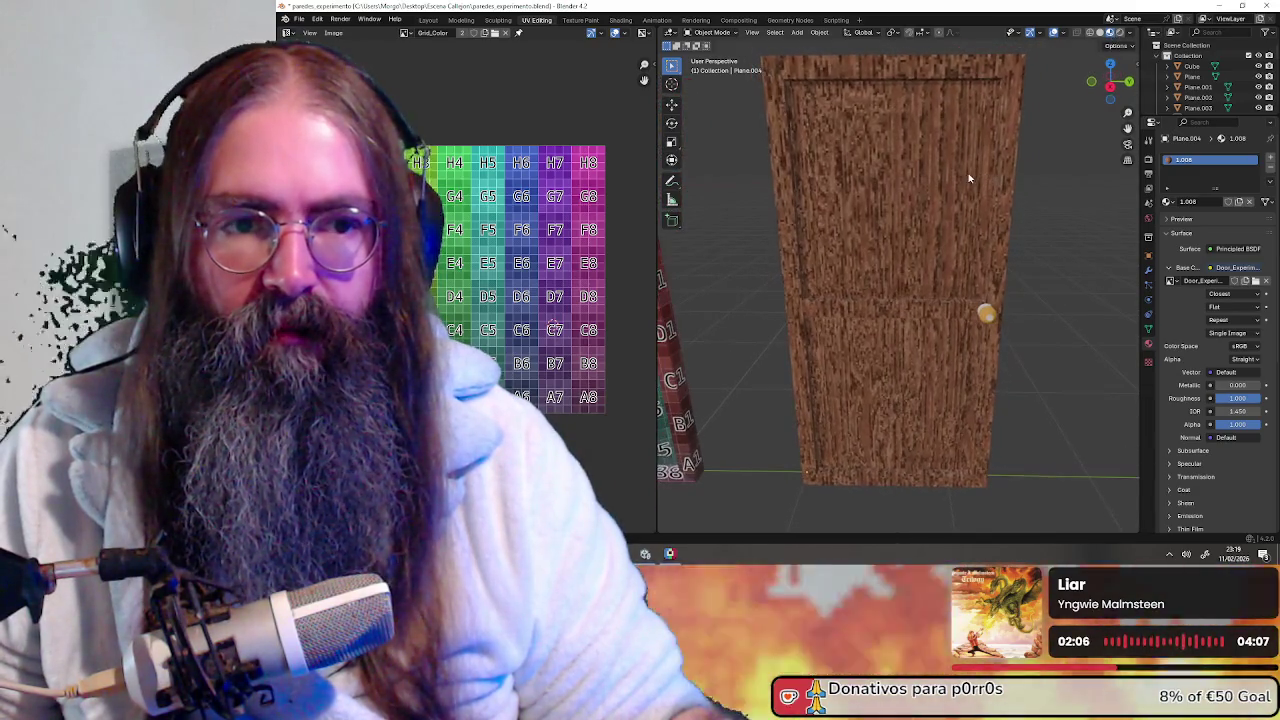
pyautogui.click(1133, 36)
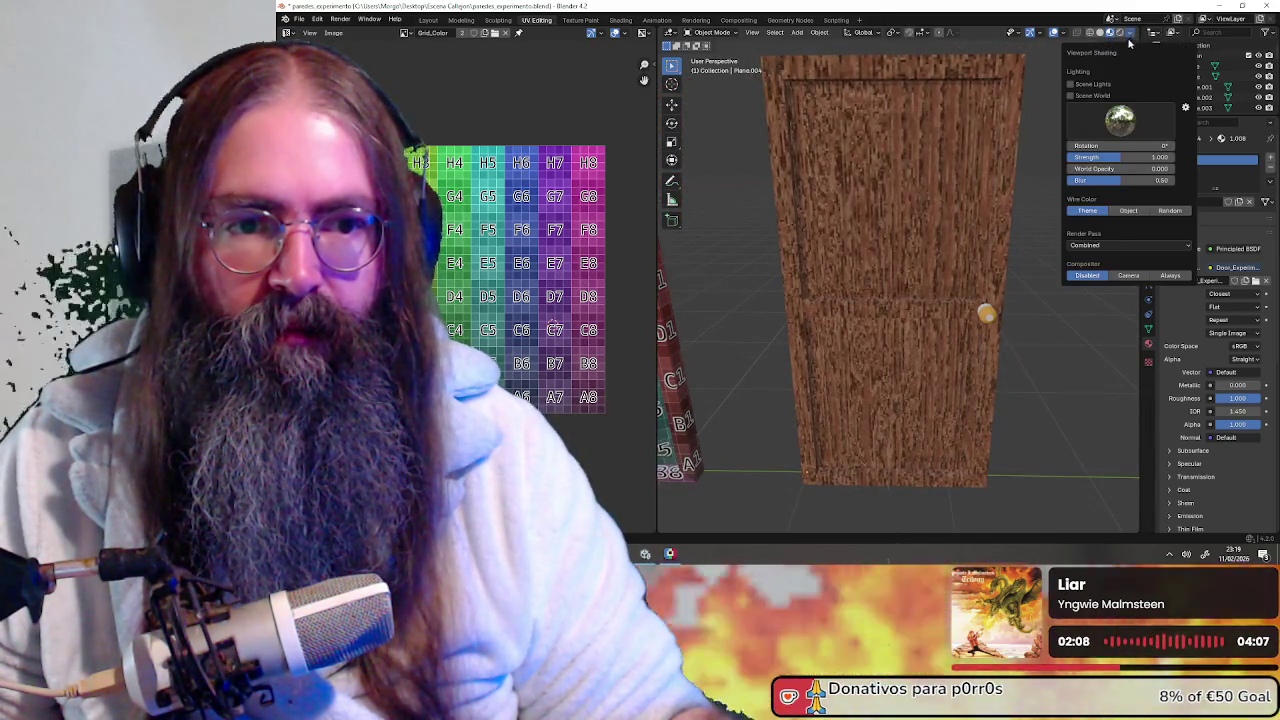
pyautogui.click(1088, 86)
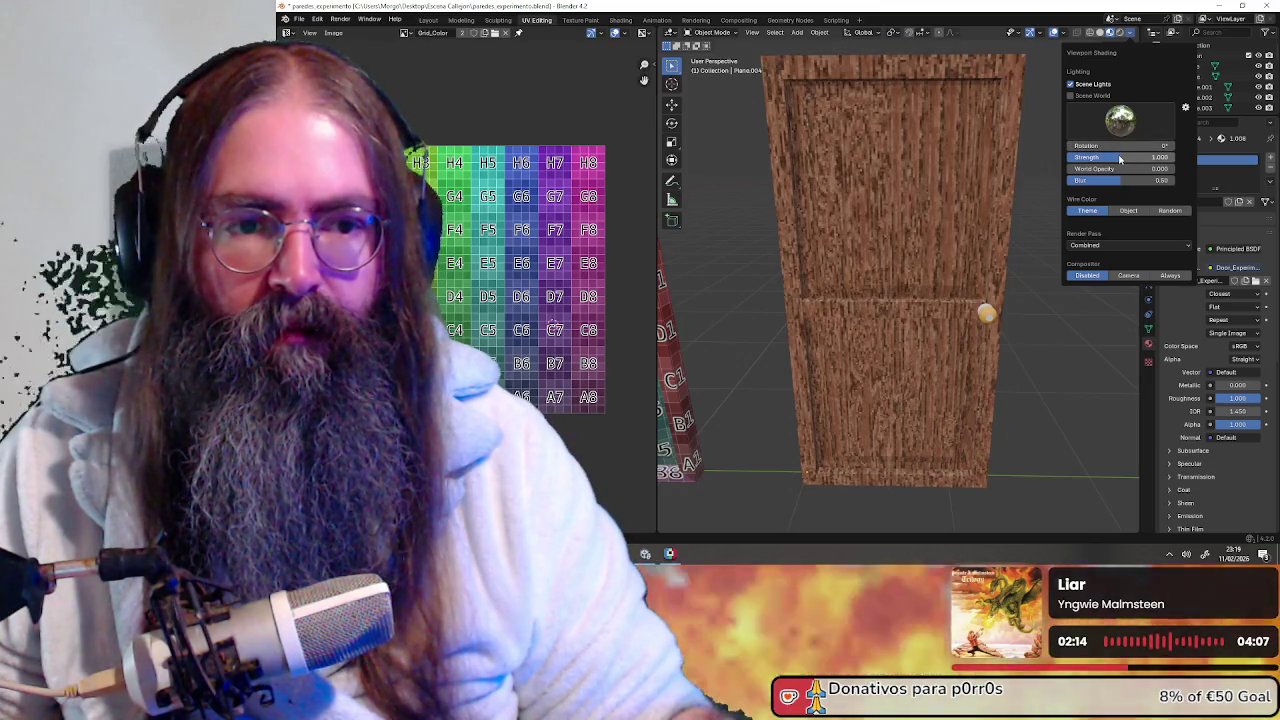
pyautogui.moveTo(1120, 157)
pyautogui.mouseDown()
pyautogui.moveTo(1105, 157)
pyautogui.moveTo(1125, 157)
pyautogui.mouseUp()
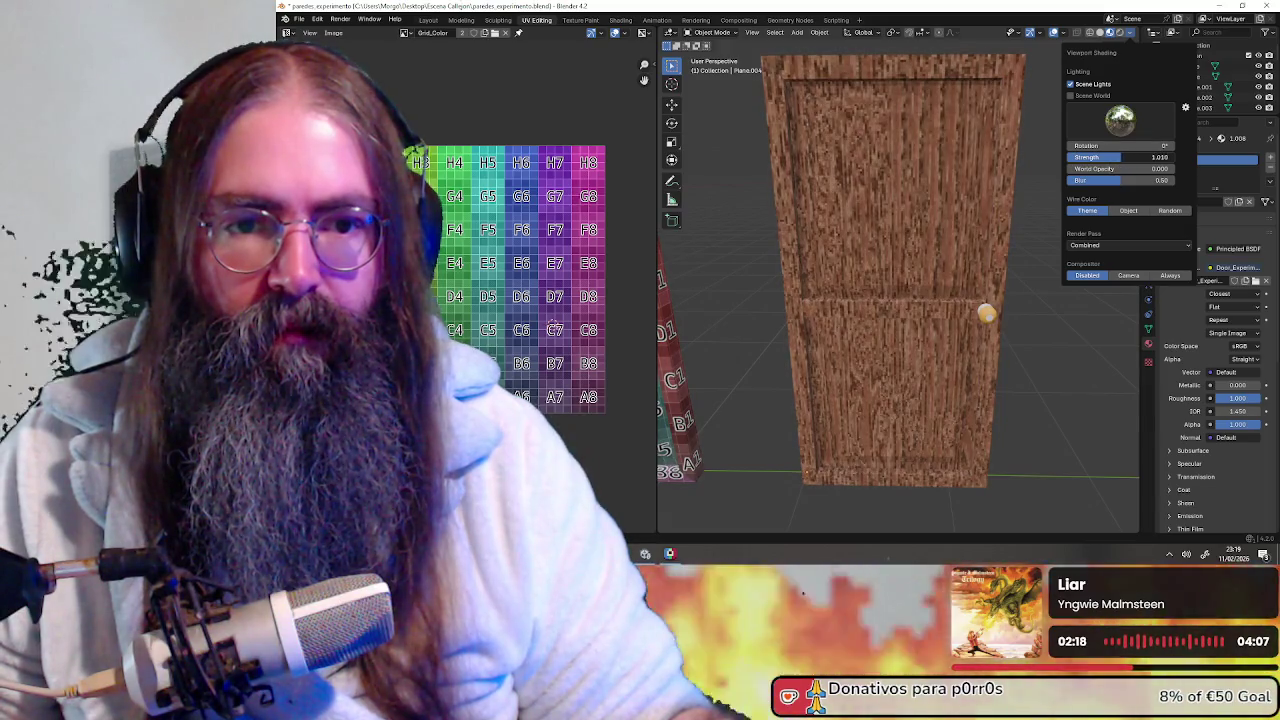
pyautogui.click(1118, 35)
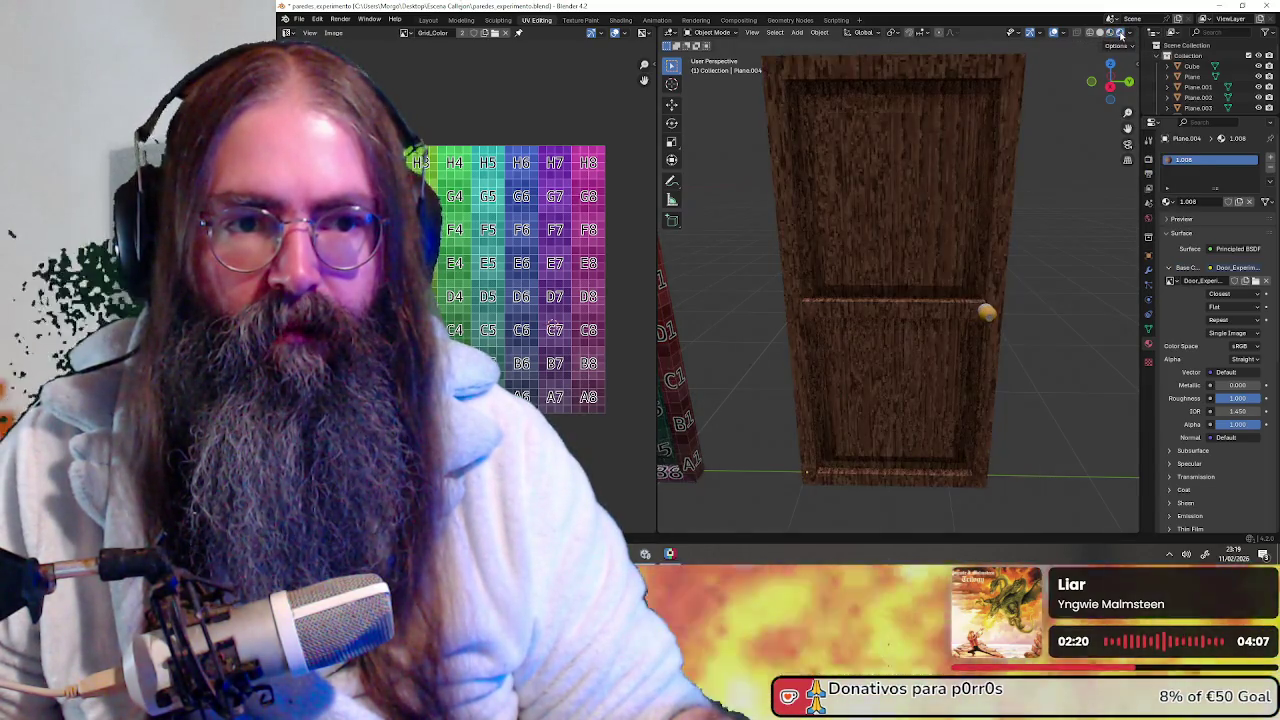
pyautogui.moveTo(964, 218)
pyautogui.mouseDown(button='middle')
pyautogui.moveTo(900, 220)
pyautogui.moveTo(1000, 225)
pyautogui.moveTo(940, 222)
pyautogui.moveTo(979, 223)
pyautogui.mouseUp(button='middle')
pyautogui.moveTo(991, 346)
pyautogui.mouseDown(button='middle')
pyautogui.moveTo(933, 262)
pyautogui.moveTo(840, 218)
pyautogui.moveTo(951, 214)
pyautogui.moveTo(994, 194)
pyautogui.moveTo(948, 229)
pyautogui.moveTo(906, 223)
pyautogui.moveTo(934, 206)
pyautogui.moveTo(931, 229)
pyautogui.moveTo(937, 157)
pyautogui.moveTo(947, 203)
pyautogui.moveTo(915, 243)
pyautogui.moveTo(920, 229)
pyautogui.mouseUp(button='middle')
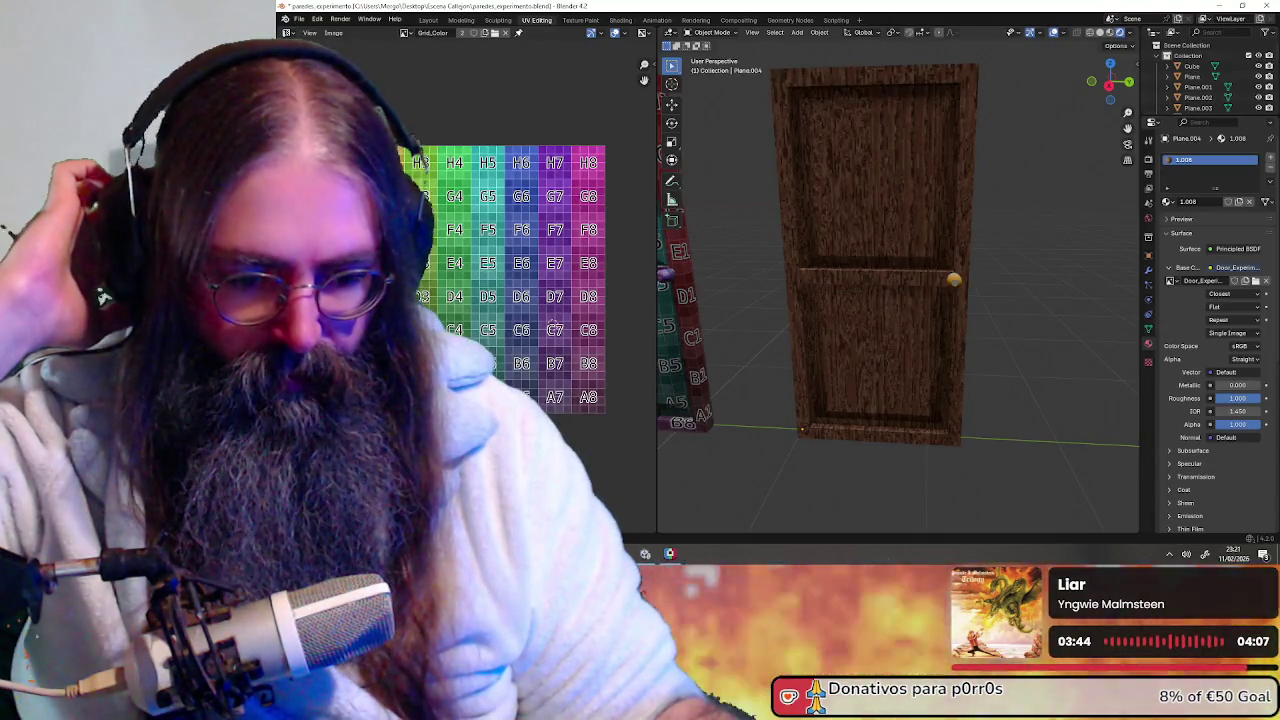
pyautogui.moveTo(945, 288)
pyautogui.mouseDown(button='middle')
pyautogui.moveTo(1008, 291)
pyautogui.moveTo(954, 257)
pyautogui.moveTo(949, 346)
pyautogui.moveTo(937, 357)
pyautogui.moveTo(922, 340)
pyautogui.moveTo(935, 361)
pyautogui.mouseUp(button='middle')
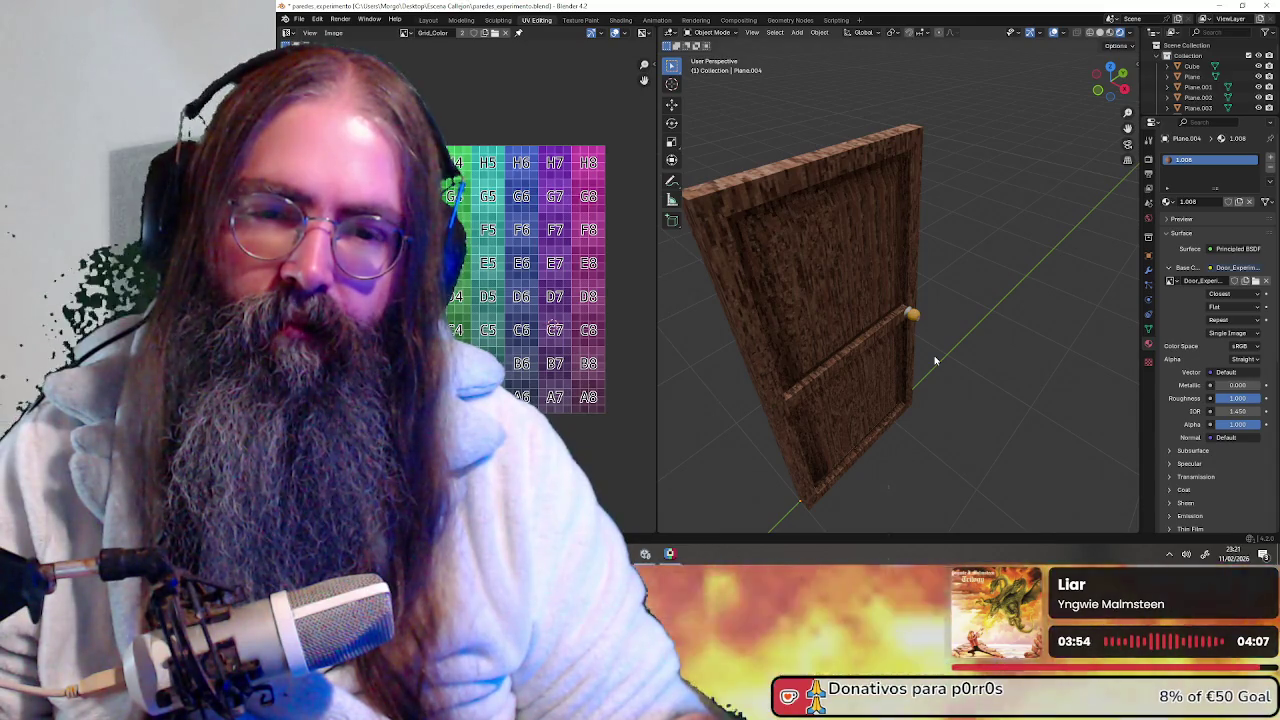
pyautogui.moveTo(935, 360)
pyautogui.mouseDown(button='middle')
pyautogui.moveTo(1020, 354)
pyautogui.moveTo(874, 351)
pyautogui.moveTo(882, 341)
pyautogui.mouseUp(button='middle')
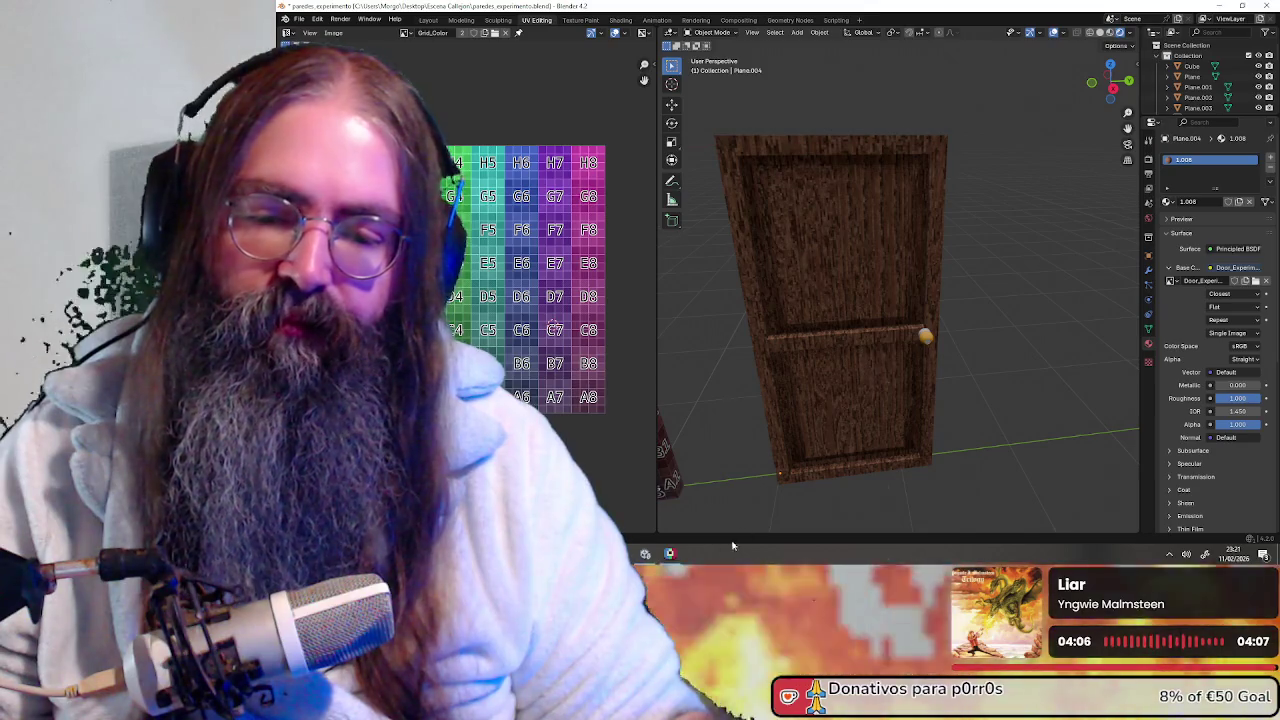
# Back in Pixelorama, enlarge the timeline and undo Door_Experiment_02's wood and colour marks
pyautogui.click(671, 553)
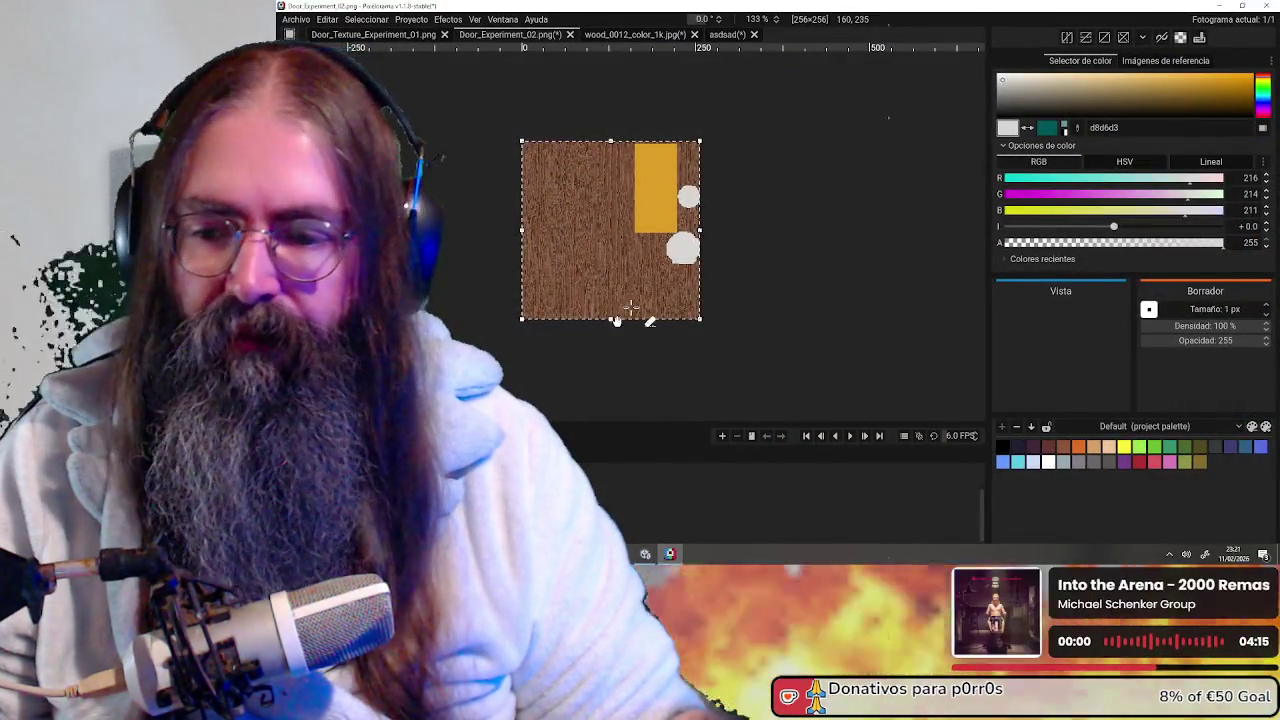
pyautogui.moveTo(617, 391); pyautogui.dragTo(660, 363, button='middle')
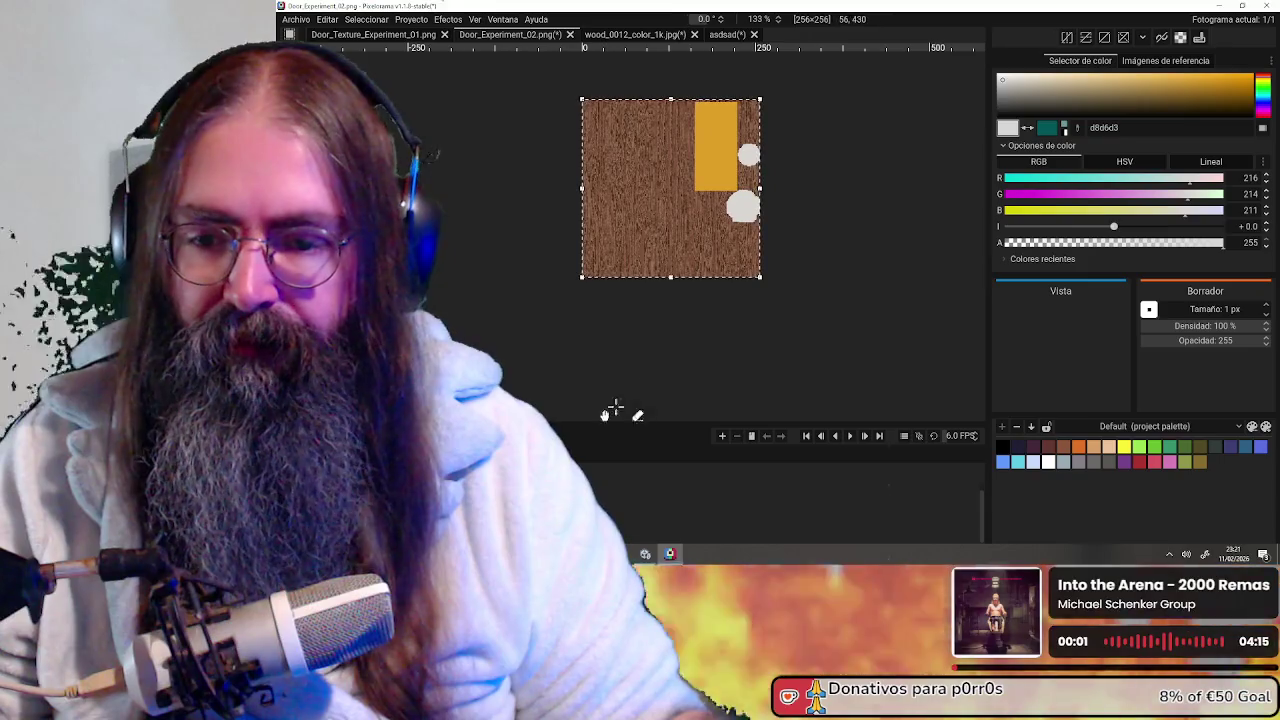
pyautogui.moveTo(608, 423); pyautogui.dragTo(608, 302)
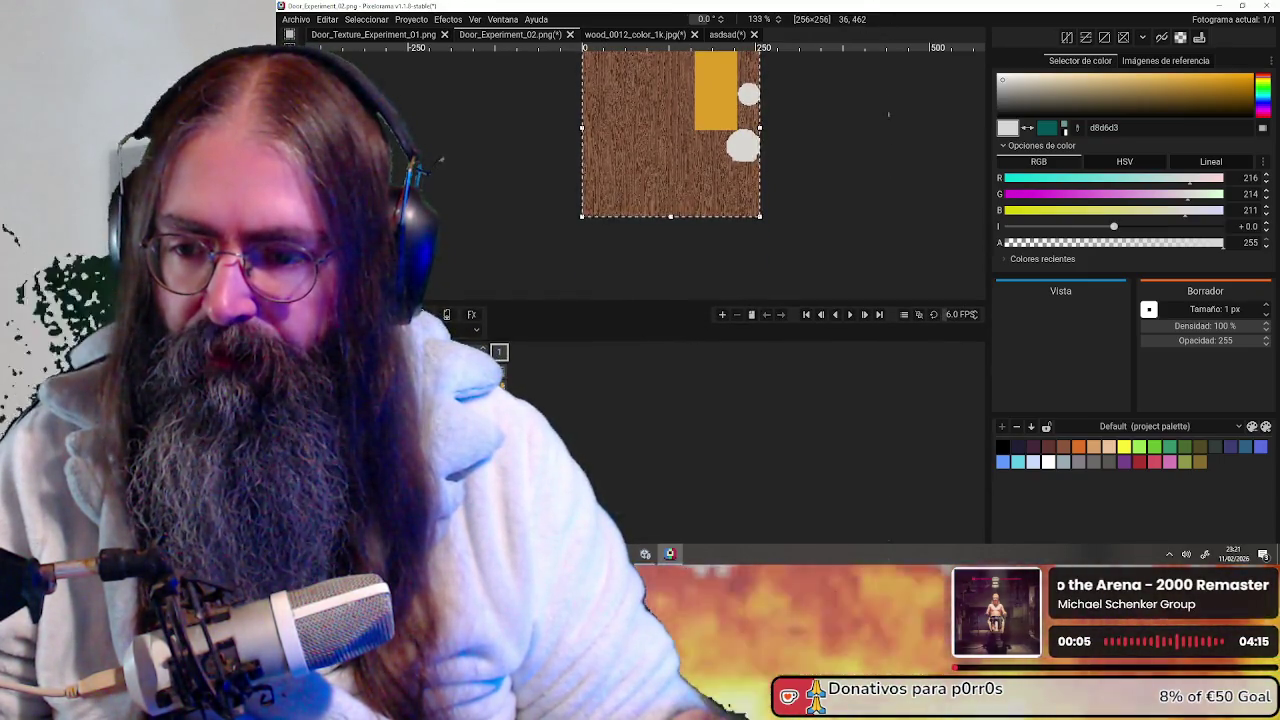
pyautogui.hotkey('ctrl', 'z')
pyautogui.hotkey('ctrl', 'z')
pyautogui.hotkey('ctrl', 'z')
pyautogui.scroll(-2, 733, 162)
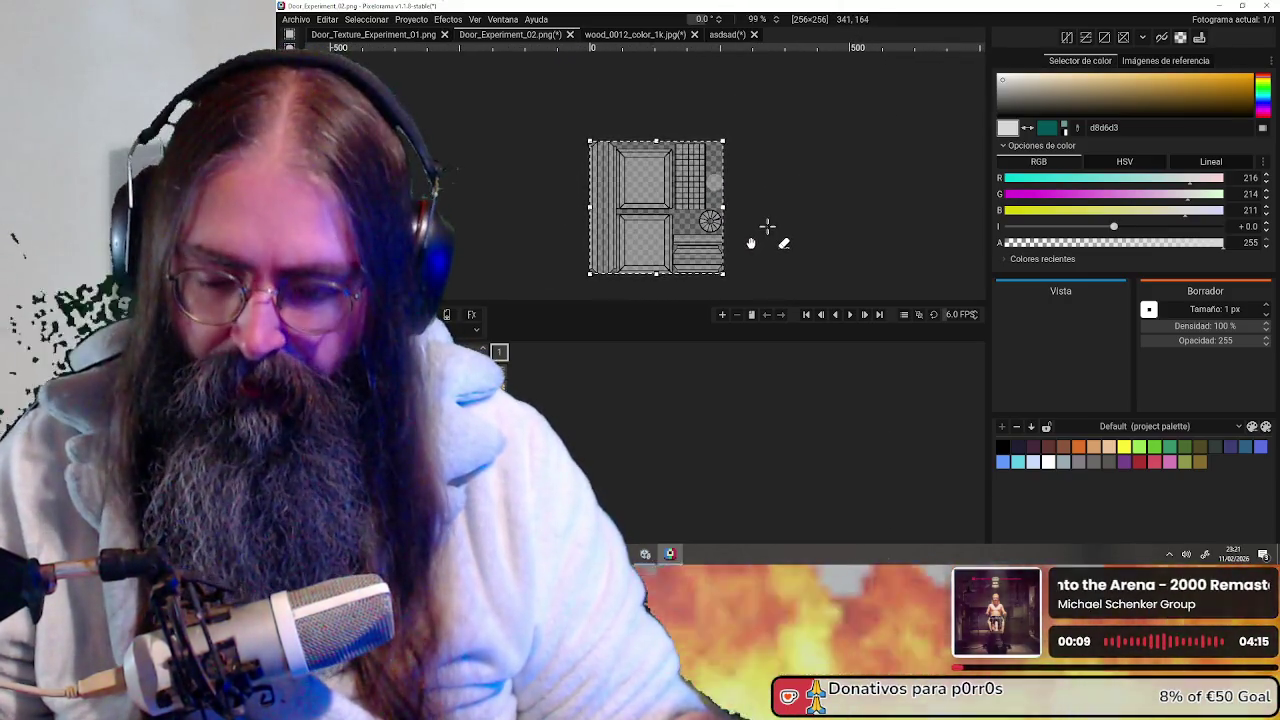
pyautogui.click(307, 20)
# Create a new transparent 512×512 image named asdsadasdsa, undoing a test paste of the brown texture
pyautogui.click(305, 34)
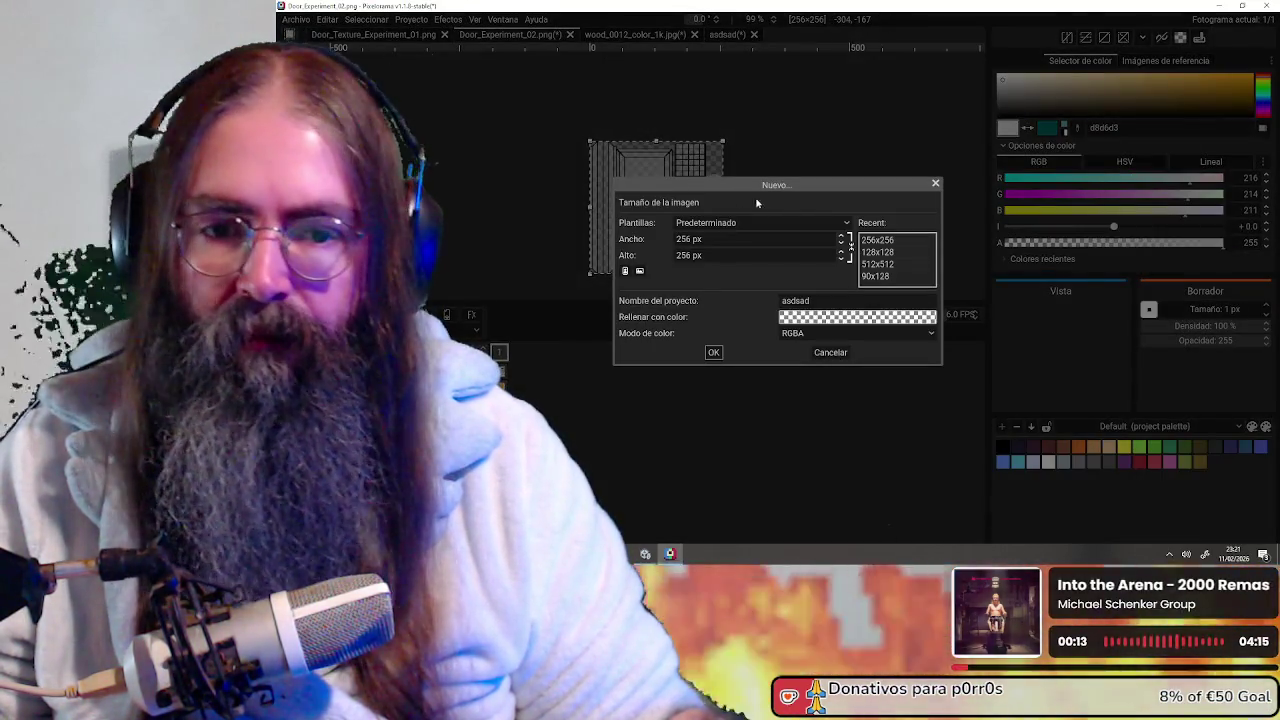
pyautogui.click(881, 265)
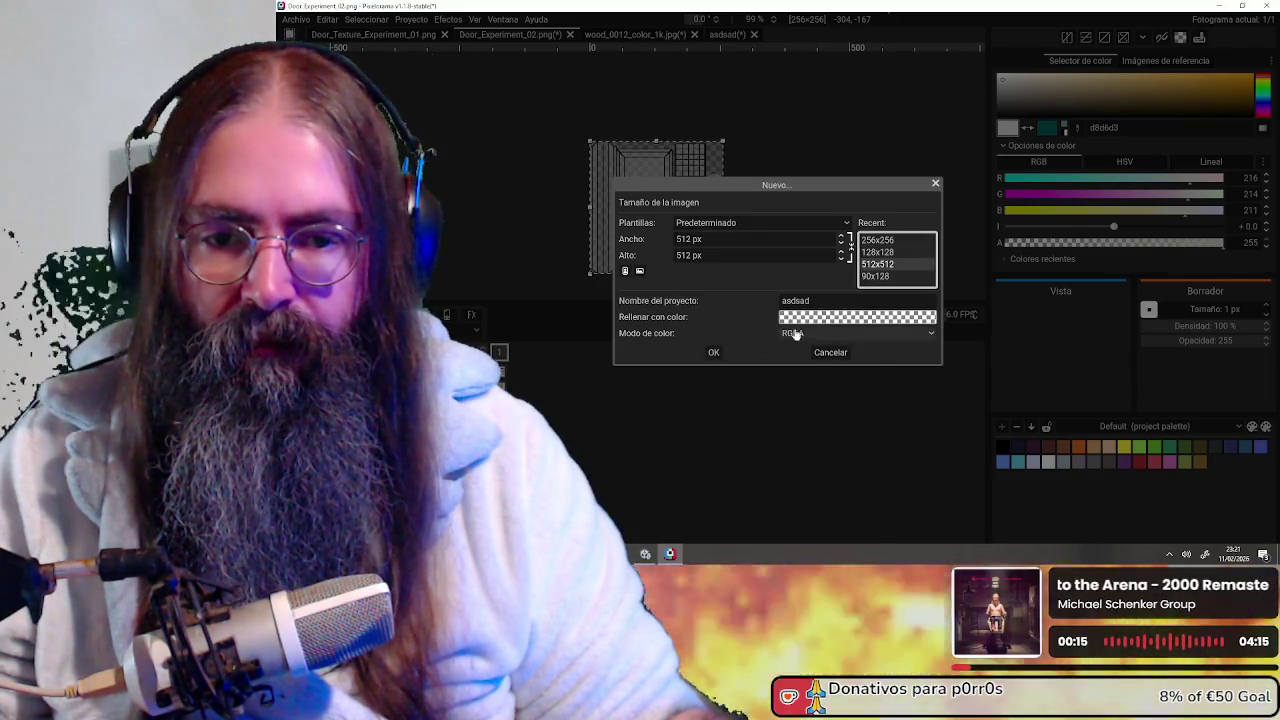
pyautogui.click(831, 296)
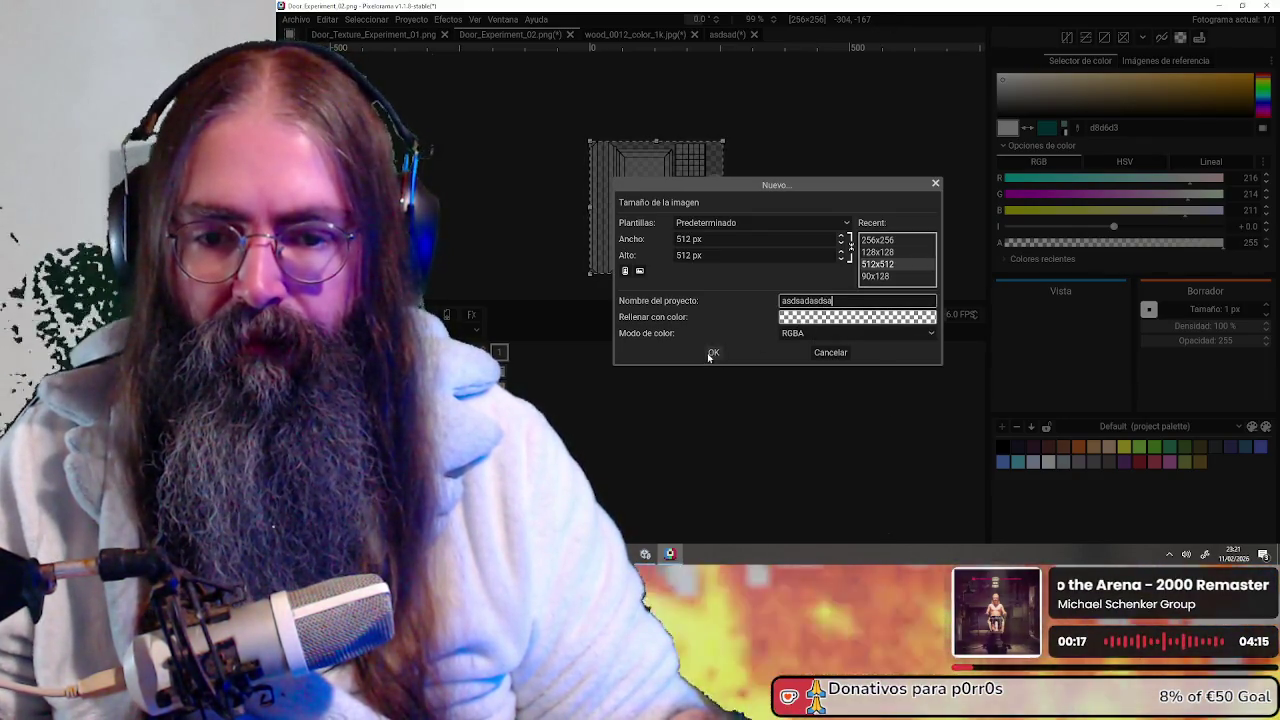
pyautogui.click(713, 352)
pyautogui.hotkey('ctrl', 'v')
pyautogui.hotkey('ctrl', 'z')
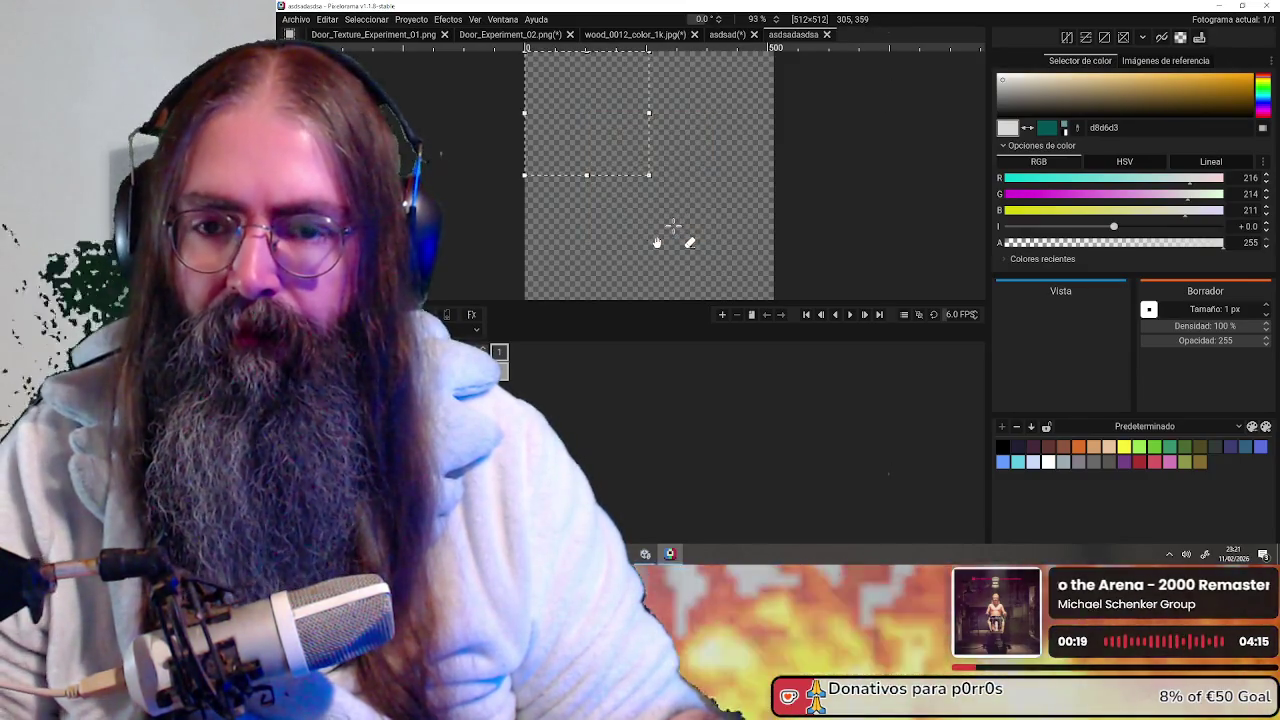
pyautogui.click(727, 34)
# Paste the grey Door_Experiment_02 texture into the new 512×512 image
pyautogui.click(386, 35)
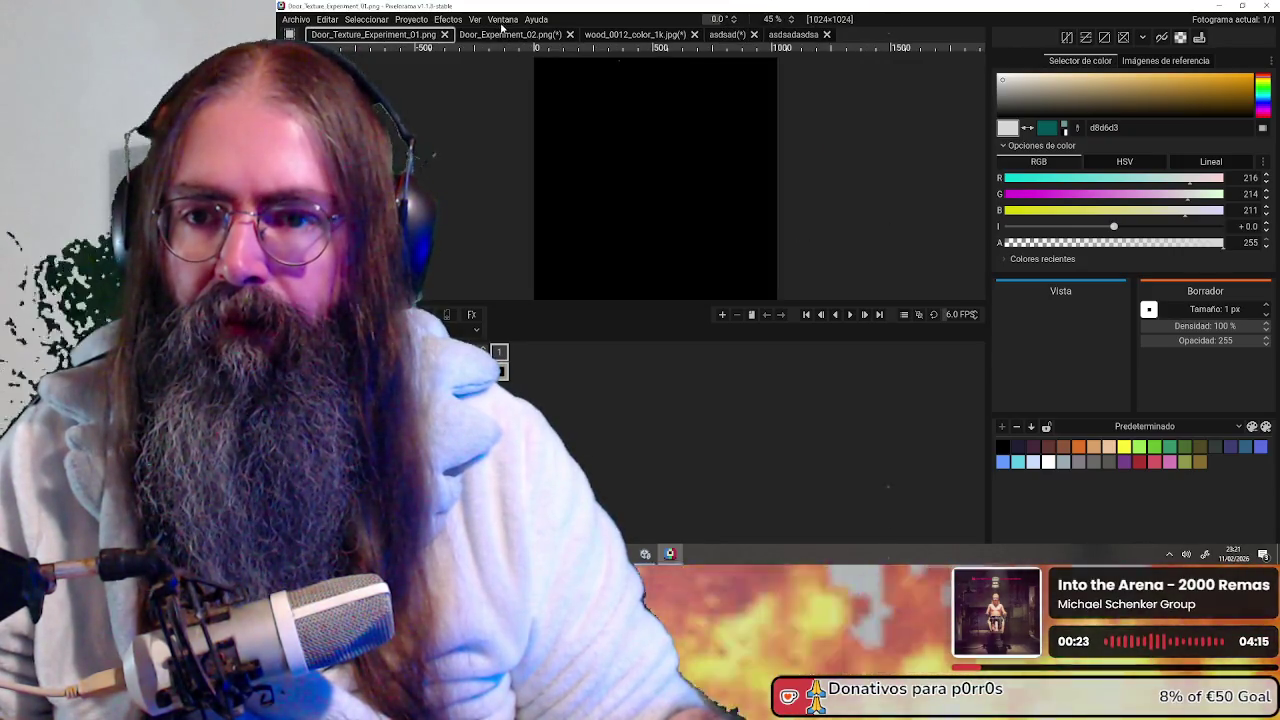
pyautogui.click(505, 34)
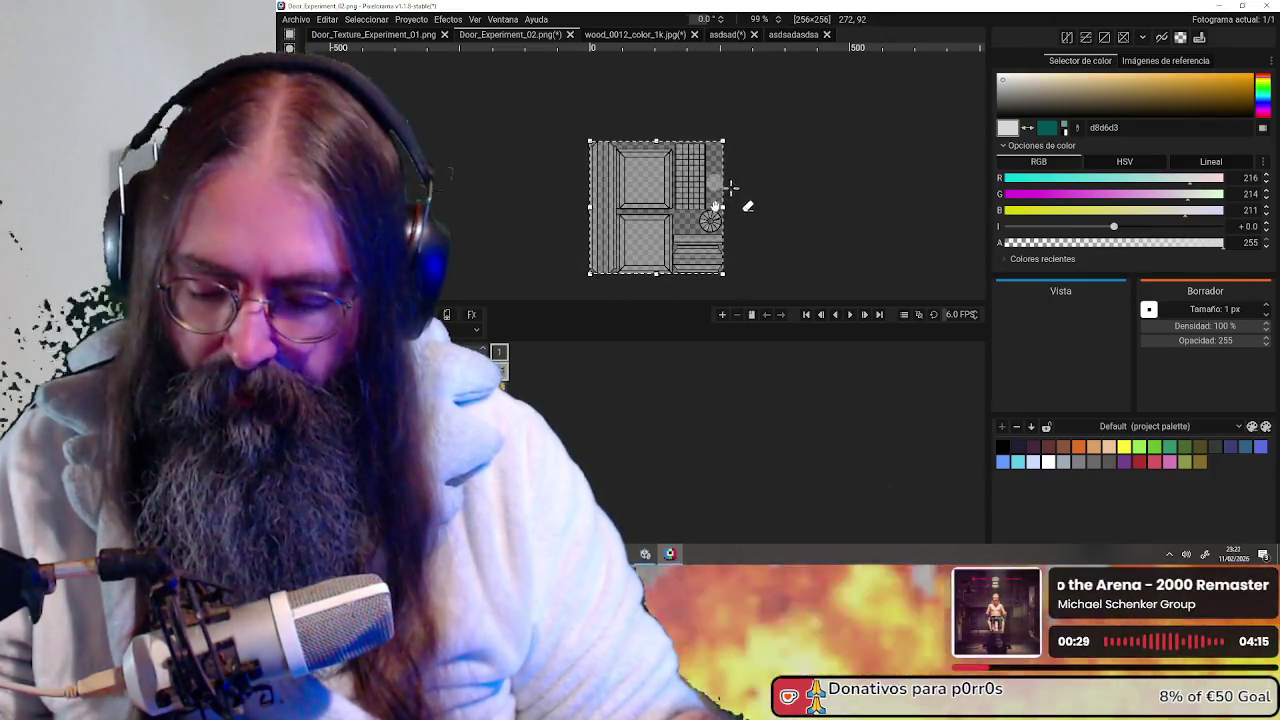
pyautogui.click(792, 34)
pyautogui.hotkey('ctrl', 'v')
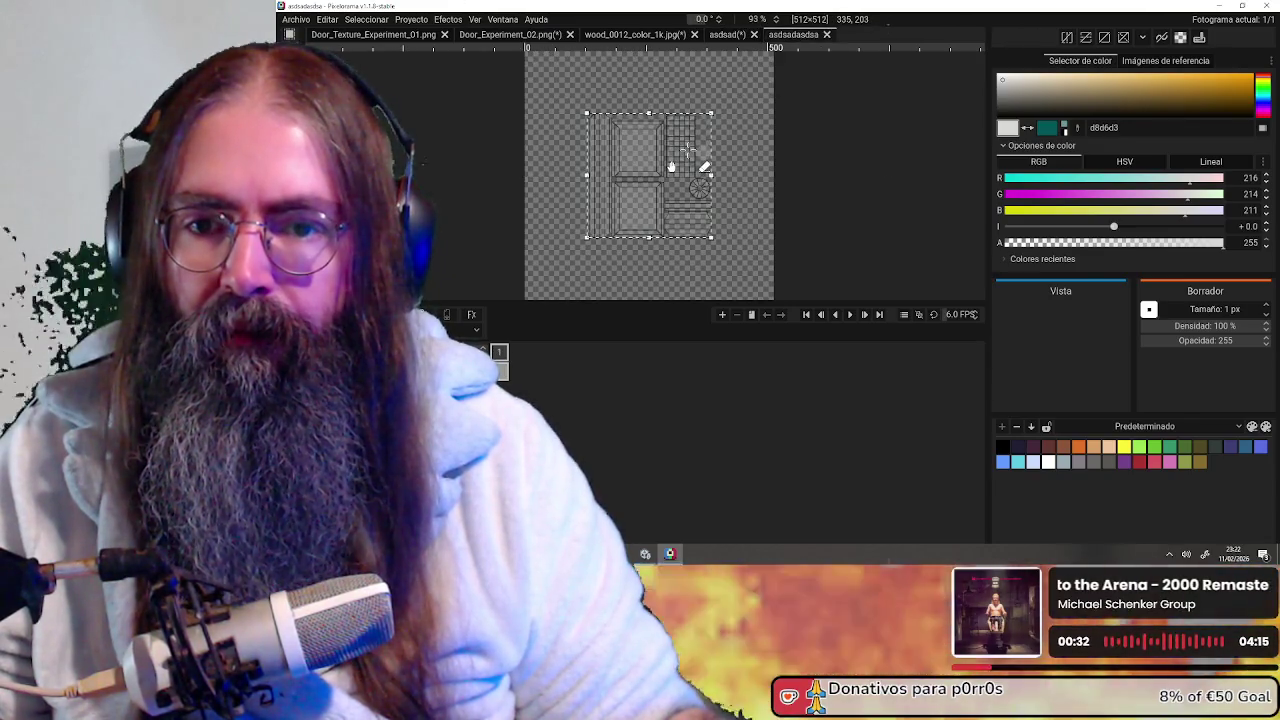
pyautogui.scroll(-3, 746, 206)
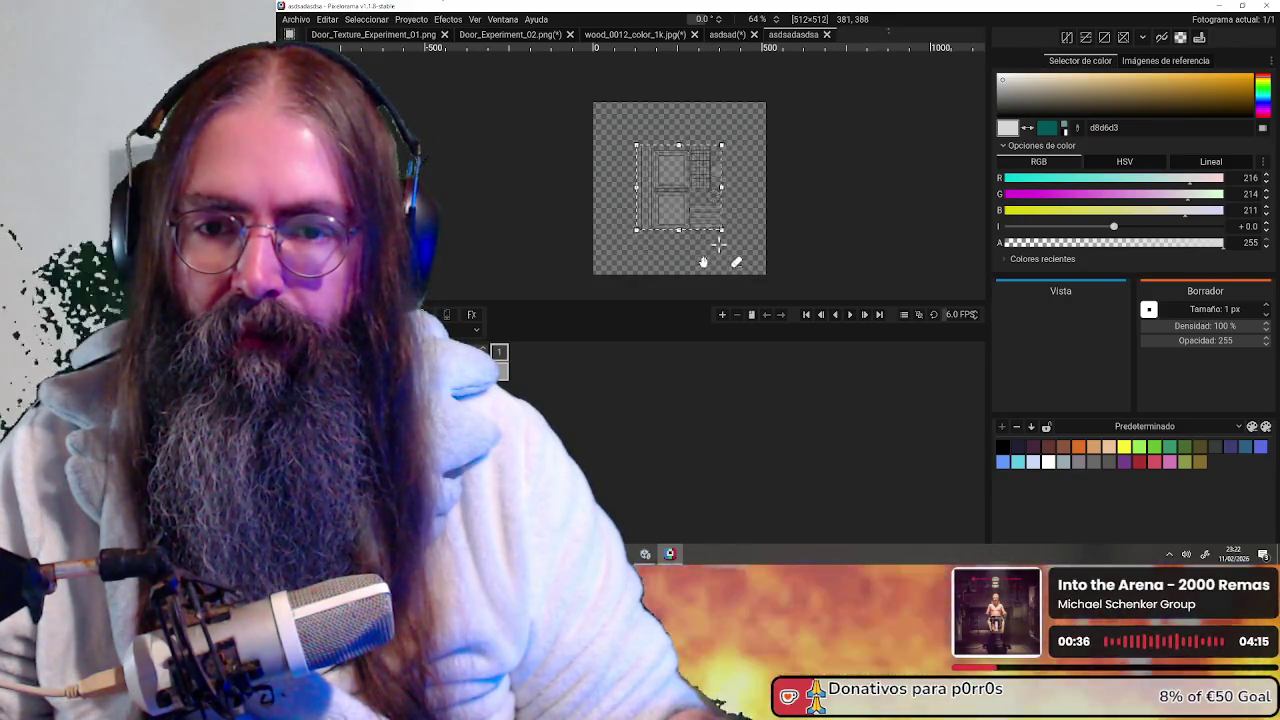
# Enlarge the pasted door texture in two passes with its corner handles
pyautogui.moveTo(743, 265); pyautogui.dragTo(762, 284)
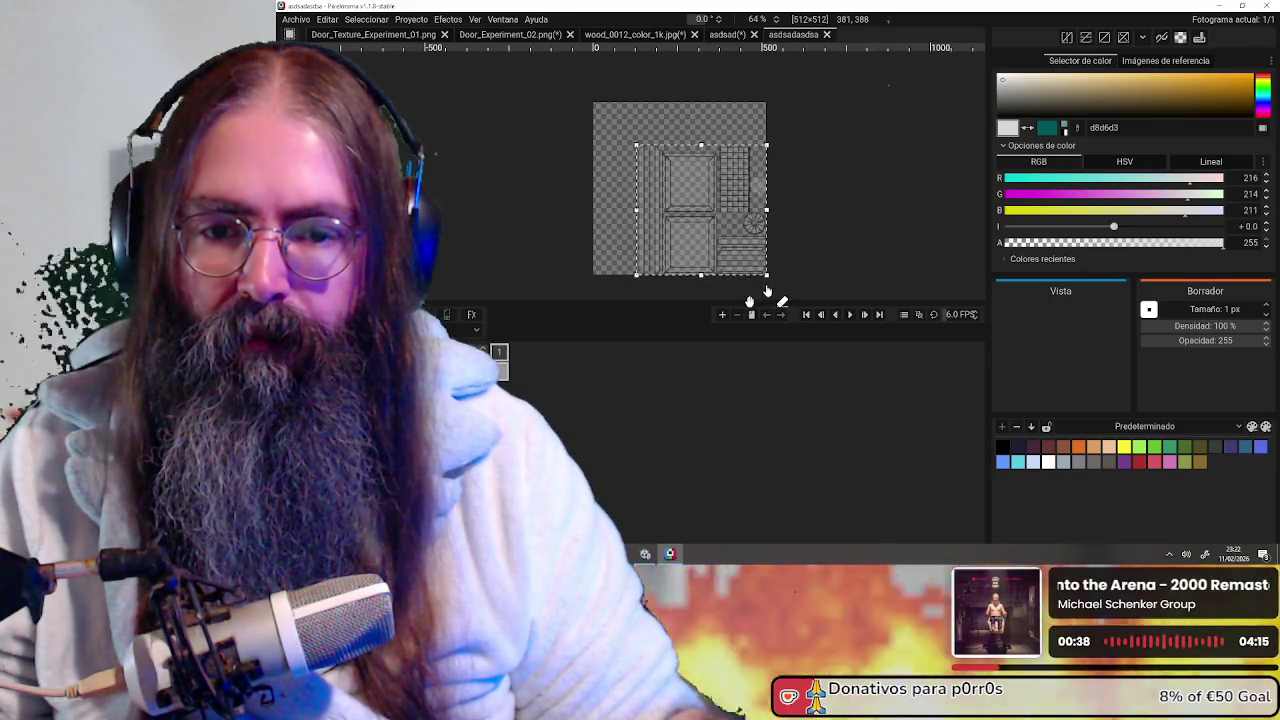
pyautogui.scroll(2, 780, 275)
pyautogui.scroll(2, 766, 249)
pyautogui.scroll(2, 749, 200)
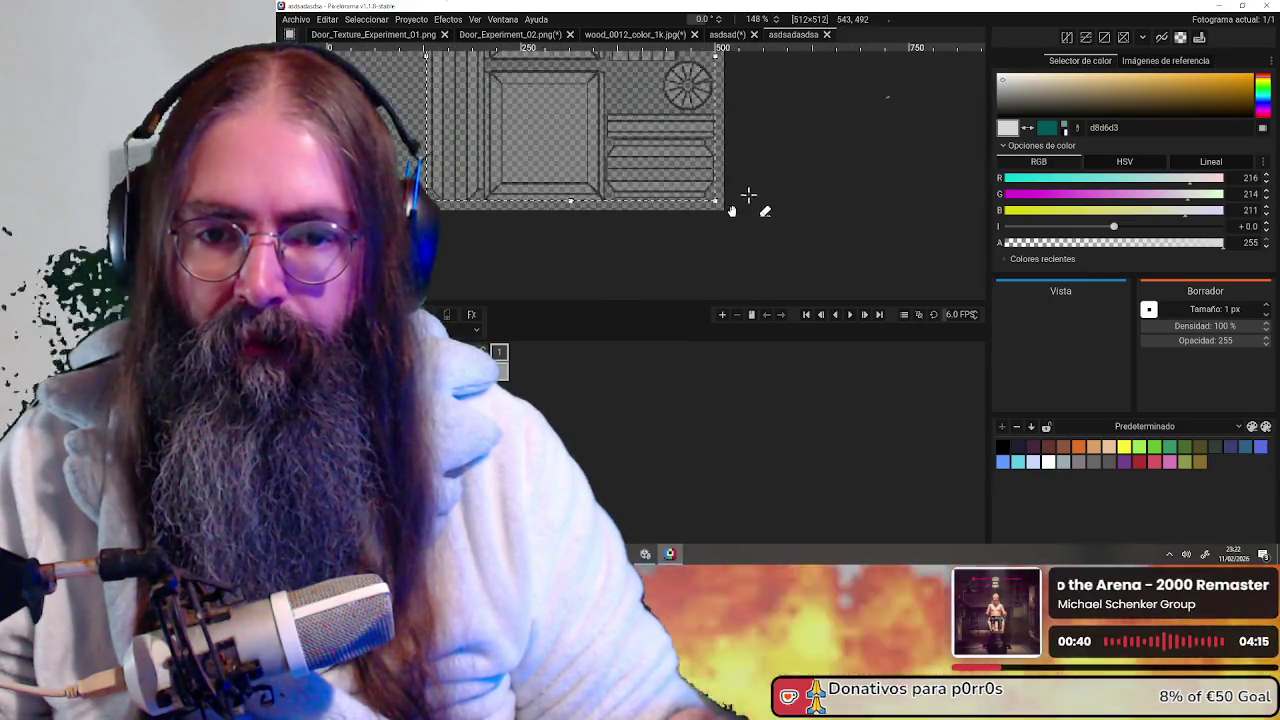
pyautogui.scroll(2, 738, 199)
pyautogui.scroll(2, 705, 215)
pyautogui.scroll(1, 665, 240)
pyautogui.moveTo(660, 251); pyautogui.dragTo(668, 261)
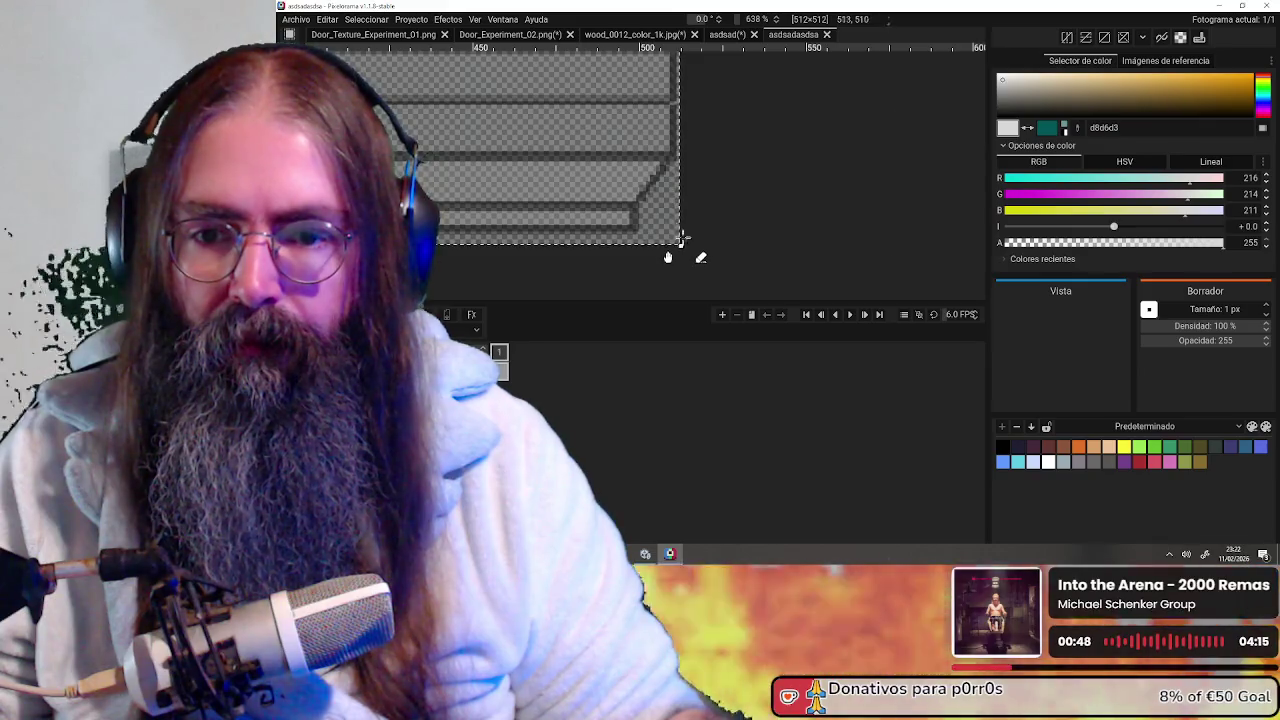
pyautogui.scroll(-3, 668, 259)
pyautogui.scroll(-3, 650, 230)
pyautogui.scroll(-2, 630, 190)
pyautogui.scroll(-2, 613, 158)
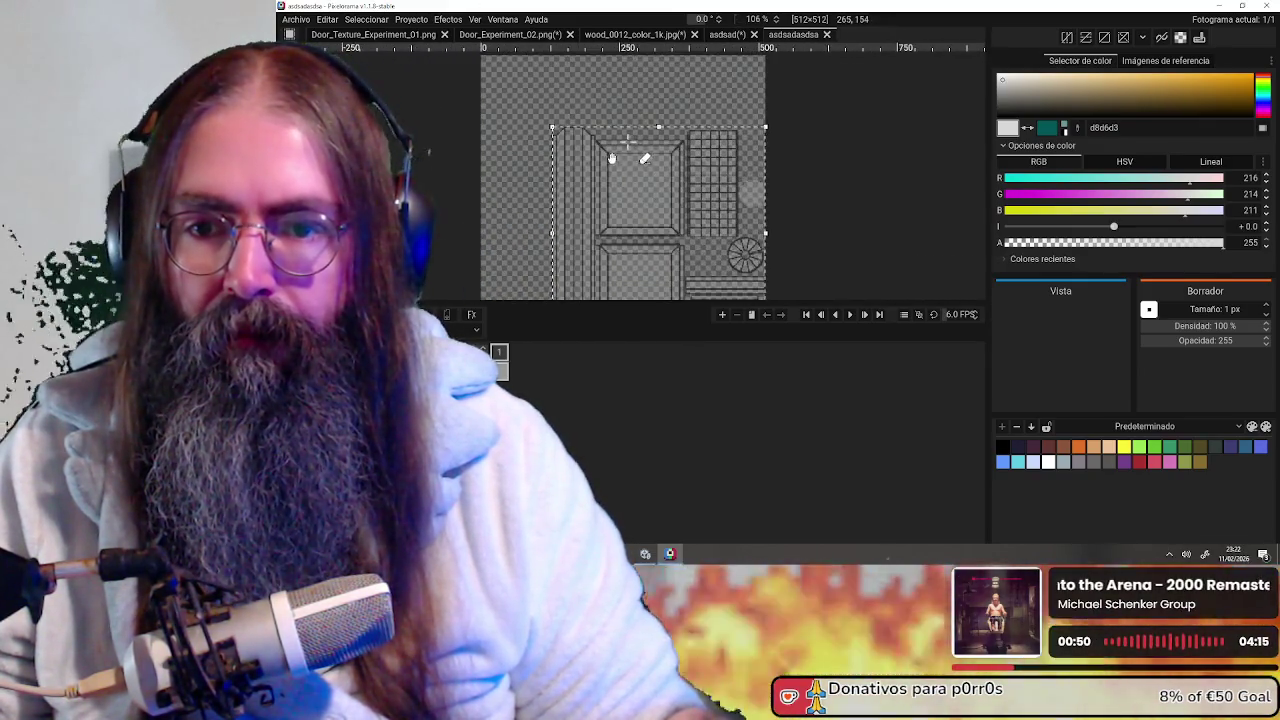
pyautogui.scroll(2, 613, 158)
pyautogui.scroll(1, 560, 170)
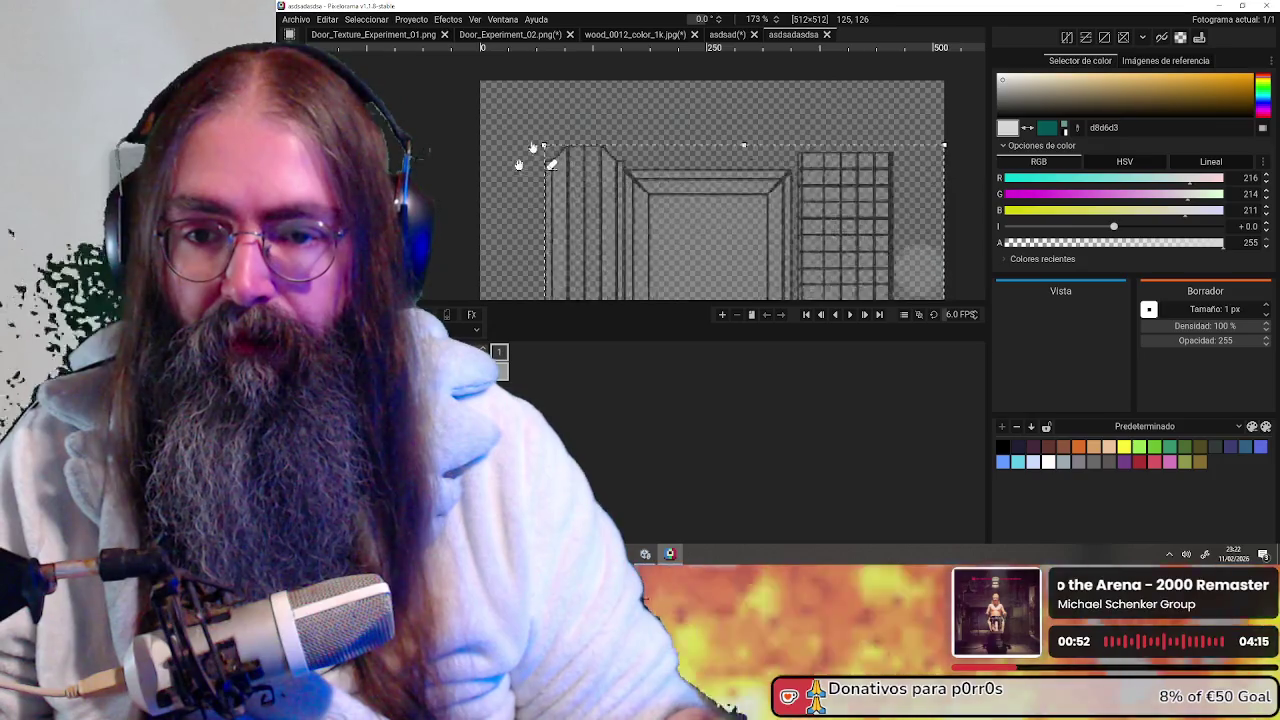
# Align the pasted texture's top-left corner with the canvas corner
pyautogui.moveTo(527, 177); pyautogui.dragTo(462, 98, button='middle')
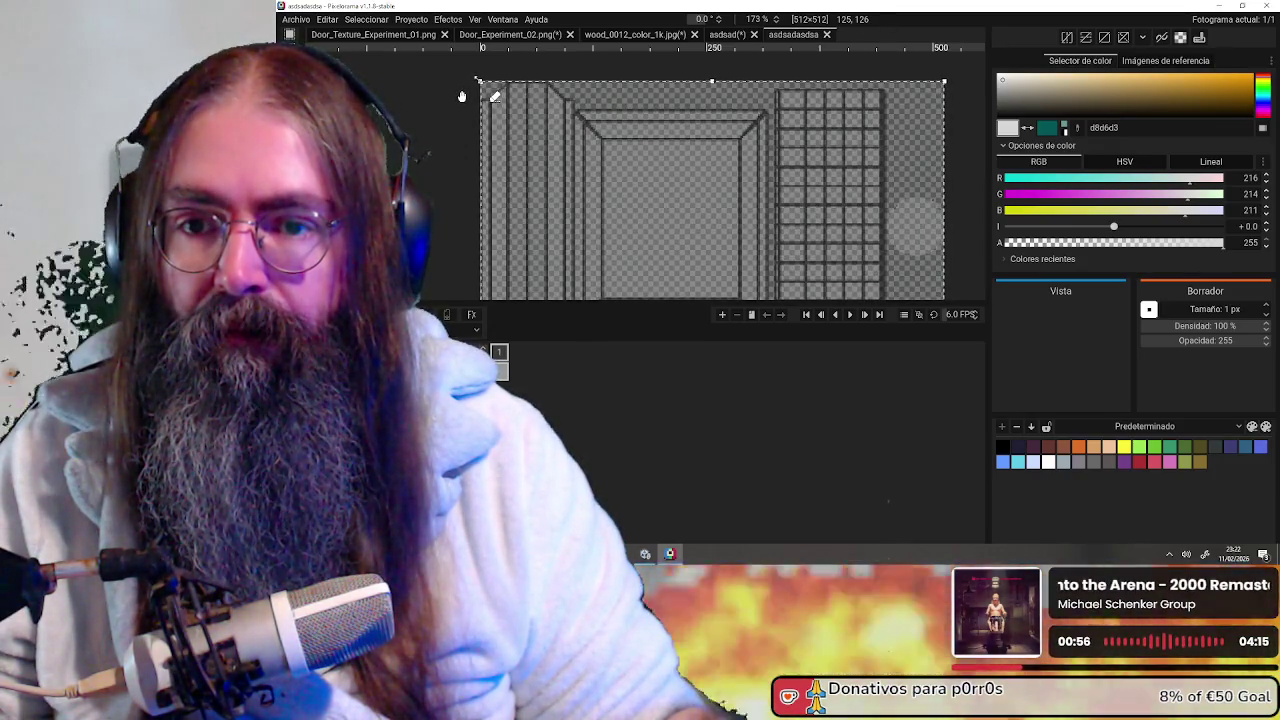
pyautogui.scroll(2, 479, 84)
pyautogui.scroll(3, 470, 86)
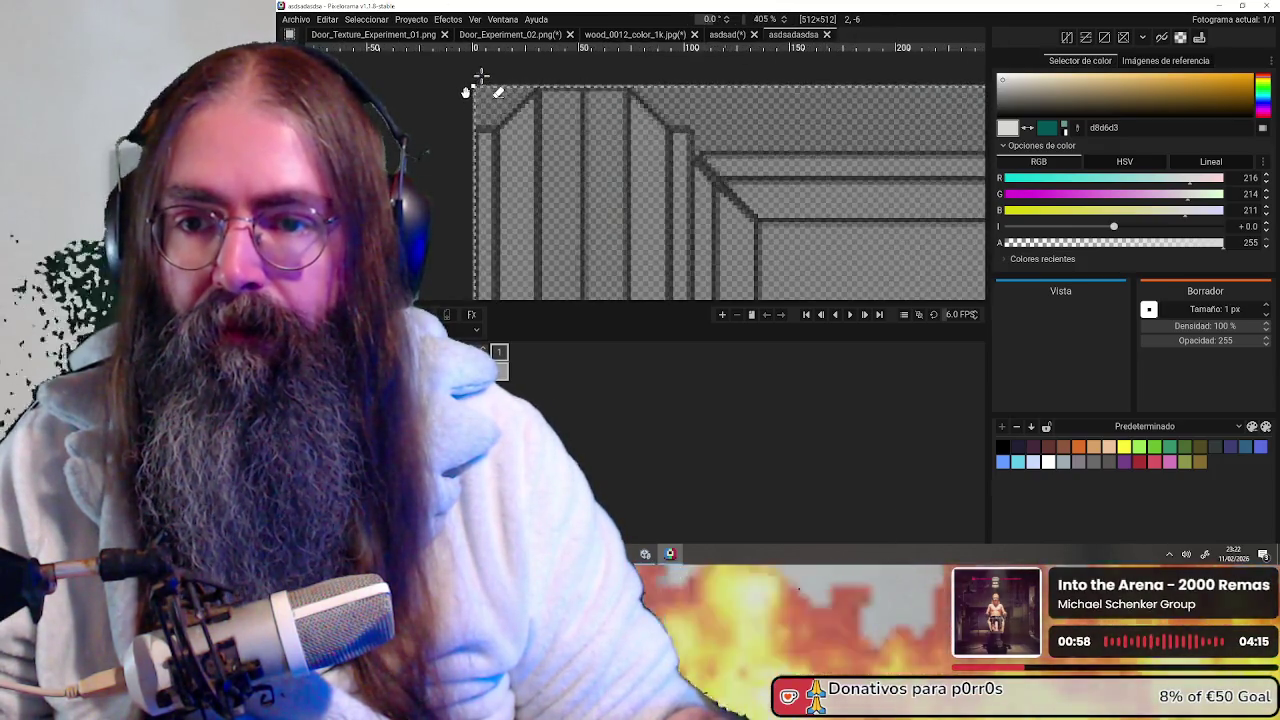
pyautogui.scroll(3, 460, 87)
pyautogui.scroll(3, 450, 88)
pyautogui.scroll(1, 428, 104)
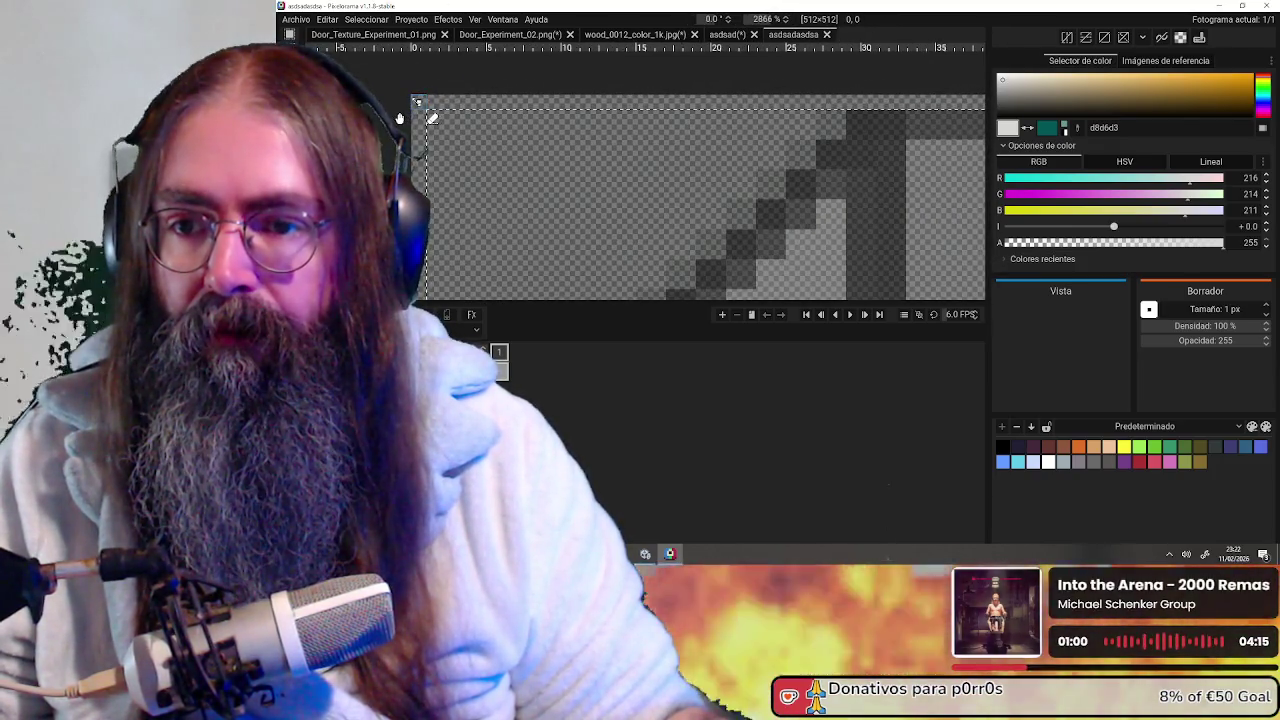
# Delete the pasted door texture, leaving the 512×512 canvas empty
pyautogui.press('Delete')
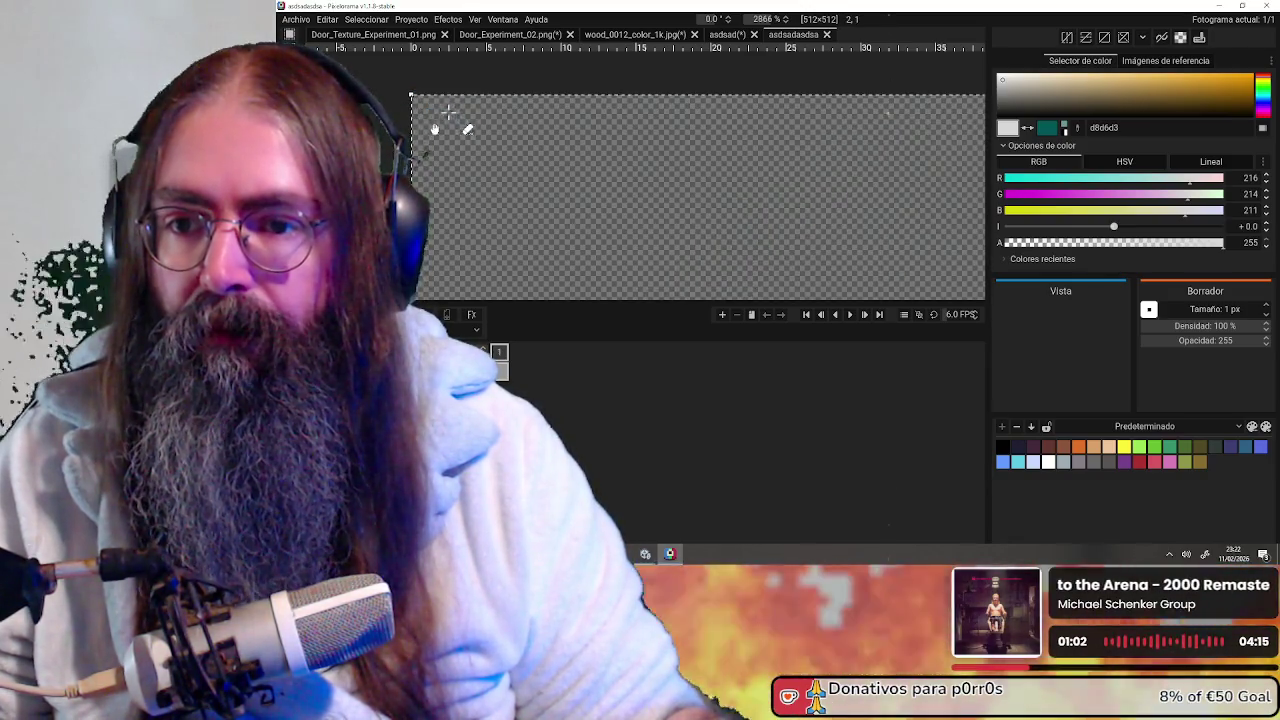
pyautogui.scroll(-4, 600, 200)
pyautogui.scroll(-4, 714, 267)
pyautogui.scroll(-5, 740, 240)
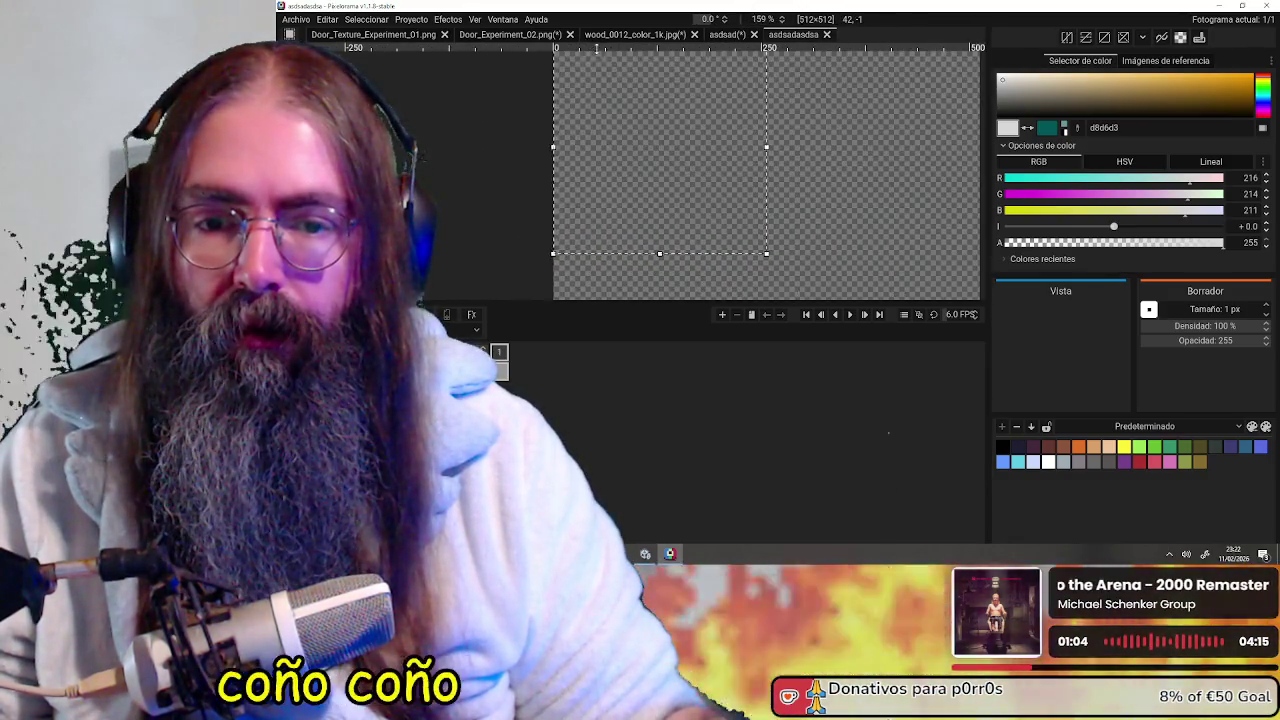
pyautogui.scroll(-4, 746, 201)
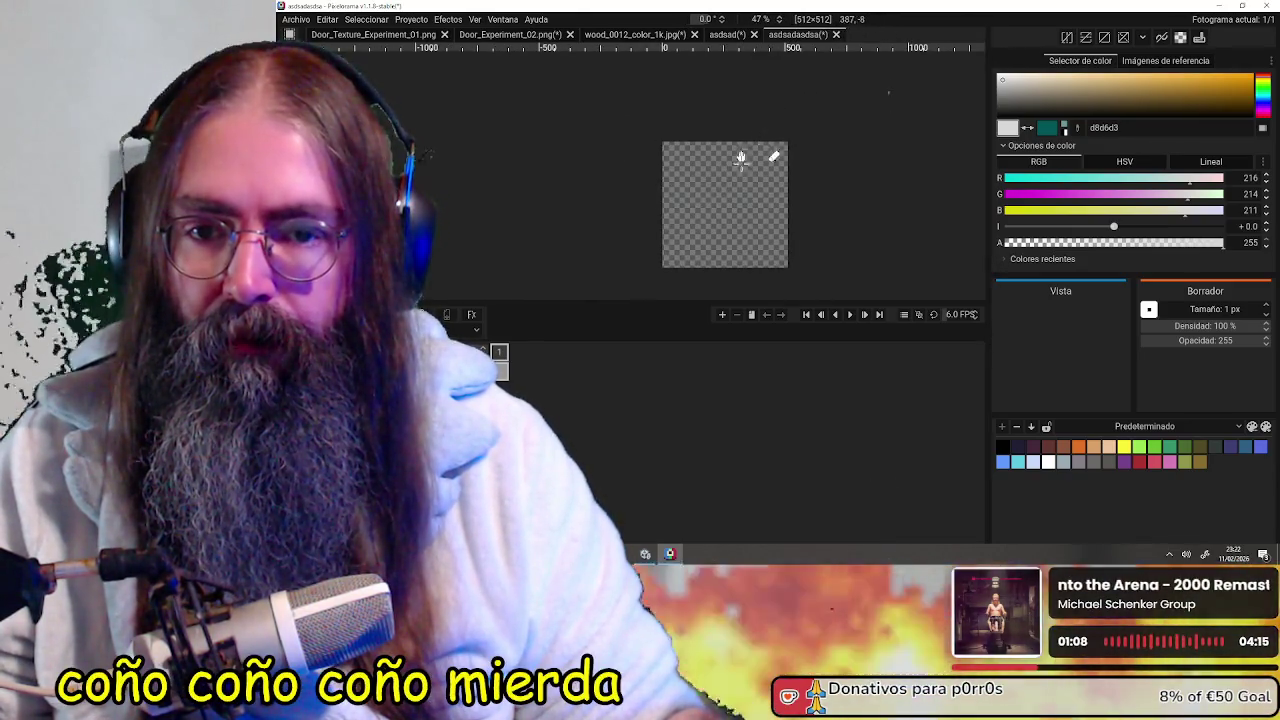
pyautogui.scroll(2, 729, 191)
pyautogui.hotkey('ctrl', 'v')
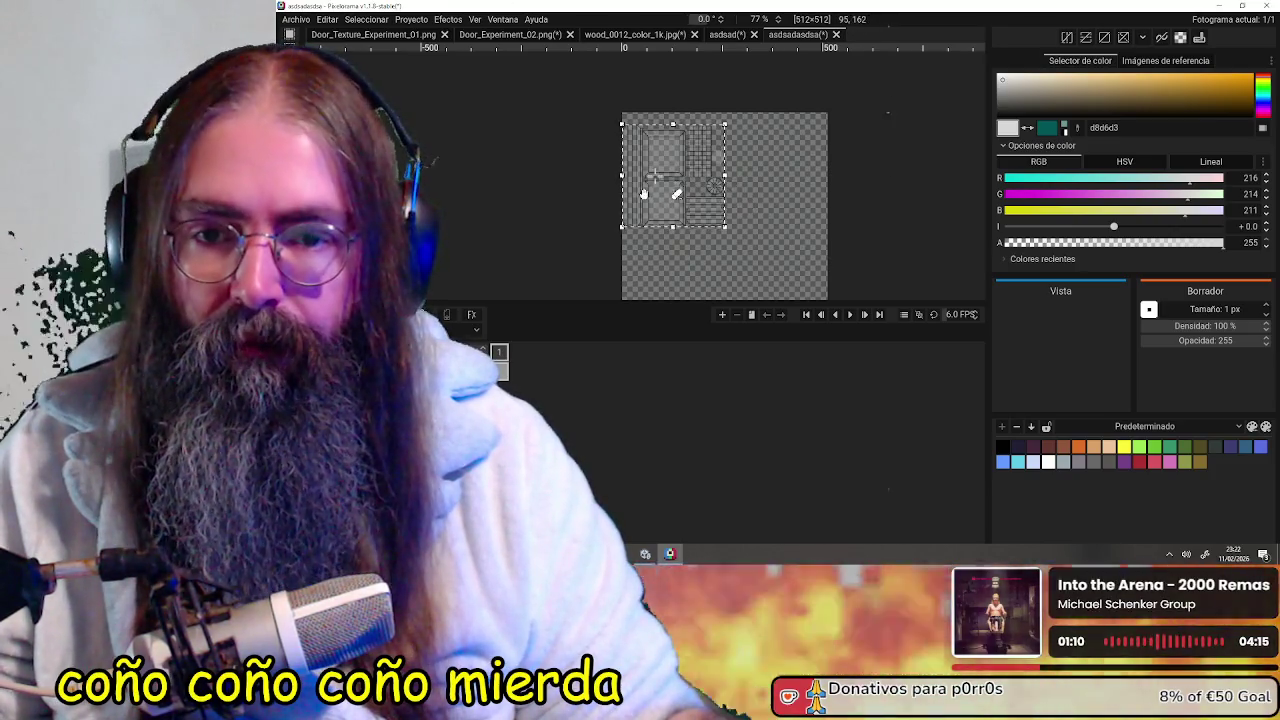
pyautogui.scroll(1, 670, 185)
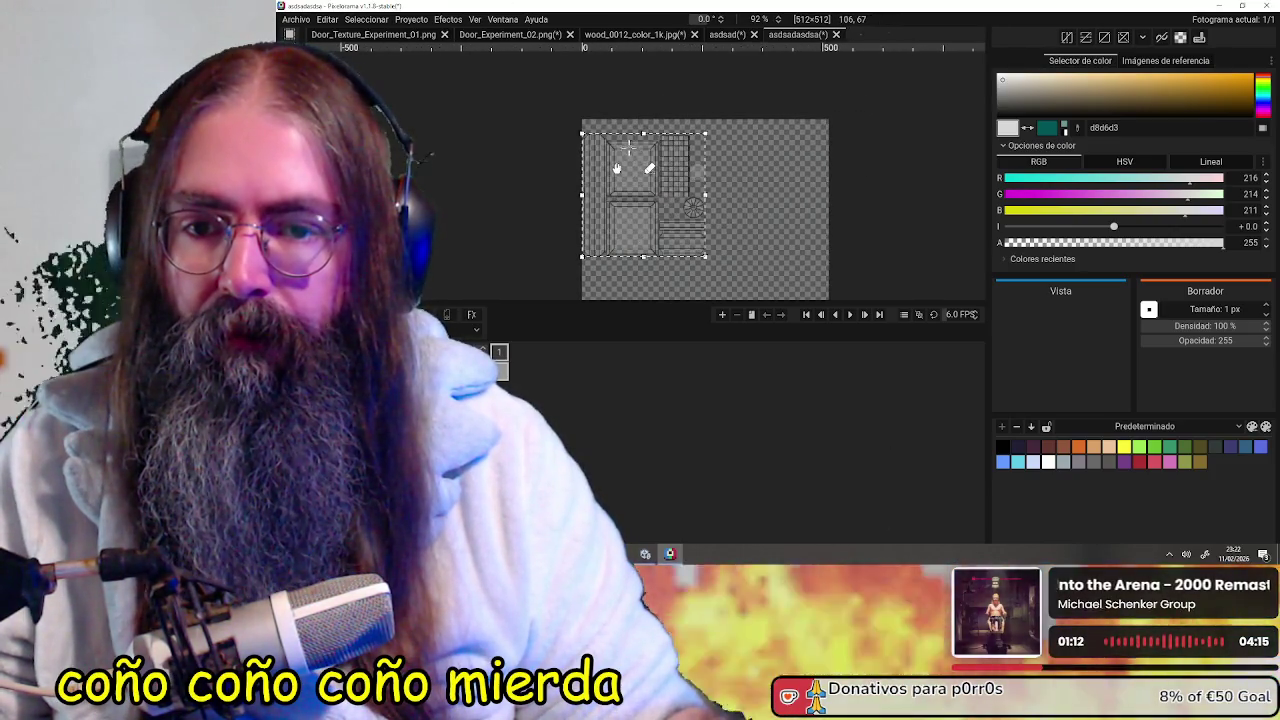
pyautogui.scroll(2, 617, 167)
pyautogui.scroll(1, 605, 166)
pyautogui.scroll(1, 690, 164)
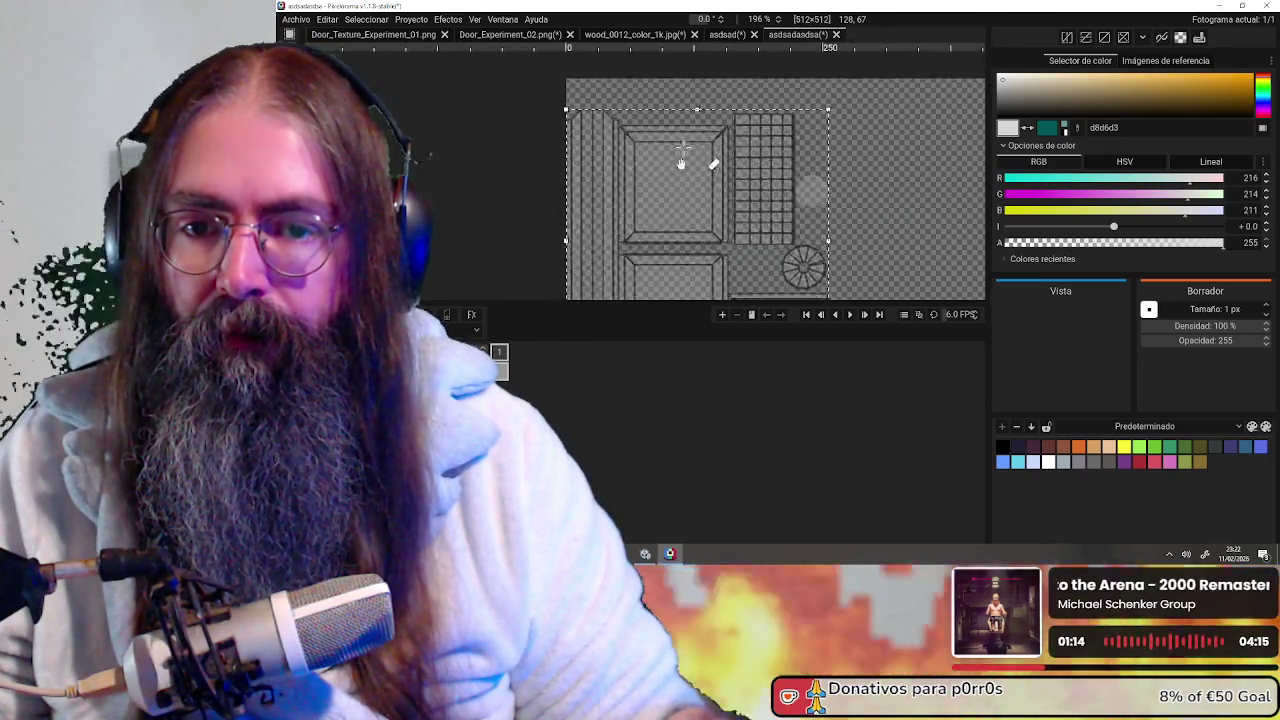
pyautogui.scroll(-2, 697, 162)
pyautogui.scroll(-1, 680, 190)
pyautogui.scroll(-2, 710, 194)
pyautogui.moveTo(726, 153); pyautogui.dragTo(712, 109)
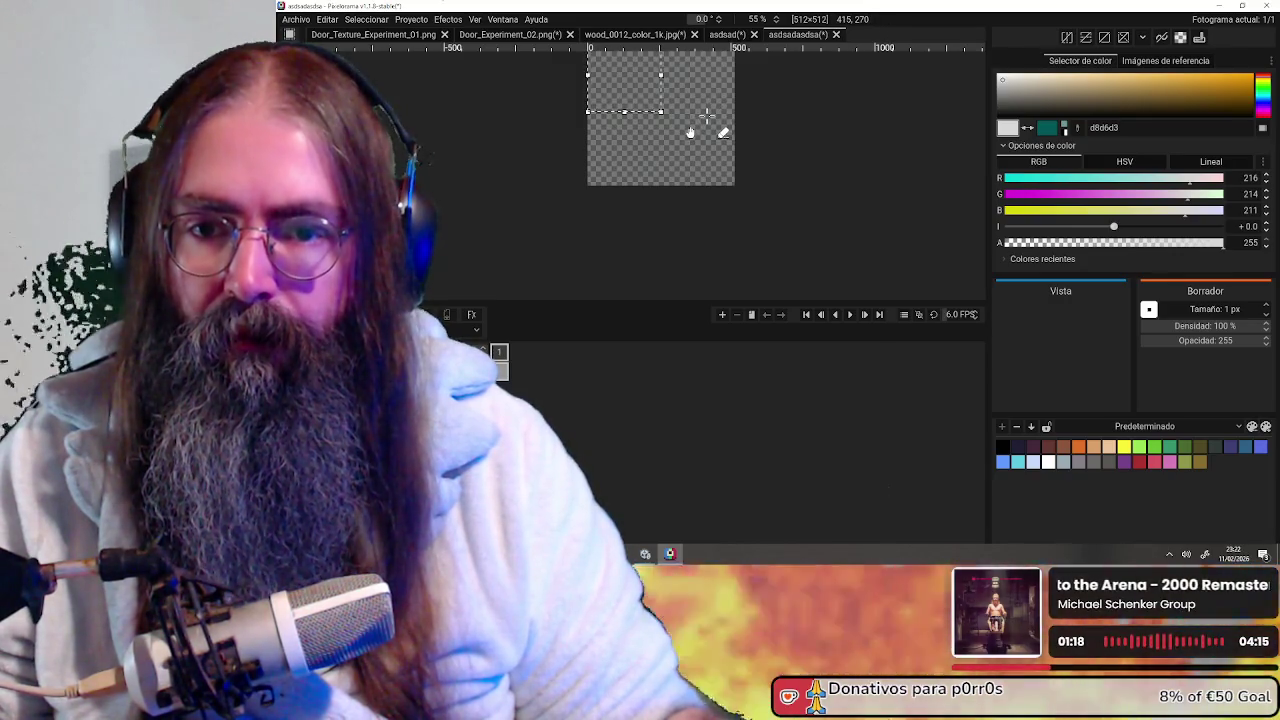
pyautogui.scroll(-2, 698, 128)
pyautogui.moveTo(771, 129)
pyautogui.mouseDown()
pyautogui.moveTo(773, 249)
pyautogui.moveTo(768, 204)
pyautogui.mouseUp()
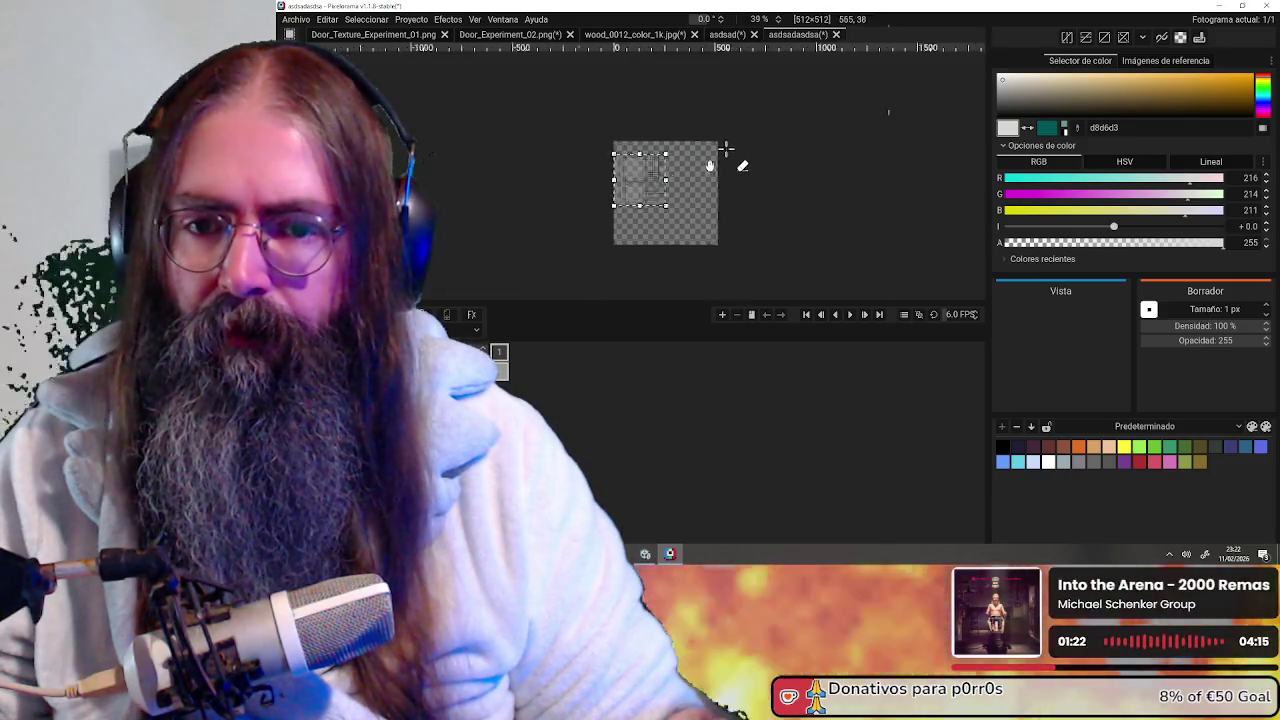
pyautogui.scroll(4, 715, 150)
pyautogui.moveTo(588, 182); pyautogui.dragTo(620, 168)
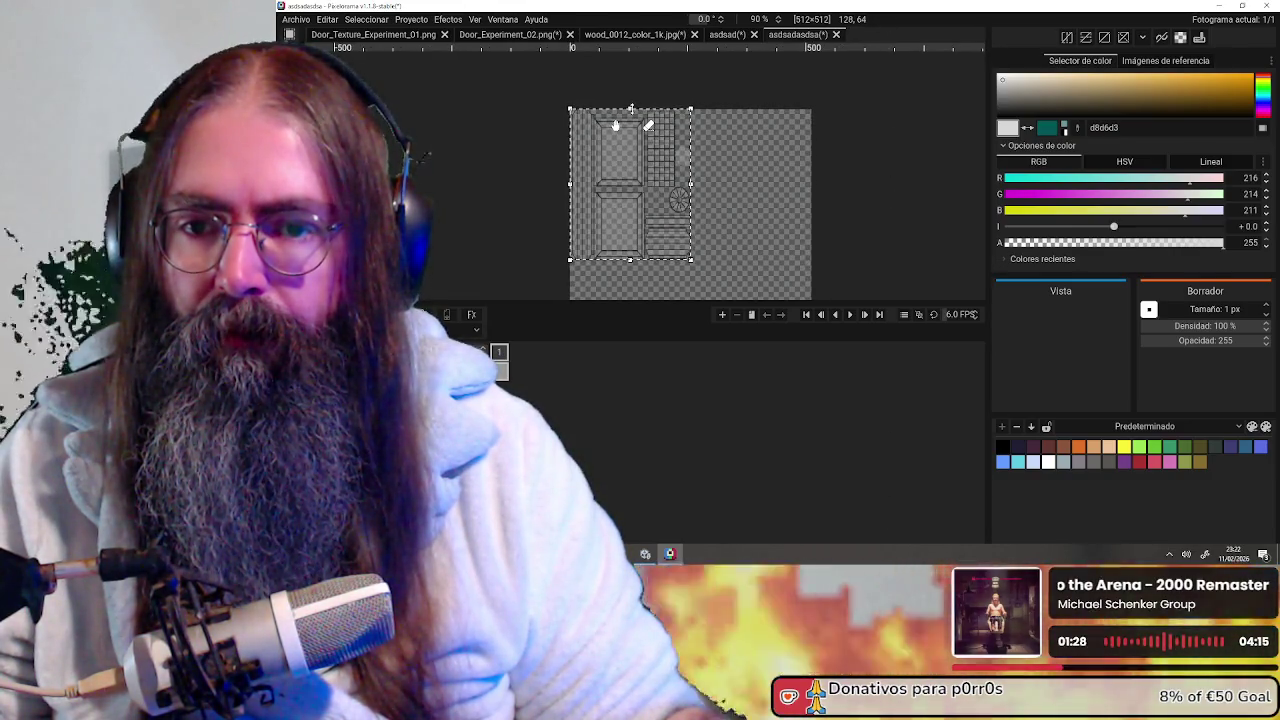
pyautogui.scroll(5, 631, 108)
pyautogui.scroll(3, 620, 100)
pyautogui.scroll(2, 607, 90)
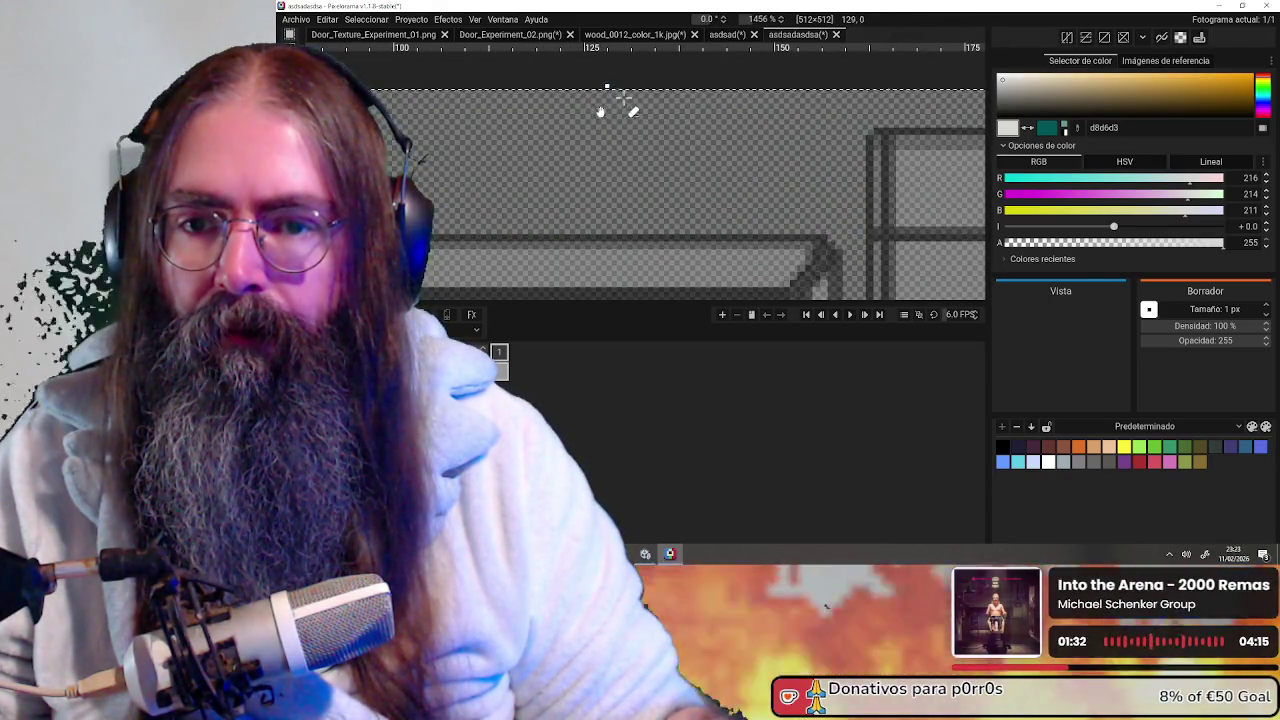
pyautogui.scroll(-5, 611, 100)
pyautogui.moveTo(712, 238); pyautogui.dragTo(438, 207, button='middle')
pyautogui.moveTo(443, 195); pyautogui.dragTo(842, 237, button='middle')
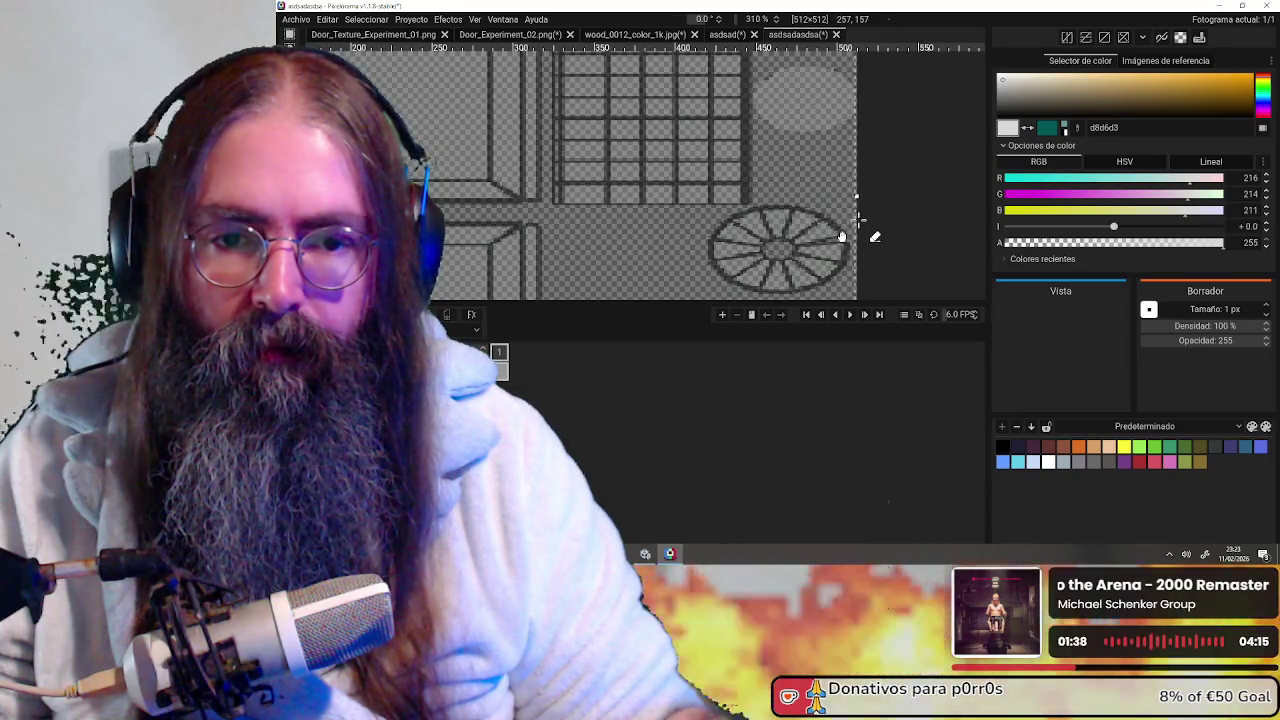
pyautogui.moveTo(758, 245); pyautogui.dragTo(600, 243, button='middle')
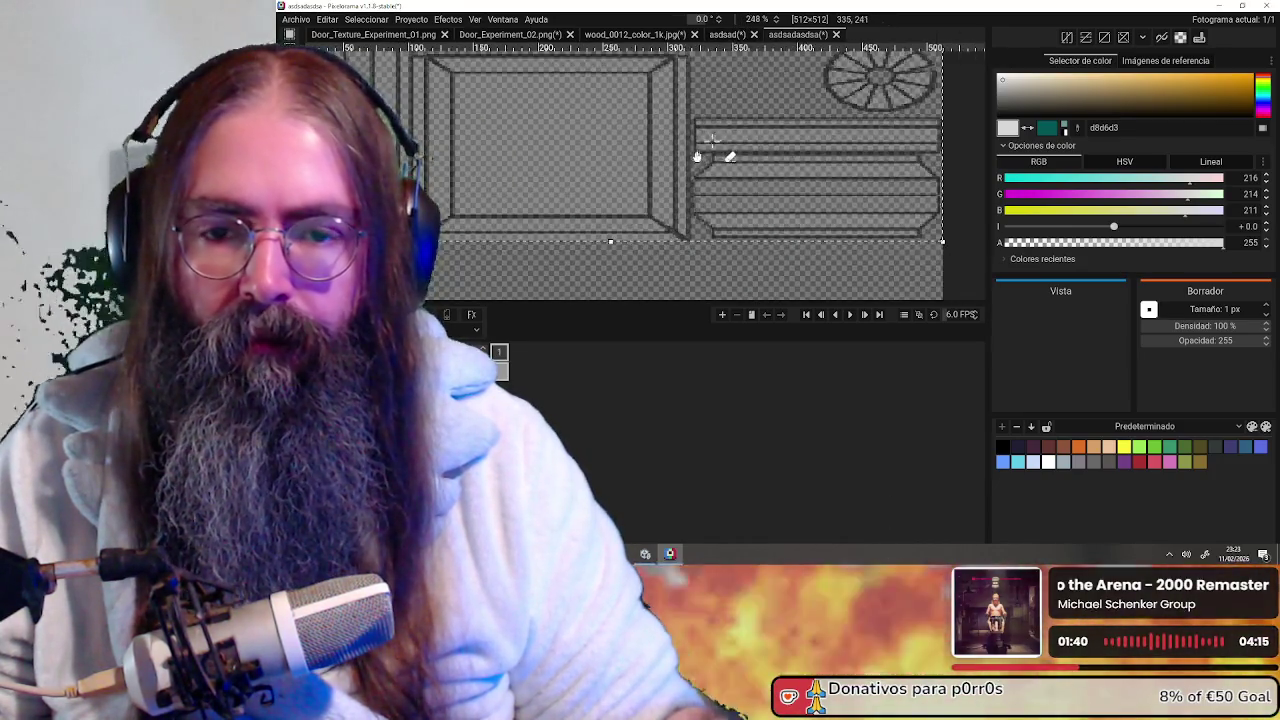
pyautogui.scroll(-3, 686, 229)
pyautogui.moveTo(686, 229); pyautogui.dragTo(716, 129, button='middle')
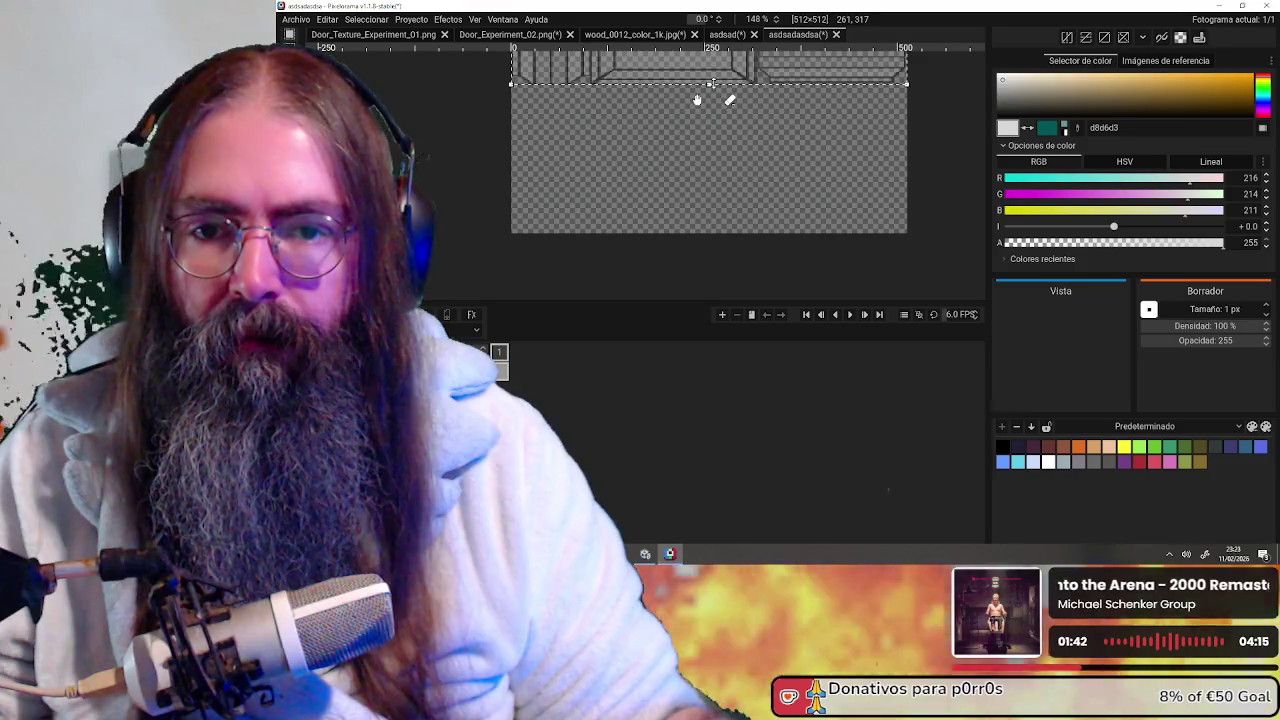
pyautogui.moveTo(709, 84); pyautogui.dragTo(700, 233)
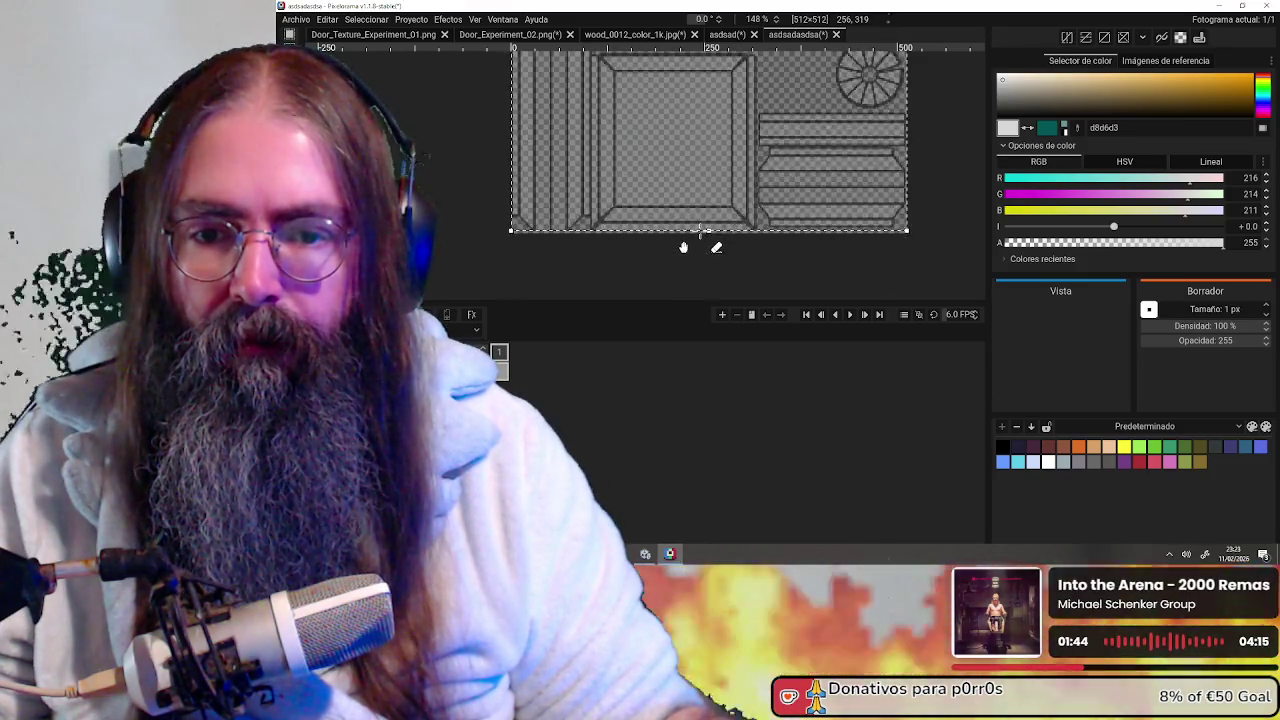
pyautogui.scroll(4, 702, 236)
pyautogui.scroll(4, 710, 235)
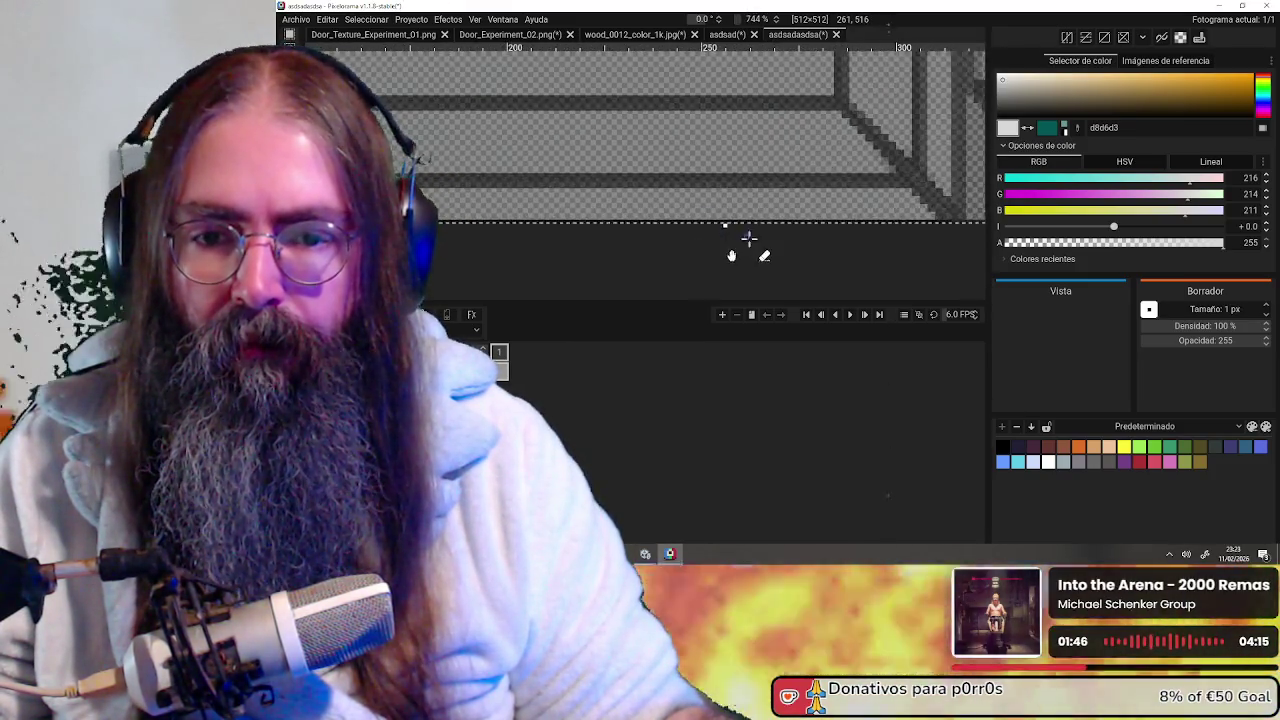
pyautogui.scroll(4, 716, 231)
pyautogui.moveTo(685, 233); pyautogui.dragTo(685, 219, button='middle')
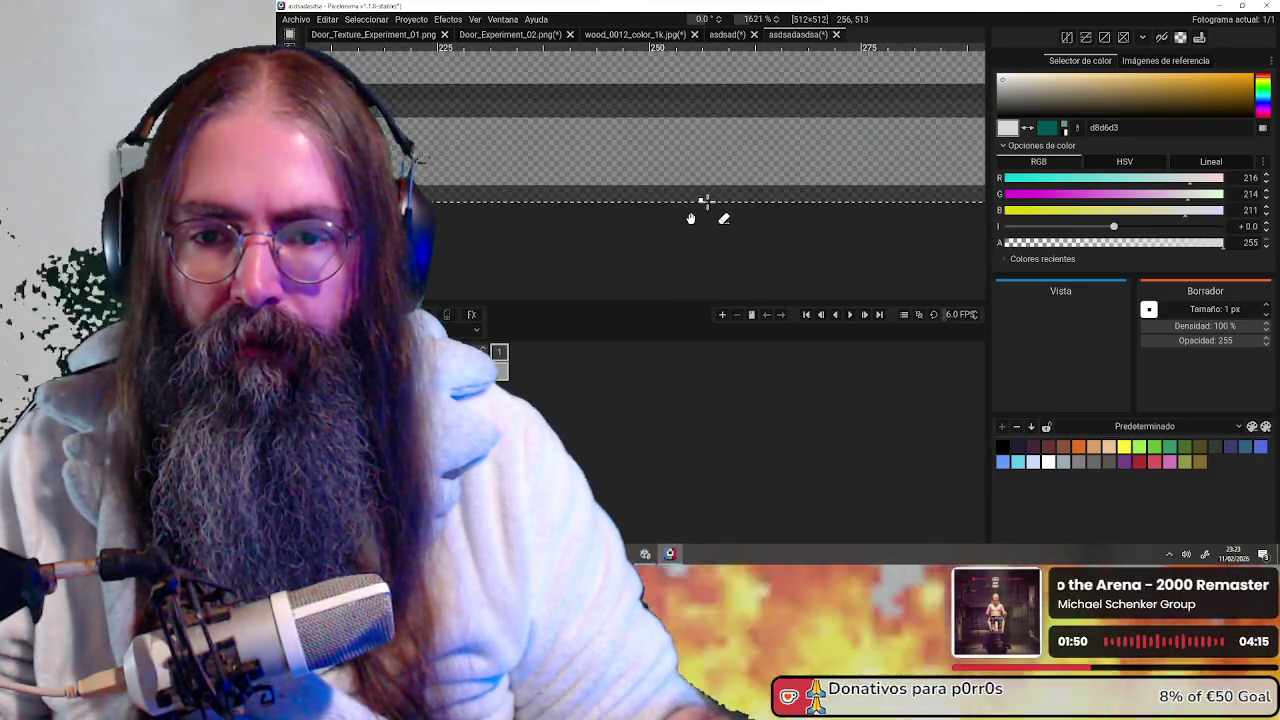
pyautogui.scroll(-3, 700, 216)
pyautogui.scroll(-4, 709, 220)
pyautogui.scroll(-3, 727, 210)
pyautogui.scroll(-2, 750, 208)
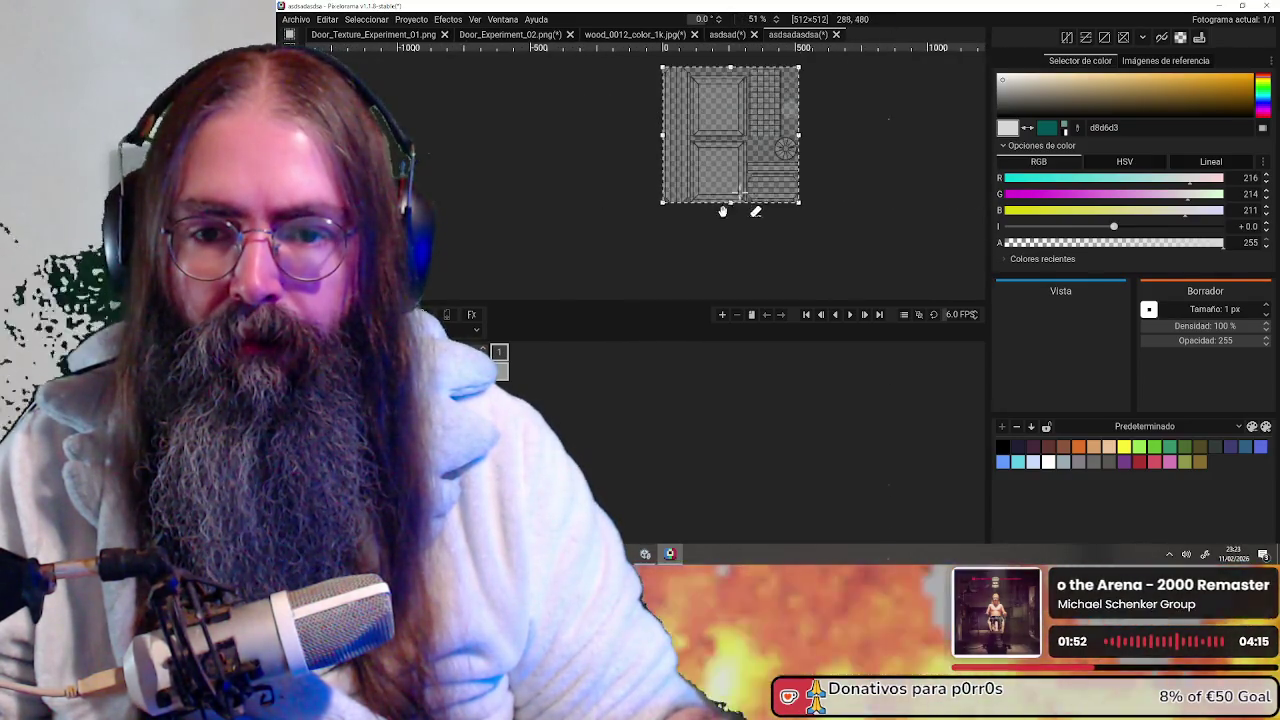
pyautogui.scroll(-1, 775, 210)
pyautogui.scroll(2, 775, 205)
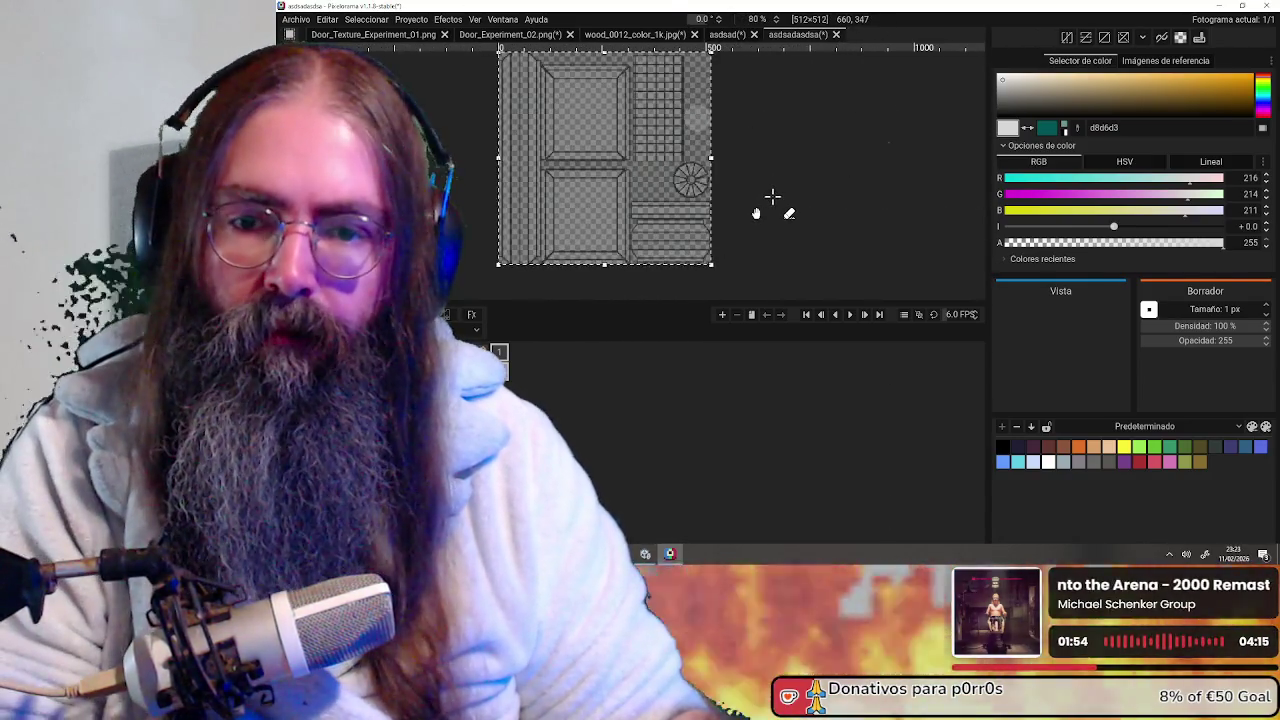
pyautogui.moveTo(791, 183); pyautogui.dragTo(711, 160, button='middle')
pyautogui.scroll(-1, 711, 160)
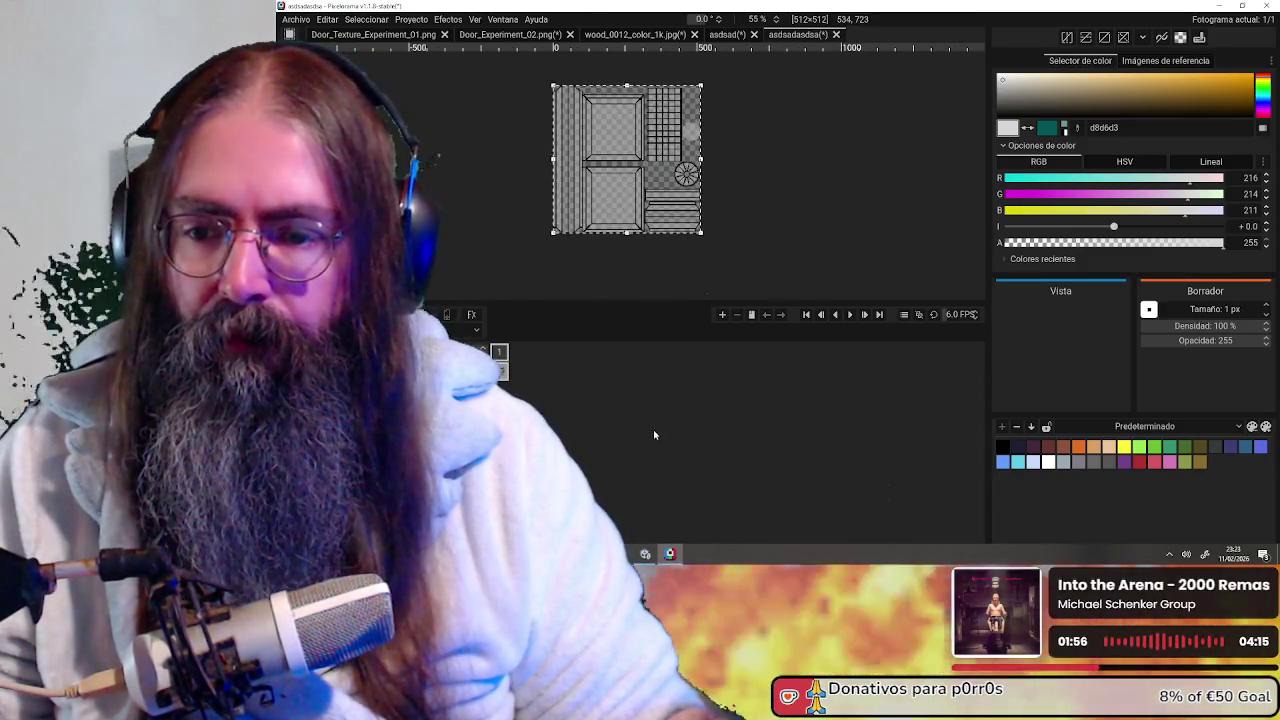
pyautogui.moveTo(774, 134); pyautogui.dragTo(709, 153, button='middle')
# Take the wood grain from wood_0012_color_1k.jpg and return to the asdsadasdsa door image
pyautogui.click(727, 34)
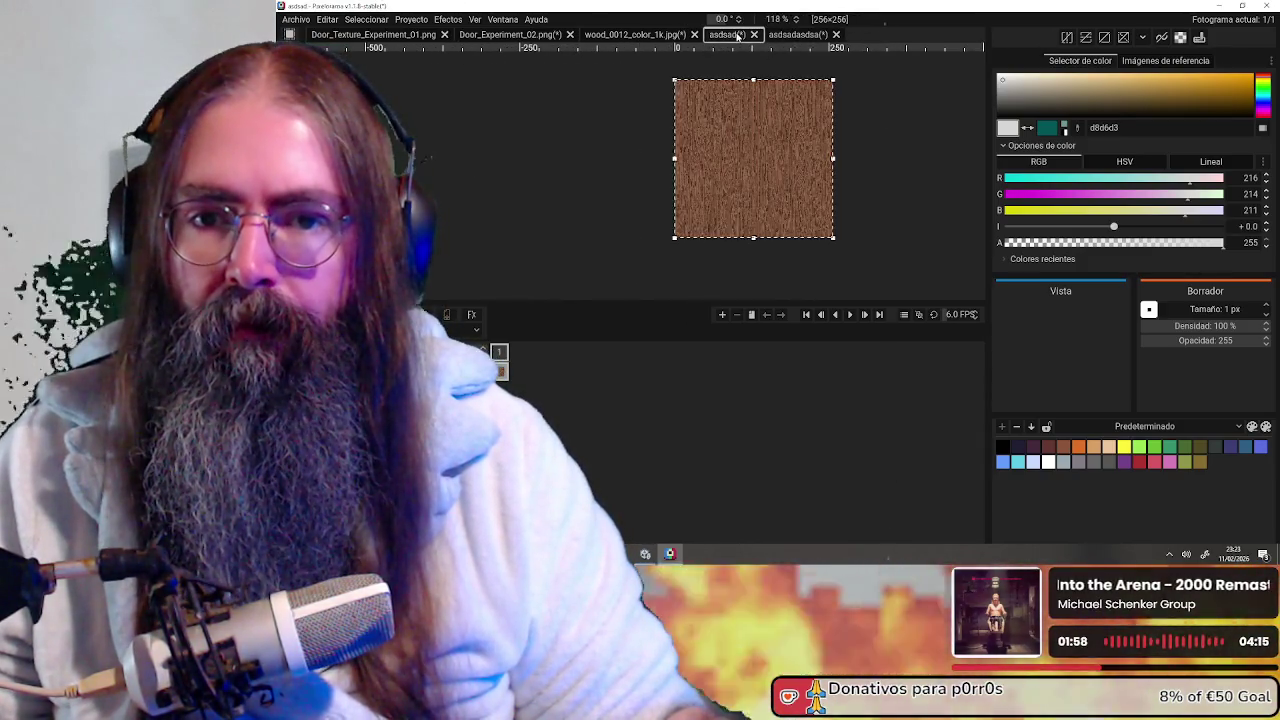
pyautogui.click(657, 34)
pyautogui.scroll(-2, 780, 190)
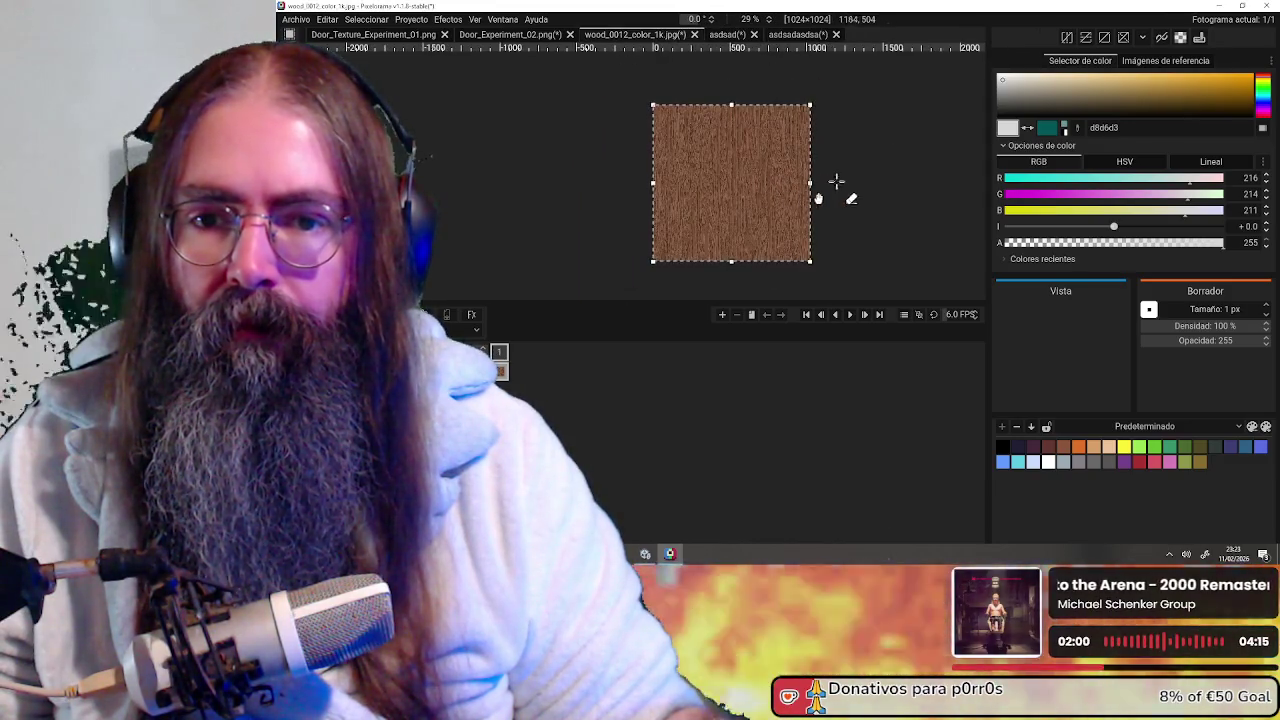
pyautogui.scroll(-1, 860, 185)
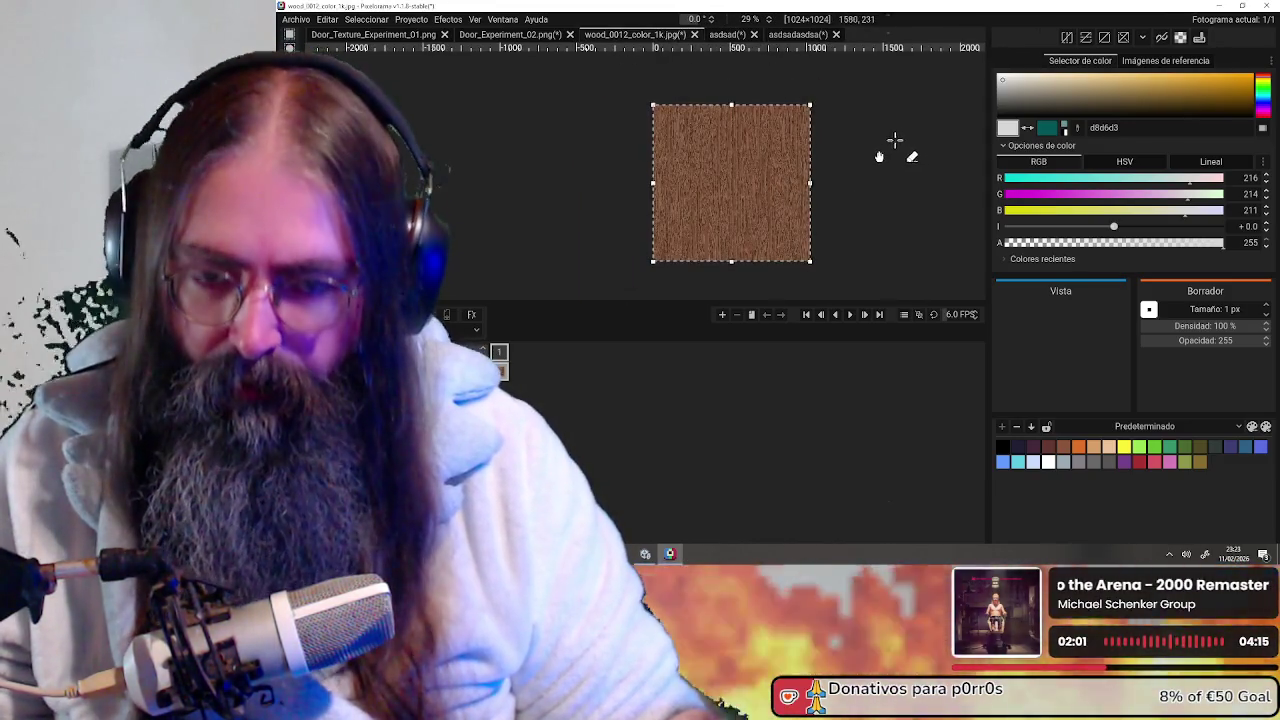
pyautogui.click(792, 35)
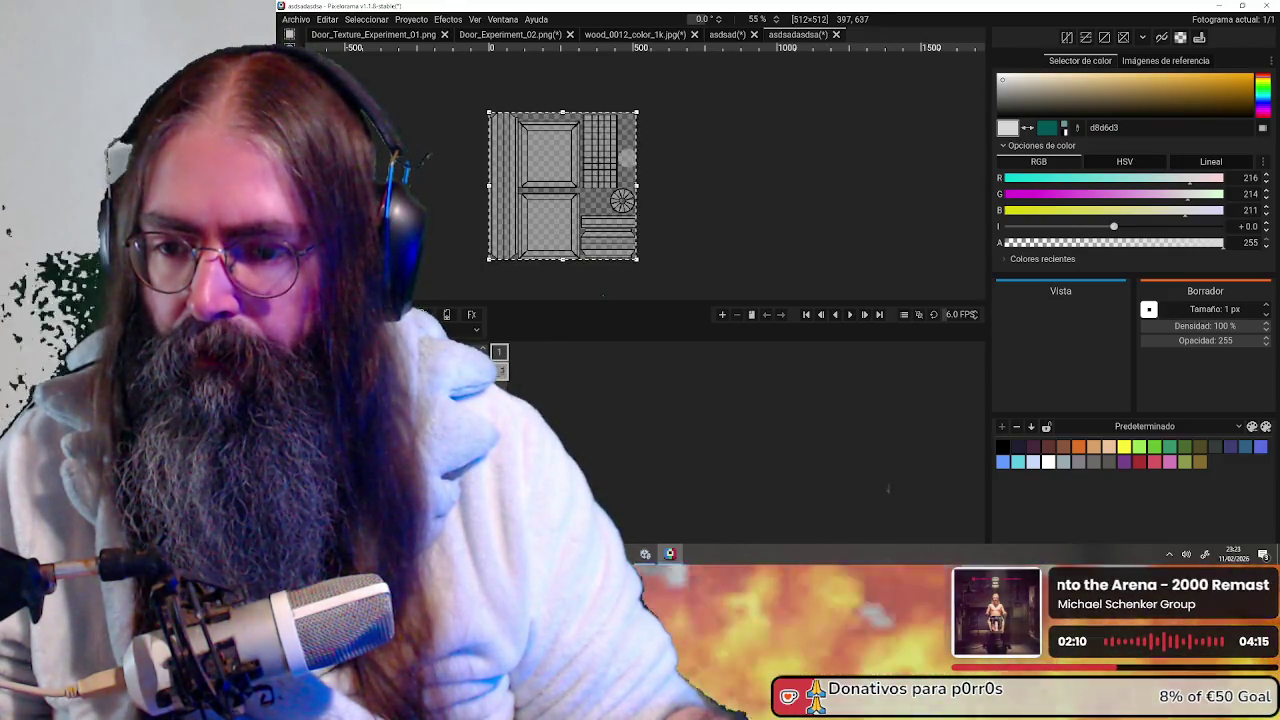
# Paste the brown wood grain behind the door line art and inspect the result
pyautogui.hotkey('ctrl', 'v')
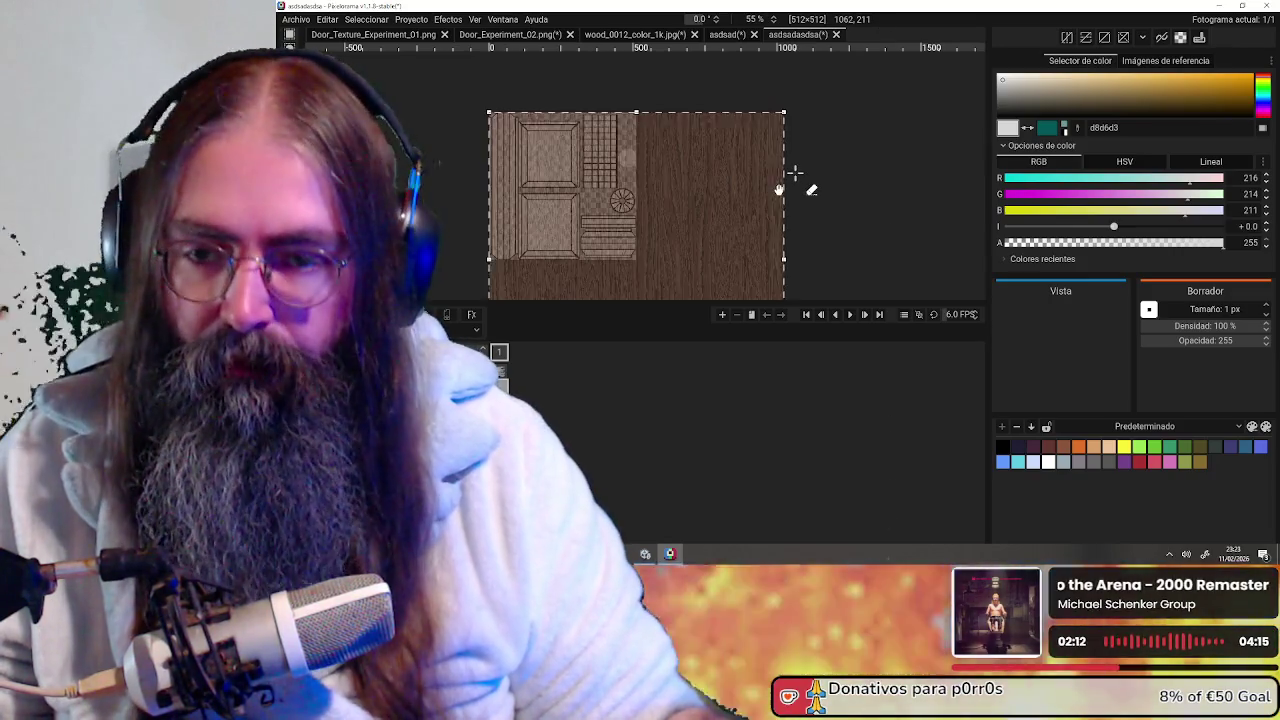
pyautogui.hotkey('ctrl', 'z')
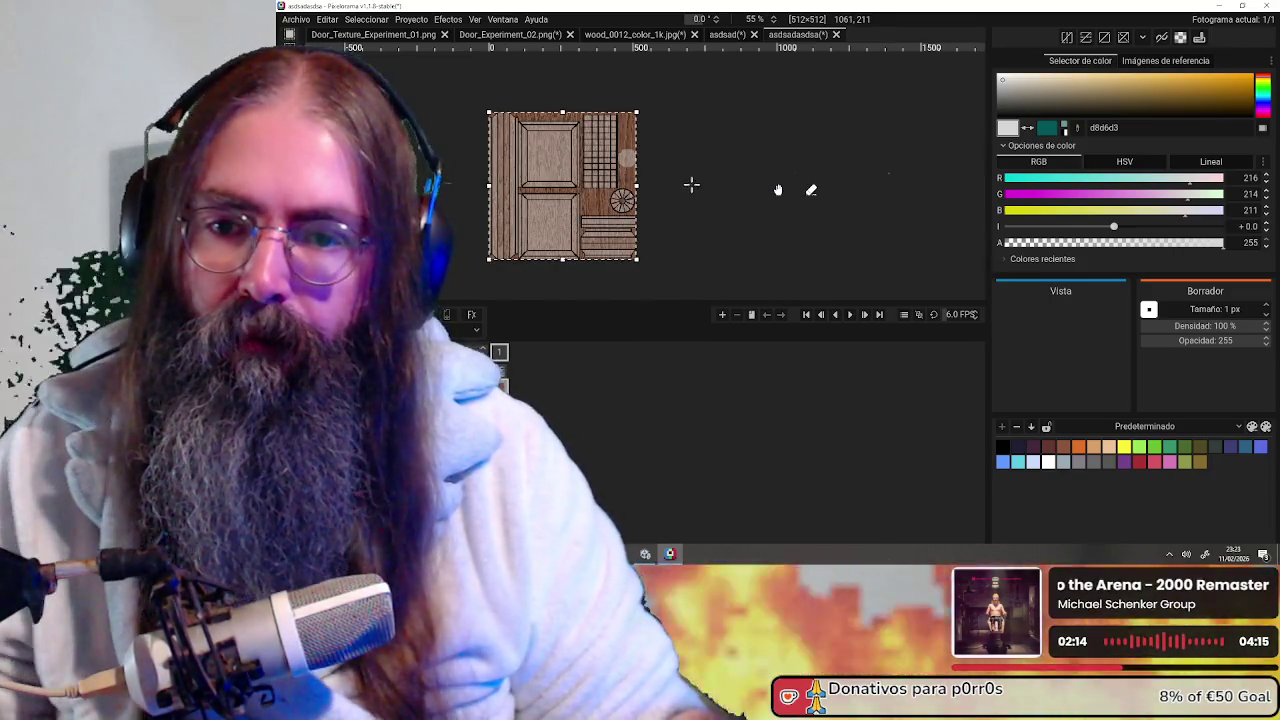
pyautogui.scroll(2, 651, 186)
pyautogui.scroll(2, 655, 177)
pyautogui.moveTo(655, 177); pyautogui.dragTo(837, 171, button='middle')
pyautogui.scroll(2, 848, 171)
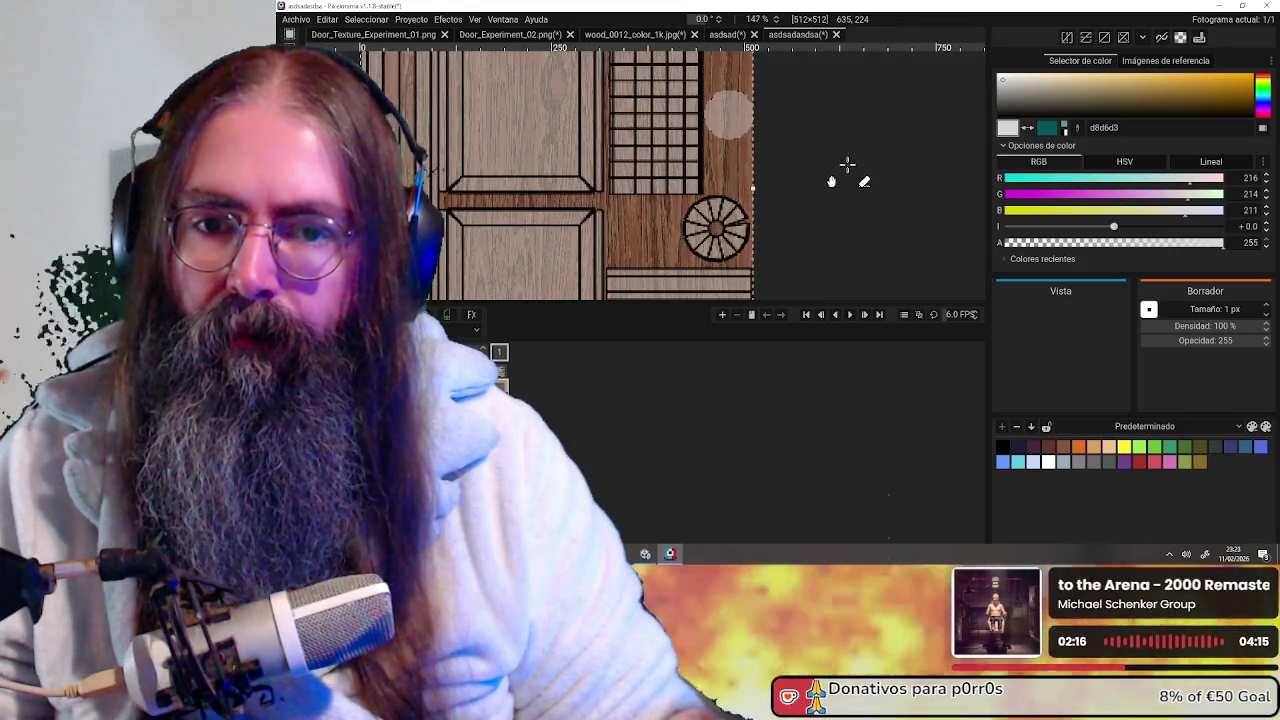
pyautogui.scroll(-3, 850, 170)
pyautogui.scroll(-1, 850, 170)
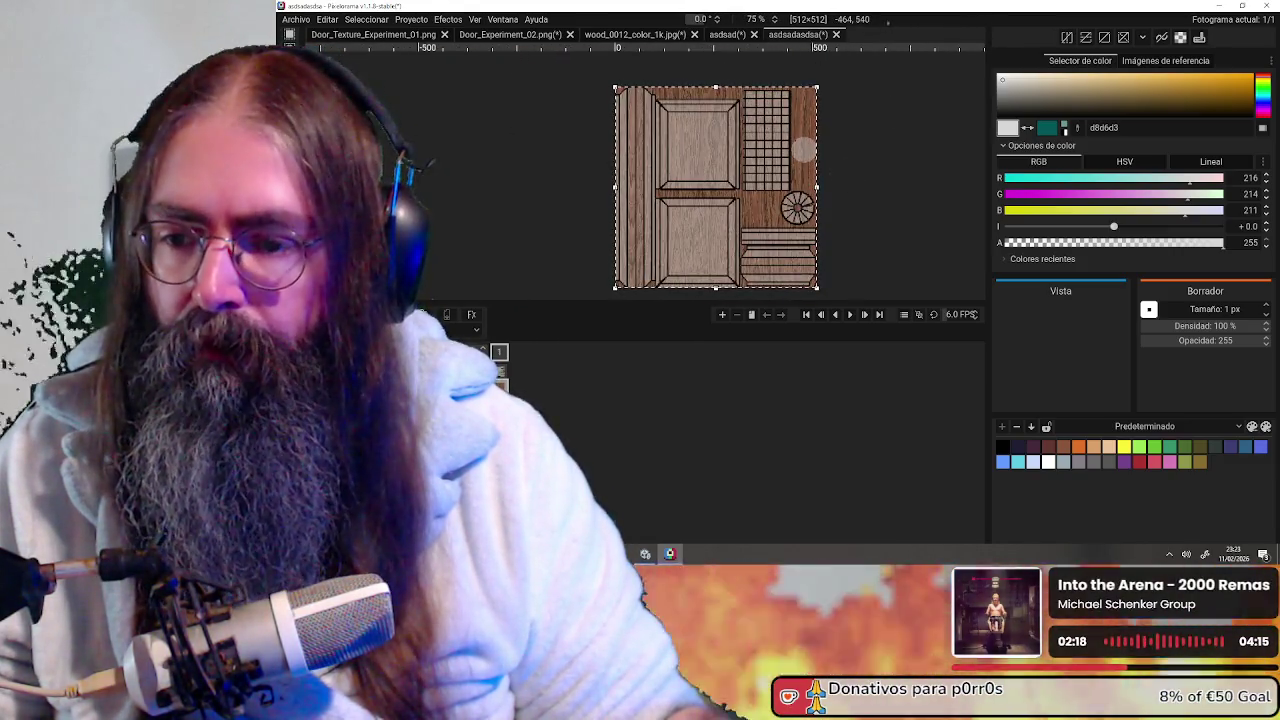
# Show only the plain wood and export the 512×512 image as PNG named 'fuck'
pyautogui.hotkey('ctrl', 'v')
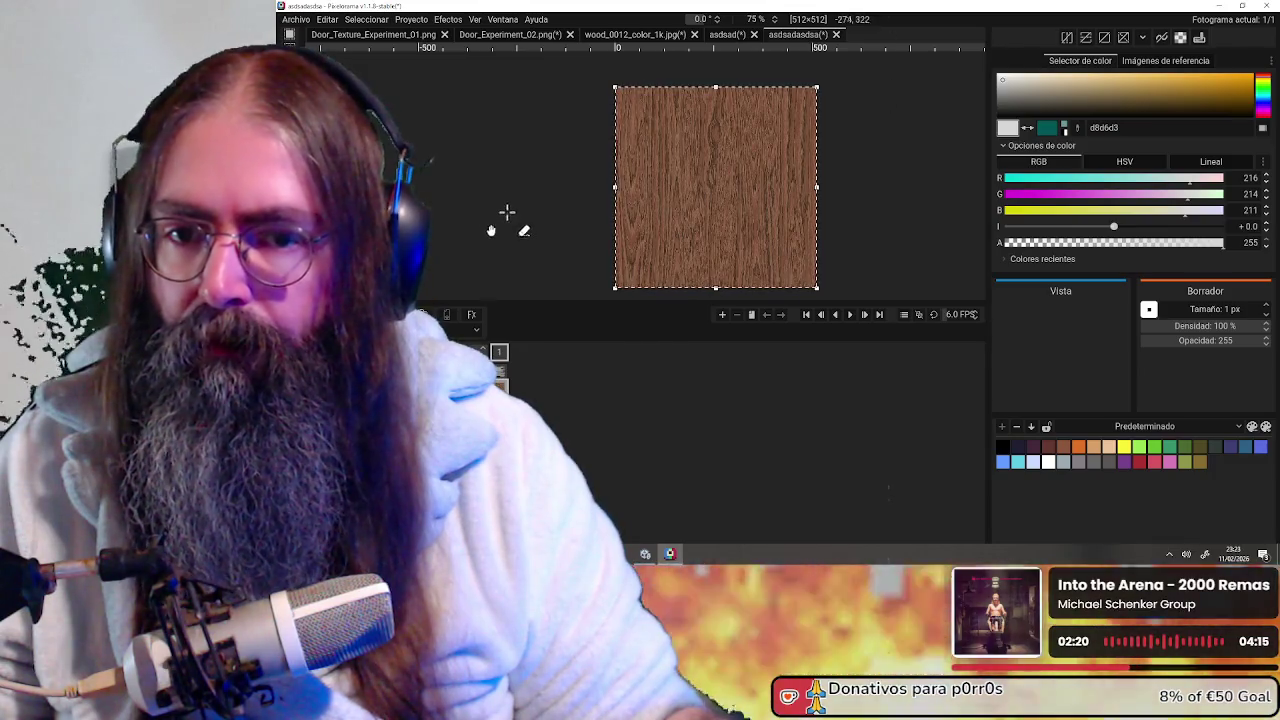
pyautogui.click(296, 19)
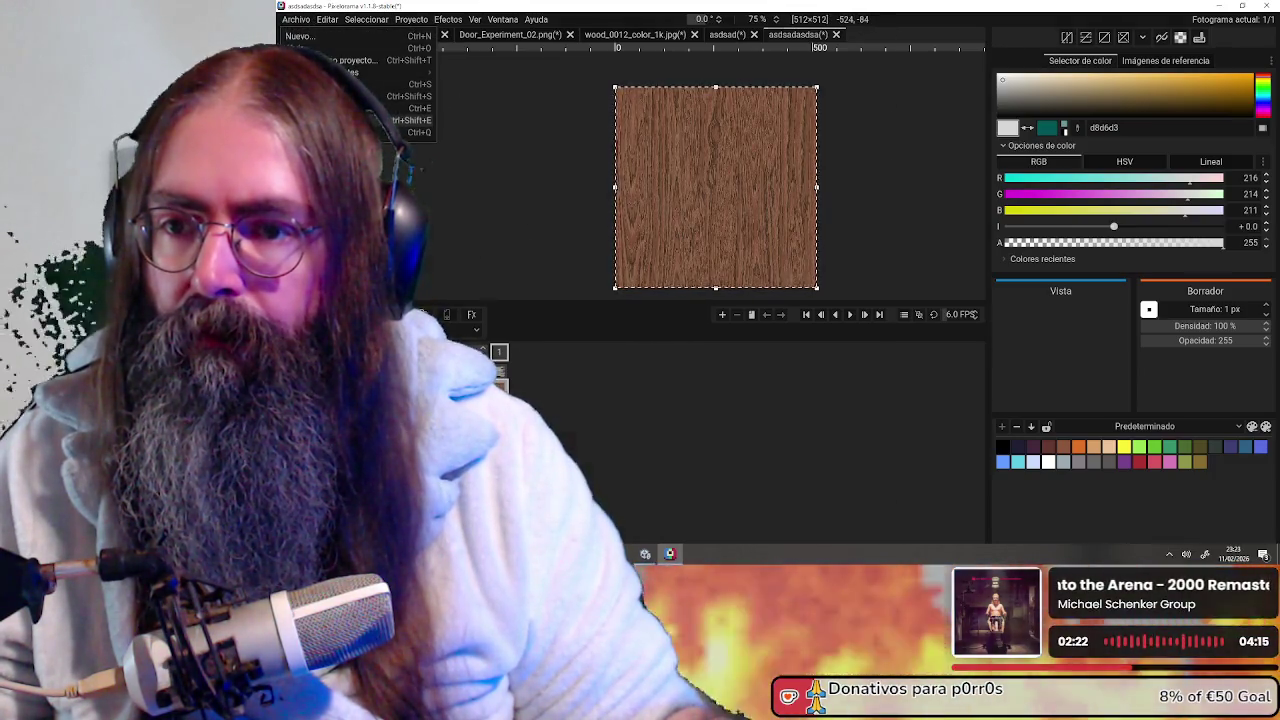
pyautogui.click(330, 108)
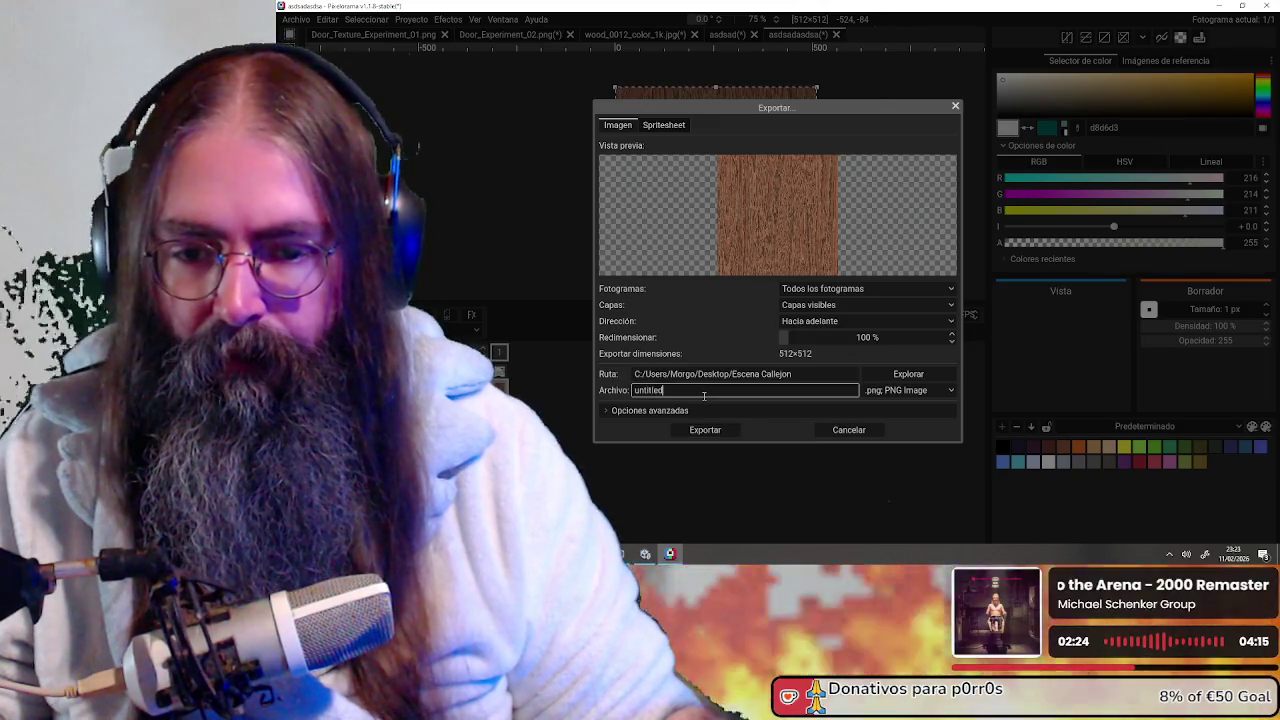
pyautogui.write('fuc')
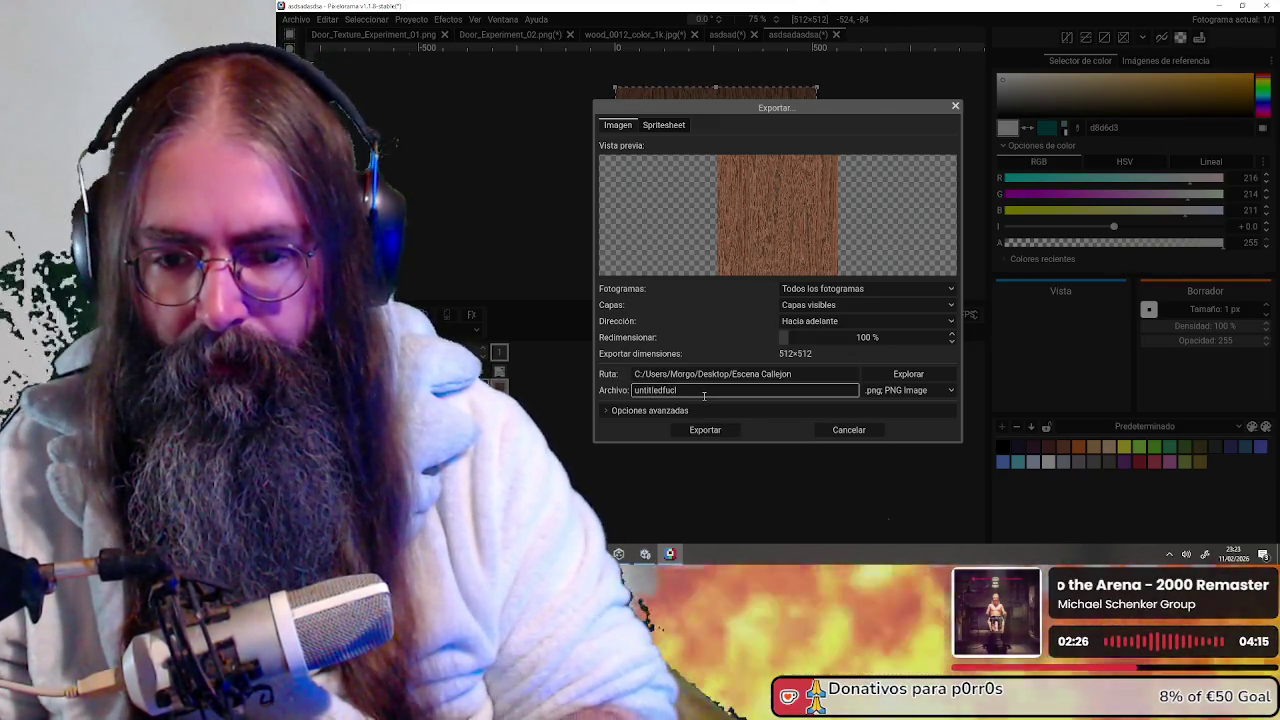
pyautogui.write('k')
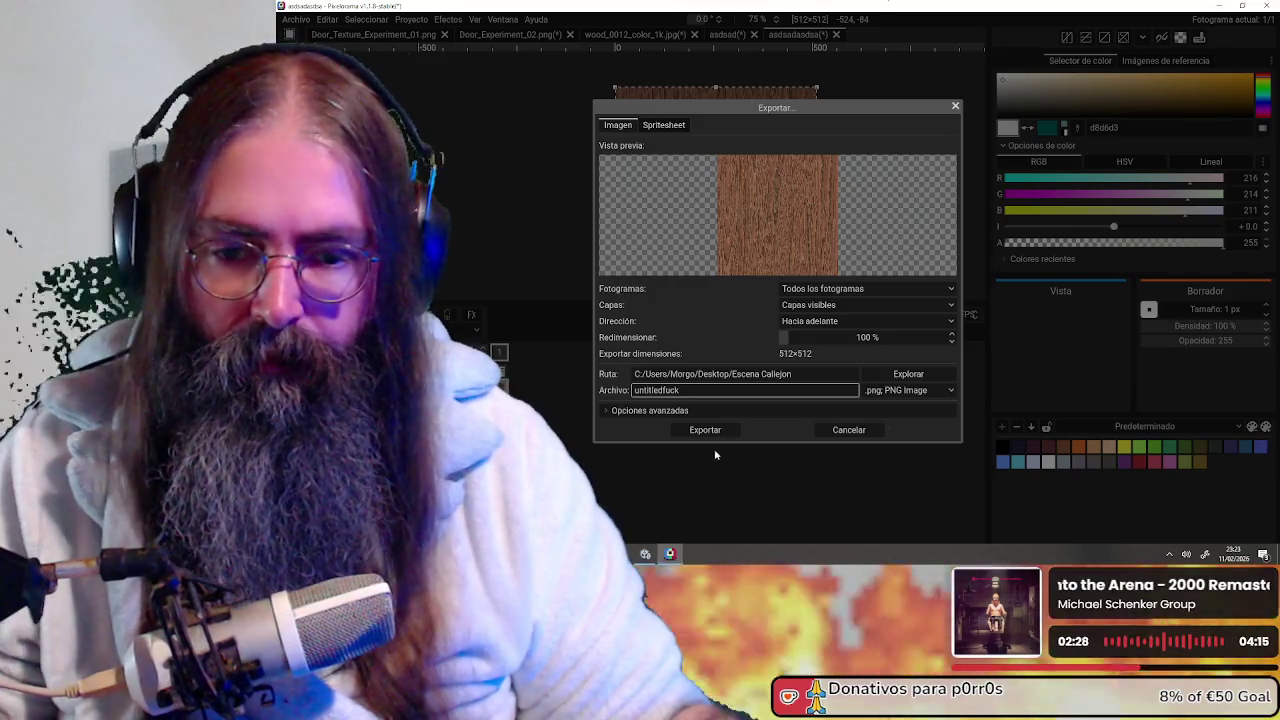
pyautogui.click(700, 432)
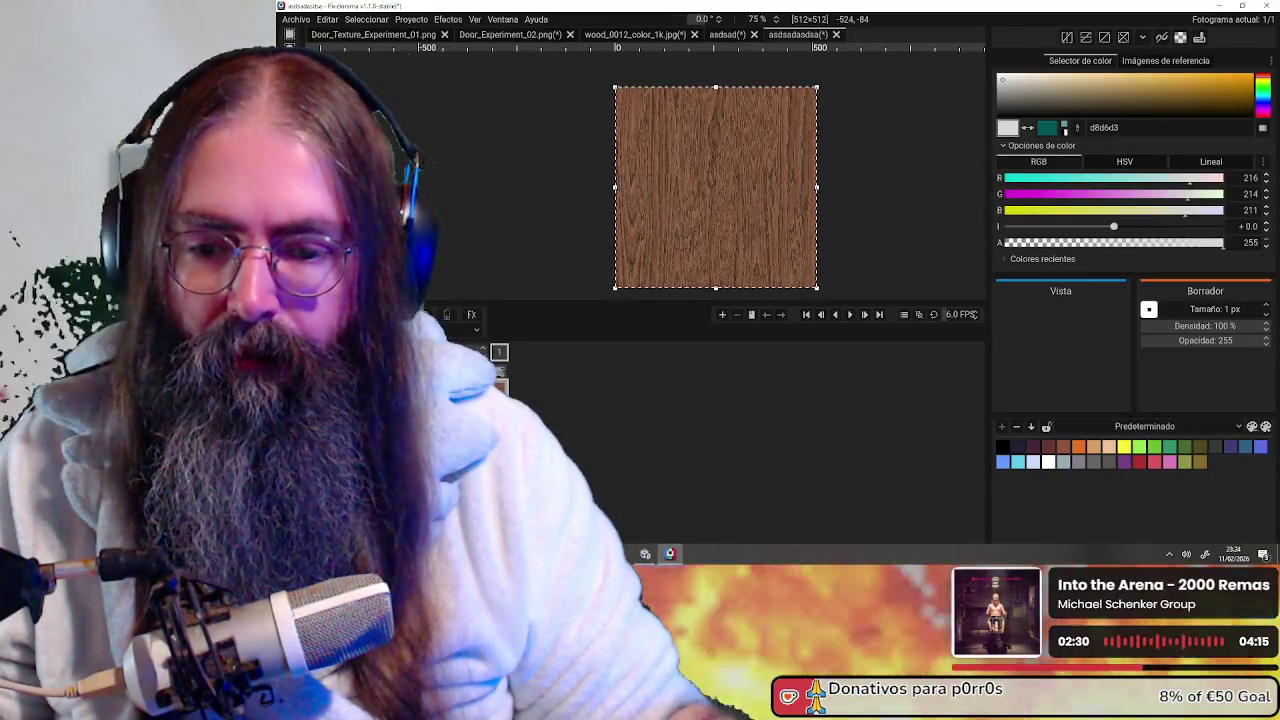
pyautogui.hotkey('alt', 'Tab')
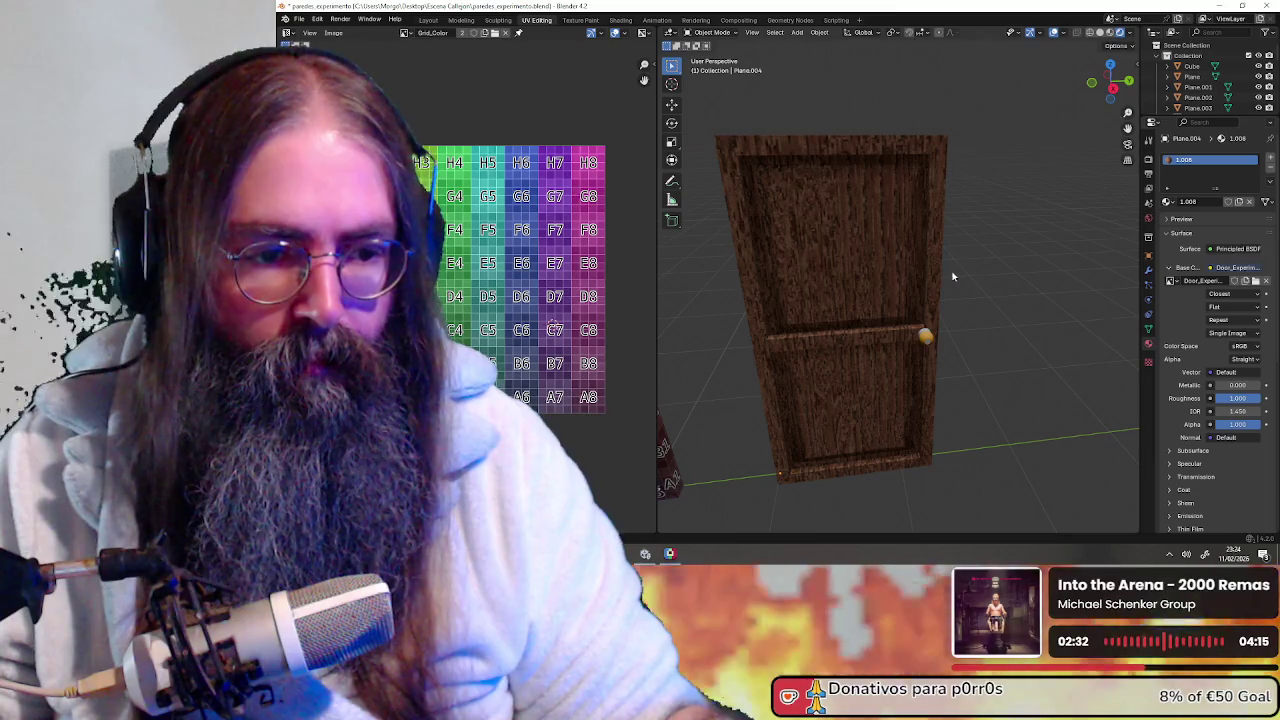
# Load the newly exported wood PNG into the door's Image Texture node
pyautogui.click(900, 192)
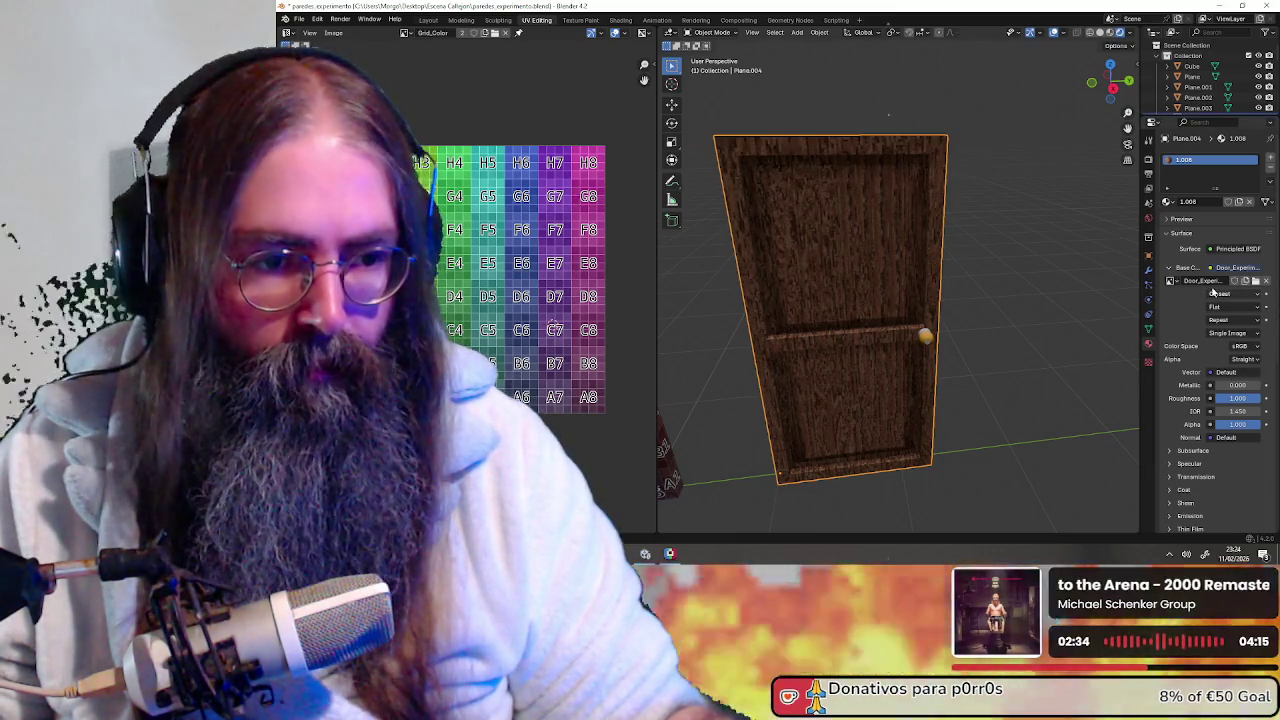
pyautogui.click(1255, 281)
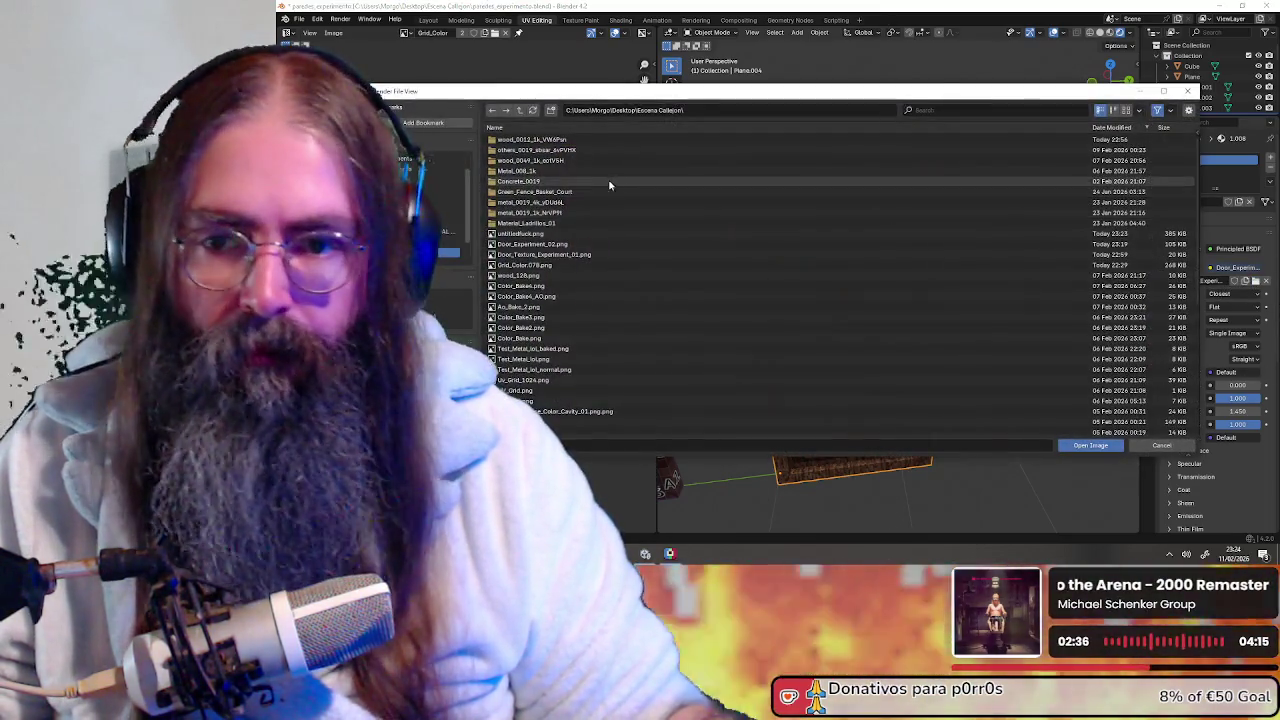
pyautogui.doubleClick(535, 234)
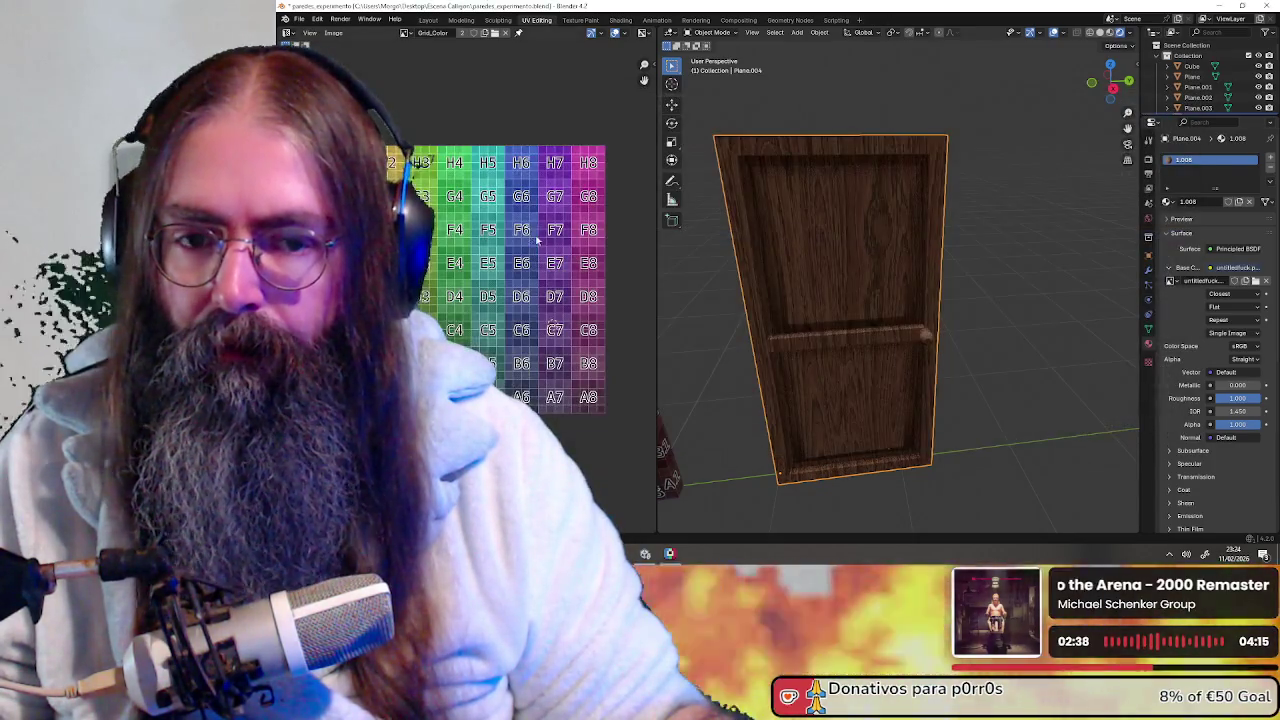
pyautogui.scroll(4, 909, 299)
pyautogui.moveTo(837, 308)
pyautogui.mouseDown(button='middle')
pyautogui.moveTo(955, 293)
pyautogui.moveTo(828, 301)
pyautogui.moveTo(972, 286)
pyautogui.moveTo(934, 291)
pyautogui.mouseUp(button='middle')
pyautogui.scroll(-4, 955, 293)
pyautogui.scroll(3, 972, 286)
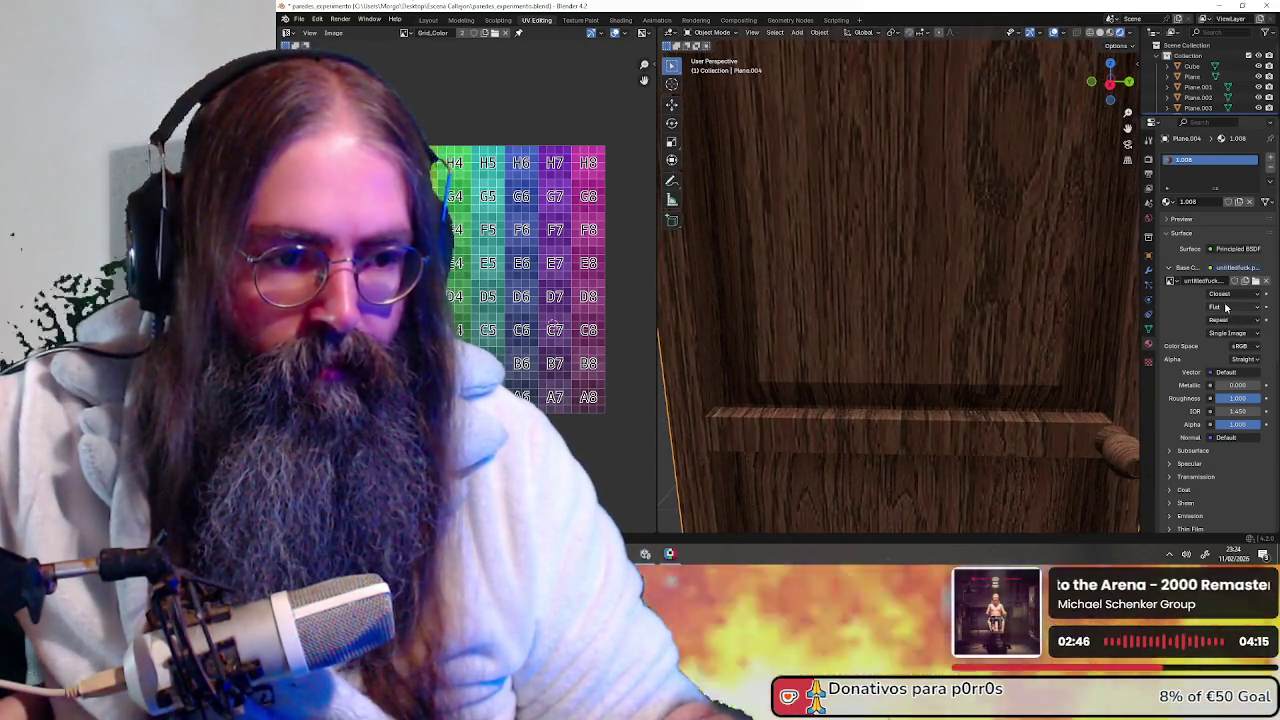
# Try Linear texture interpolation, then set it back to Closest
pyautogui.click(1221, 307)
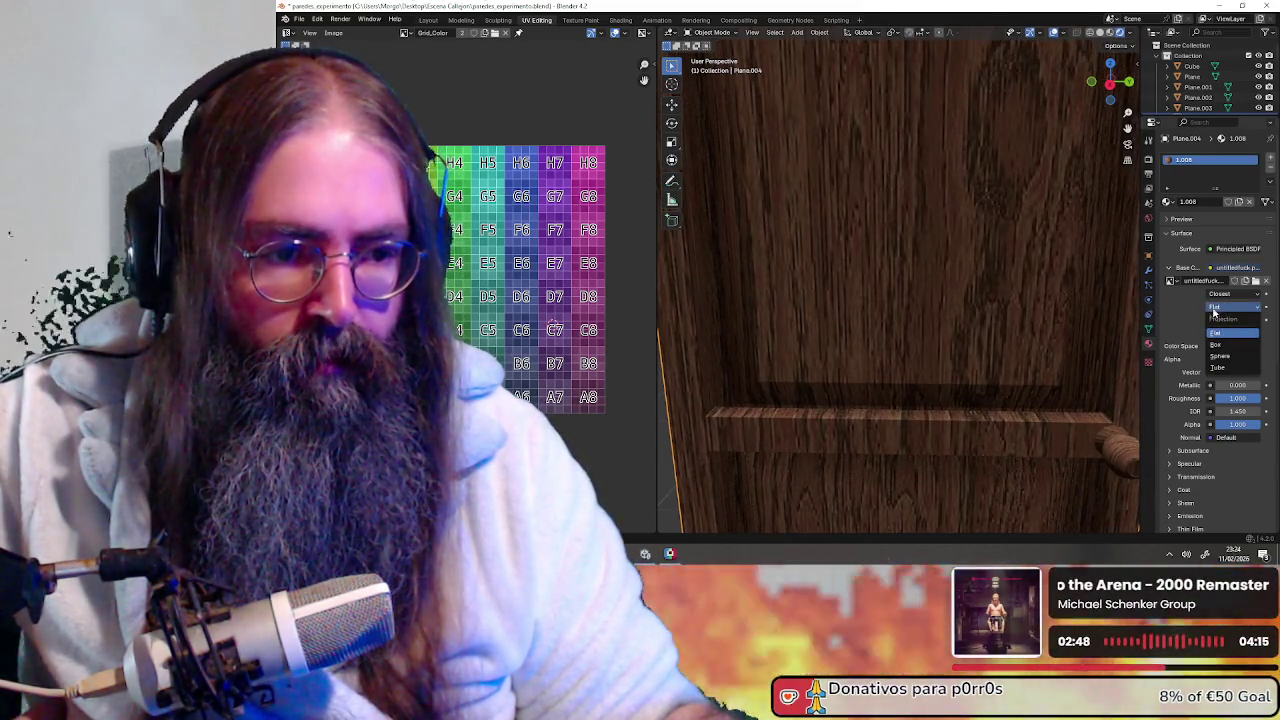
pyautogui.click(1222, 294)
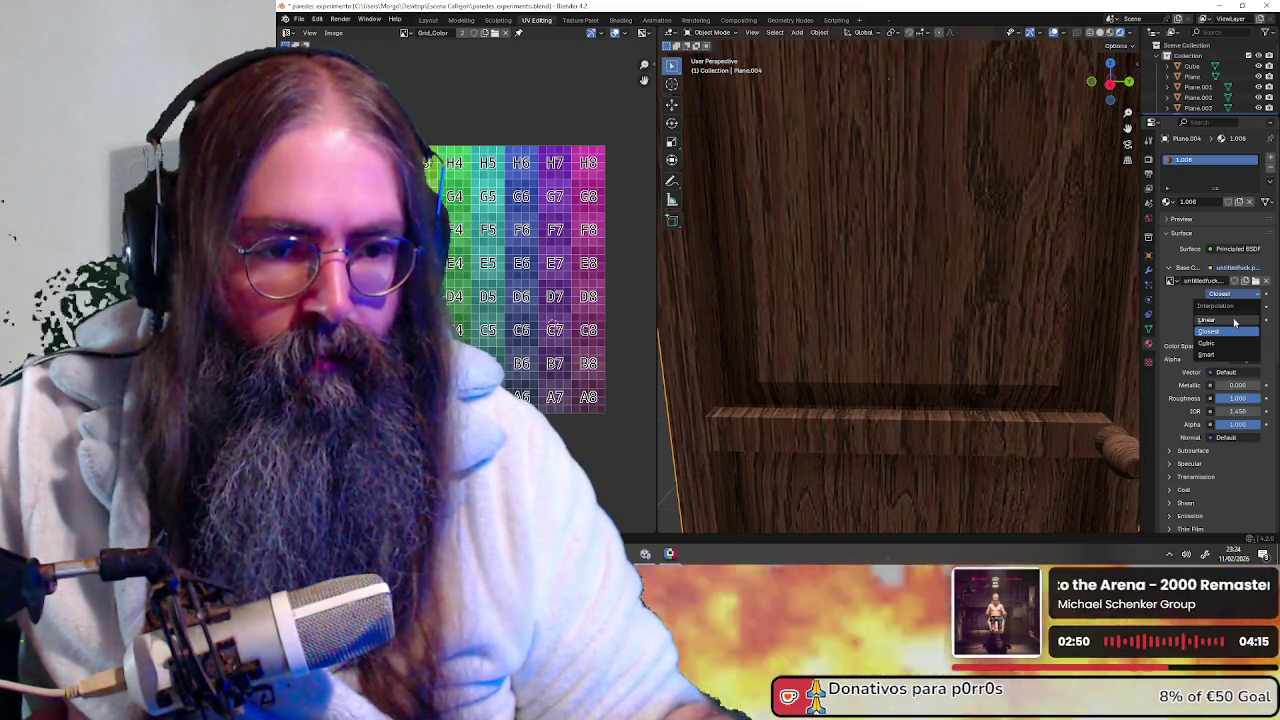
pyautogui.click(1235, 321)
pyautogui.click(1222, 294)
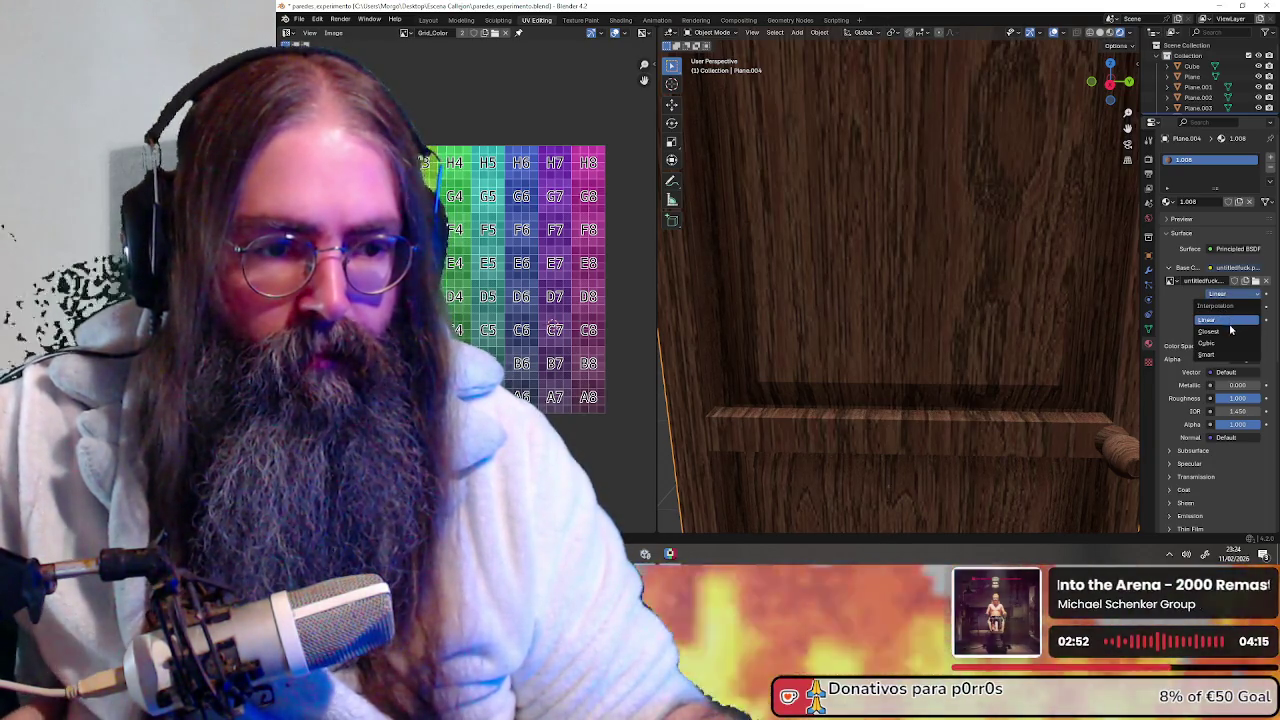
pyautogui.click(1230, 333)
# Orbit around the door to inspect the wood texture from side and front
pyautogui.moveTo(990, 331)
pyautogui.mouseDown(button='middle')
pyautogui.moveTo(1075, 339)
pyautogui.moveTo(1005, 287)
pyautogui.moveTo(926, 303)
pyautogui.moveTo(1003, 295)
pyautogui.mouseUp(button='middle')
pyautogui.scroll(-5, 1003, 295)
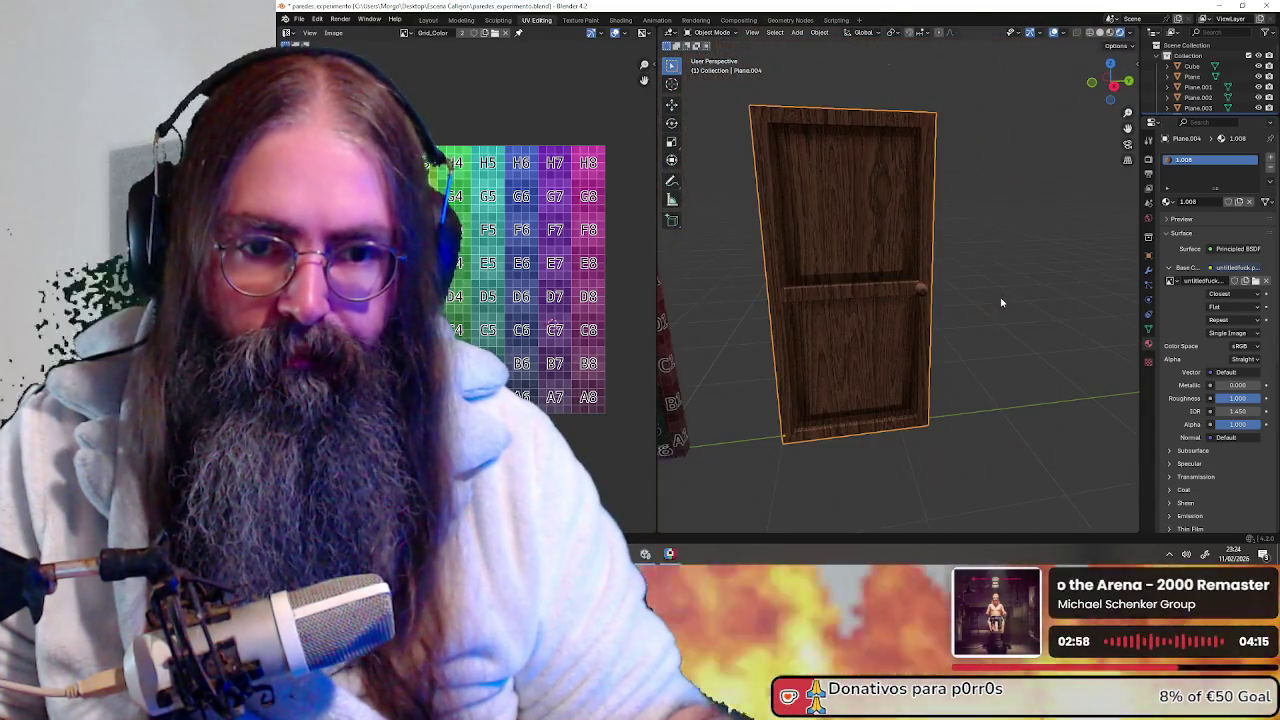
pyautogui.moveTo(1019, 287); pyautogui.dragTo(987, 279, button='middle')
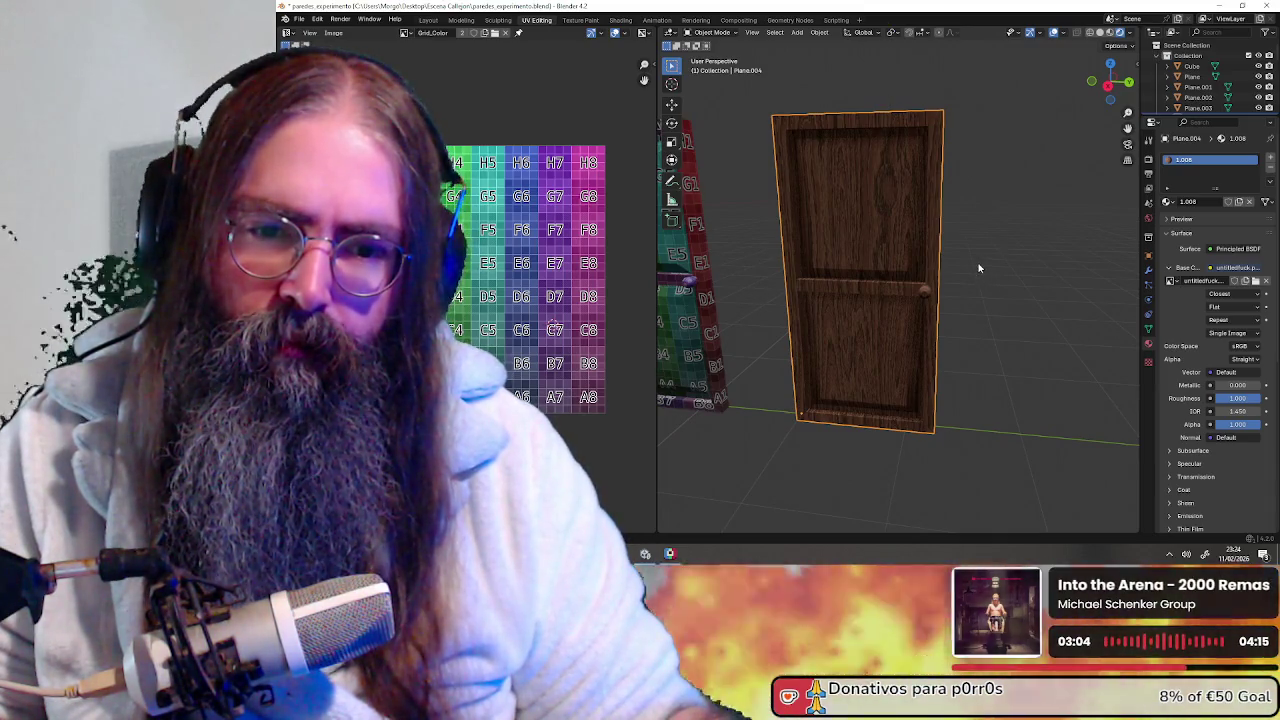
pyautogui.scroll(3, 979, 268)
pyautogui.moveTo(975, 261)
pyautogui.mouseDown(button='middle')
pyautogui.moveTo(895, 284)
pyautogui.moveTo(893, 313)
pyautogui.mouseUp(button='middle')
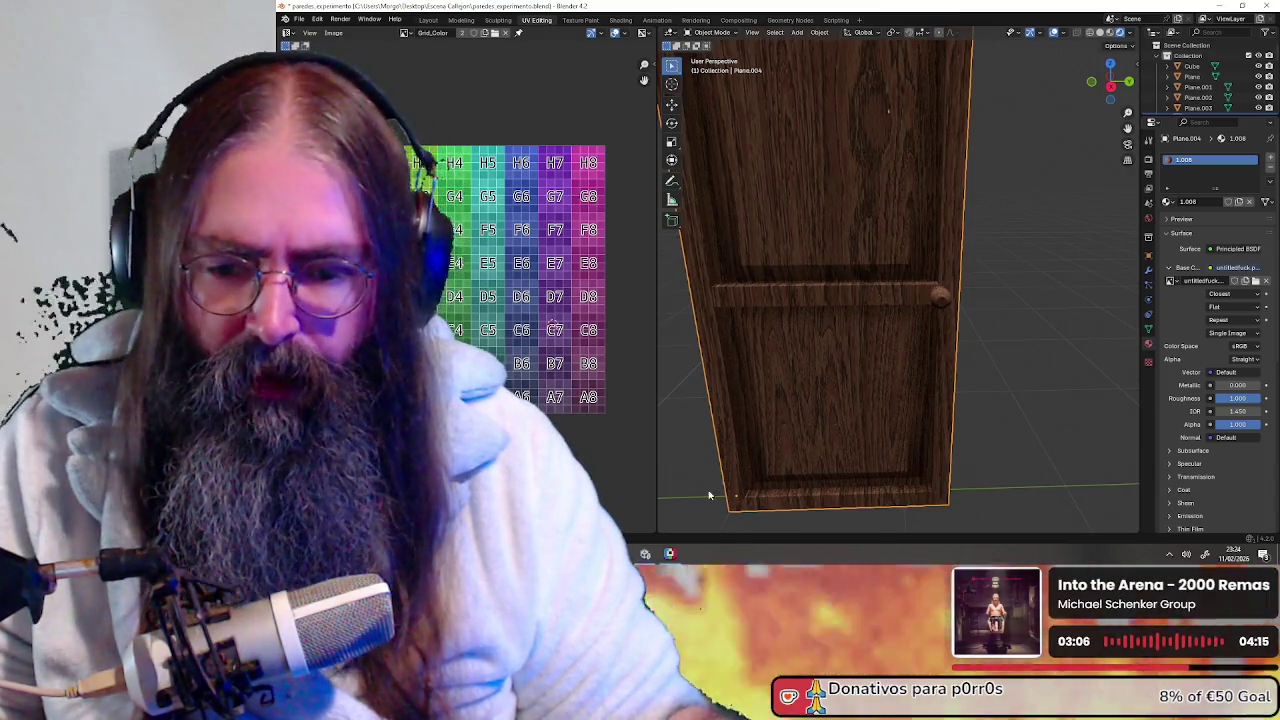
pyautogui.hotkey('alt', 'Tab')
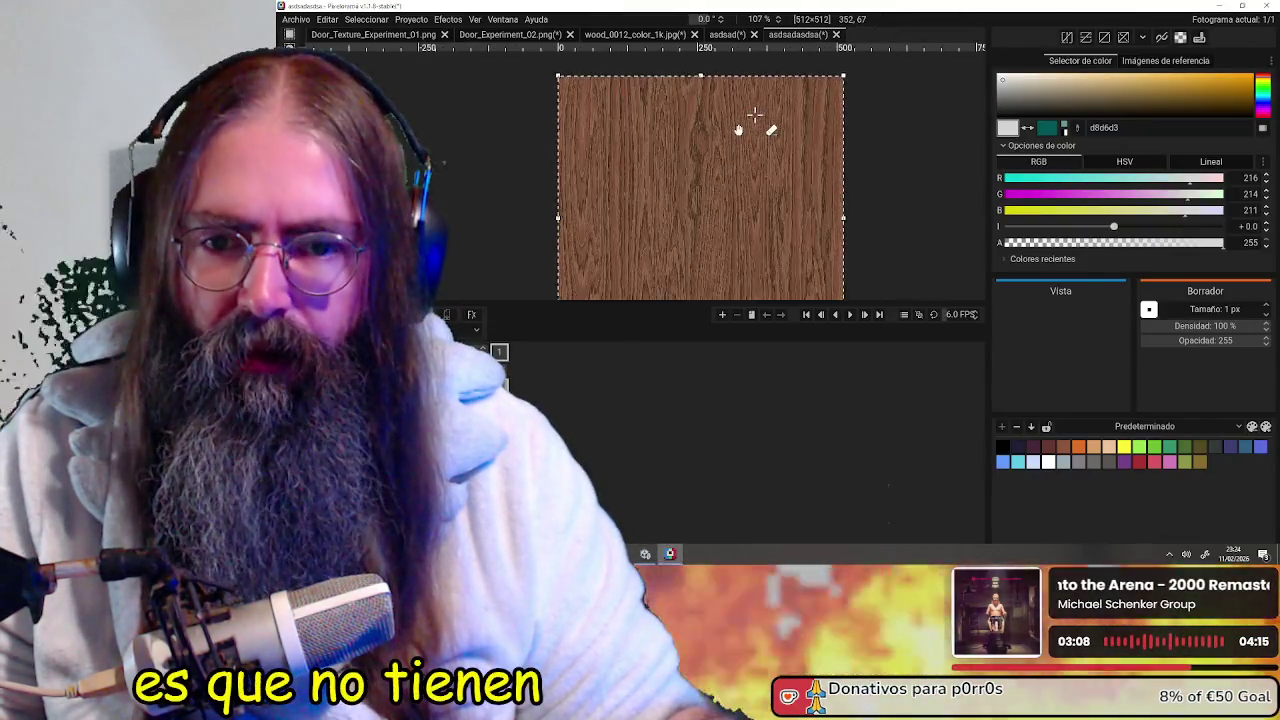
pyautogui.scroll(3, 754, 113)
pyautogui.scroll(2, 714, 209)
pyautogui.scroll(1, 674, 194)
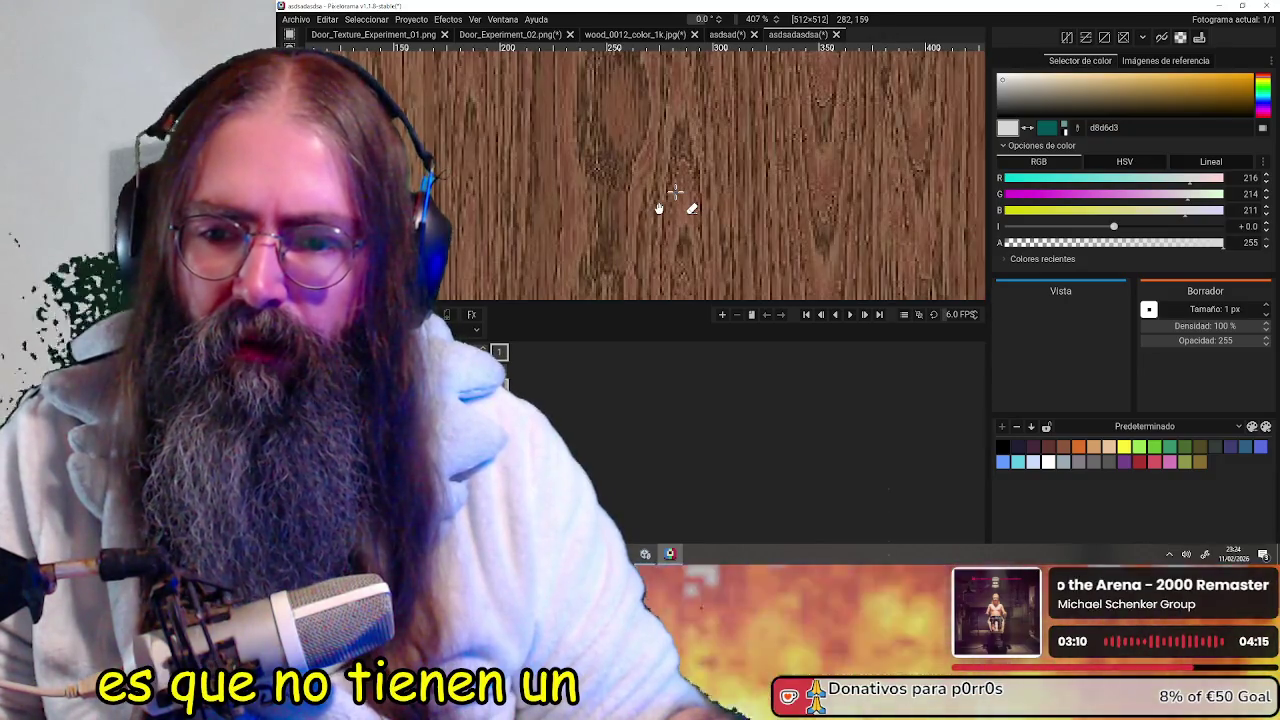
pyautogui.scroll(-3, 673, 193)
pyautogui.scroll(-2, 674, 194)
pyautogui.moveTo(709, 120); pyautogui.dragTo(695, 132, button='middle')
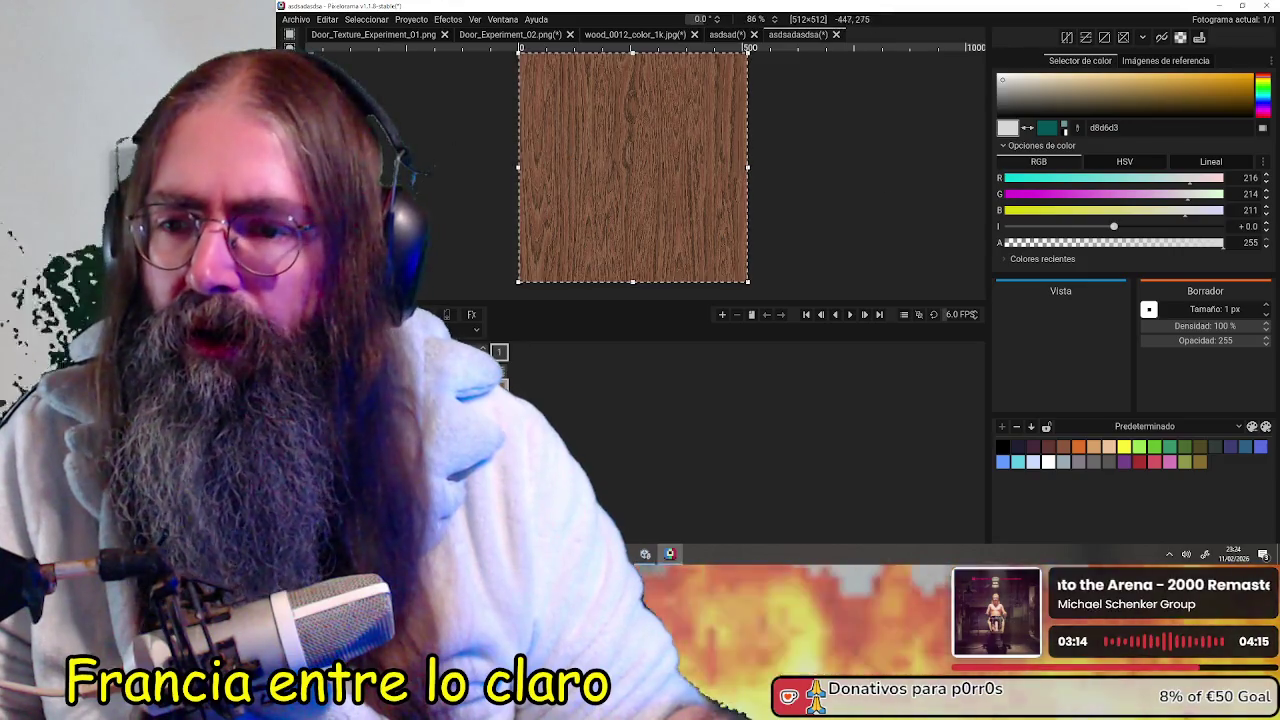
pyautogui.click(408, 20)
pyautogui.moveTo(448, 19)
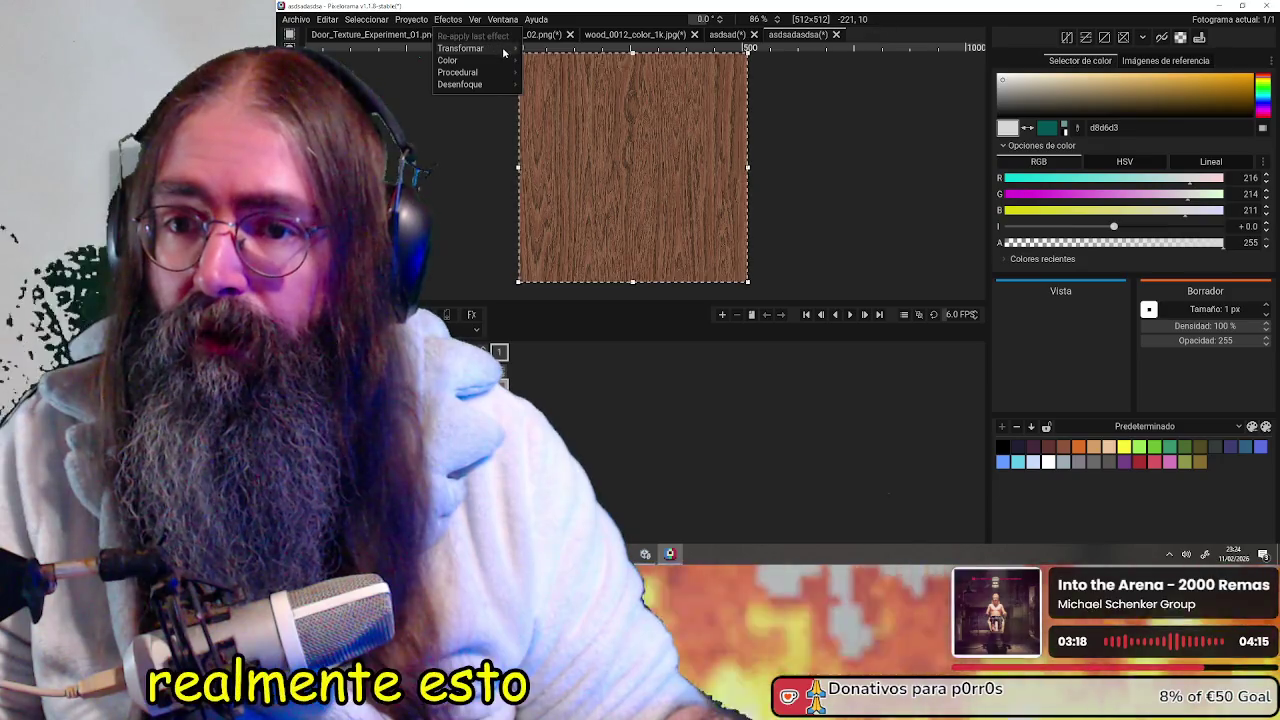
pyautogui.moveTo(470, 60)
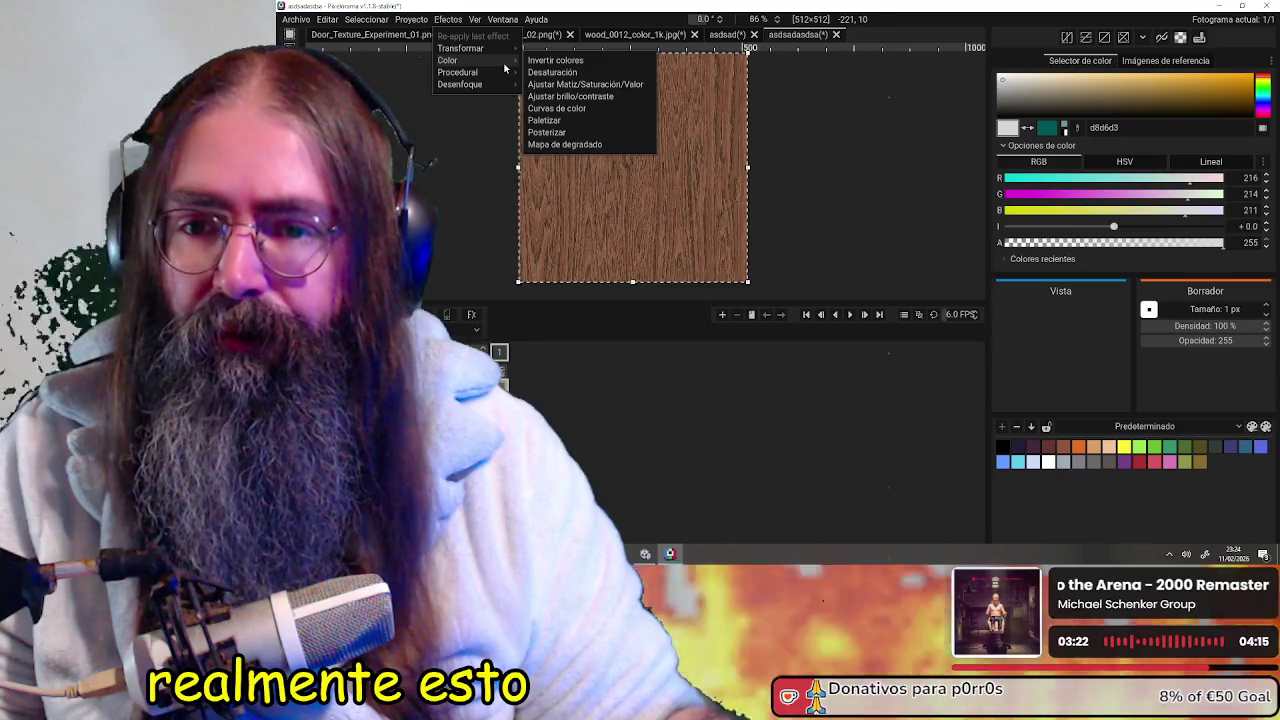
pyautogui.click(552, 72)
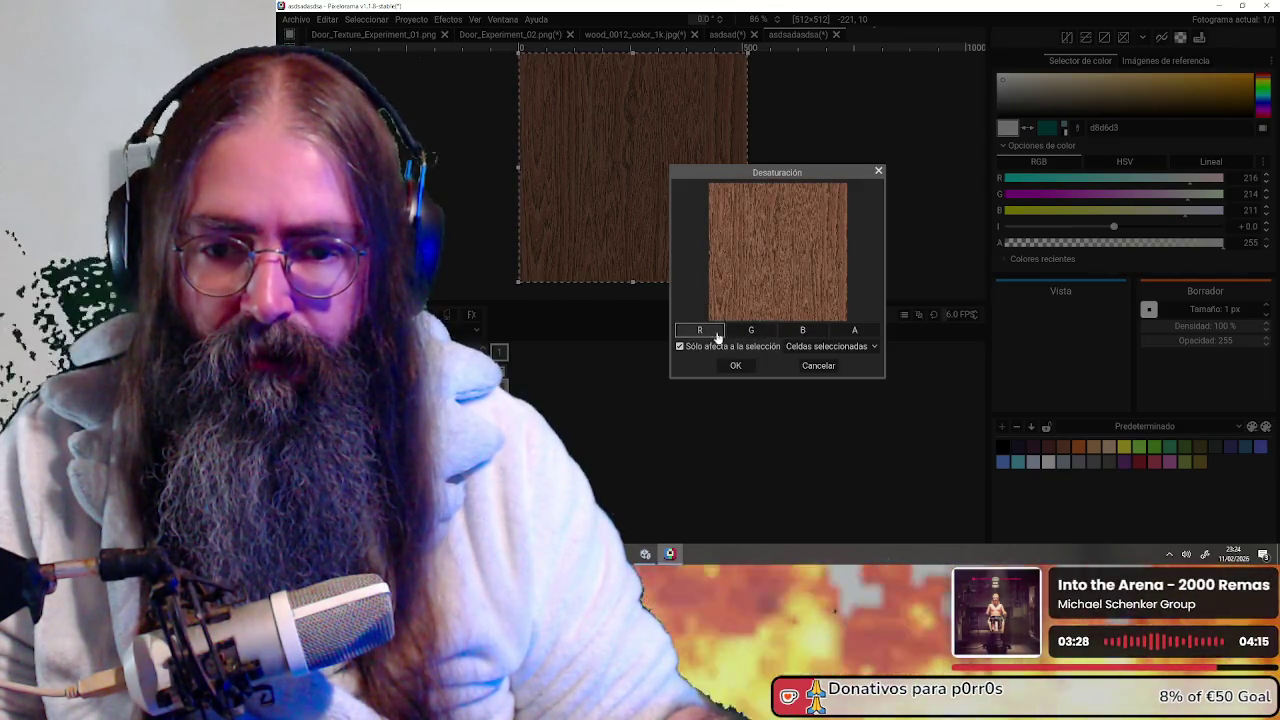
pyautogui.click(838, 331)
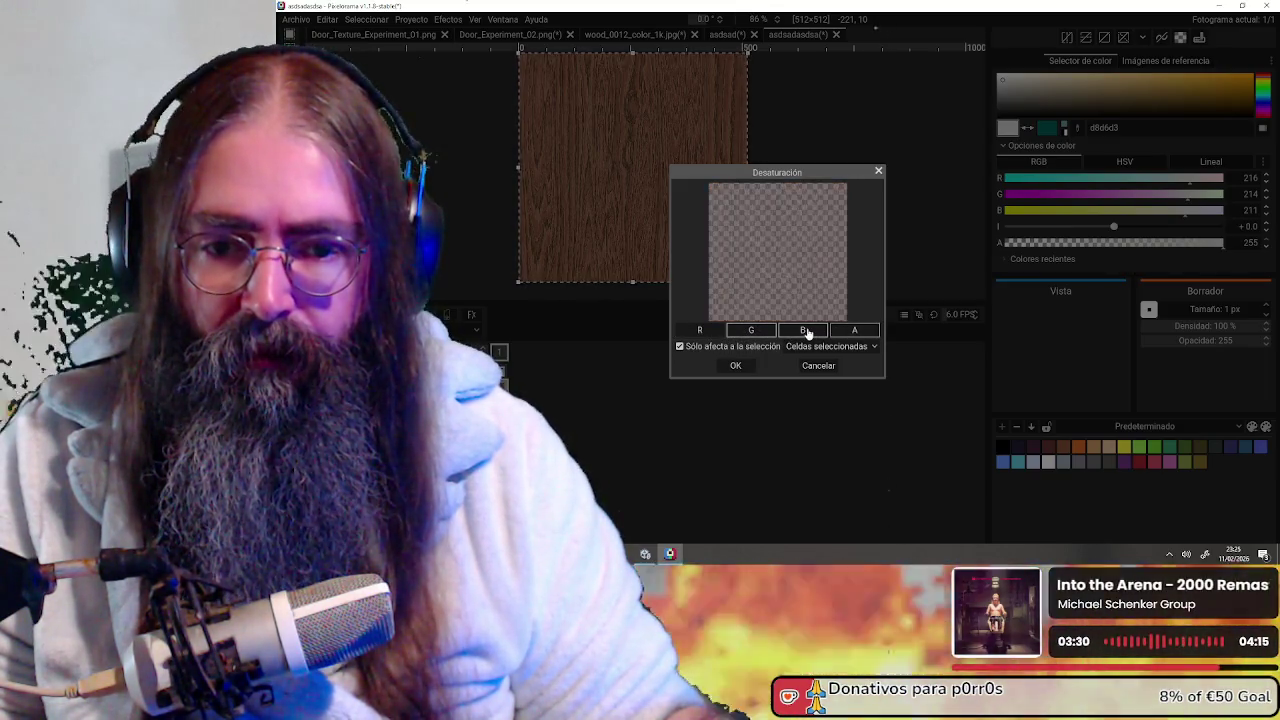
pyautogui.click(841, 333)
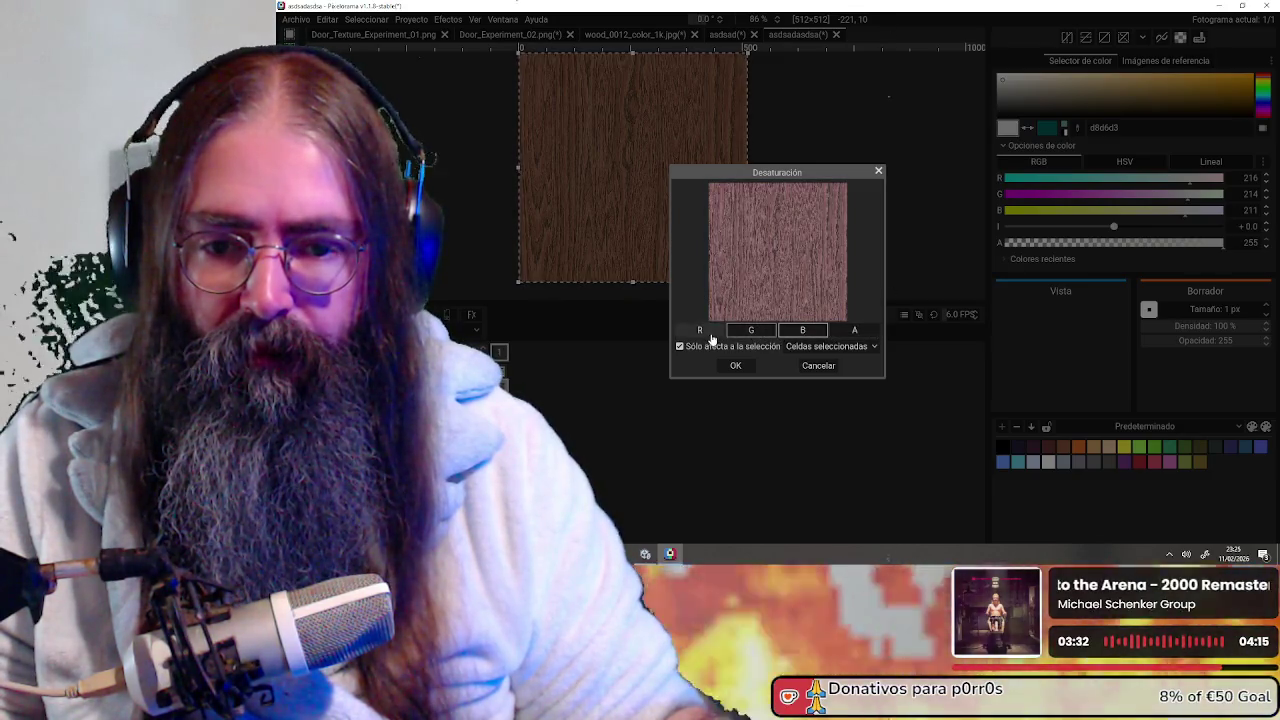
pyautogui.click(818, 366)
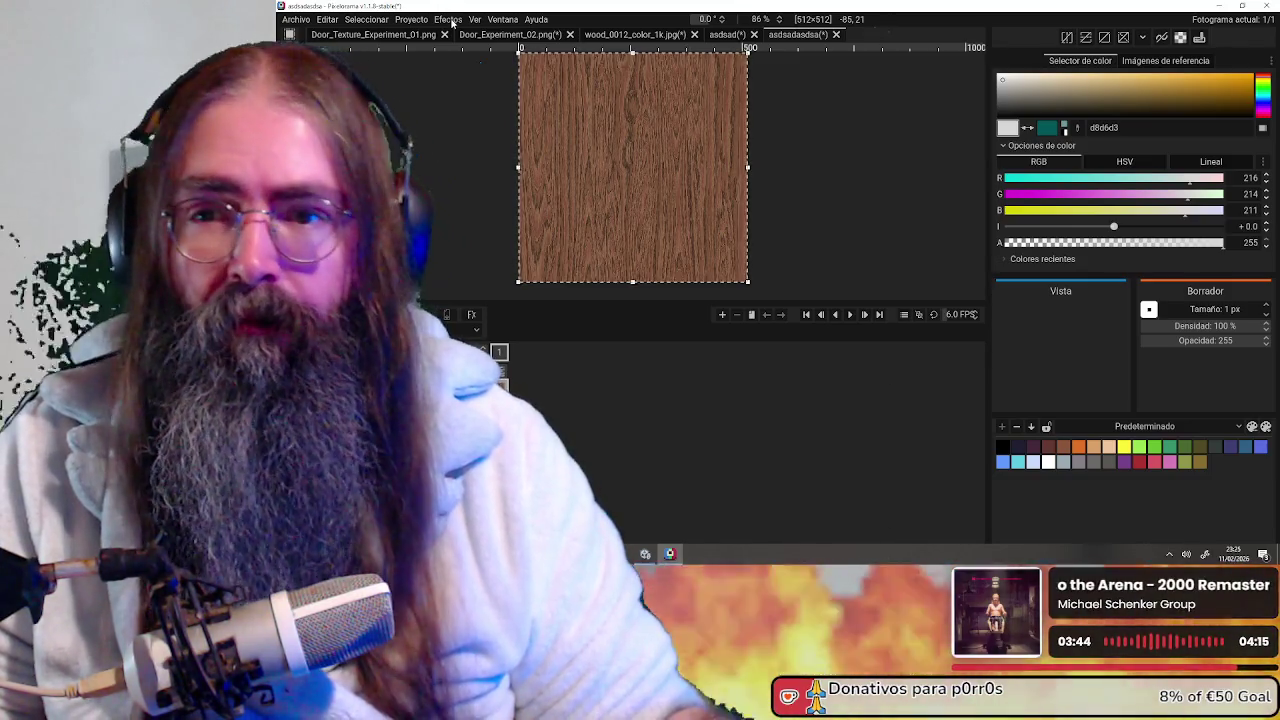
pyautogui.click(450, 20)
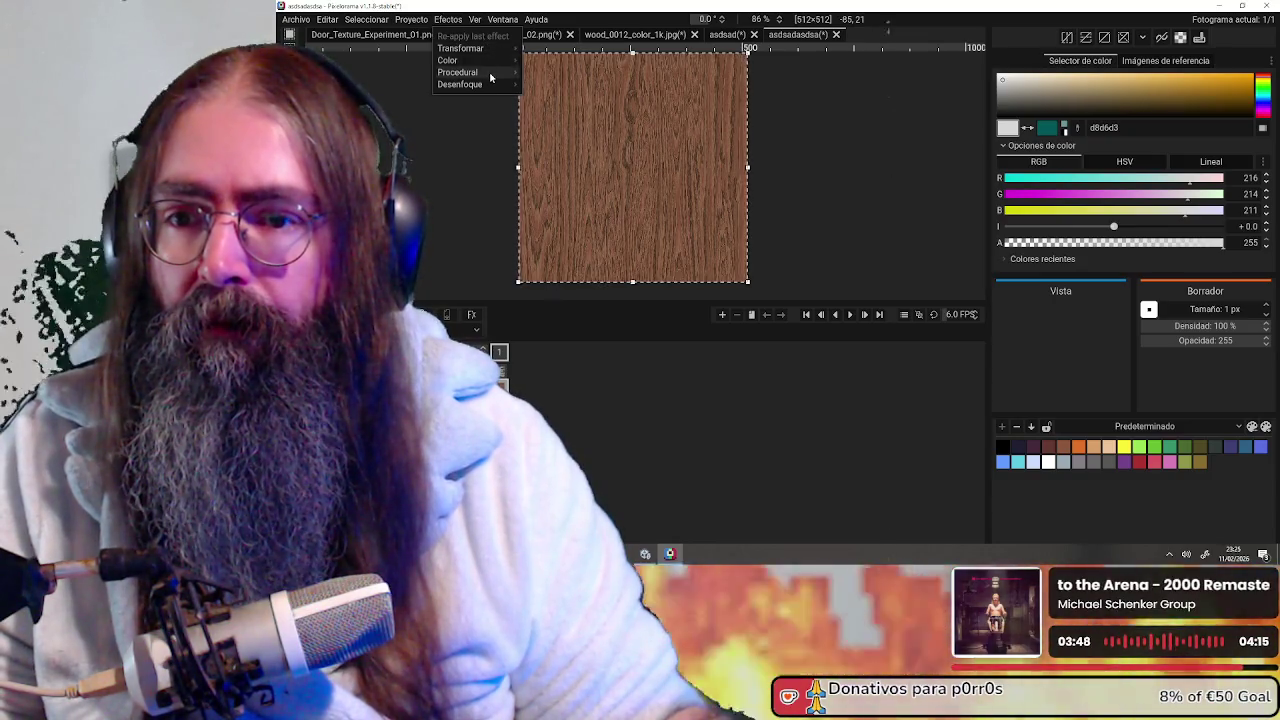
pyautogui.moveTo(447, 60)
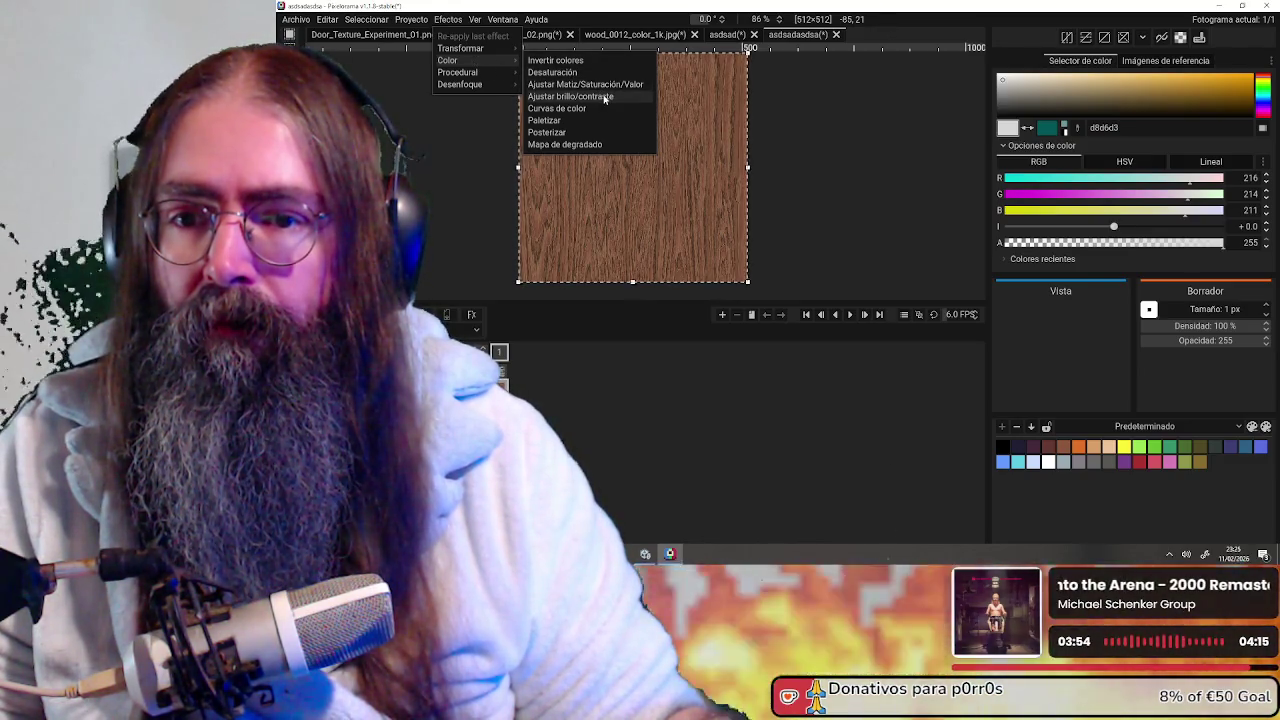
pyautogui.click(611, 109)
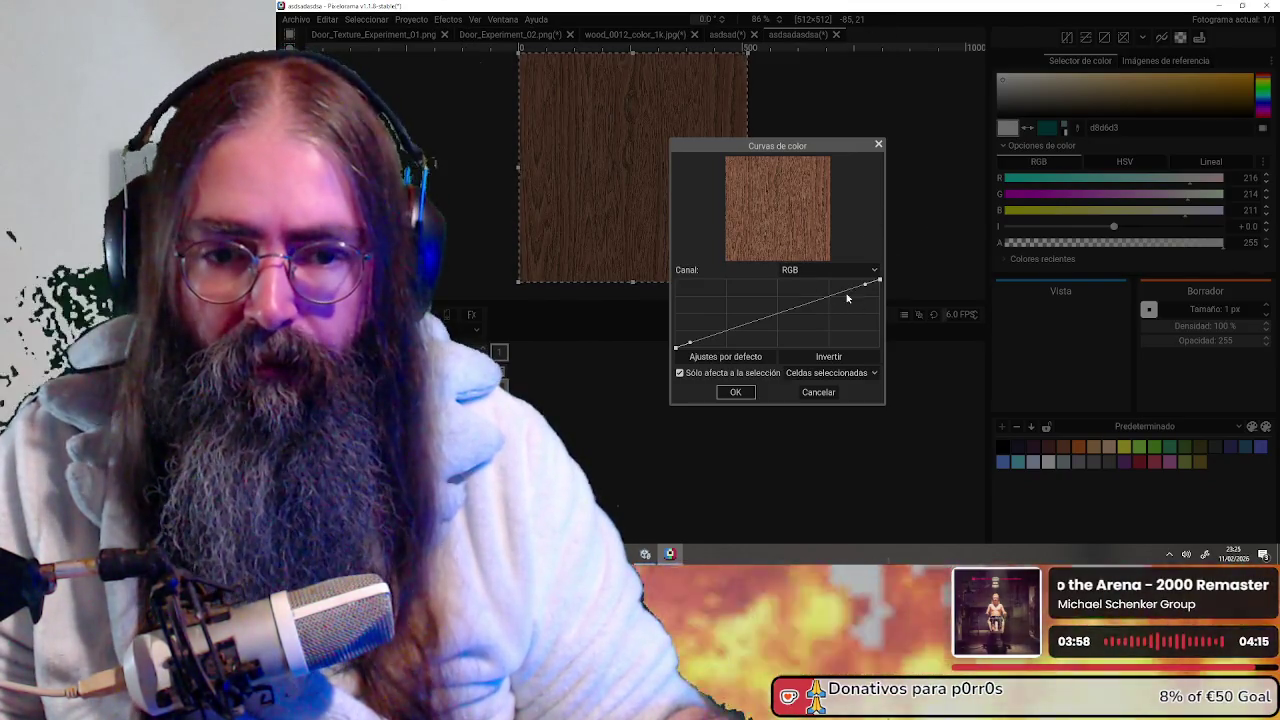
pyautogui.moveTo(867, 288)
pyautogui.mouseDown()
pyautogui.moveTo(812, 291)
pyautogui.moveTo(790, 322)
pyautogui.mouseUp()
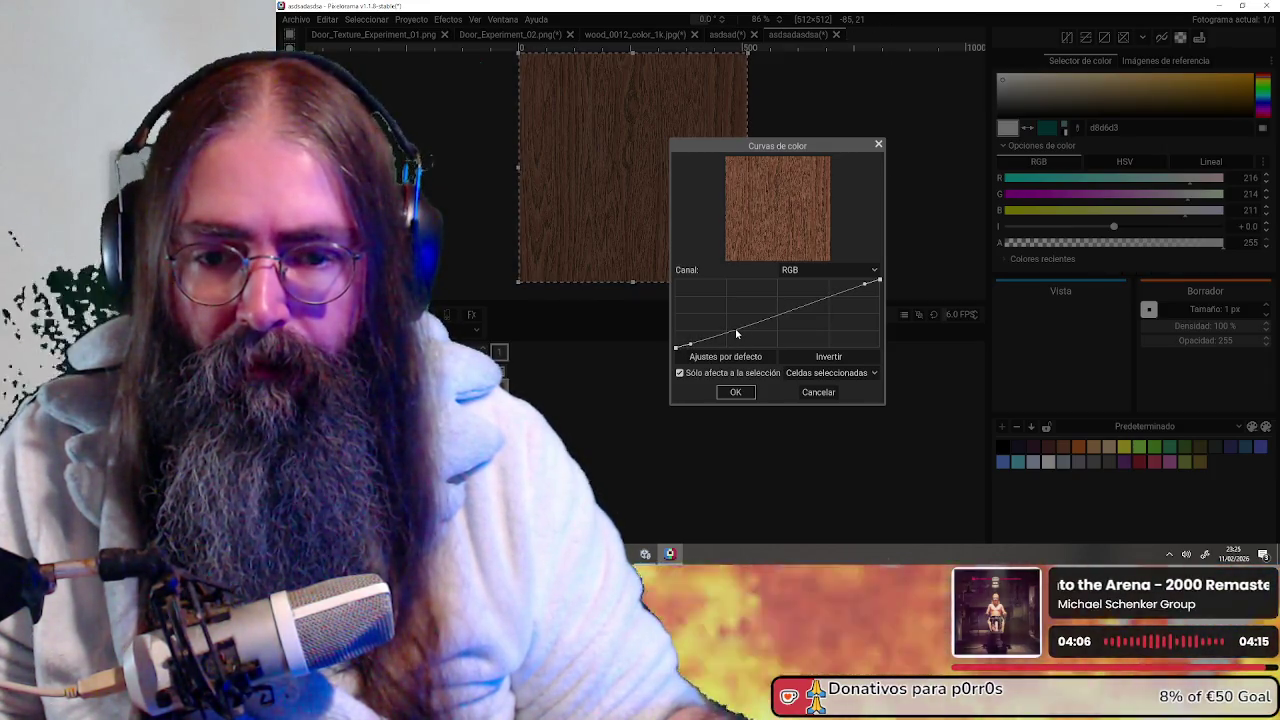
pyautogui.click(802, 358)
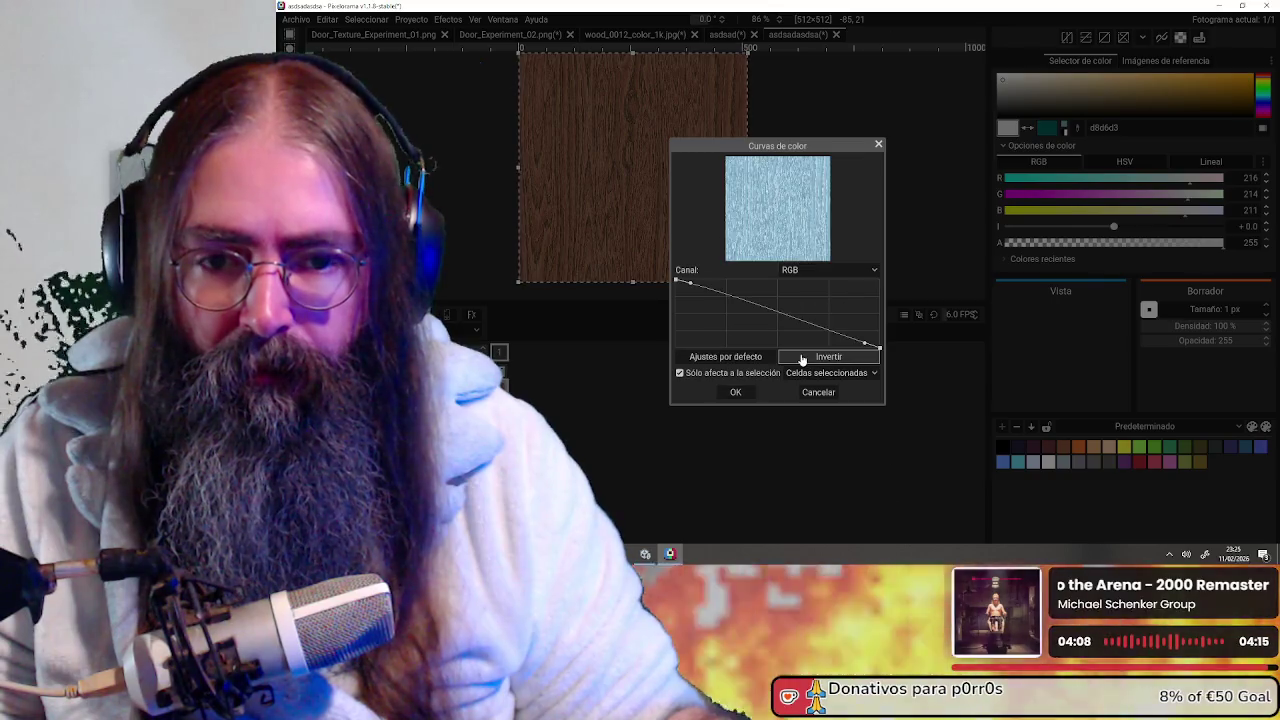
pyautogui.click(802, 358)
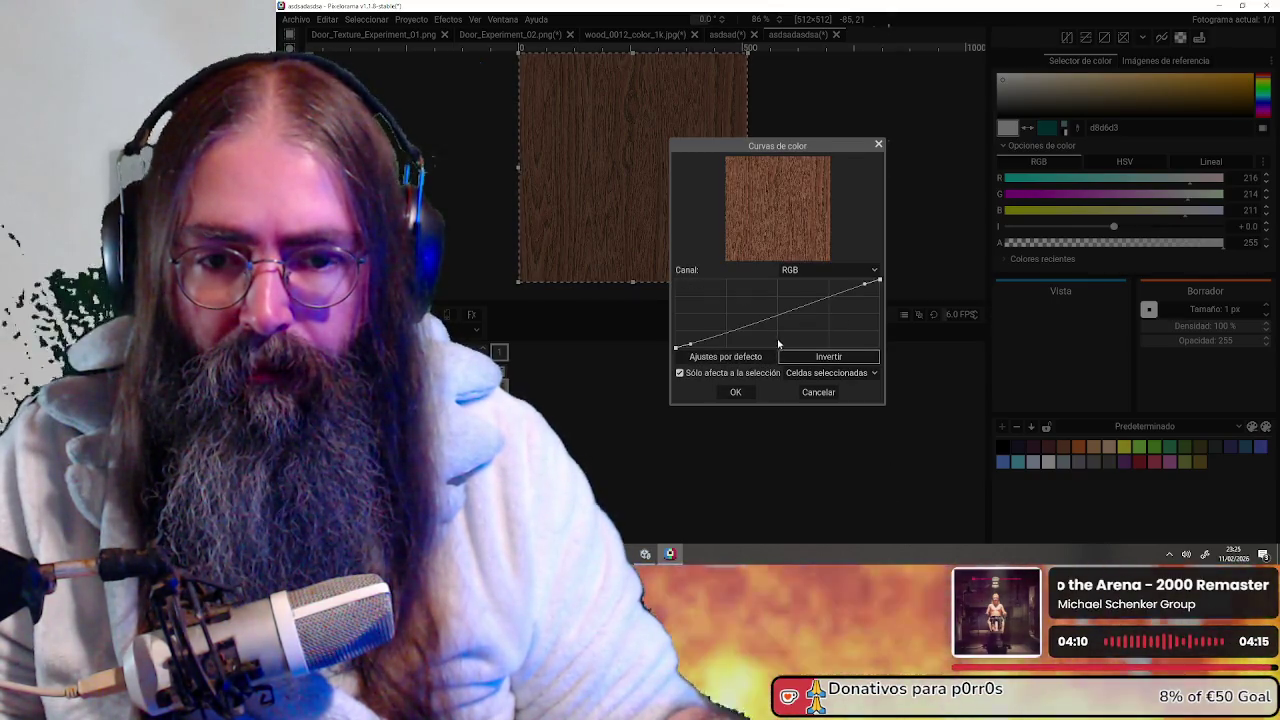
pyautogui.click(716, 358)
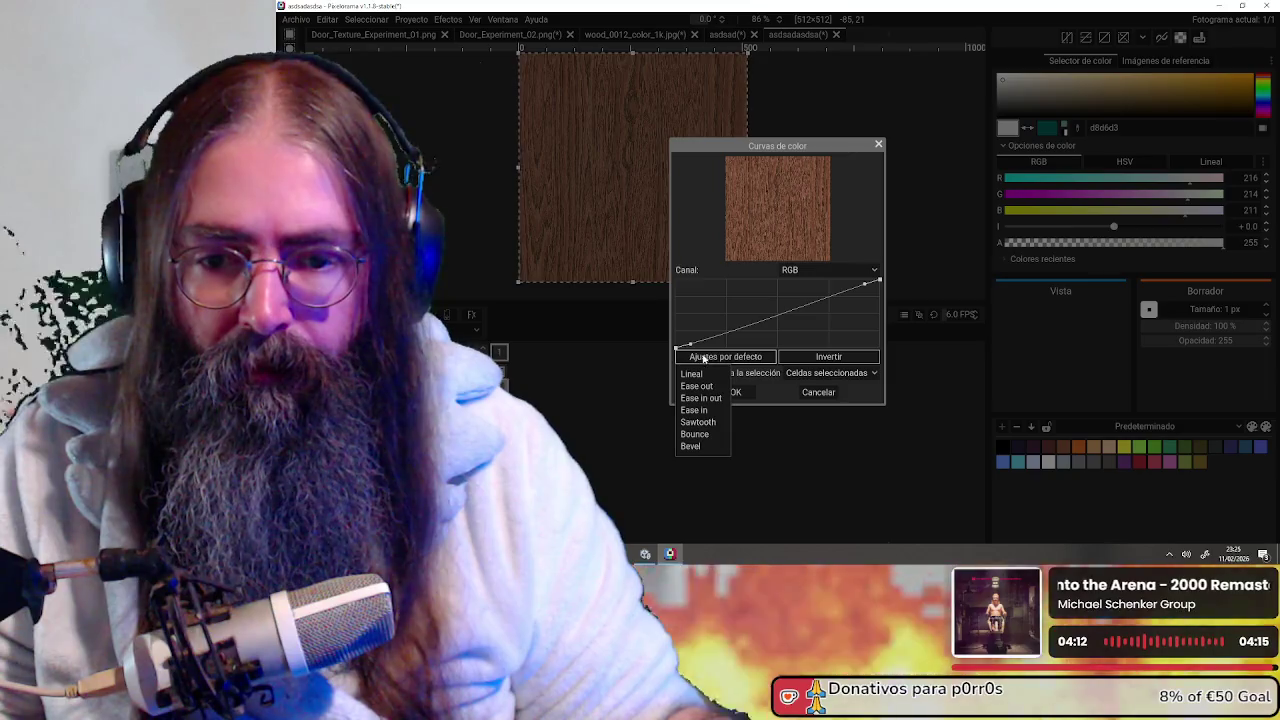
pyautogui.click(701, 398)
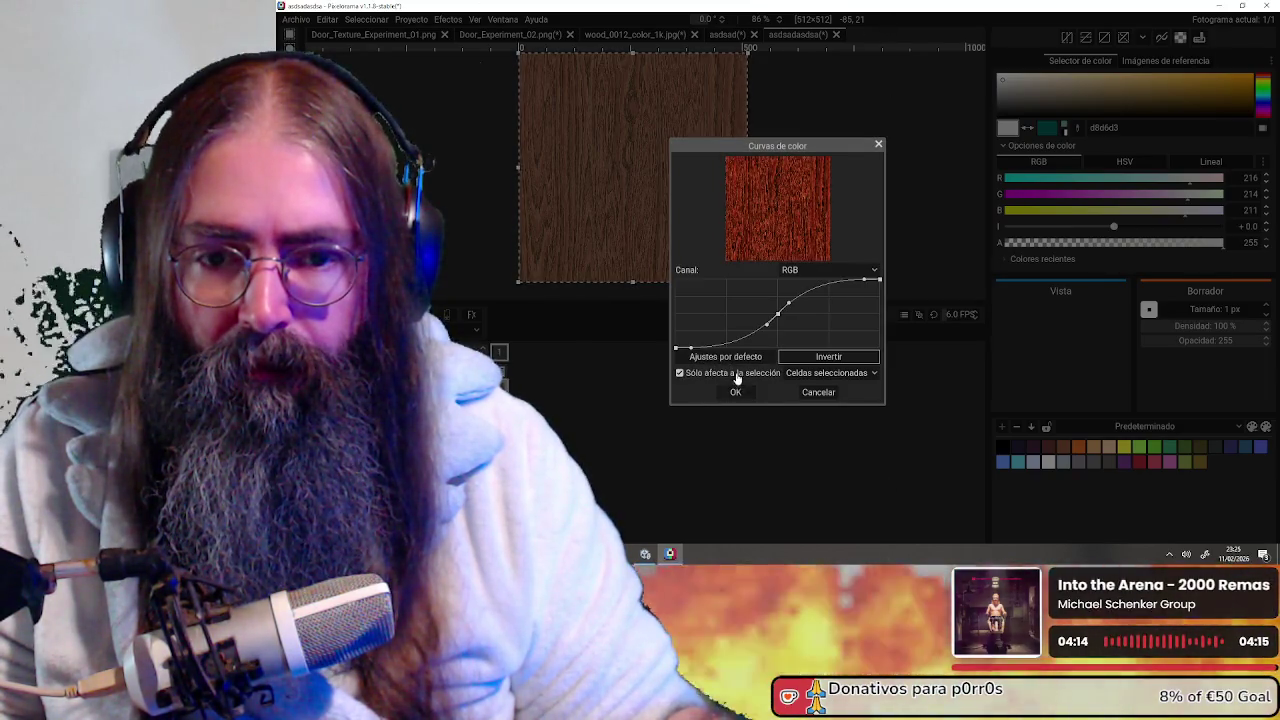
pyautogui.click(706, 358)
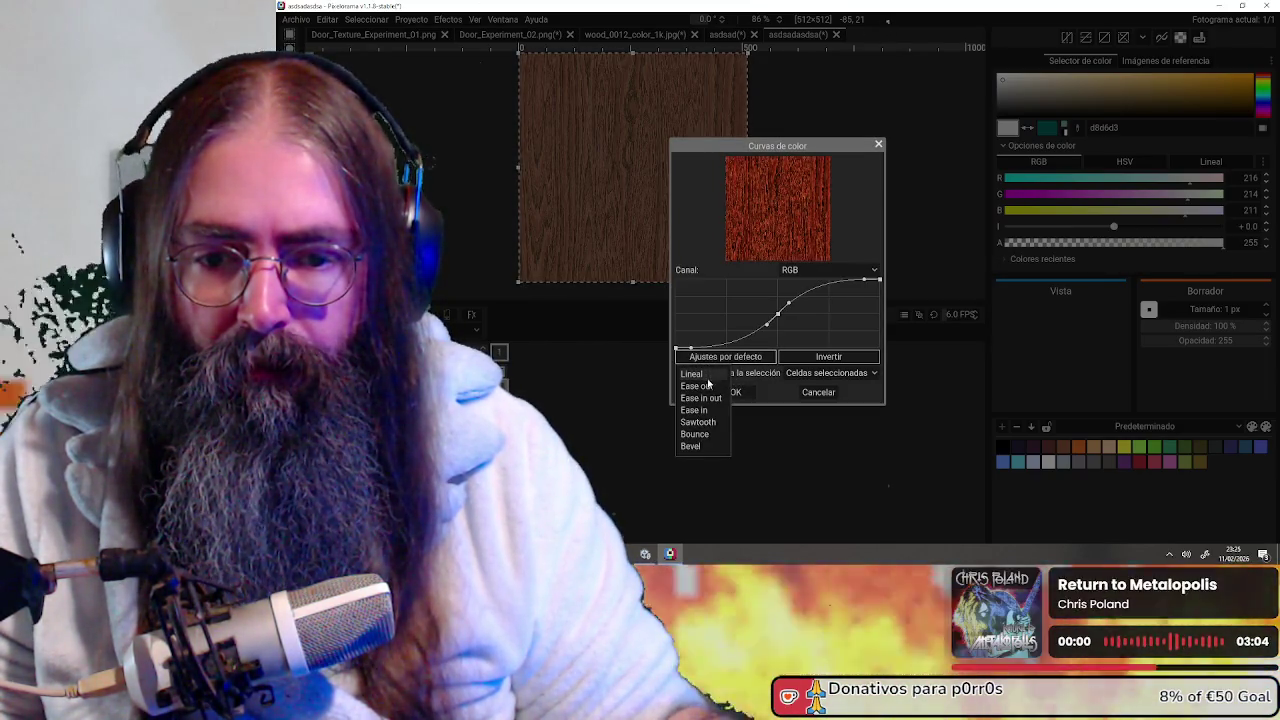
pyautogui.click(709, 389)
pyautogui.click(718, 360)
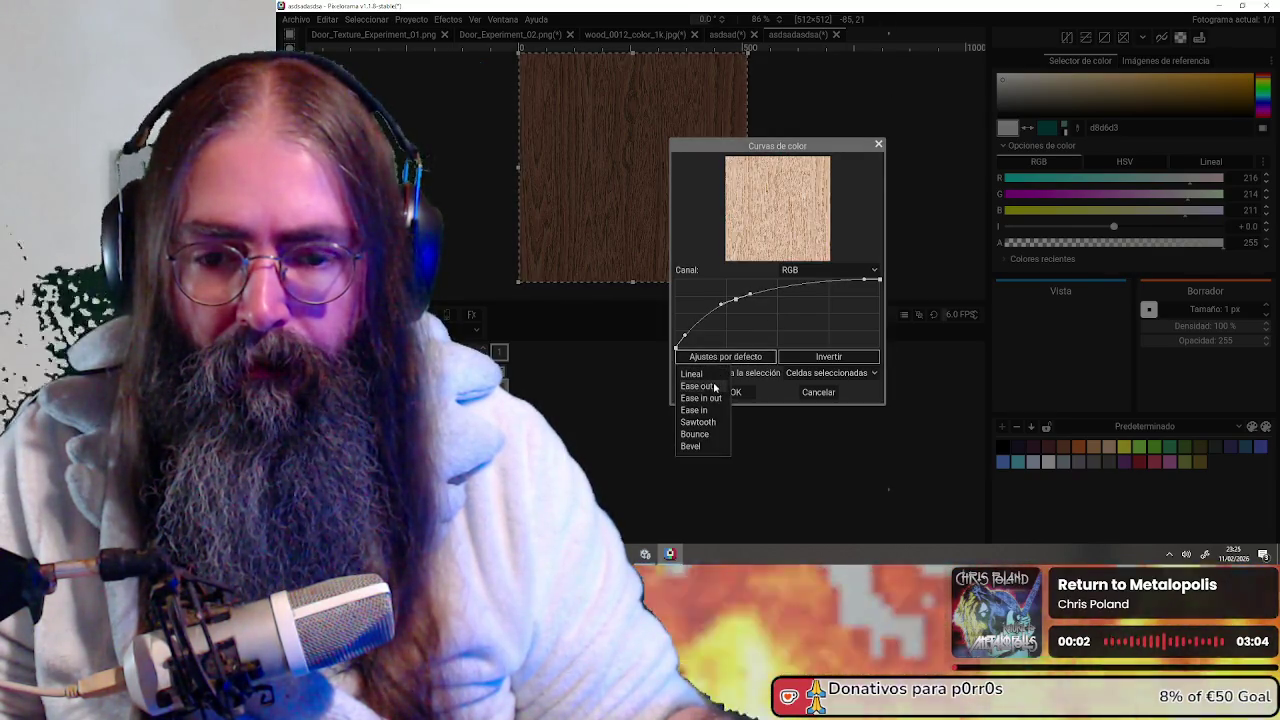
pyautogui.click(706, 447)
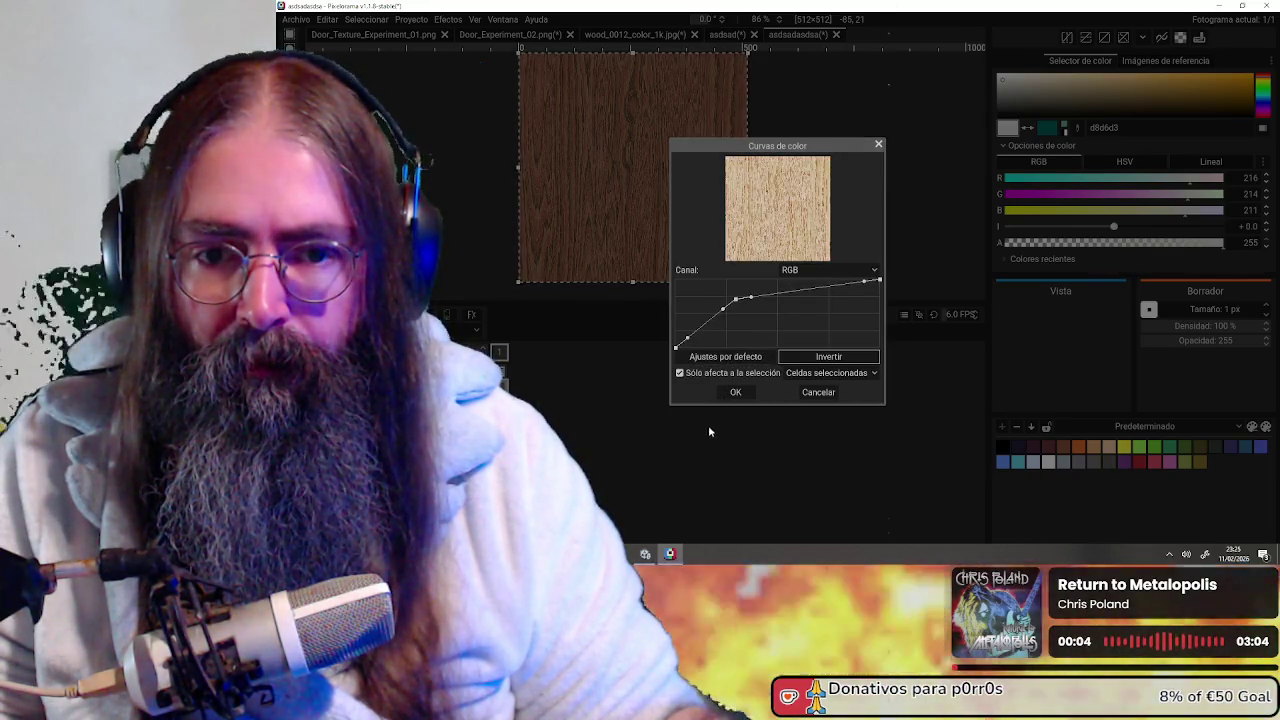
pyautogui.click(728, 358)
pyautogui.click(696, 421)
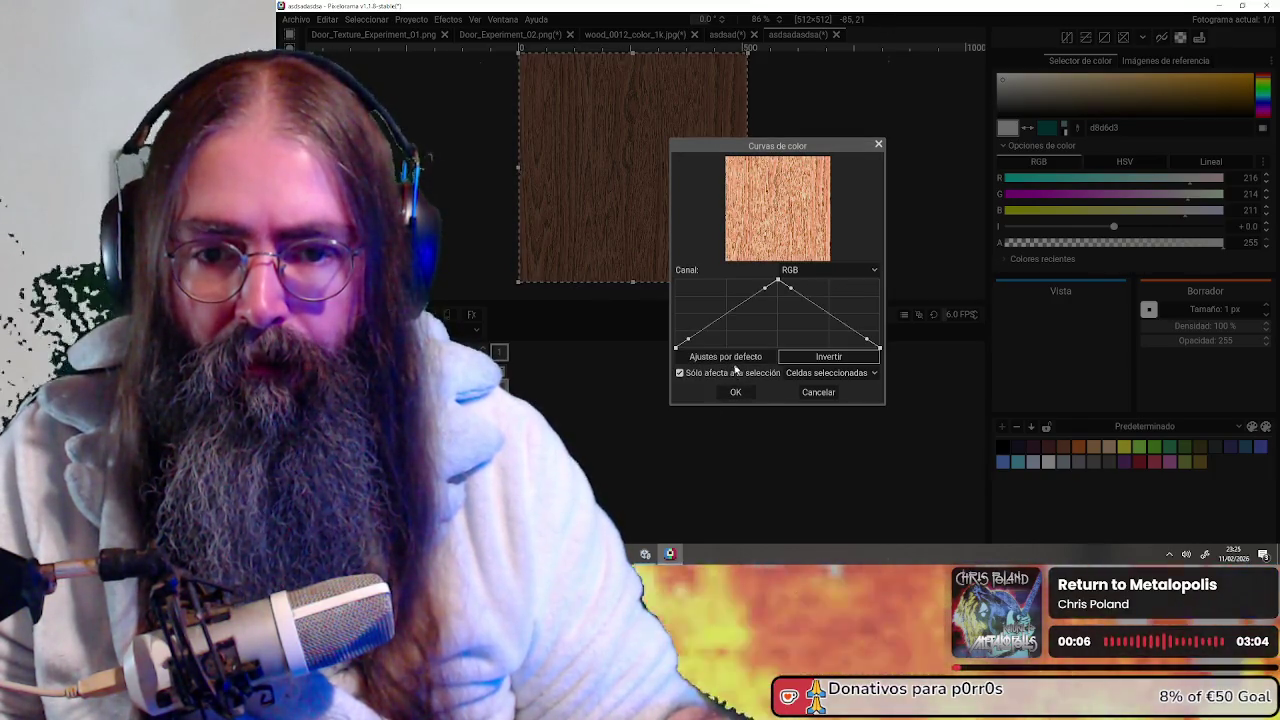
pyautogui.click(733, 358)
pyautogui.click(713, 419)
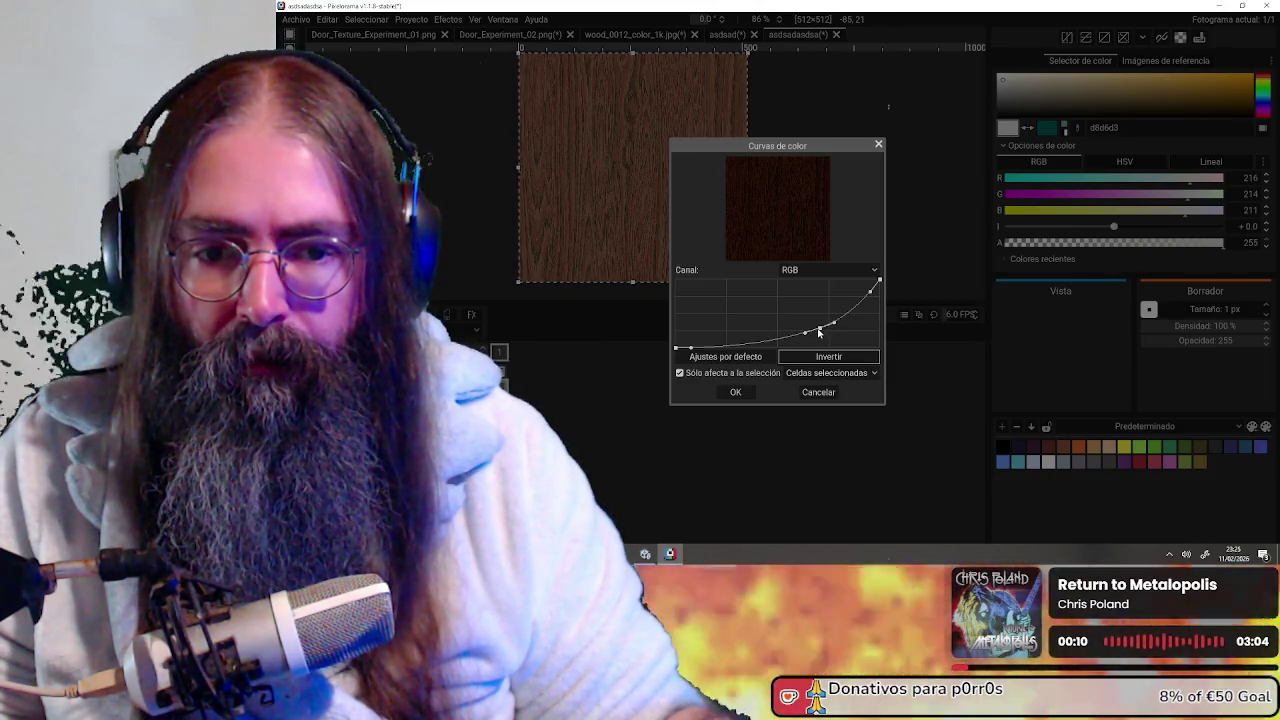
pyautogui.moveTo(820, 332); pyautogui.dragTo(817, 333)
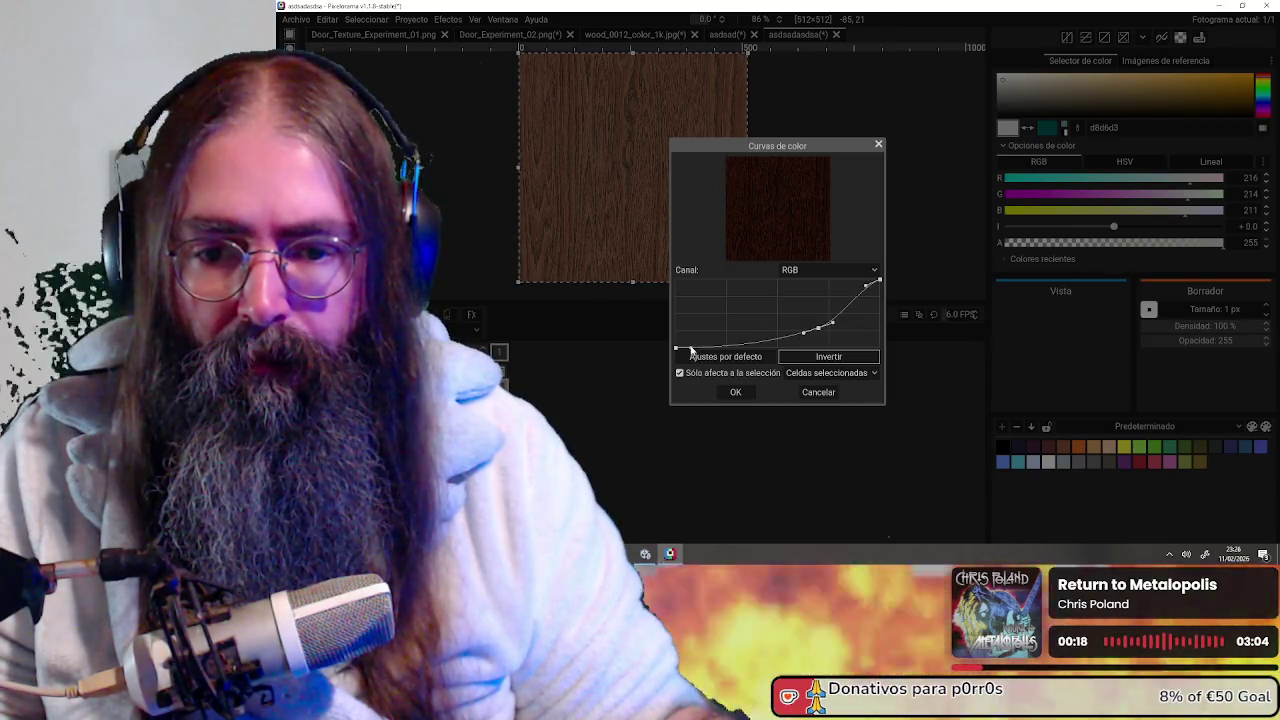
pyautogui.moveTo(691, 349); pyautogui.dragTo(690, 341)
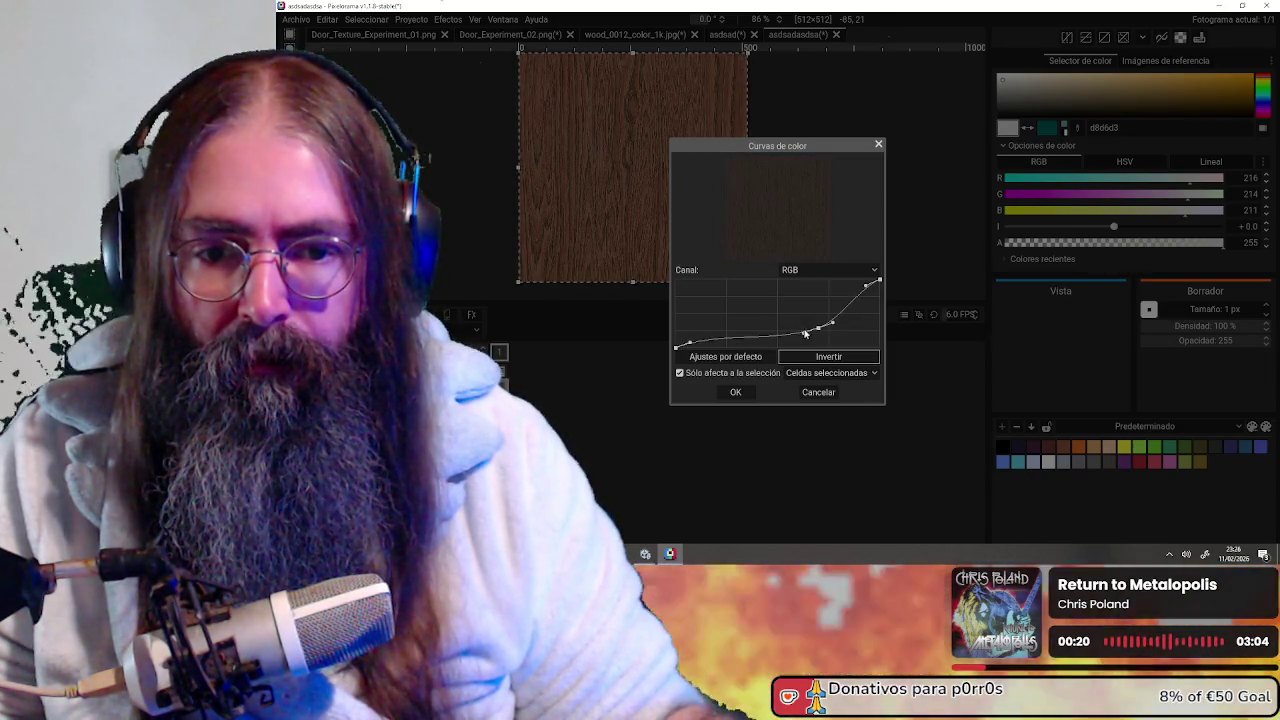
pyautogui.moveTo(796, 330); pyautogui.dragTo(788, 326)
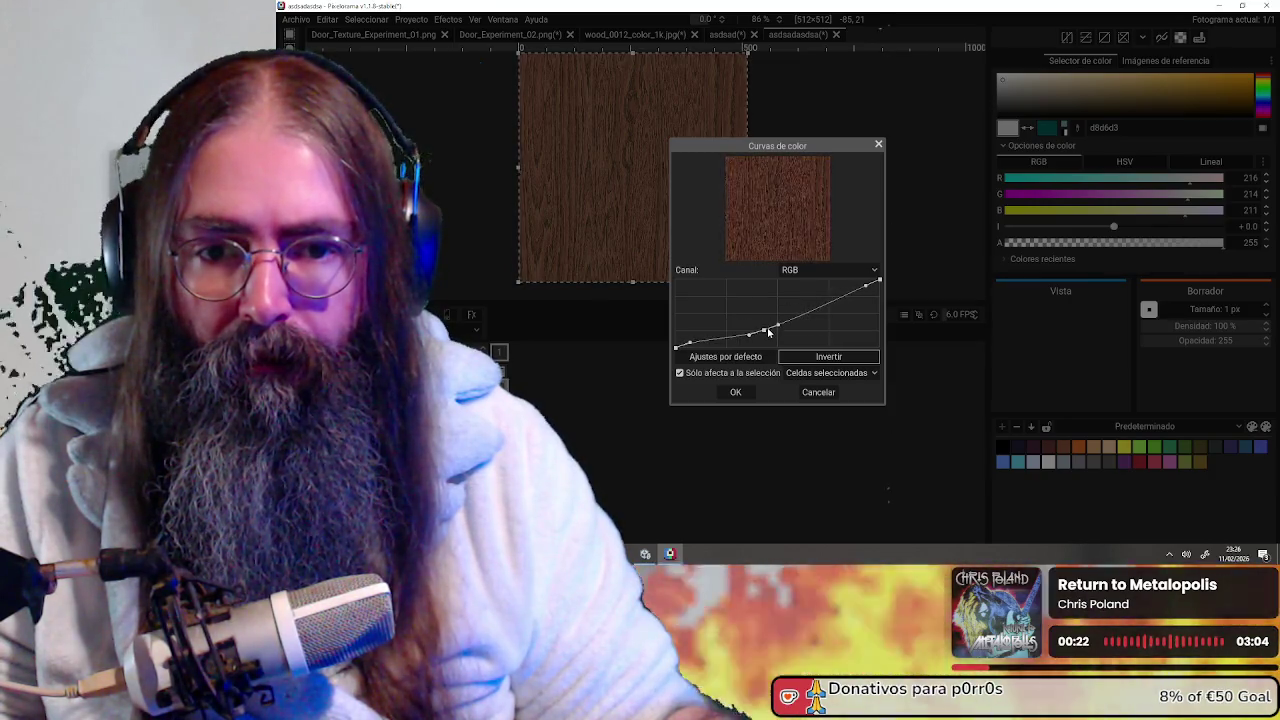
pyautogui.moveTo(786, 331); pyautogui.dragTo(778, 322)
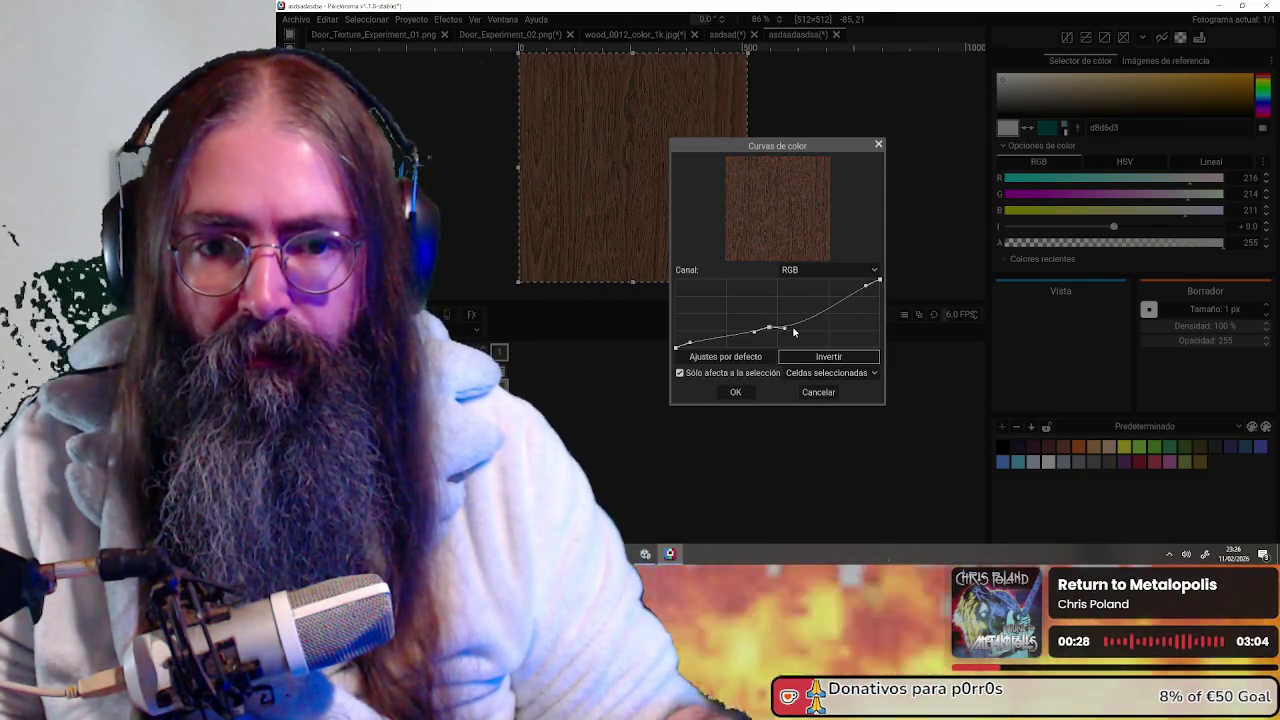
pyautogui.click(878, 146)
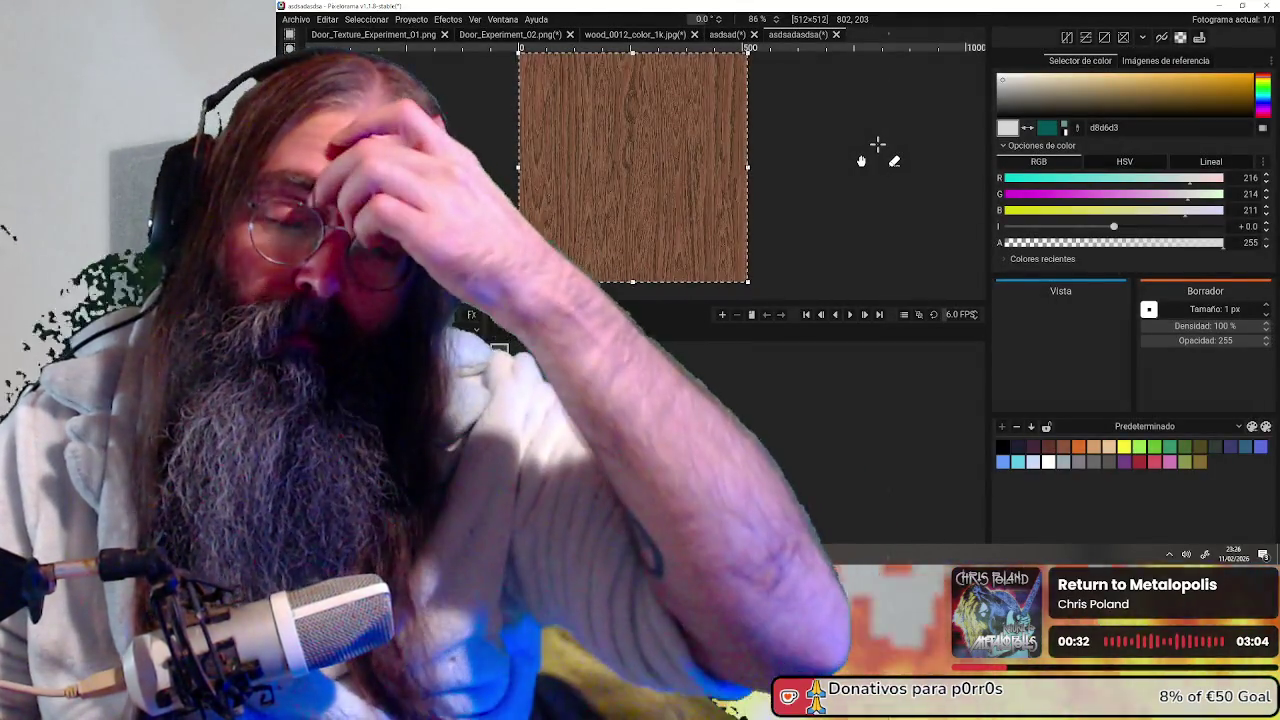